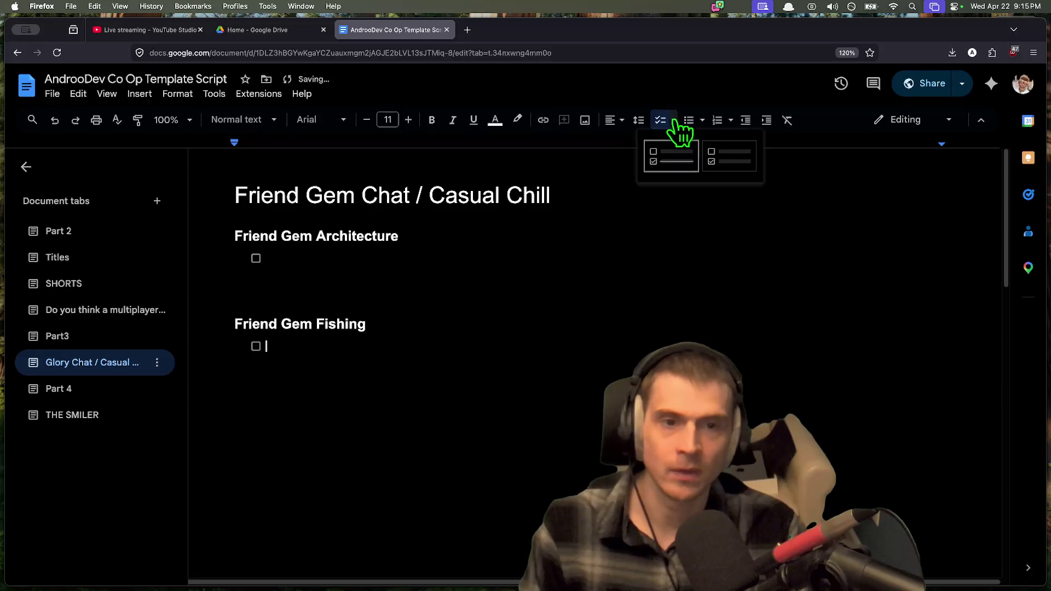
Step: Add Fishing checklist items about replacing the fishing rod with a Fishing Controller
click(671, 140)
click(450, 272)
key(Up)
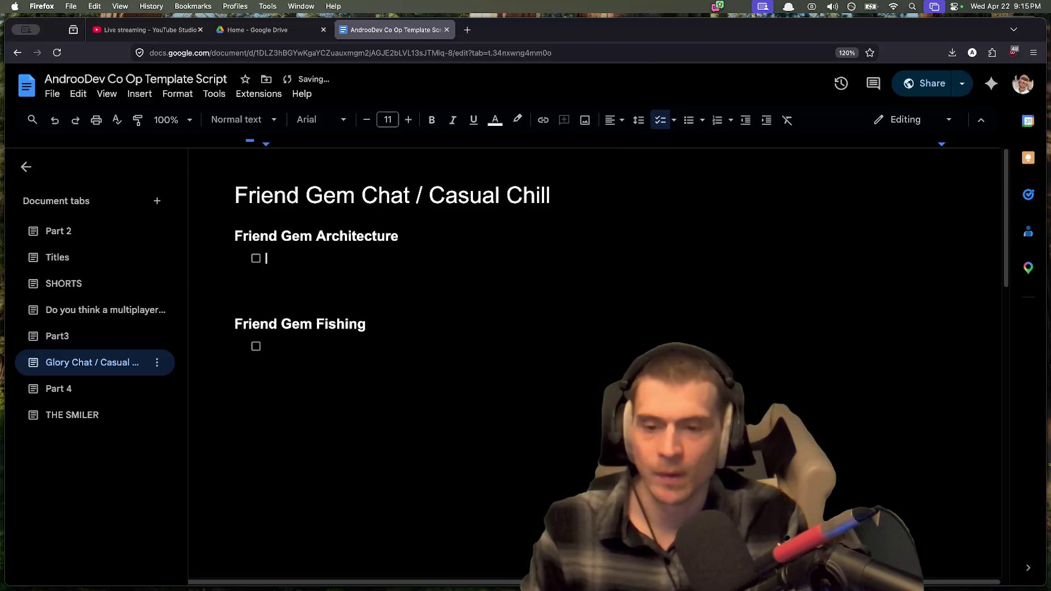
key(Down)
key(Down)
key(Down)
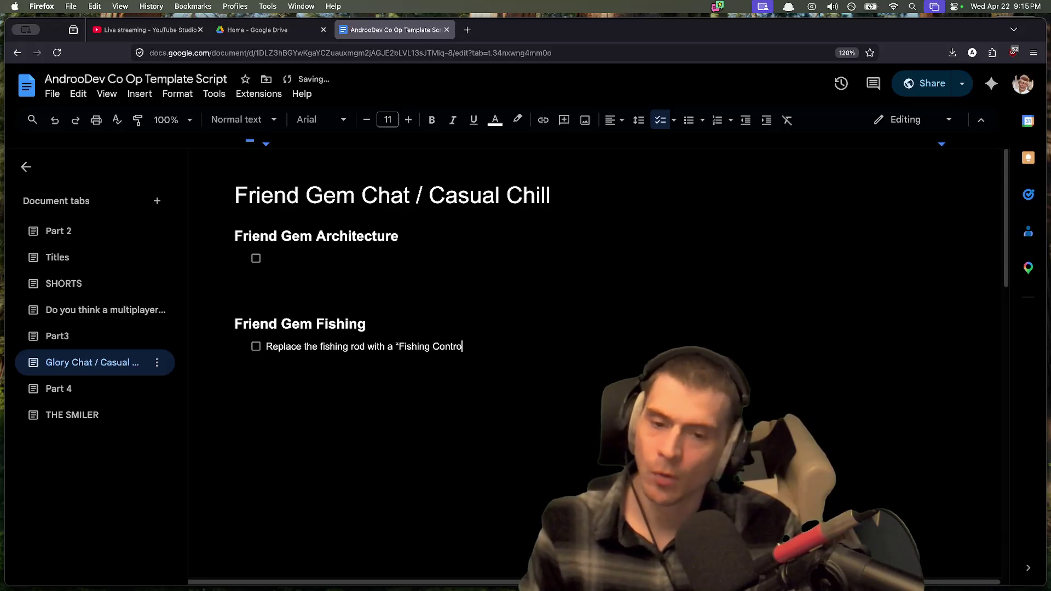
key(Up)
key(Return)
key(Up)
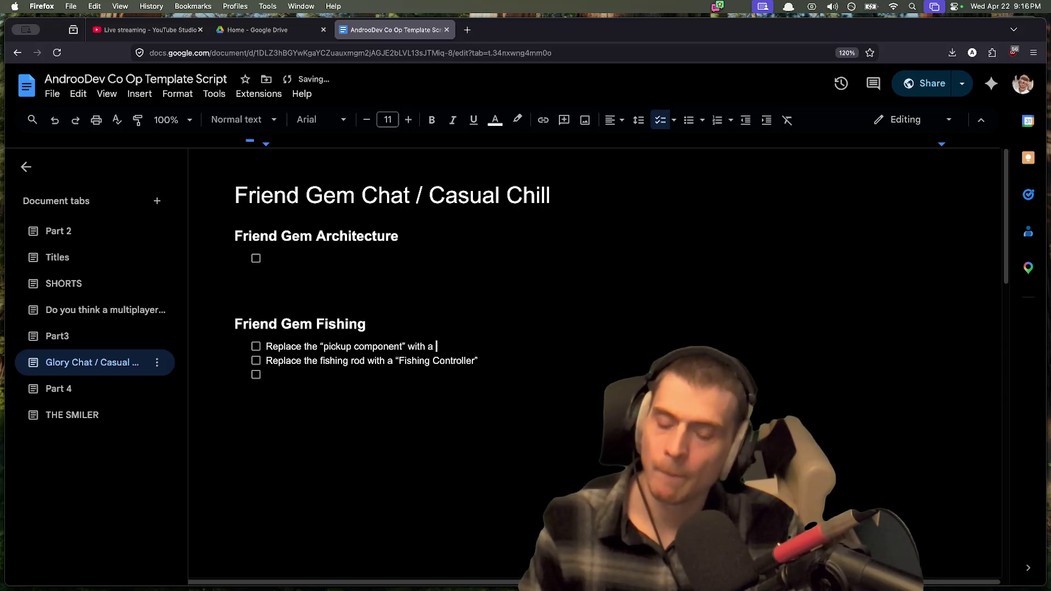
Step: Copy the pickup_component.gd GitHub URL and paste it into the Fishing to-do as a link
key(super+t)
text(pickup)
key(Down)
key(Return)
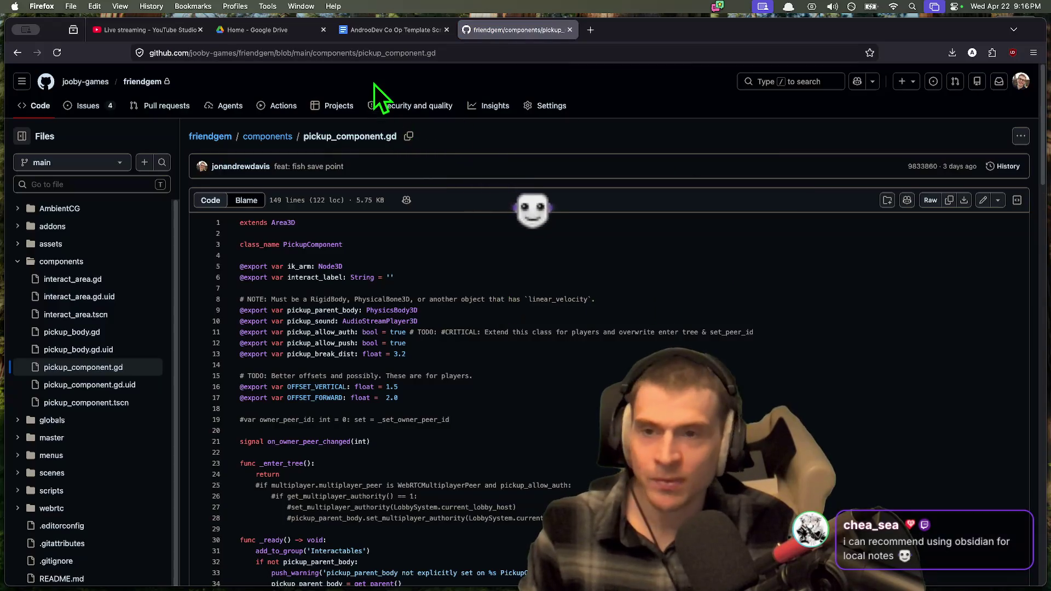
click(383, 53)
key(ctrl+shift+Tab)
key(super+v)
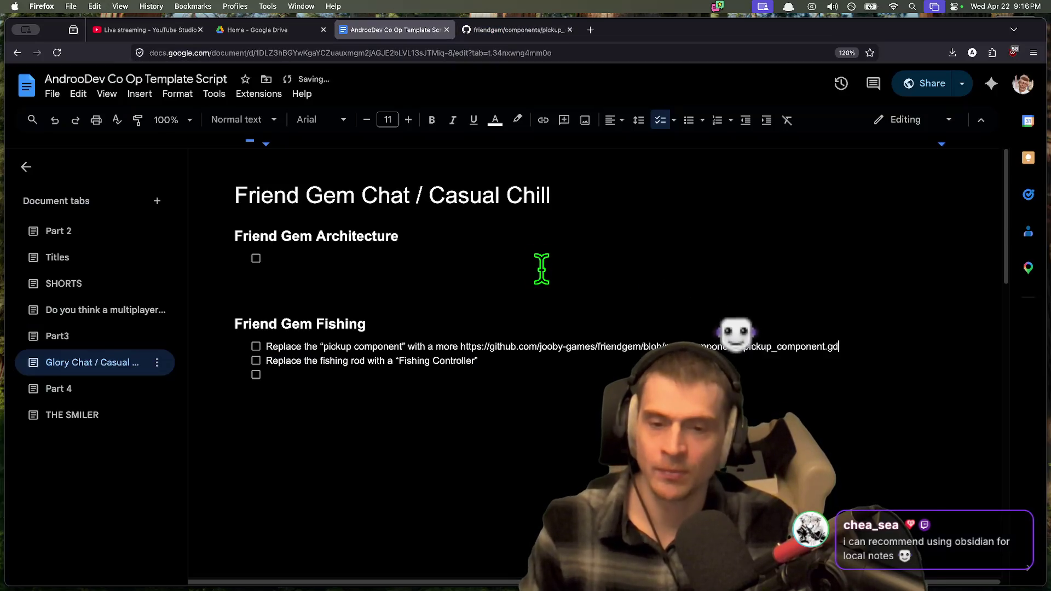
key(Return)
text(Replace)
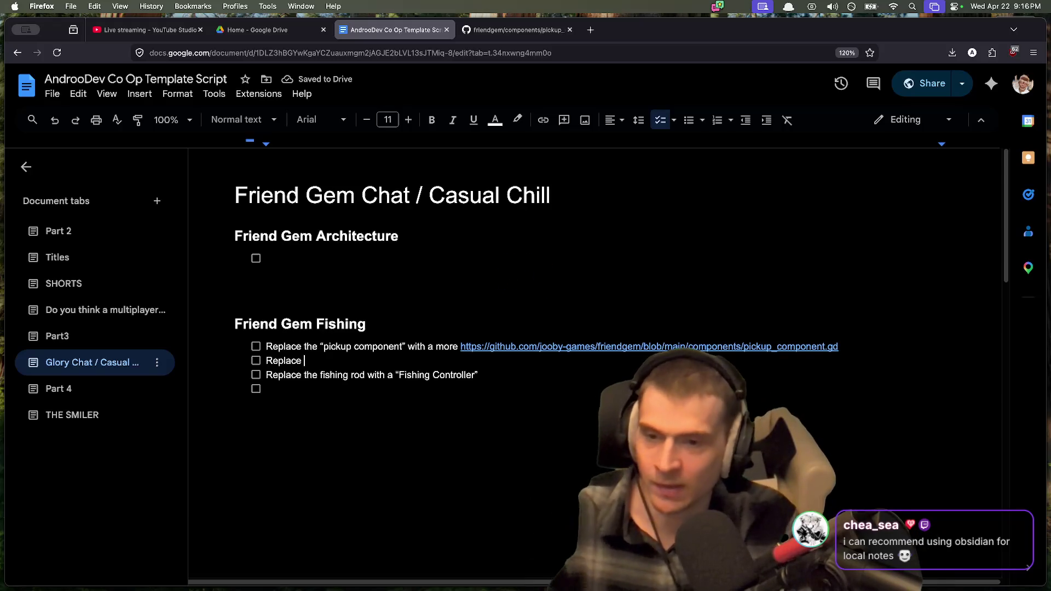
Step: Launch iA Writer from Spotlight search
key(super+space)
text(Writer)
key(Return)
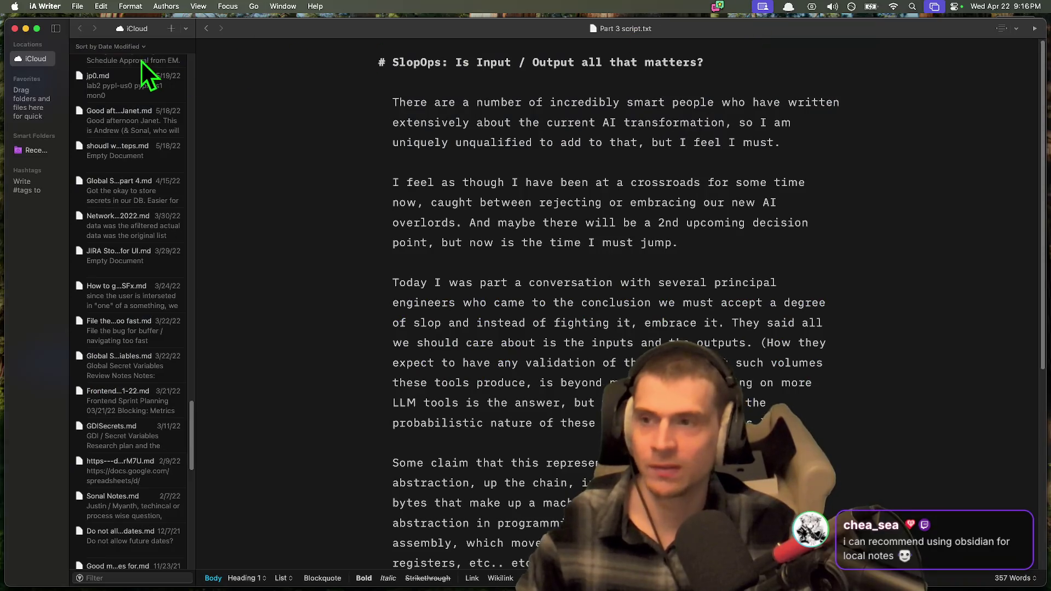
Step: View the iA Writer version information in its About window
click(42, 8)
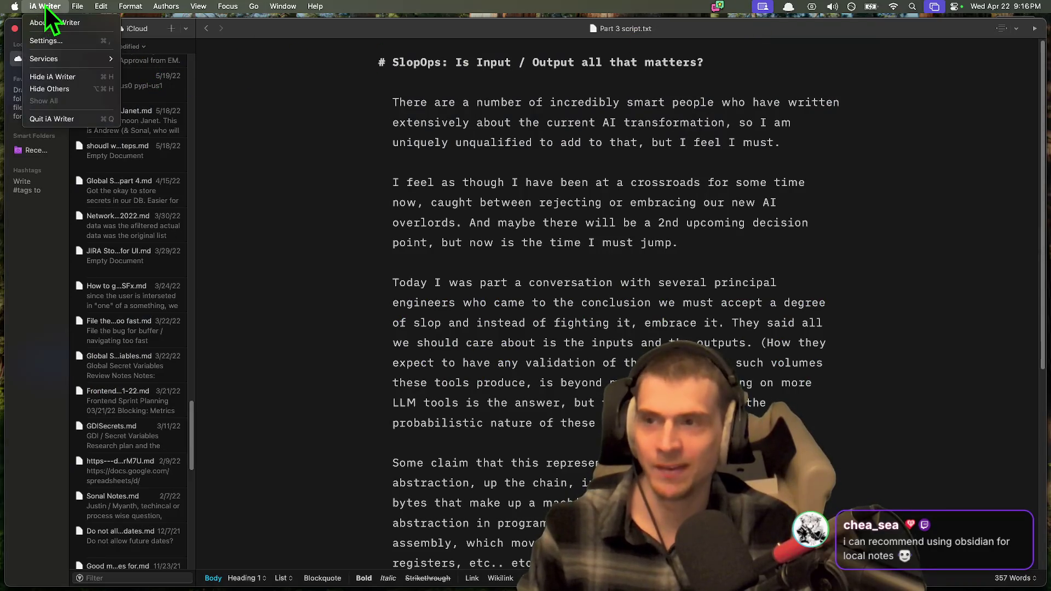
click(52, 23)
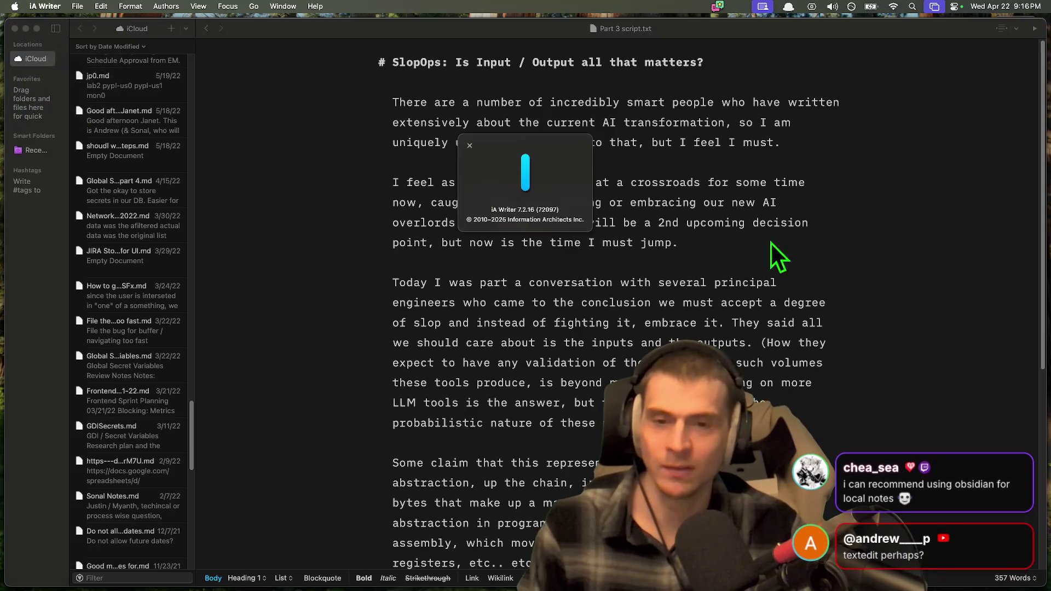
drag(508, 229, 483, 229)
key(super+c)
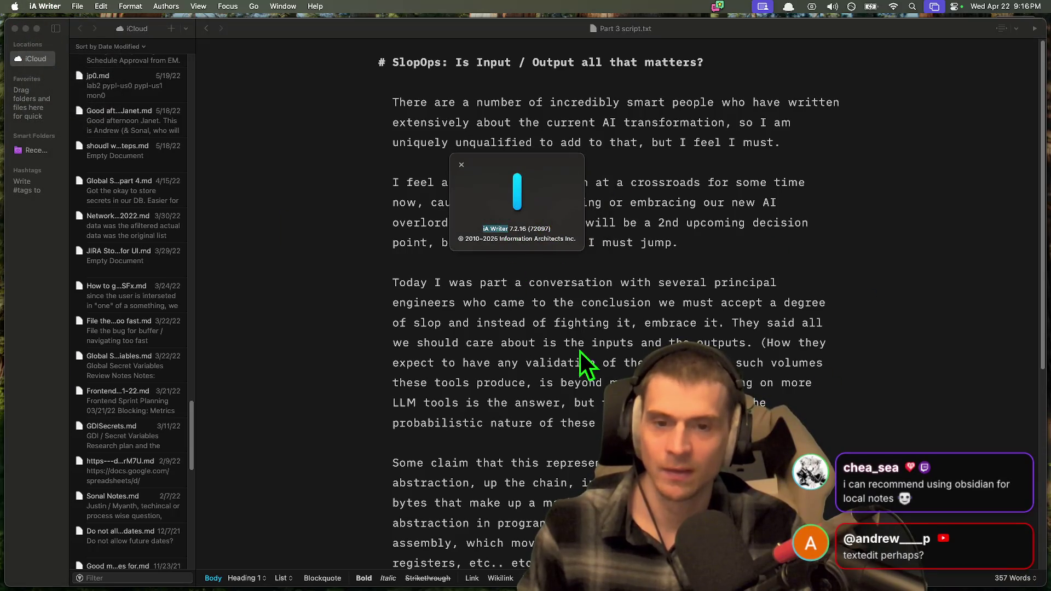
Step: Search the web for iA Writer and browse its official ia.net page
key(super+Tab)
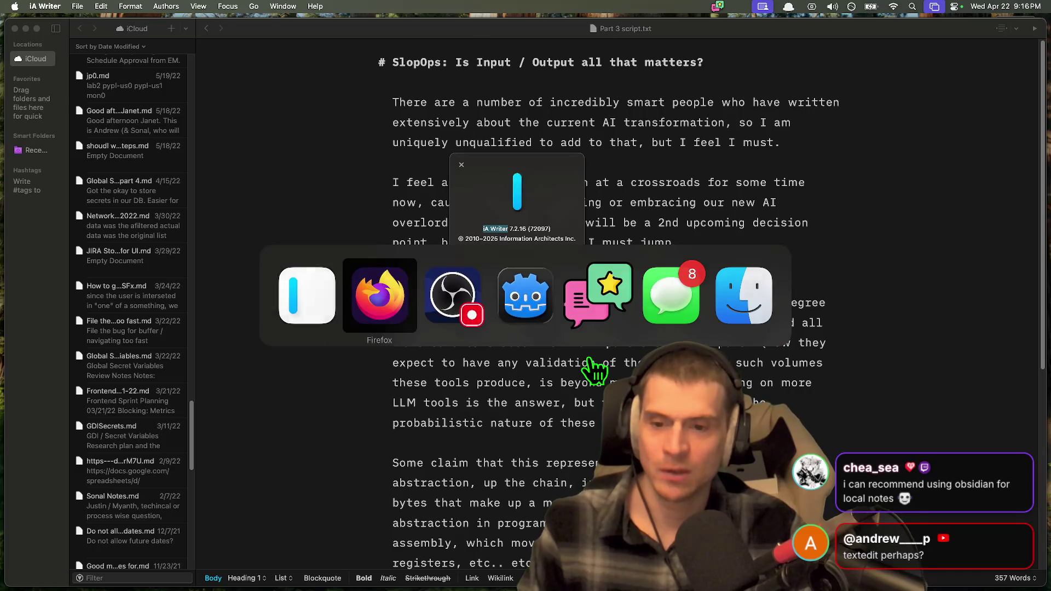
key(super+t)
key(super+v)
key(Return)
click(371, 185)
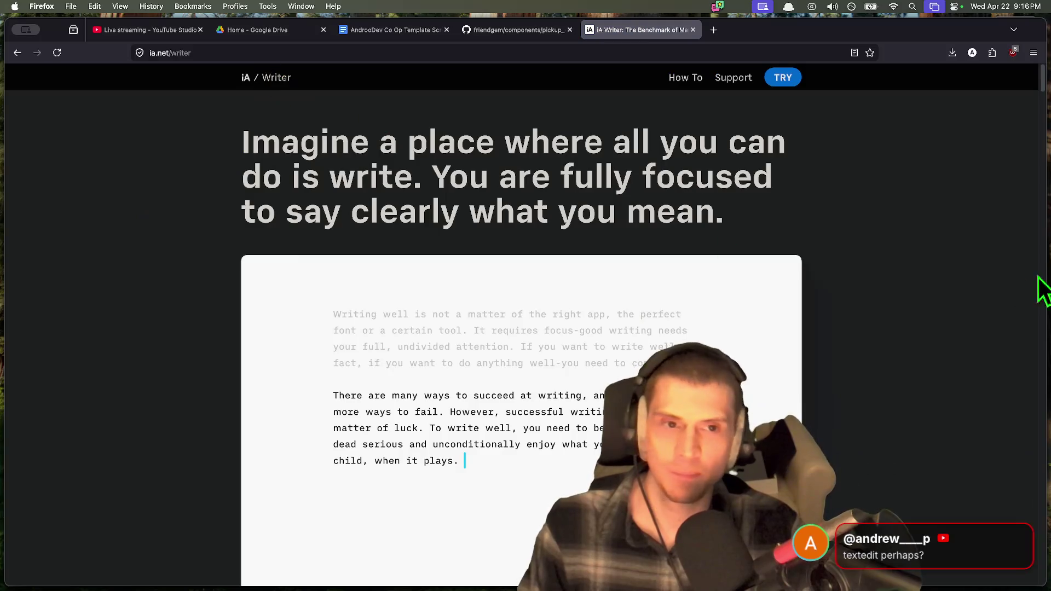
scroll(995, 334, down, 10)
scroll(746, 432, down, 15)
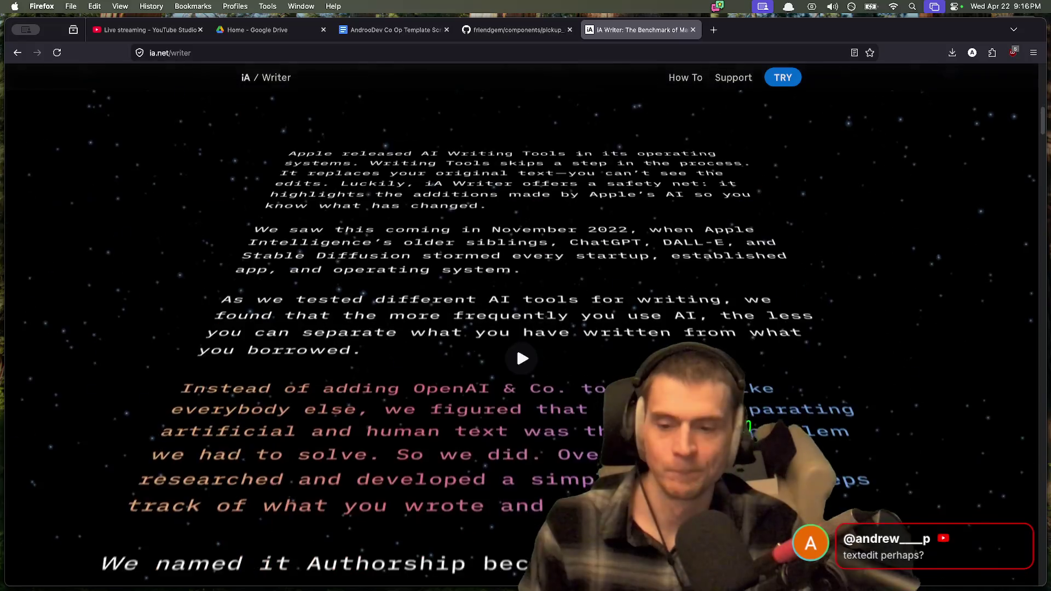
scroll(746, 432, up, 7)
Step: Close the About window and return to the SlopOps essay in iA Writer
key(super+Tab)
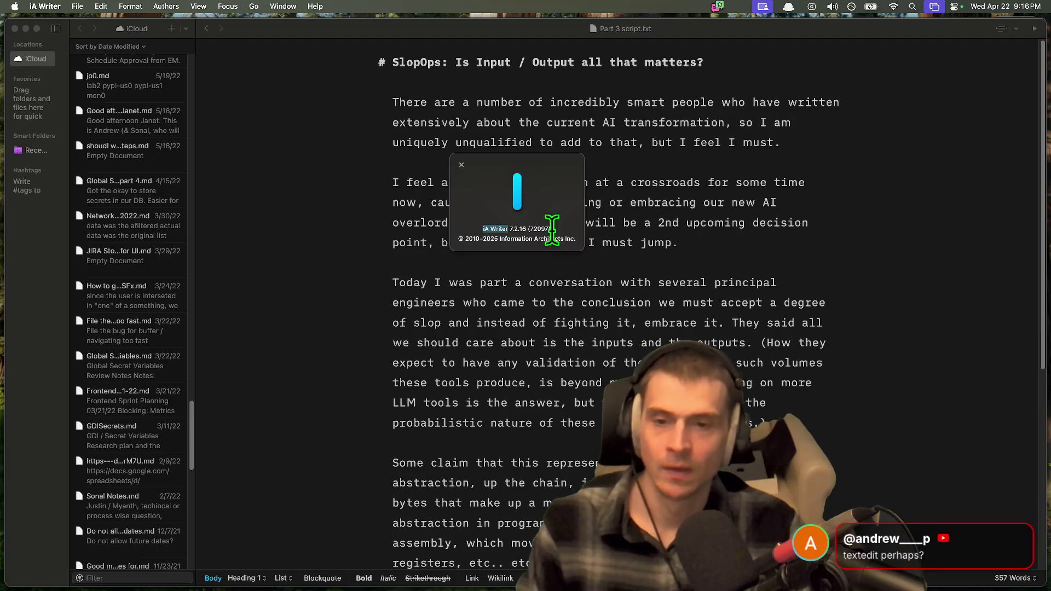
click(555, 263)
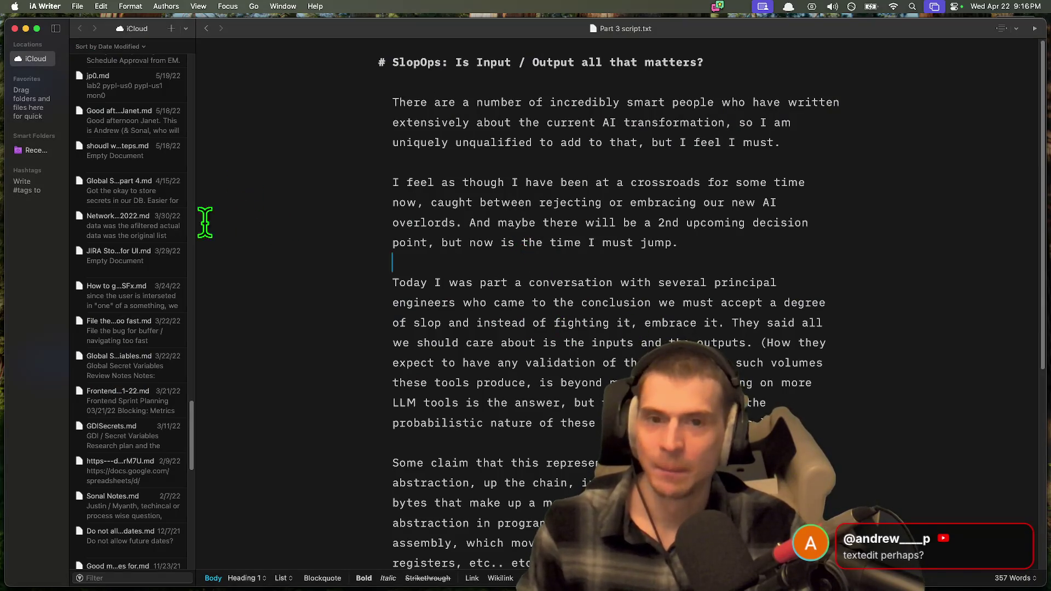
scroll(113, 235, up, 15)
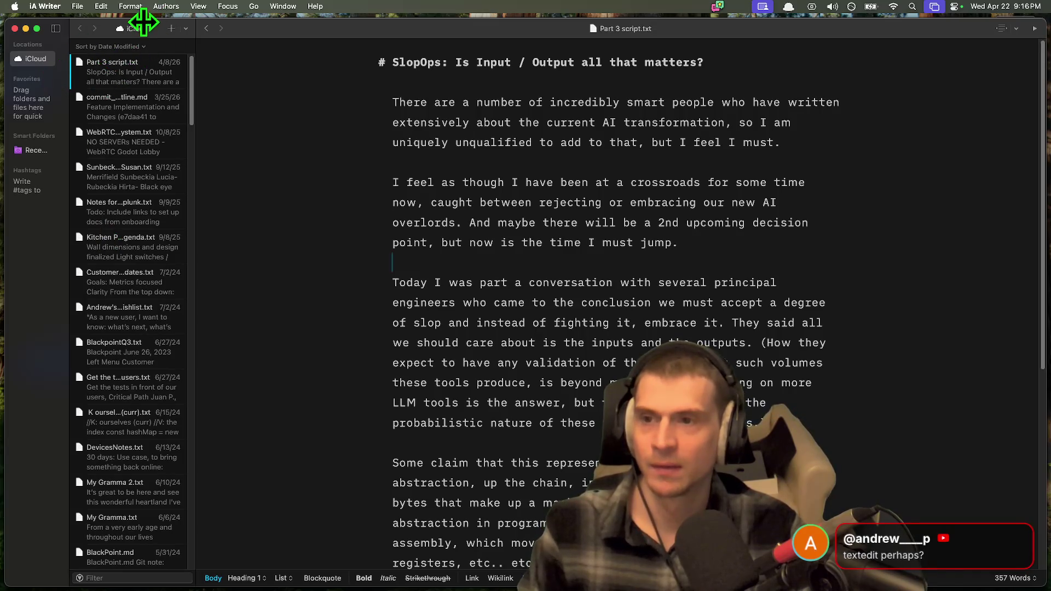
key(super+Tab)
key(super+Tab)
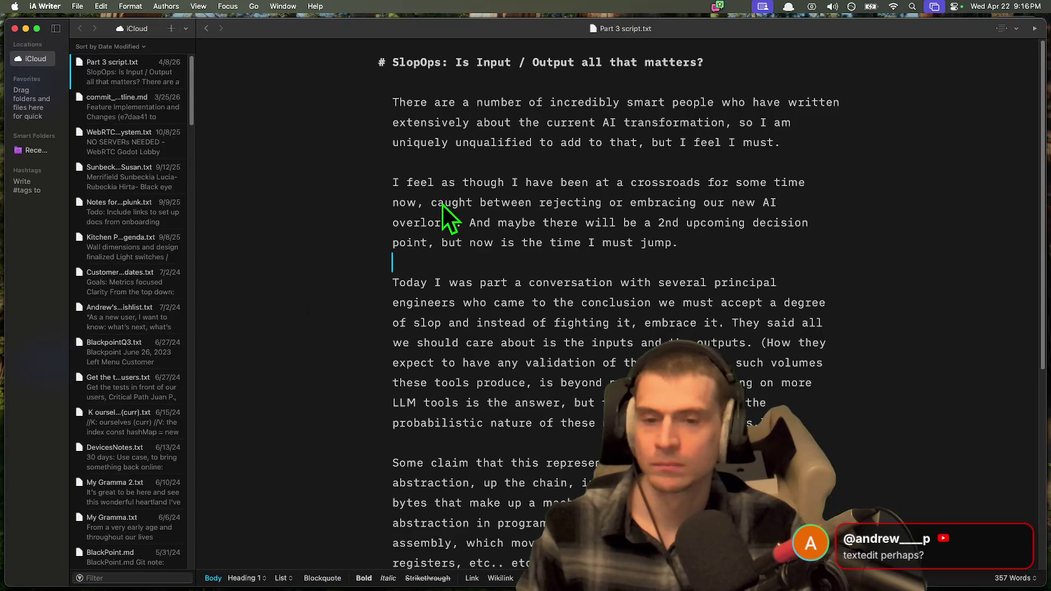
key(super+shift+p)
key(Escape)
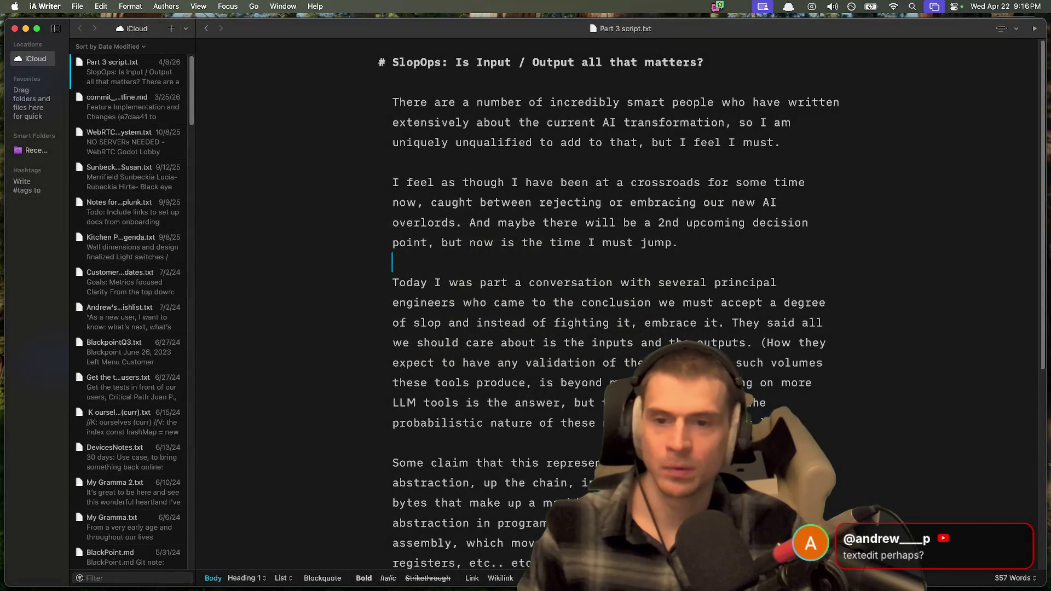
Step: Preview the rendered essay, go back to the plain editor, and open the New File/Folder menu
key(super+r)
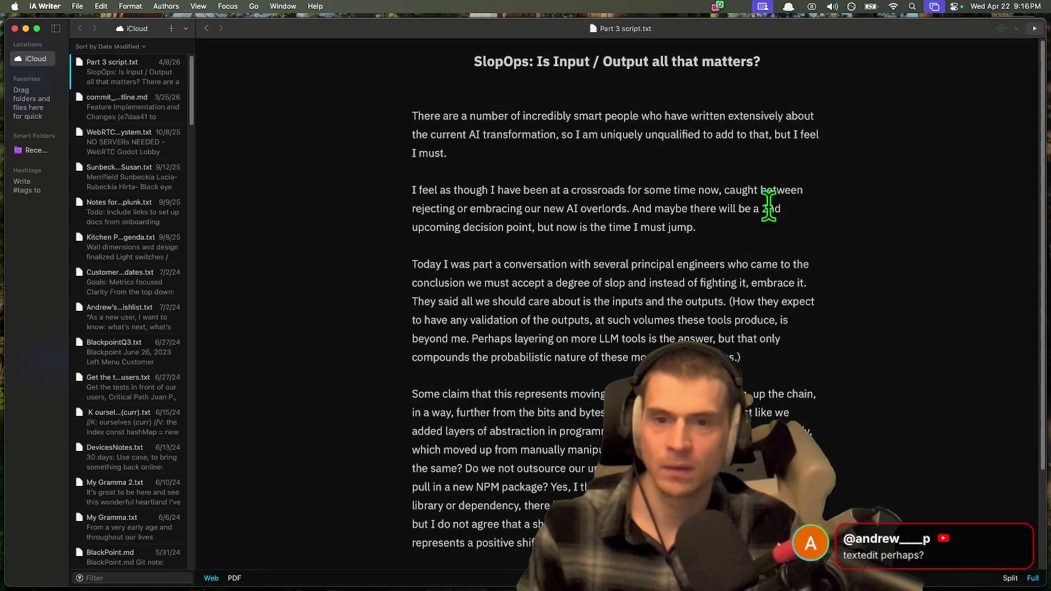
drag(678, 227, 282, 152)
click(540, 265)
scroll(663, 326, down, 5)
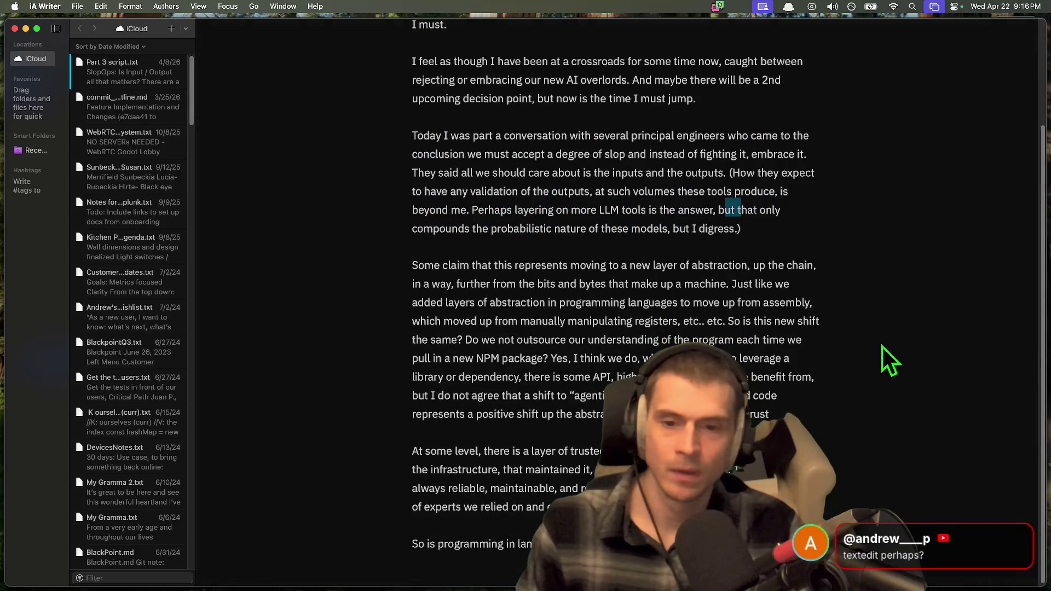
scroll(889, 359, up, 5)
key(super+r)
click(186, 29)
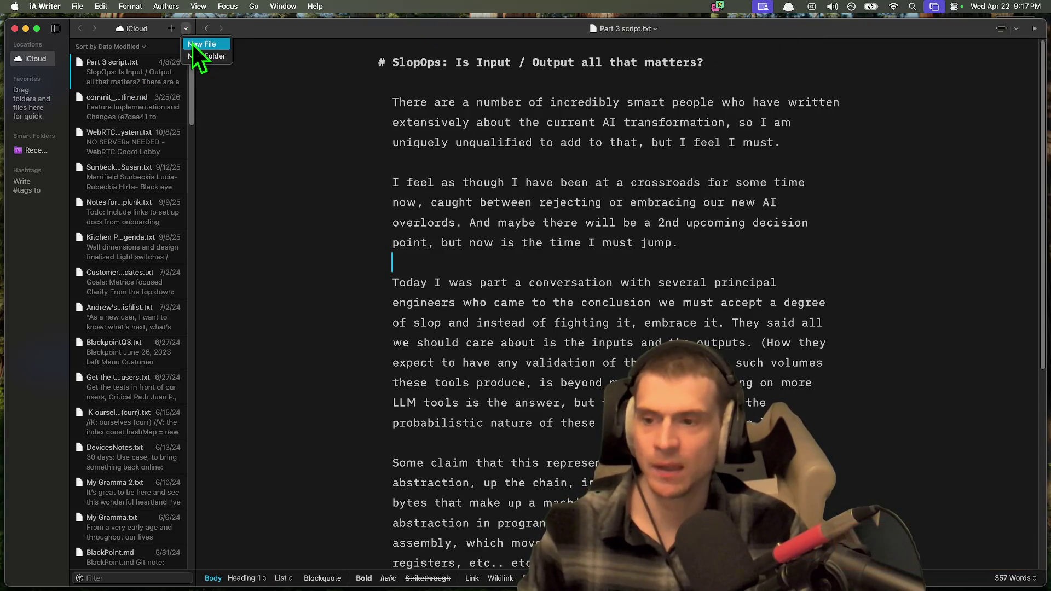
Step: Create a new file headed 'Friend Gem Planning Doc', then return to the Google Docs script
click(197, 45)
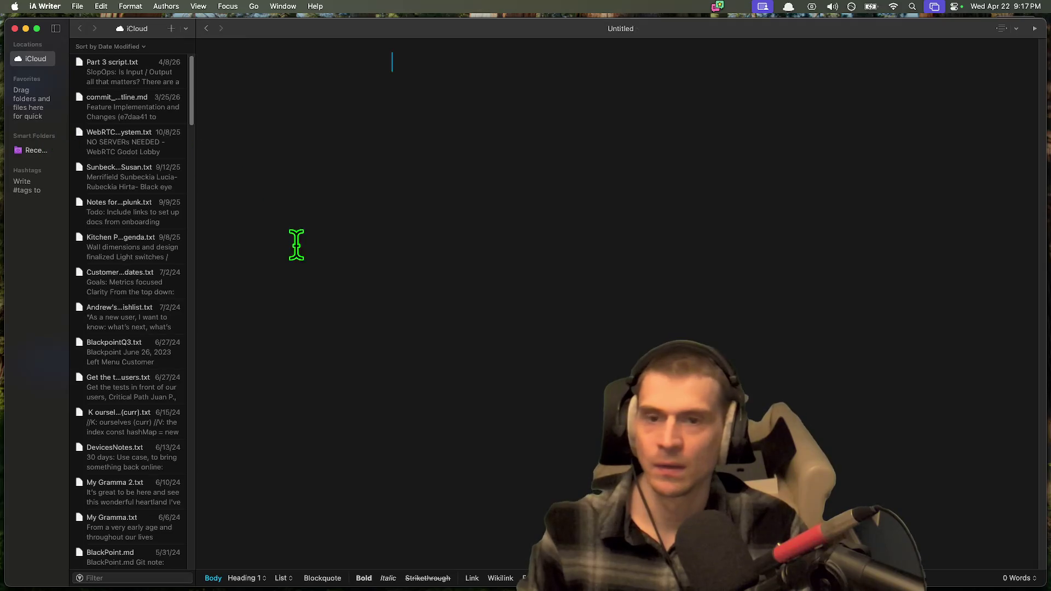
text(Friend Gem Planni)
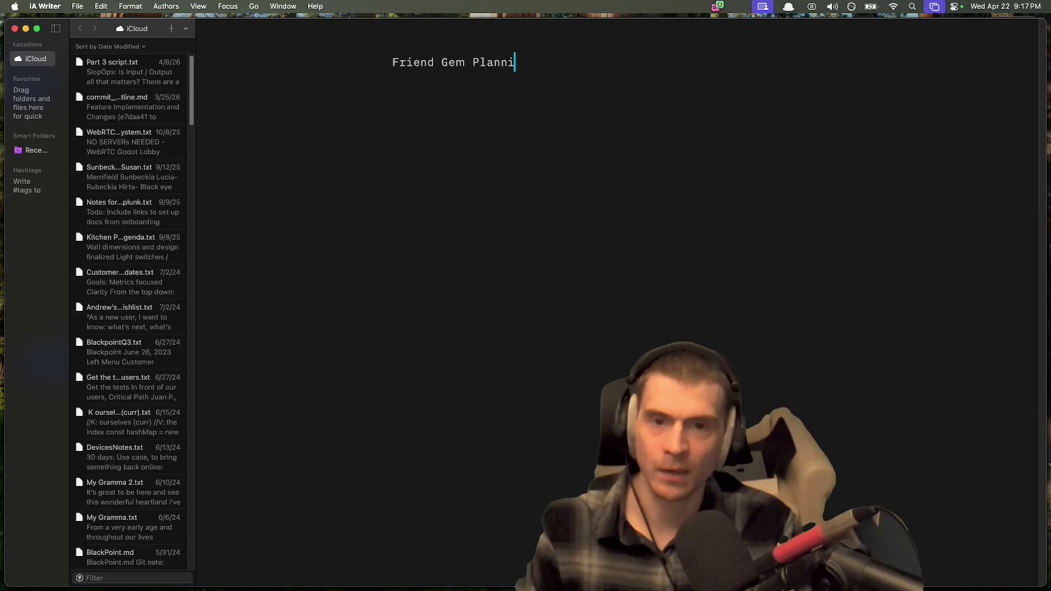
text(ng Doc)
key(Return)
key(Return)
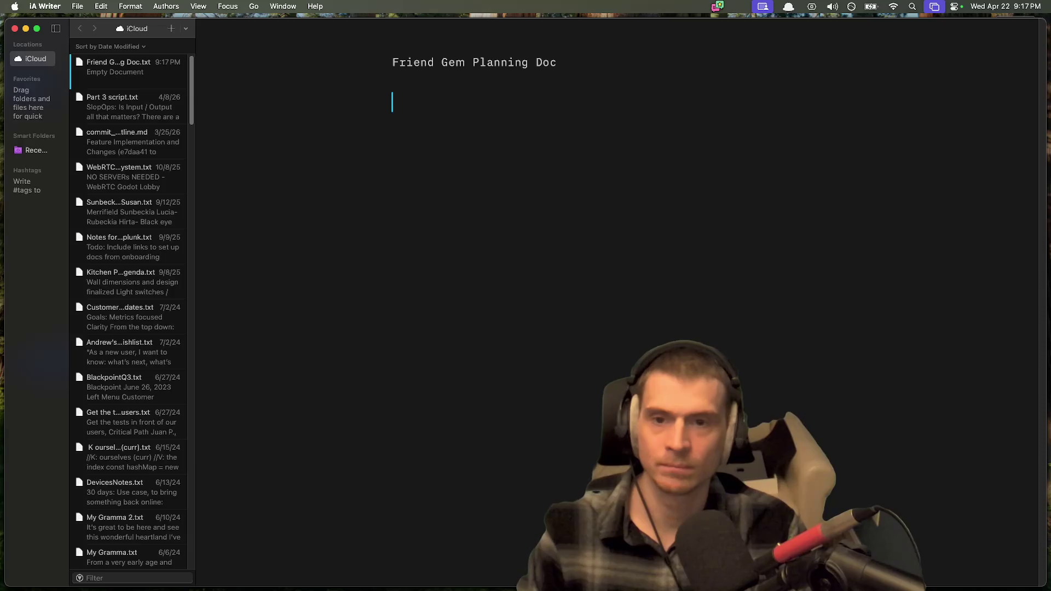
key(super+Tab)
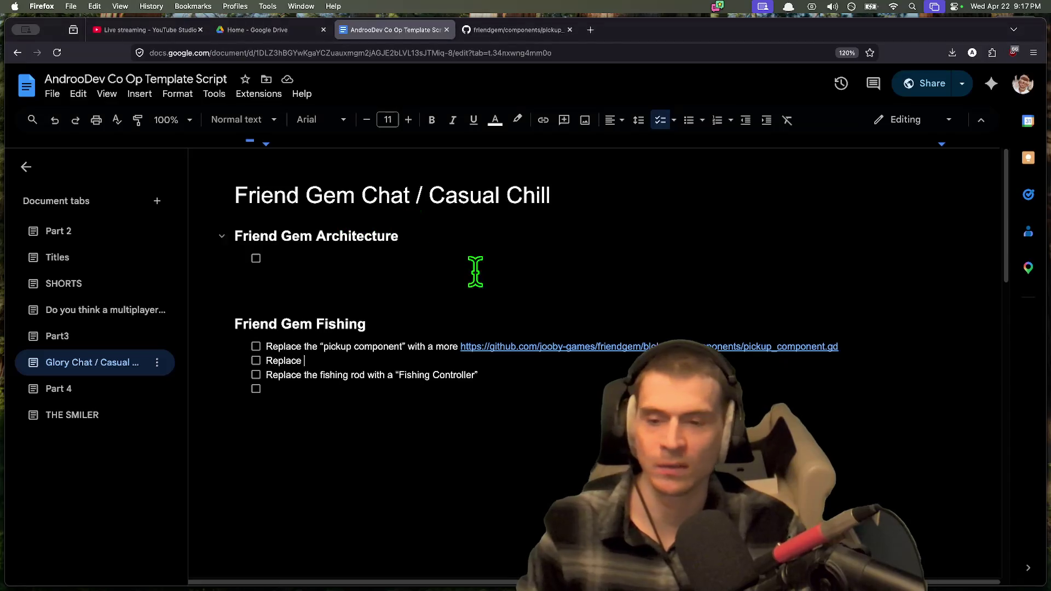
Step: Place the cursor in the empty Architecture checklist item, then switch to the Godot editor
click(486, 270)
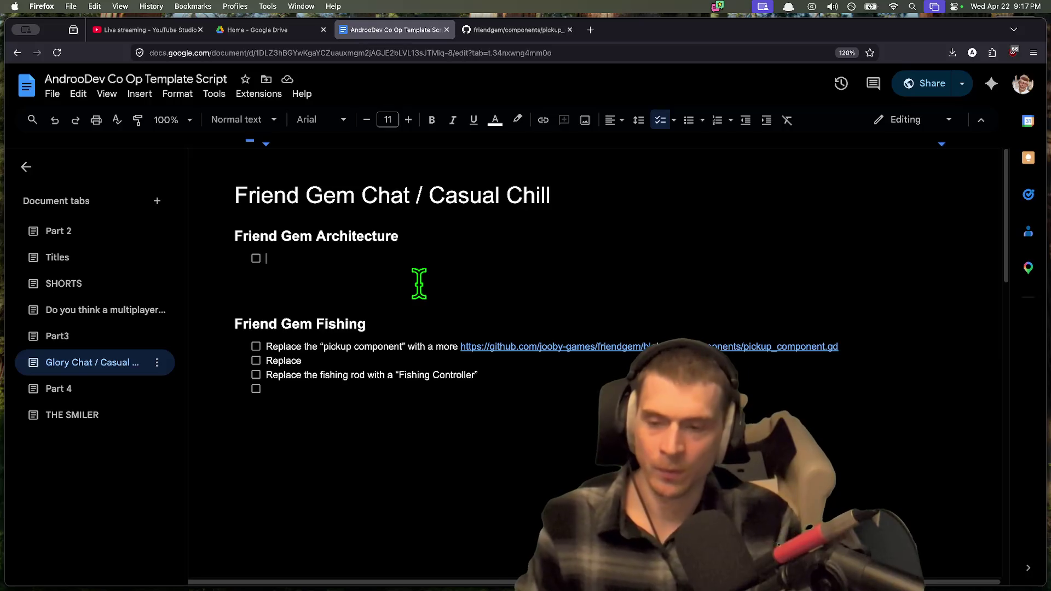
key(super+Tab)
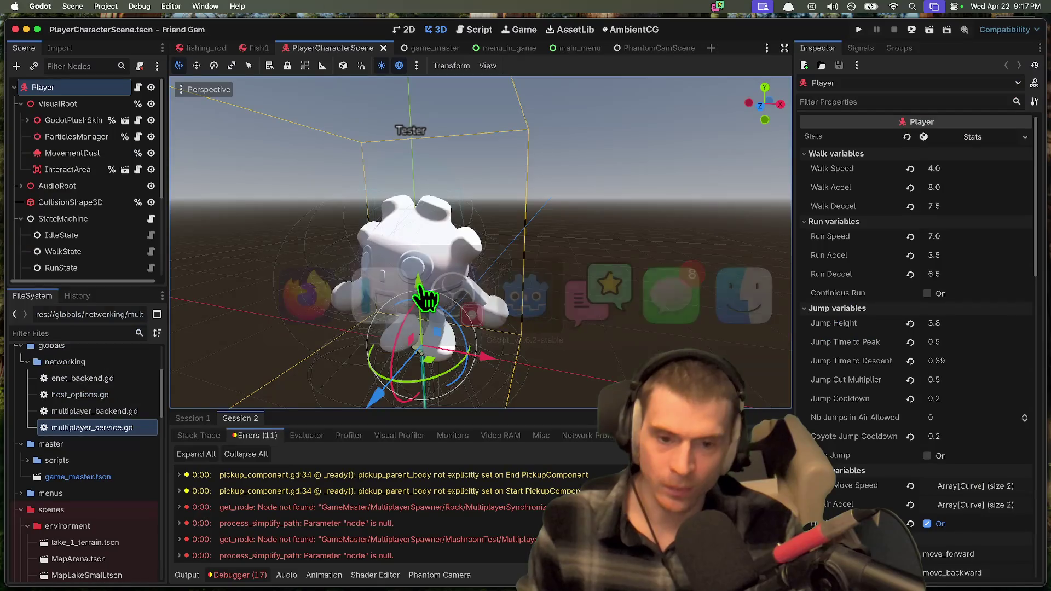
Step: Widen the side panels and open multiplayer_backend.gd, host_options.gd and enet_backend.gd
drag(166, 227, 221, 226)
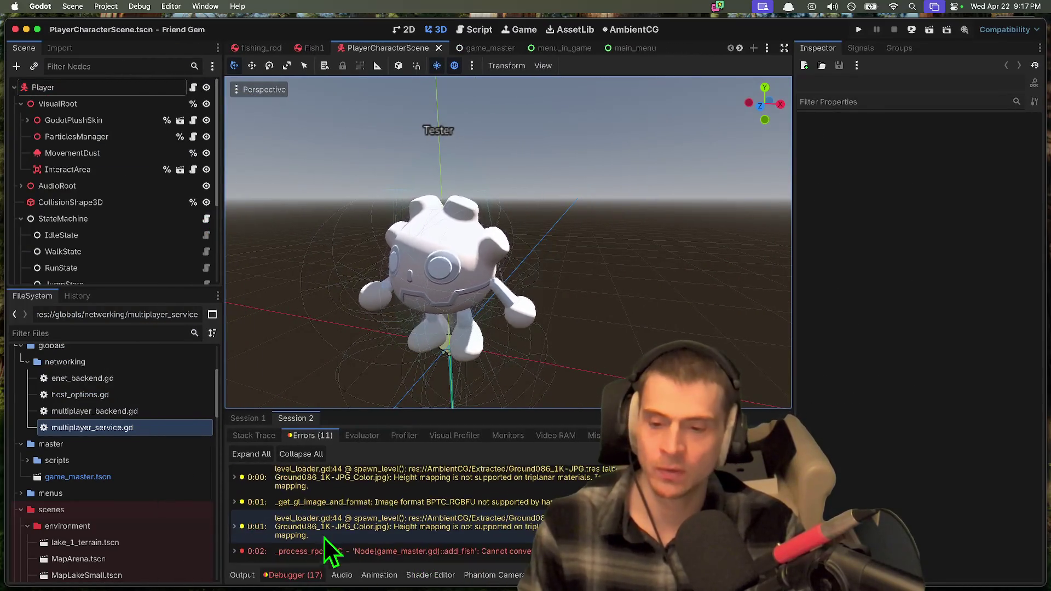
scroll(149, 448, down, 5)
scroll(149, 448, up, 6)
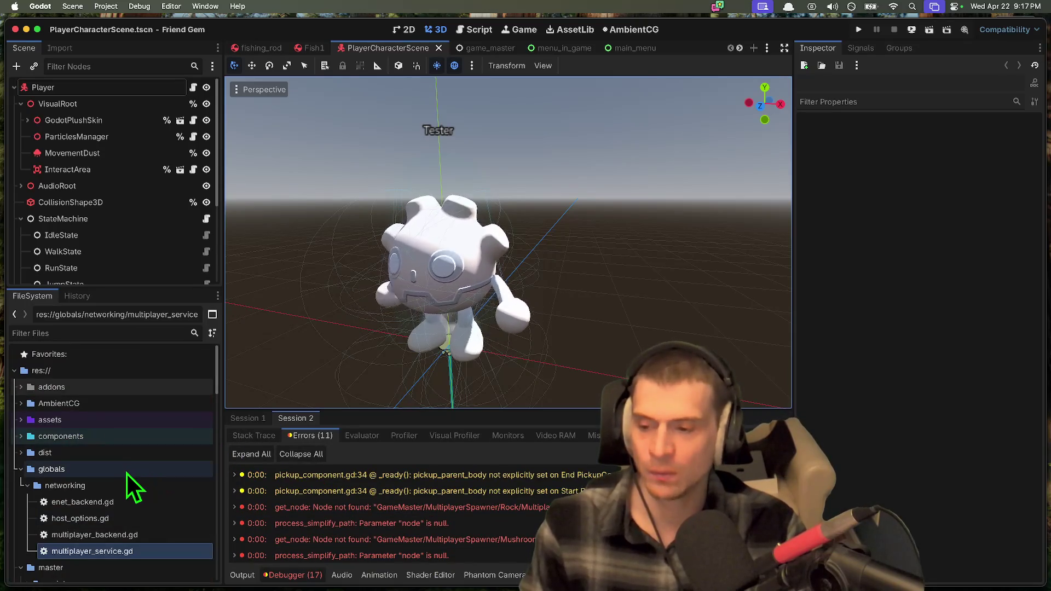
double_click(126, 460)
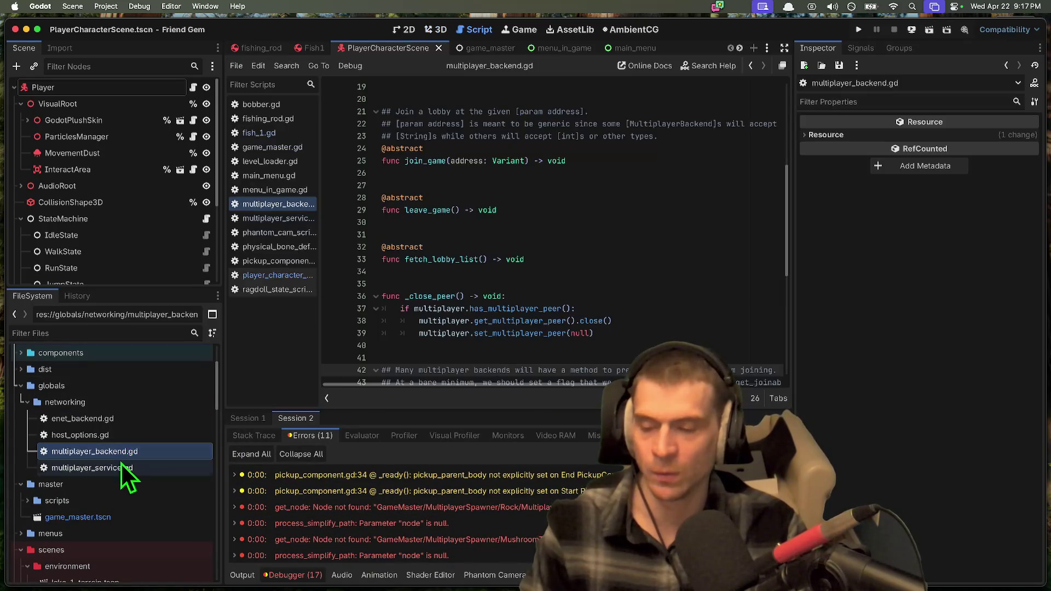
double_click(125, 436)
double_click(127, 419)
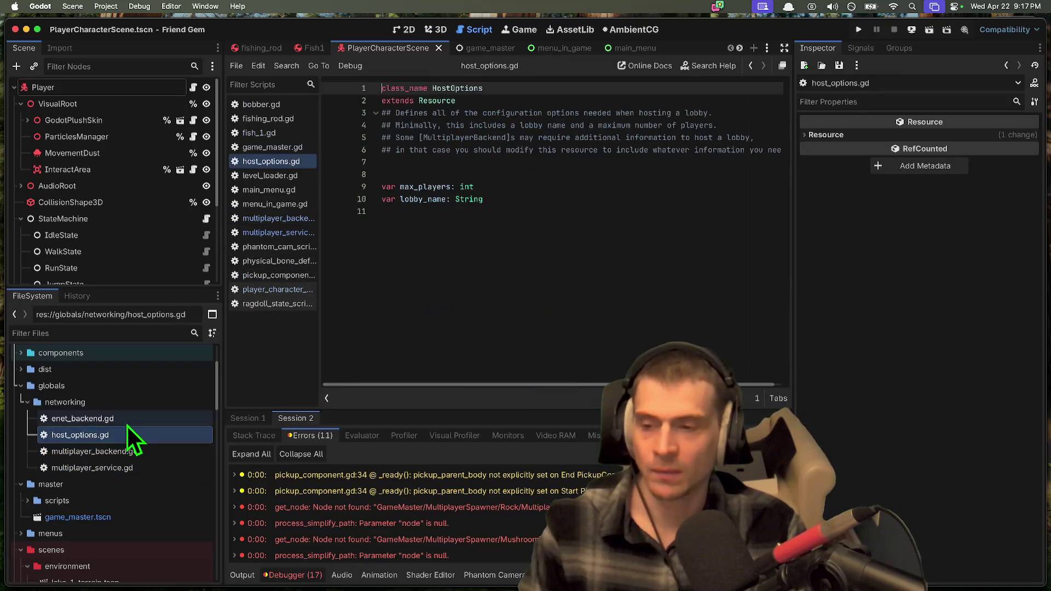
scroll(134, 438, down, 2)
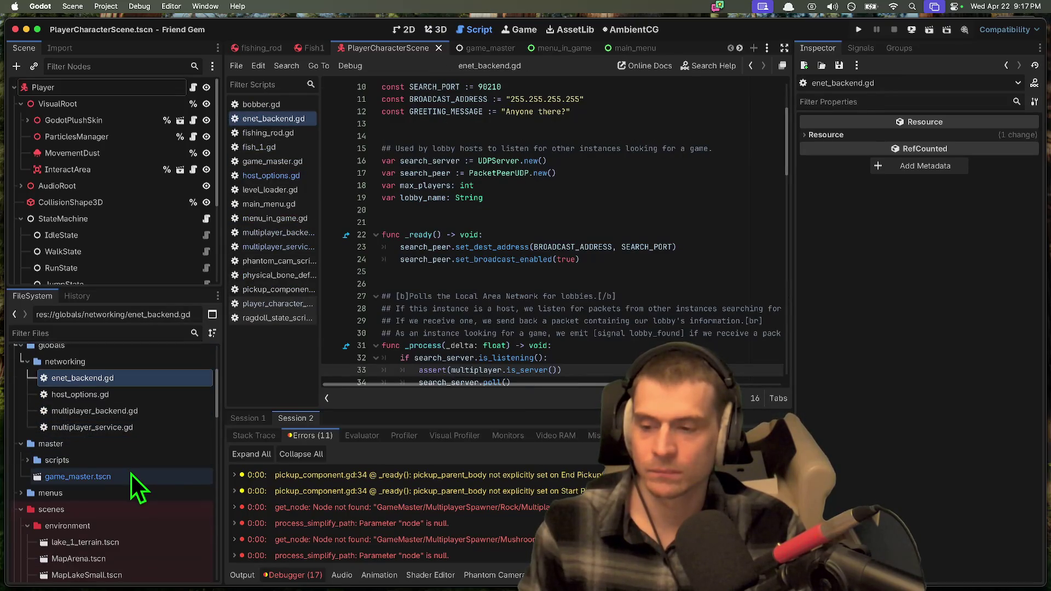
Step: Open the game_master scene and inspect the start_game callback in its script
click(131, 473)
double_click(130, 474)
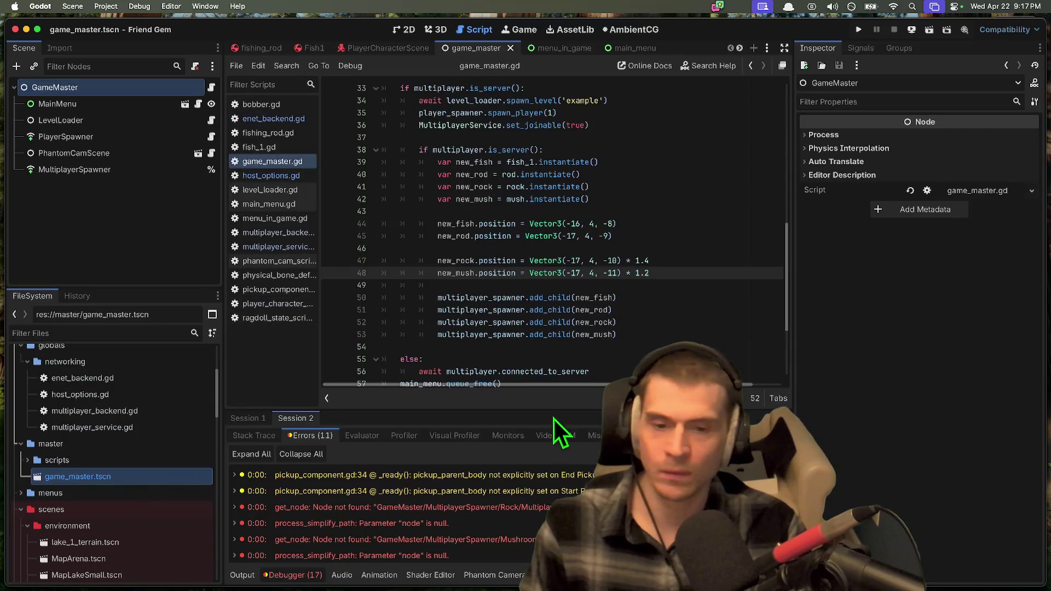
scroll(551, 334, up, 8)
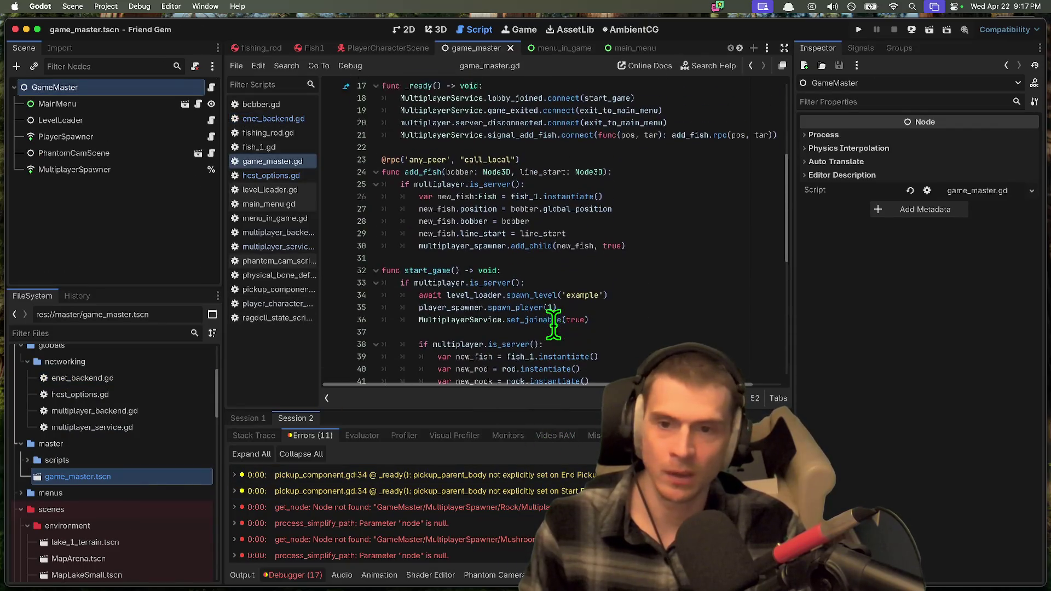
scroll(552, 334, down, 5)
scroll(512, 305, up, 3)
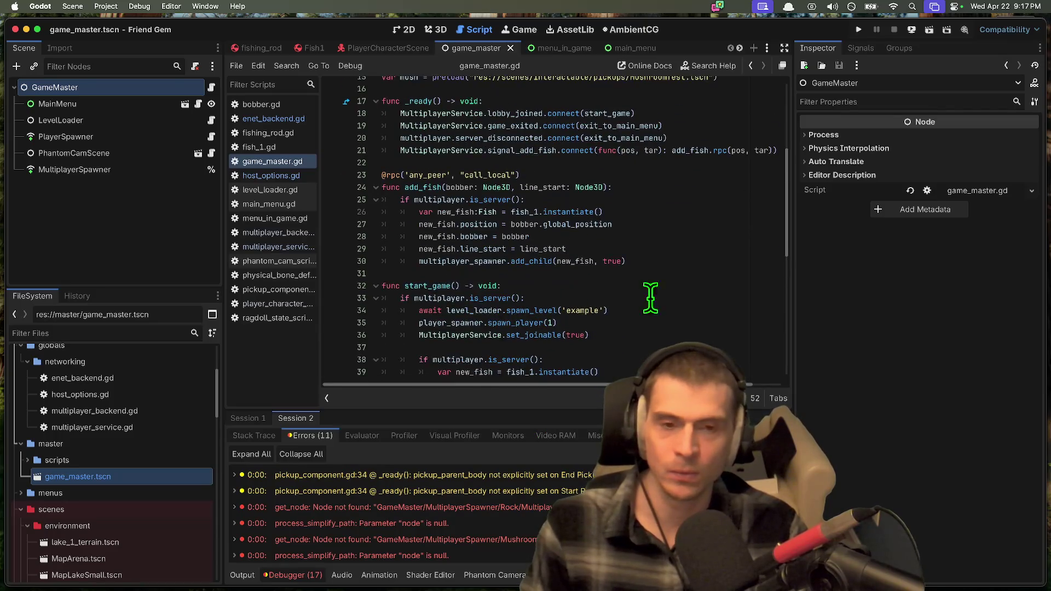
scroll(650, 297, up, 3)
double_click(614, 219)
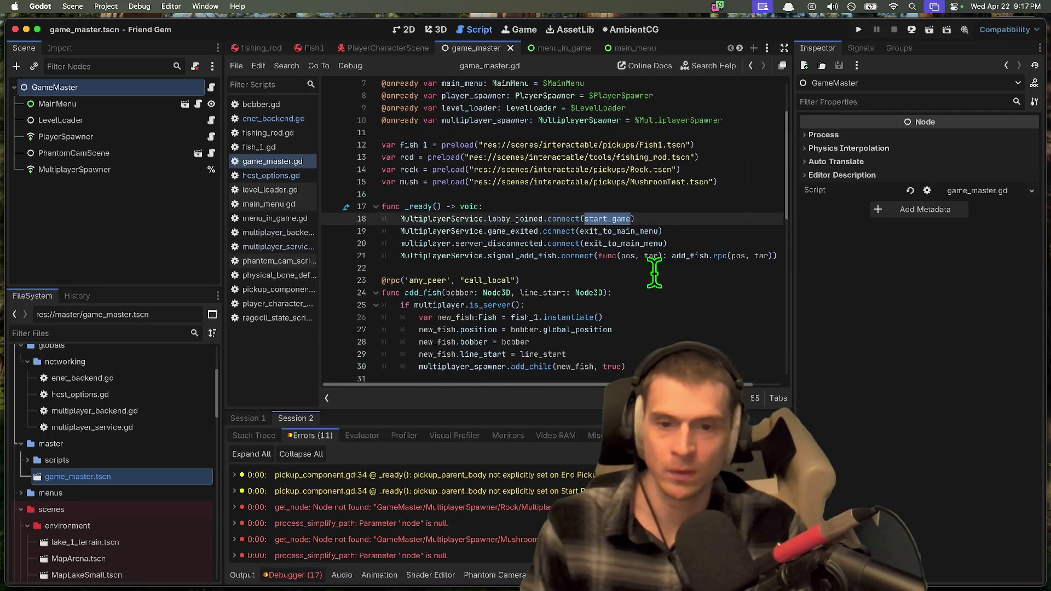
scroll(667, 267, down, 5)
scroll(667, 266, down, 7)
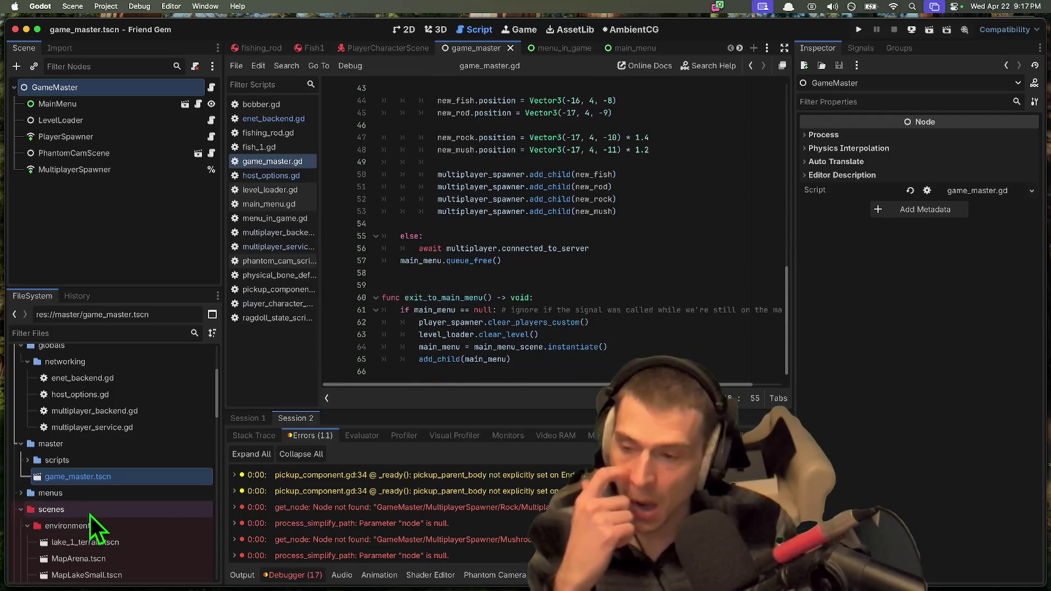
Step: Expand the master scripts folder and open level_loader.gd
double_click(102, 465)
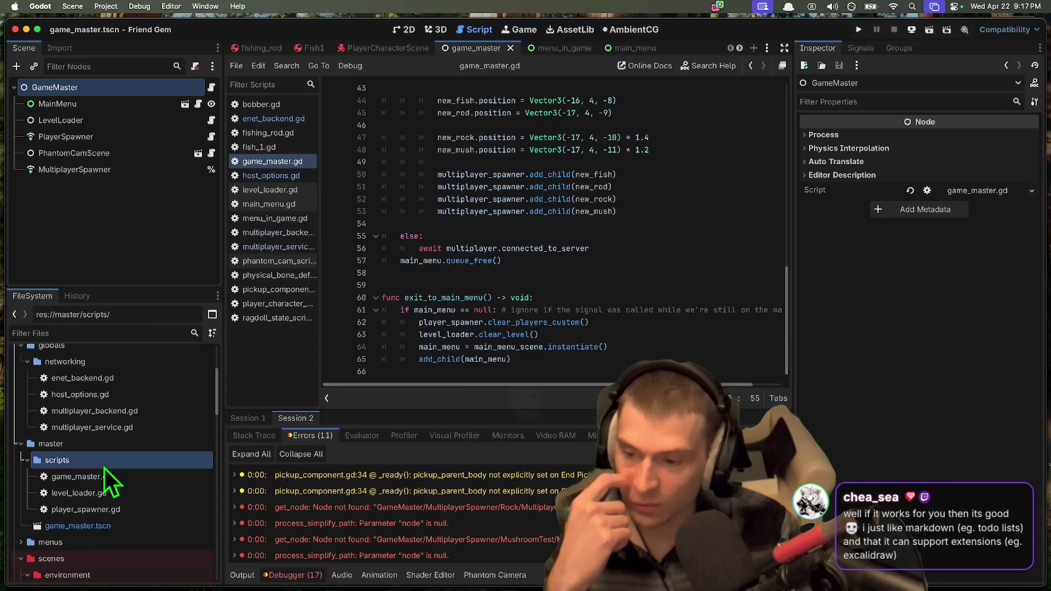
click(141, 472)
double_click(143, 481)
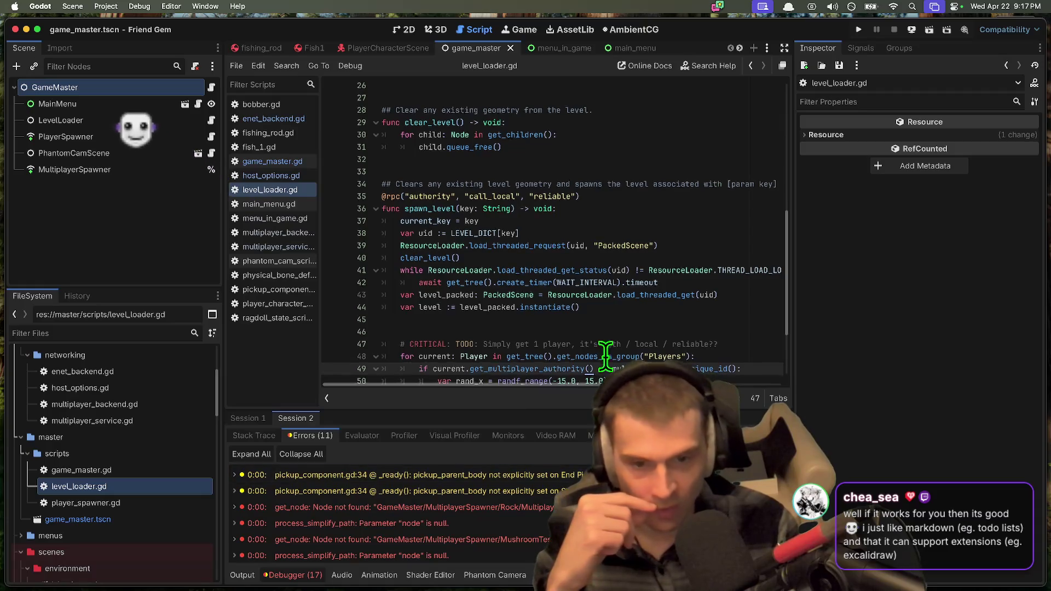
Step: Narrow the Scene and FileSystem docks to widen the level_loader.gd code view
scroll(739, 339, down, 2)
scroll(712, 263, up, 1)
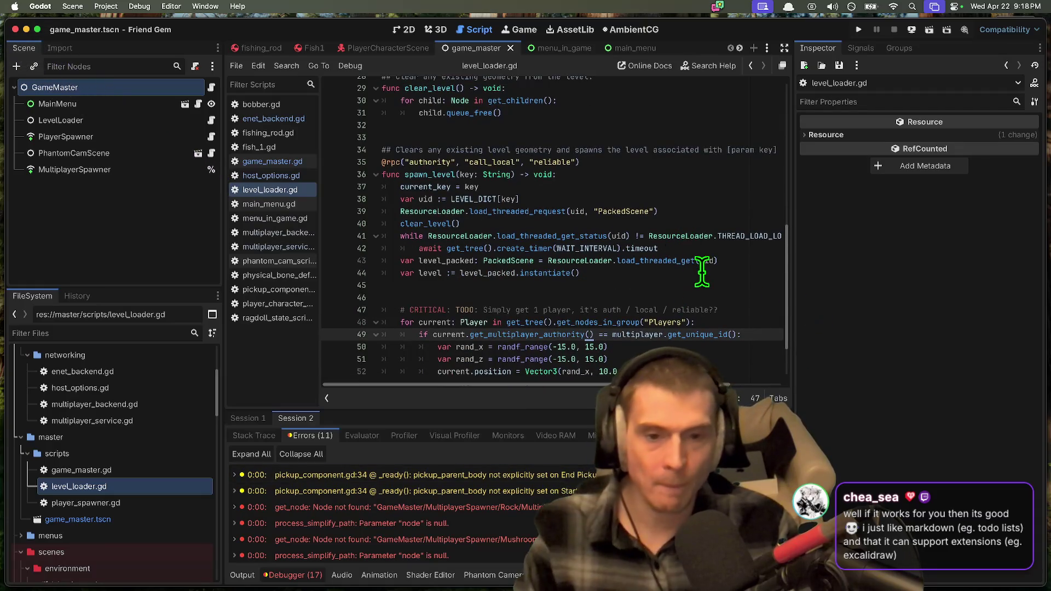
click(701, 274)
scroll(701, 274, down, 3)
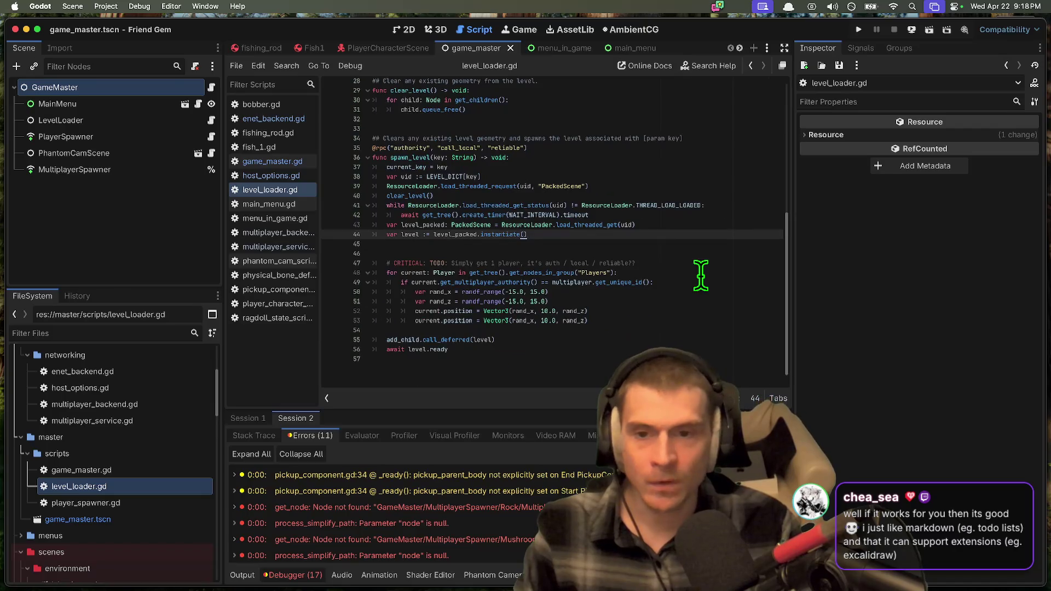
scroll(701, 274, up, 1)
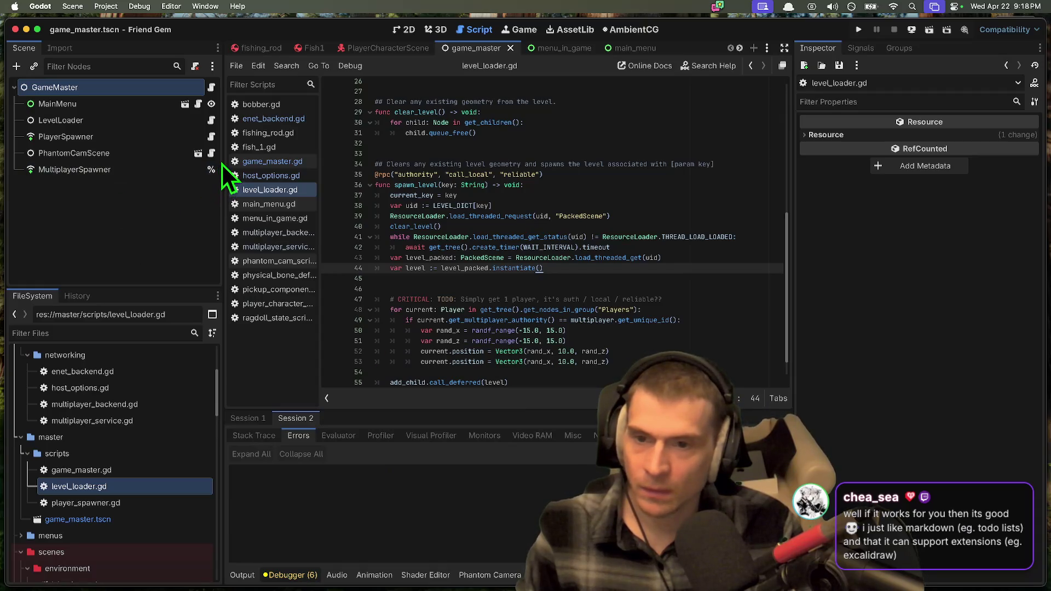
drag(220, 160, 146, 158)
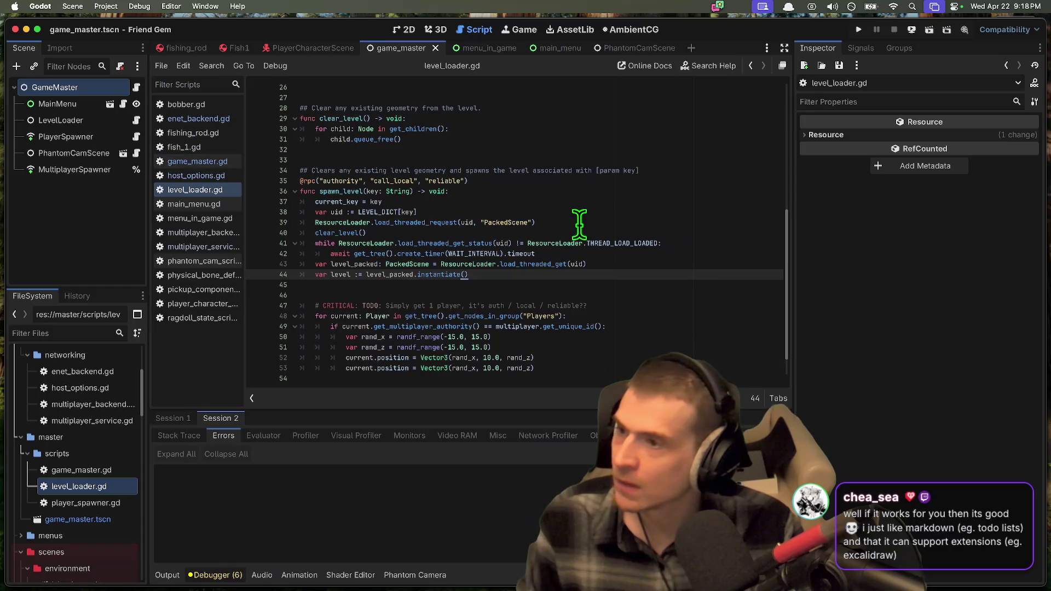
Step: Read the spawn_level doc comment and select the CRITICAL TODO line about player authority
scroll(542, 290, down, 1)
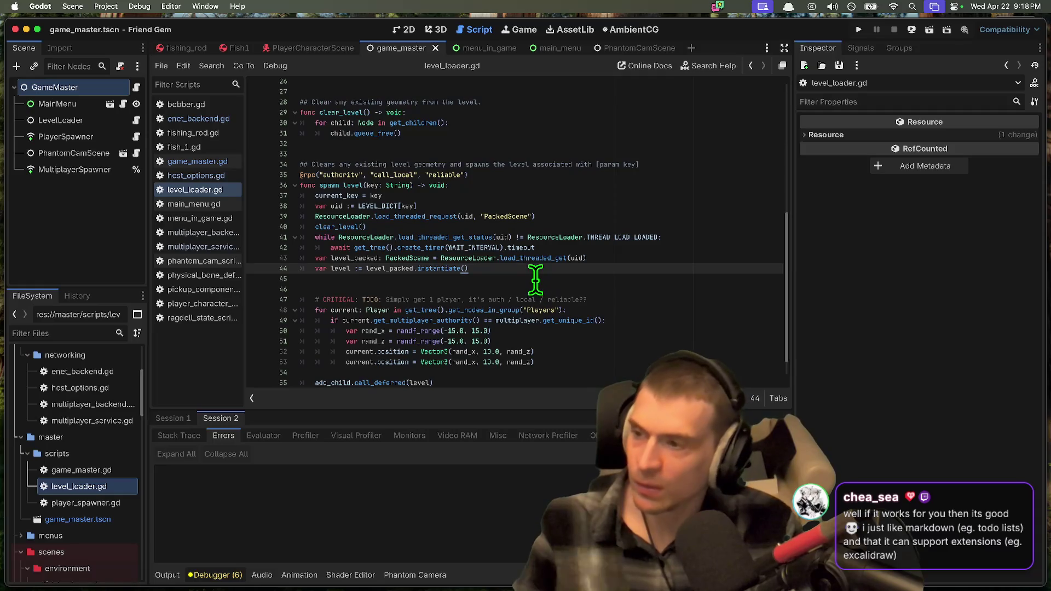
scroll(520, 286, down, 1)
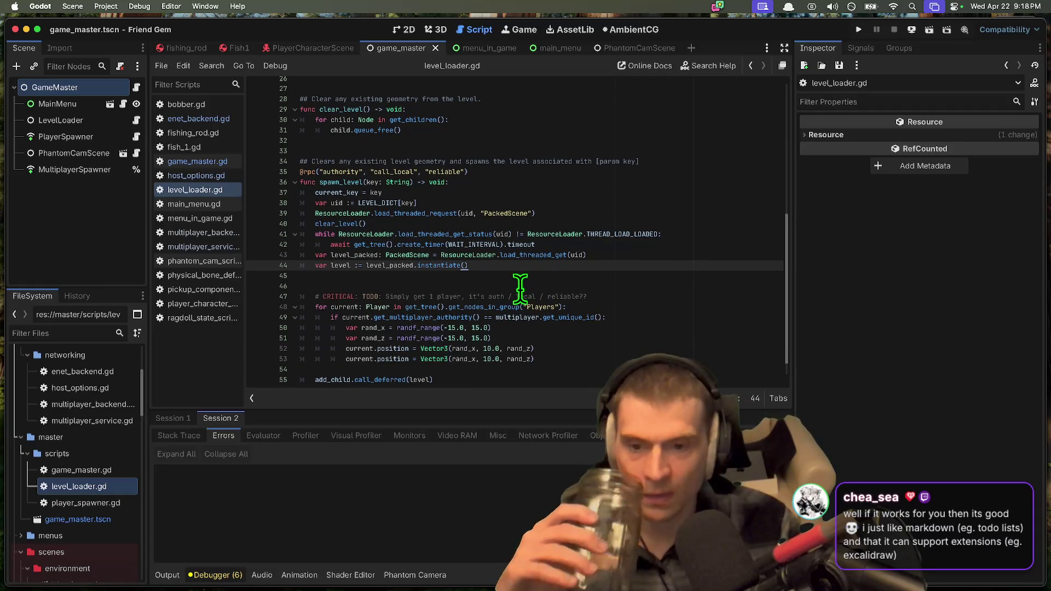
scroll(424, 173, down, 1)
drag(324, 153, 642, 153)
scroll(696, 165, down, 1)
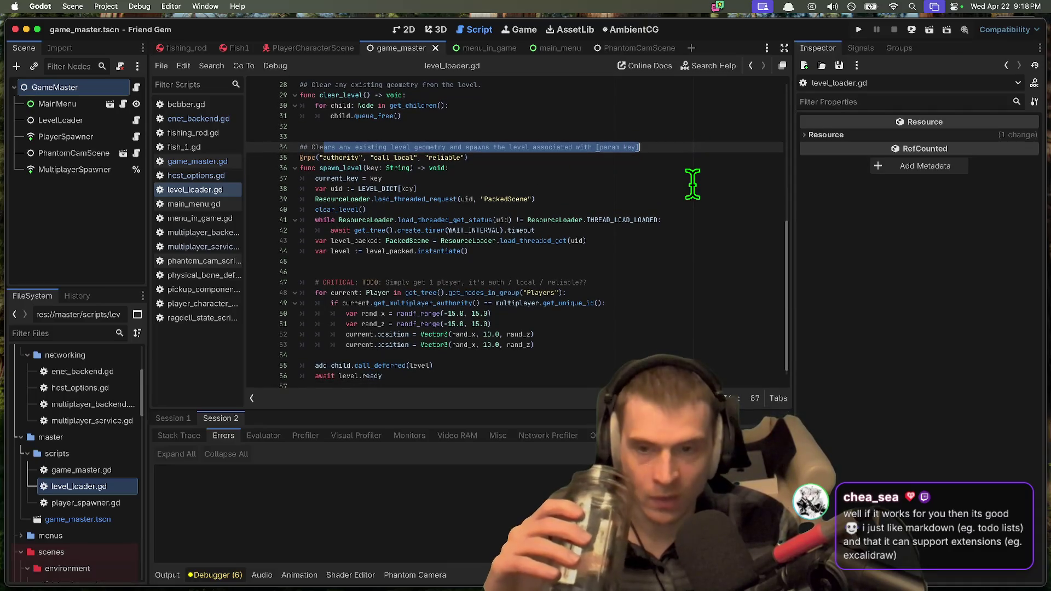
click(689, 231)
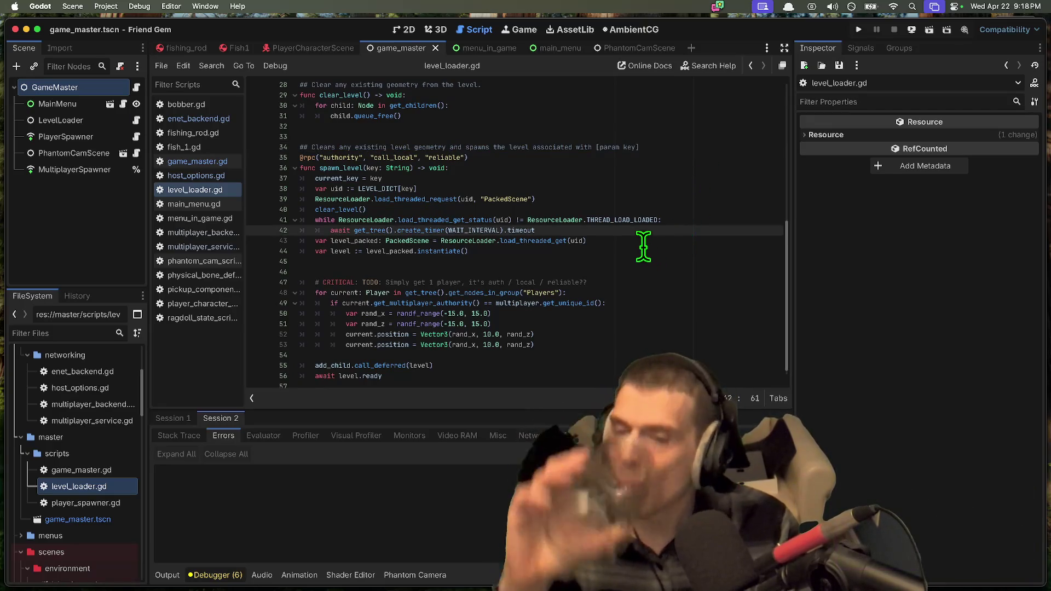
triple_click(628, 282)
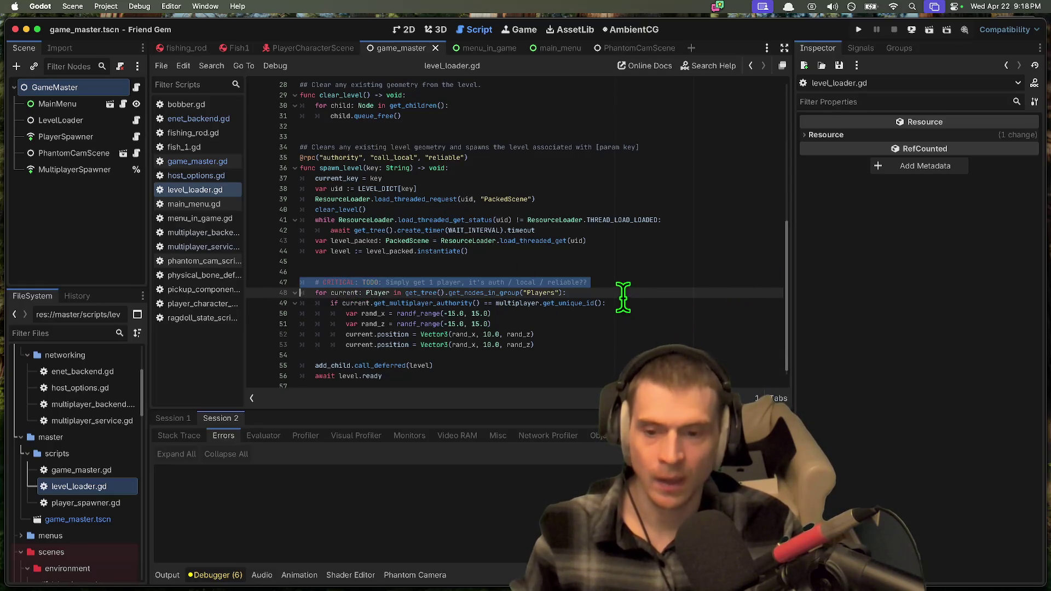
Step: Select add_child on line 55, then scroll back up past line 33
scroll(623, 298, down, 1)
double_click(328, 358)
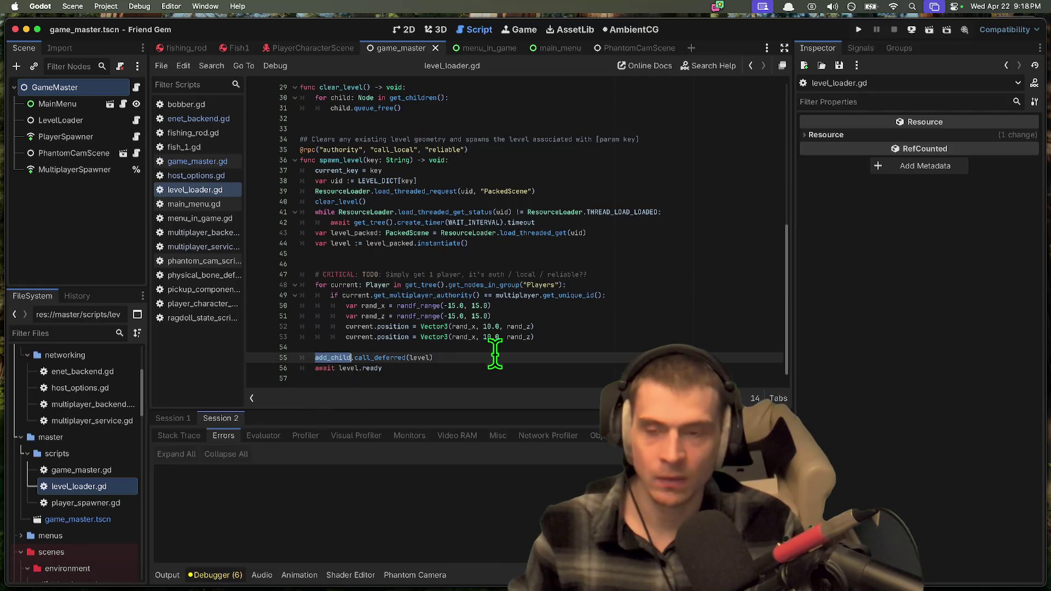
scroll(394, 277, up, 3)
scroll(406, 283, up, 4)
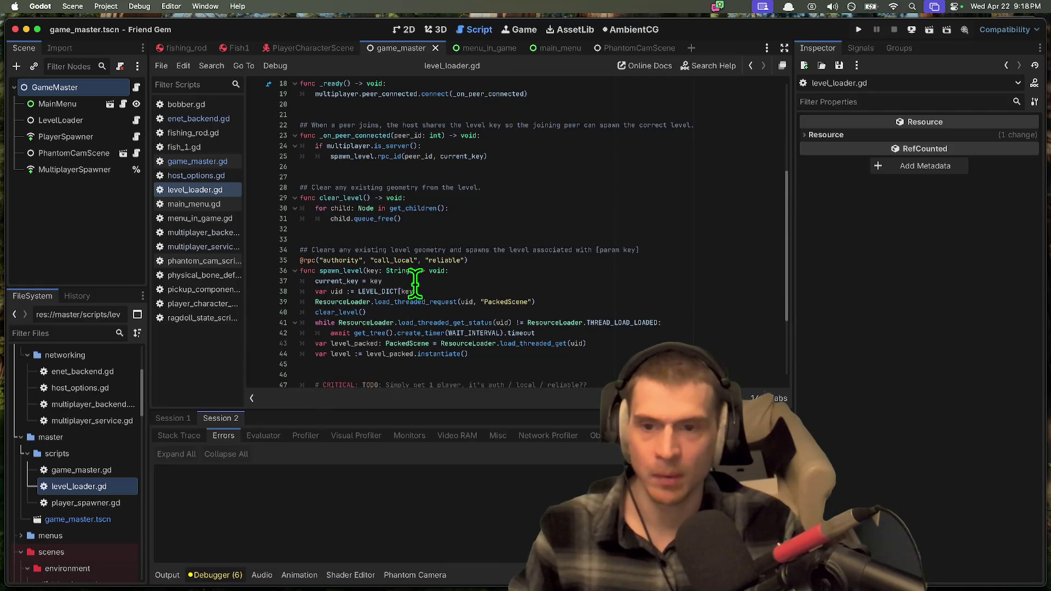
click(497, 240)
scroll(501, 242, up, 1)
scroll(513, 243, up, 5)
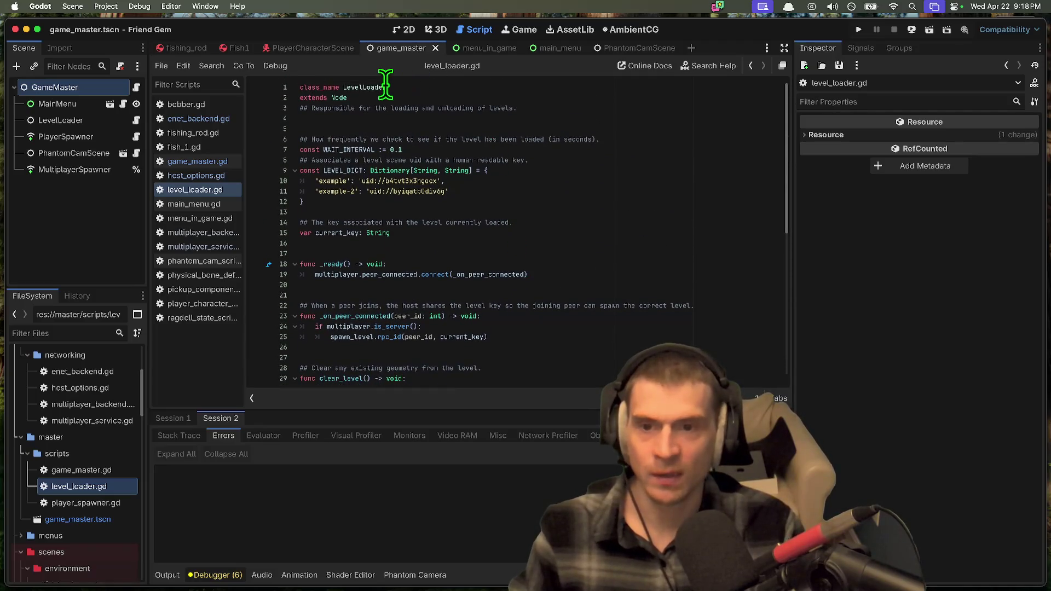
double_click(383, 87)
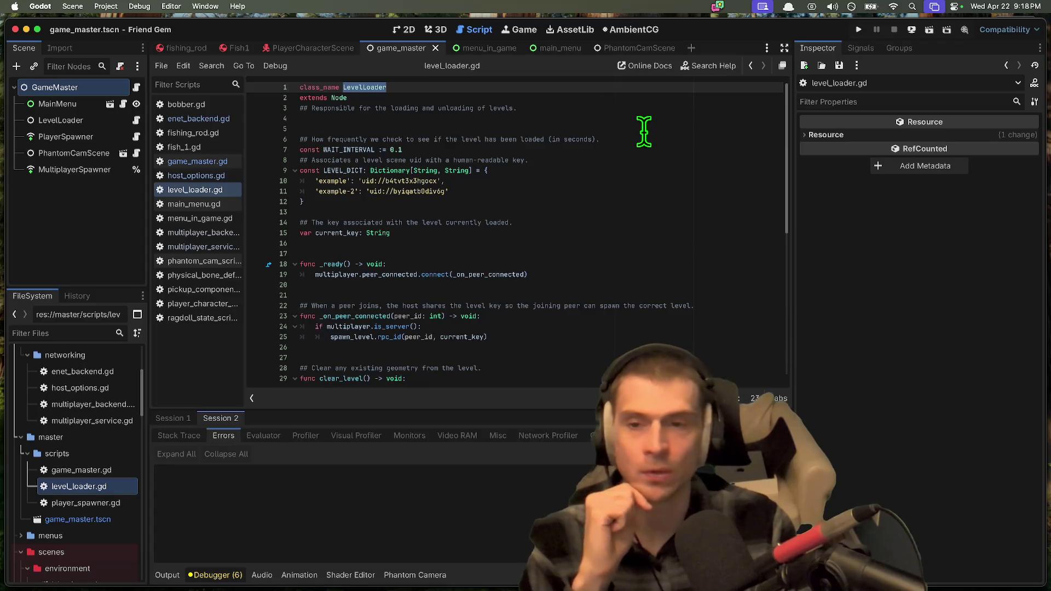
drag(327, 140, 533, 140)
mouse_move(328, 159)
mouse_down()
mouse_move(328, 147)
mouse_move(335, 157)
mouse_move(356, 156)
mouse_move(341, 174)
mouse_up()
double_click(341, 170)
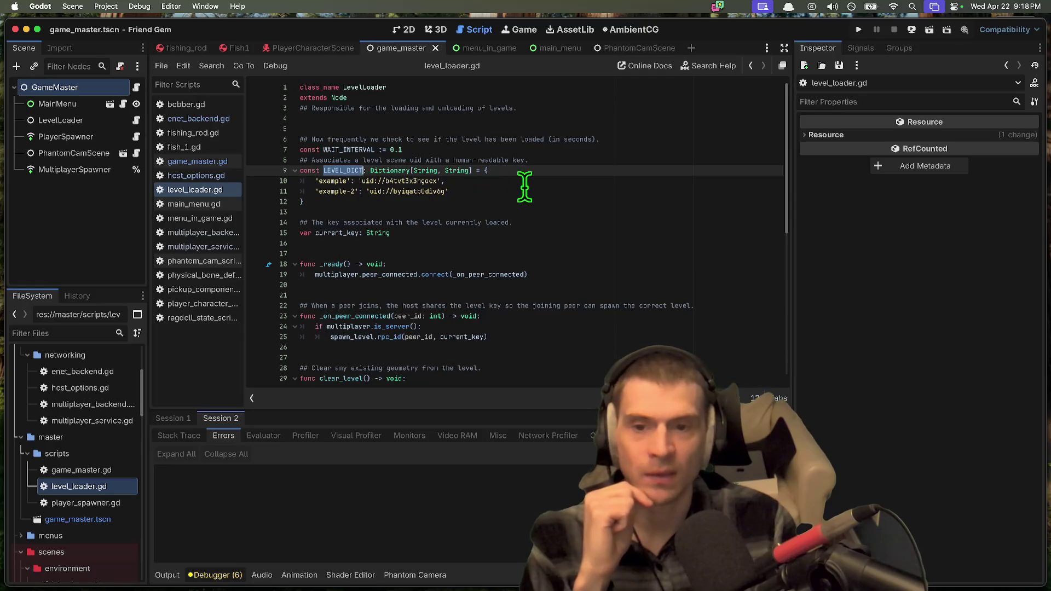
click(499, 191)
click(493, 180)
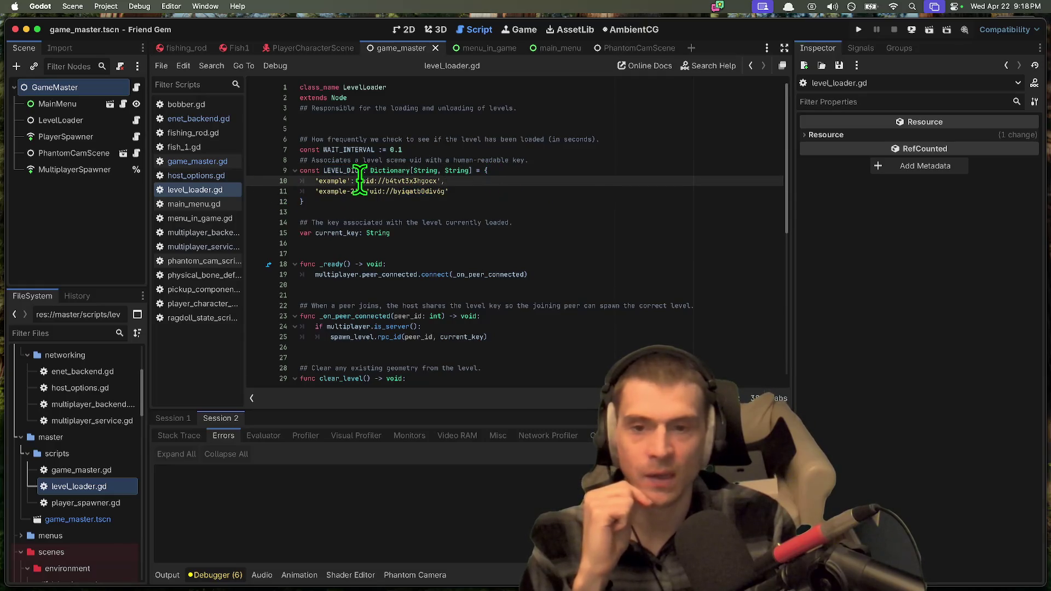
drag(370, 182, 438, 180)
scroll(548, 230, down, 1)
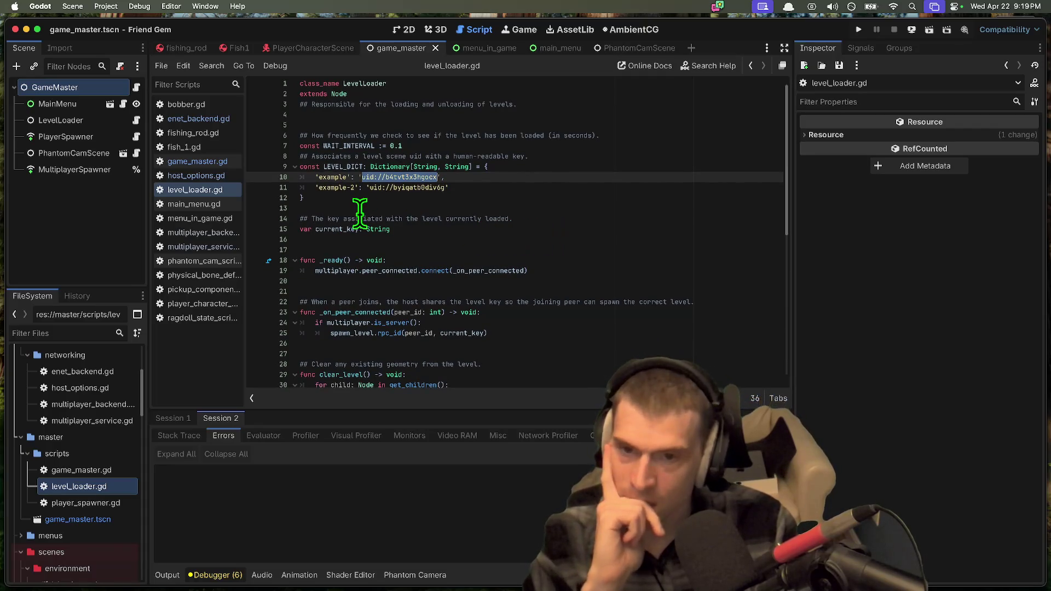
scroll(438, 226, down, 1)
double_click(336, 228)
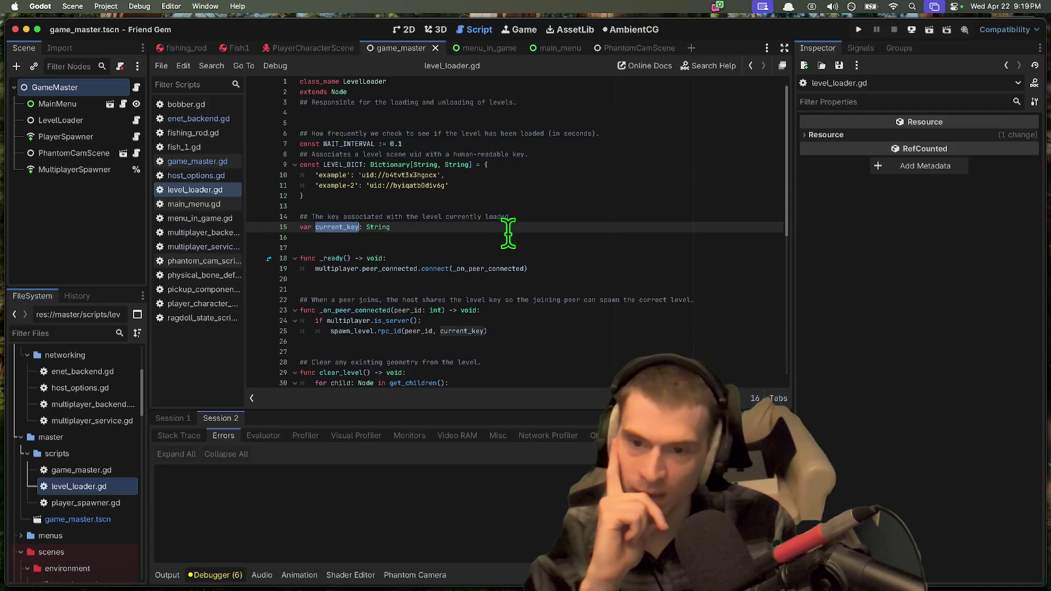
scroll(345, 276, down, 1)
scroll(315, 268, down, 1)
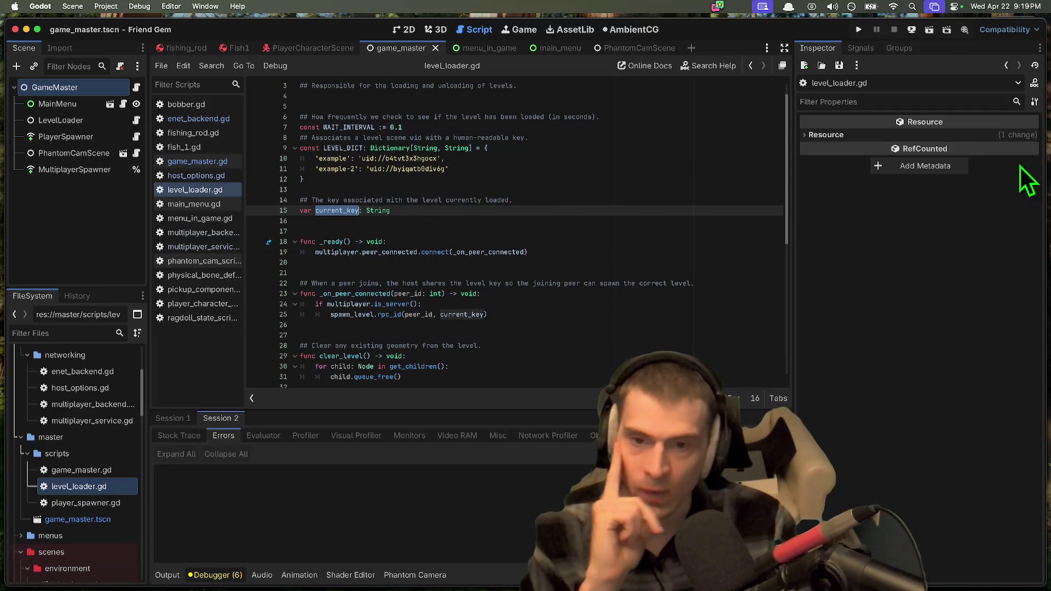
click(349, 252)
double_click(487, 251)
scroll(608, 263, down, 1)
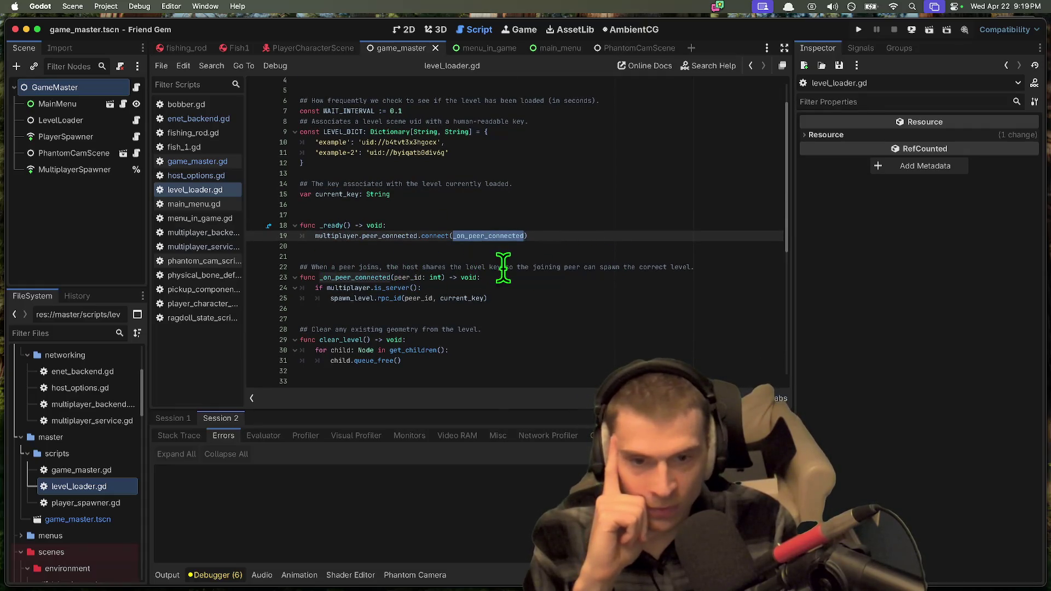
scroll(711, 267, down, 2)
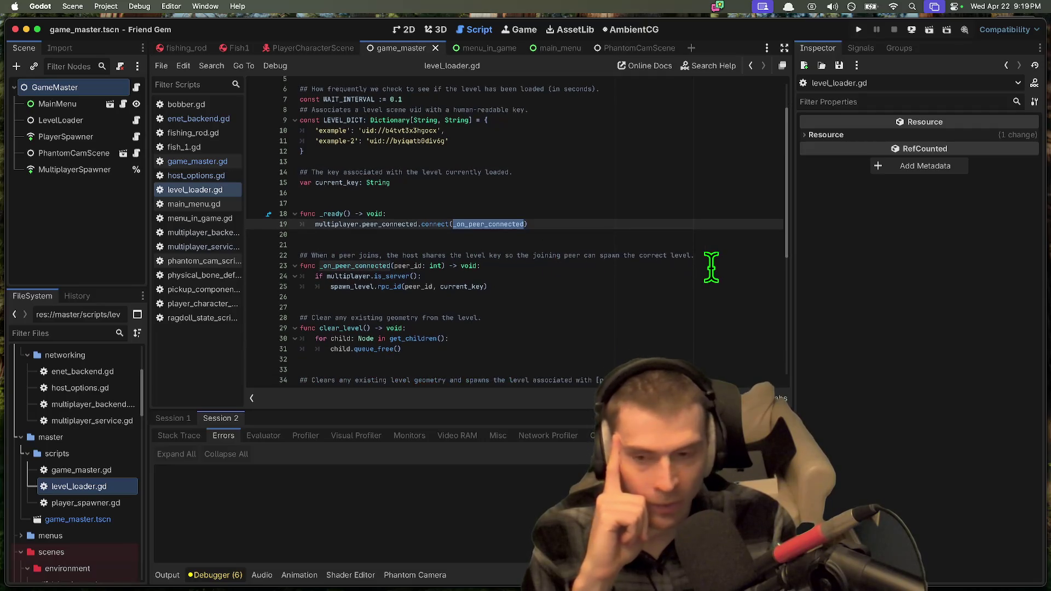
double_click(367, 279)
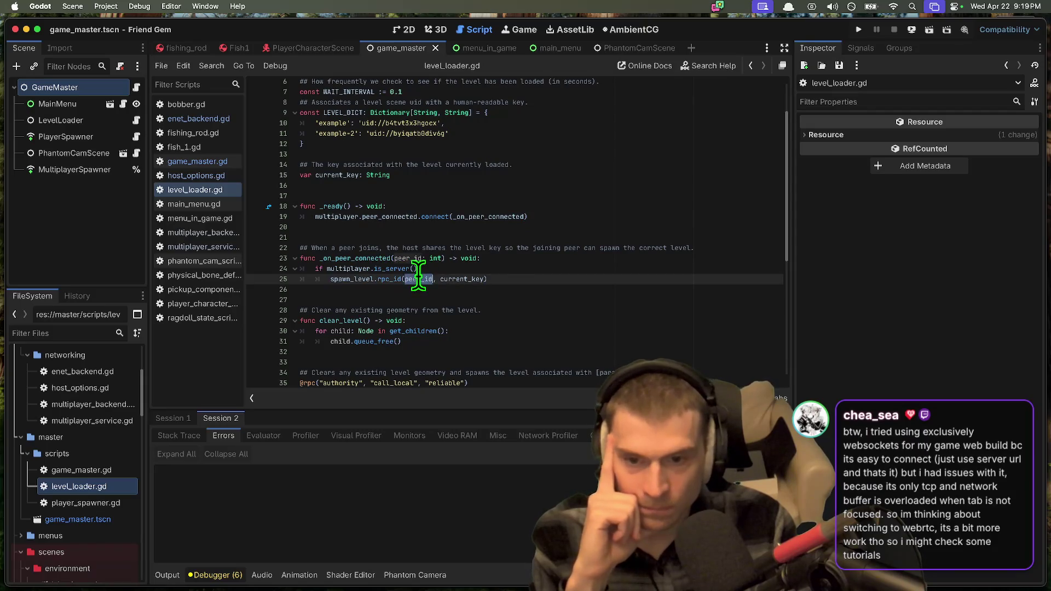
click(714, 267)
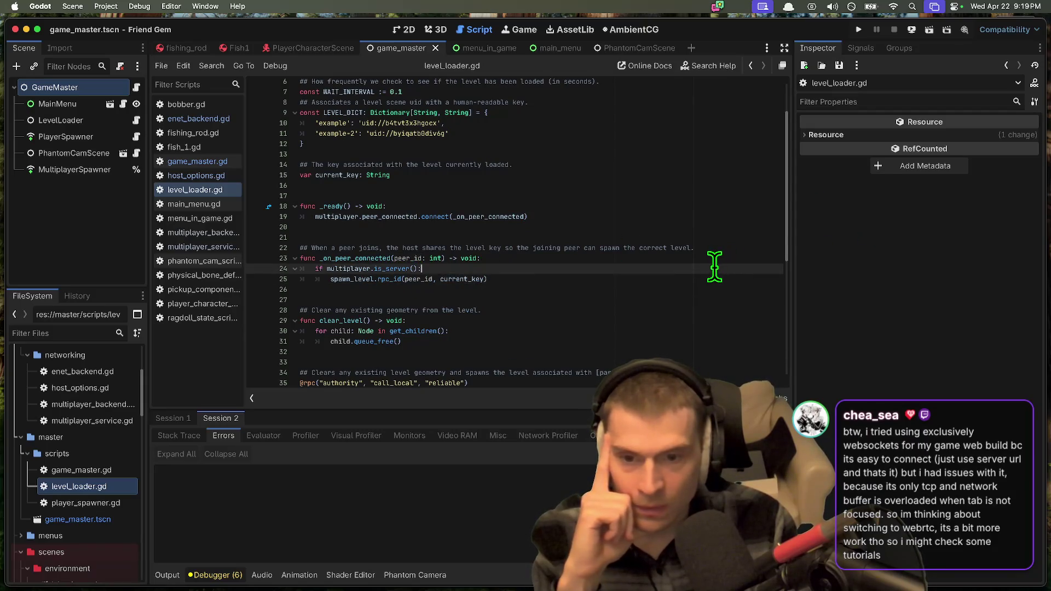
double_click(345, 258)
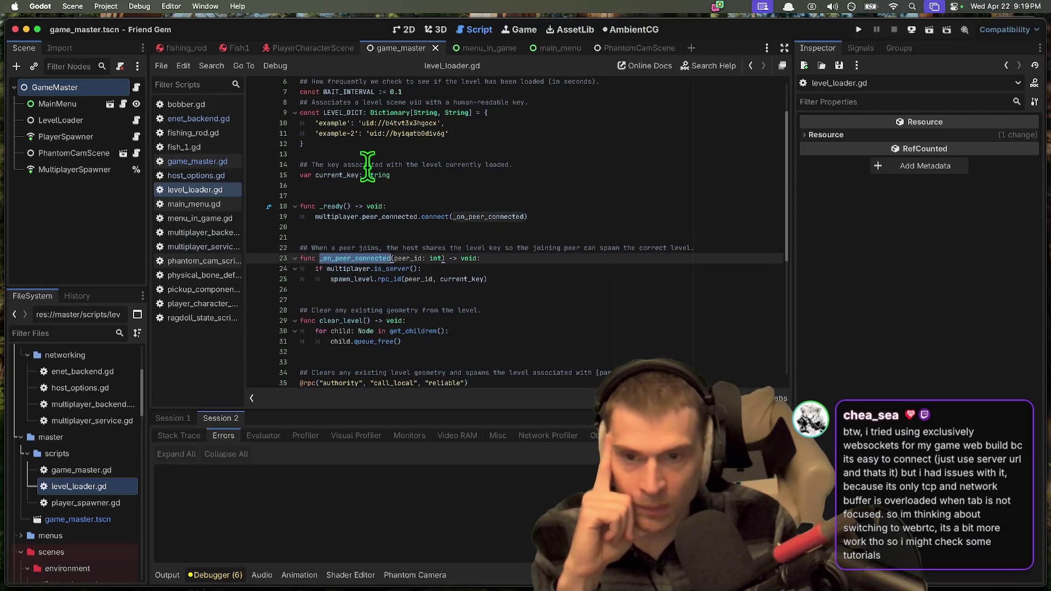
drag(327, 269, 429, 268)
mouse_move(330, 278)
mouse_down()
mouse_move(467, 277)
mouse_move(530, 289)
mouse_up()
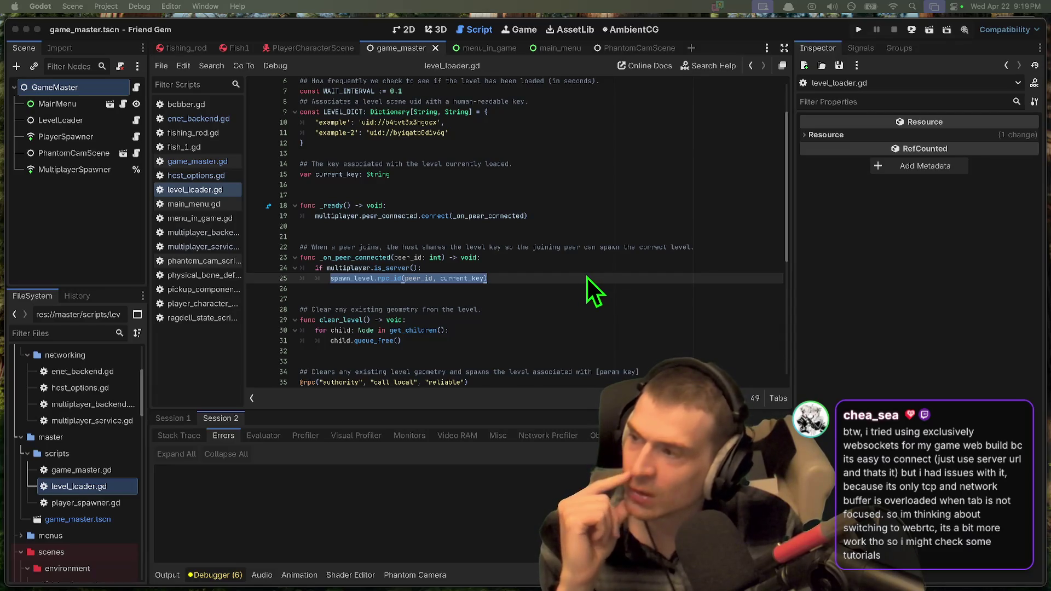
mouse_move(509, 588)
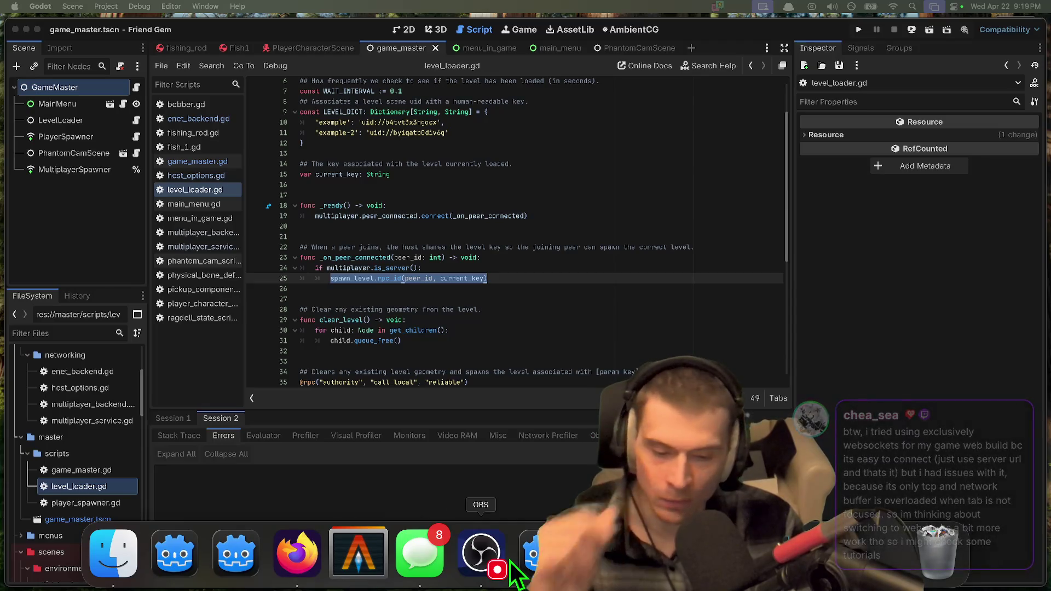
Step: Launch Google Chrome with 'chr' in Spotlight and open the AndrooDev itch.io page
key(super+space)
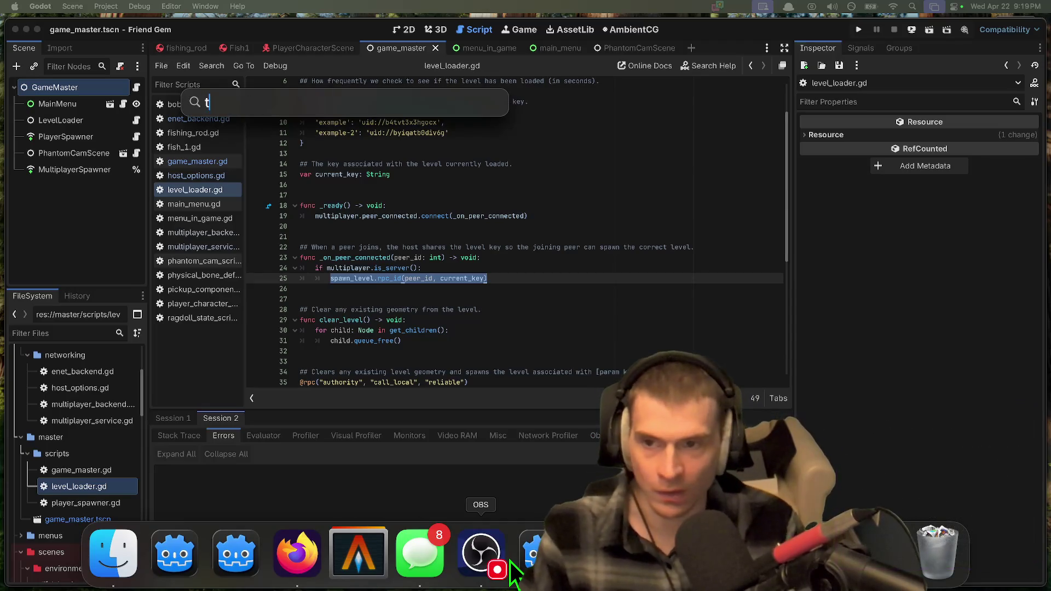
text(chr)
key(Return)
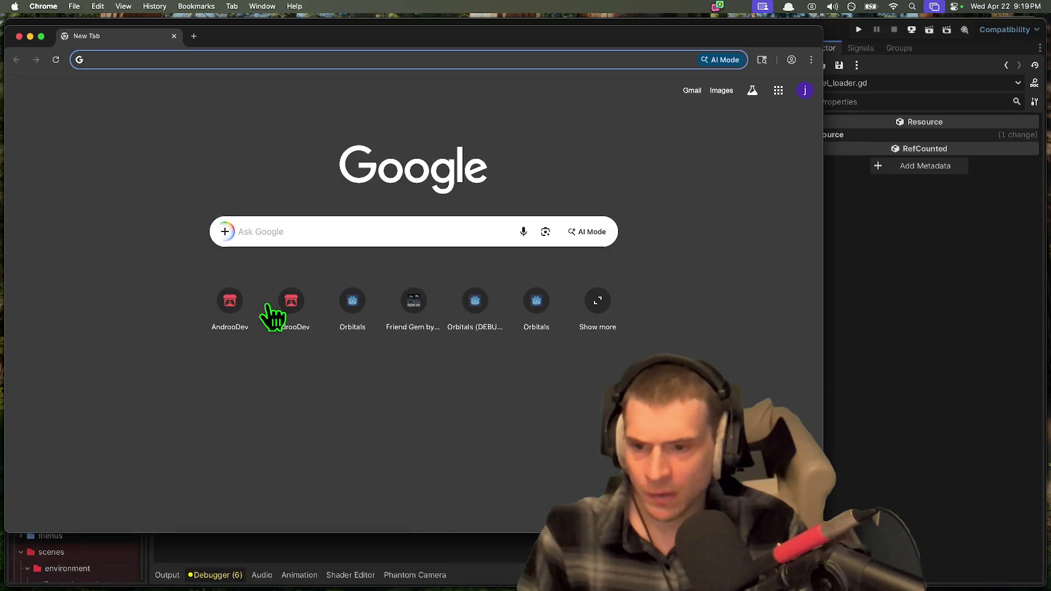
click(232, 300)
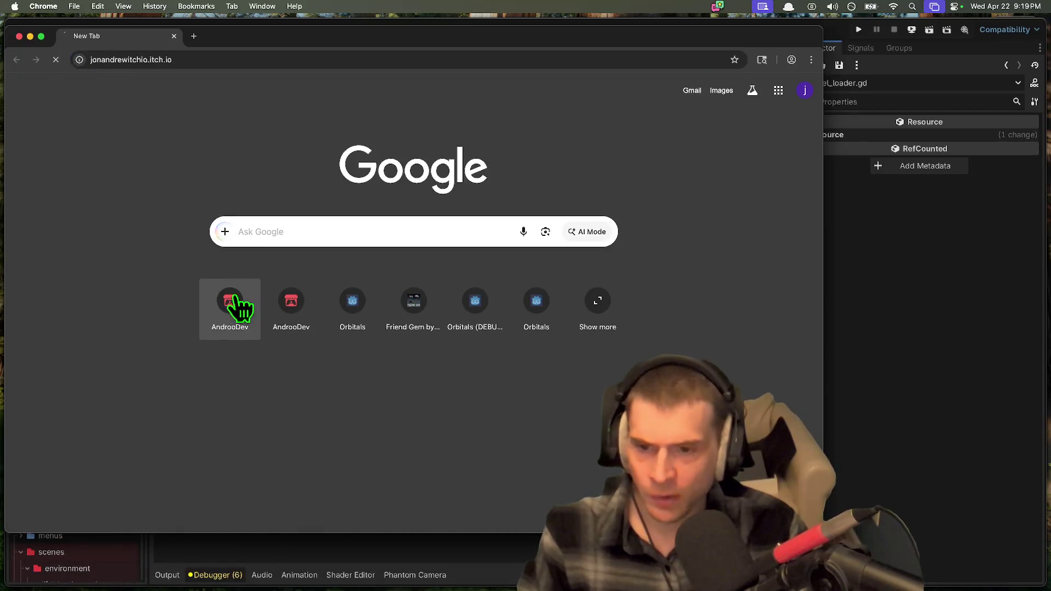
Step: Open the Friendslop Co-Op game page, duplicate it in a new tab, and detach that tab into its own window
click(540, 324)
click(278, 59)
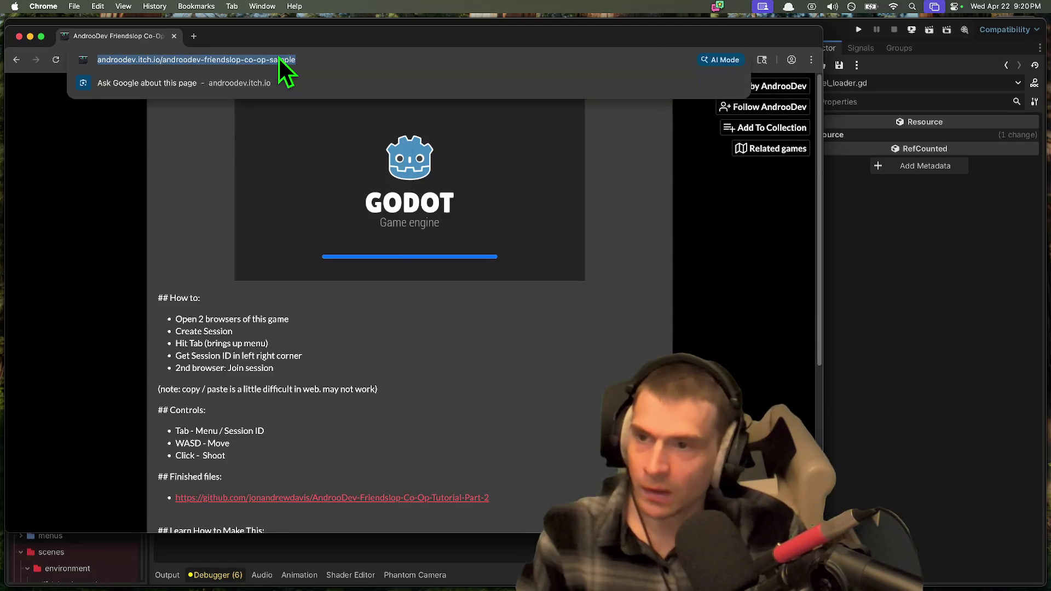
key(super+c)
key(super+t)
key(super+v)
key(Return)
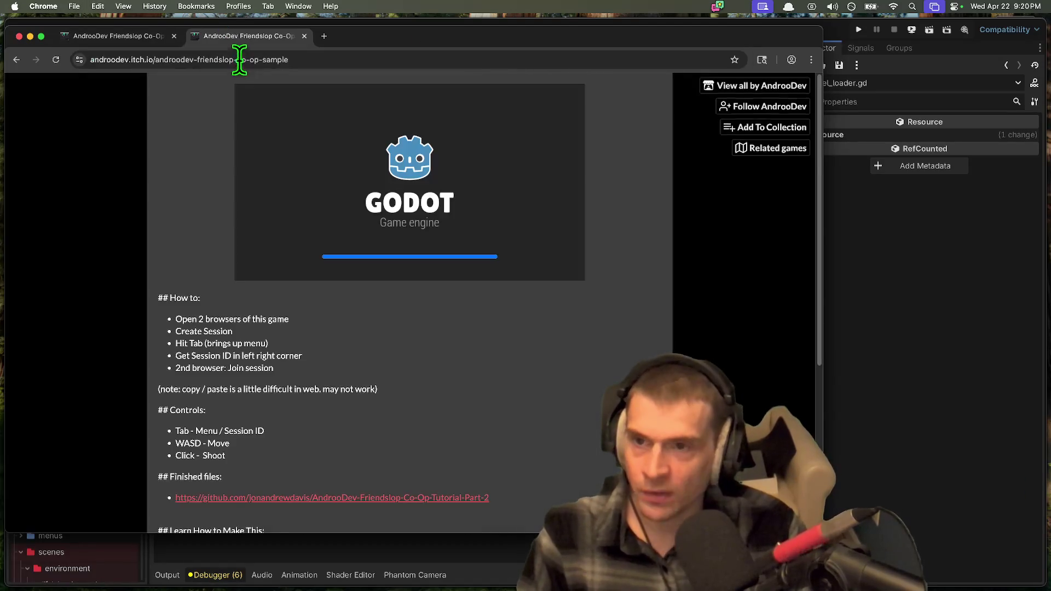
drag(234, 40, 626, 153)
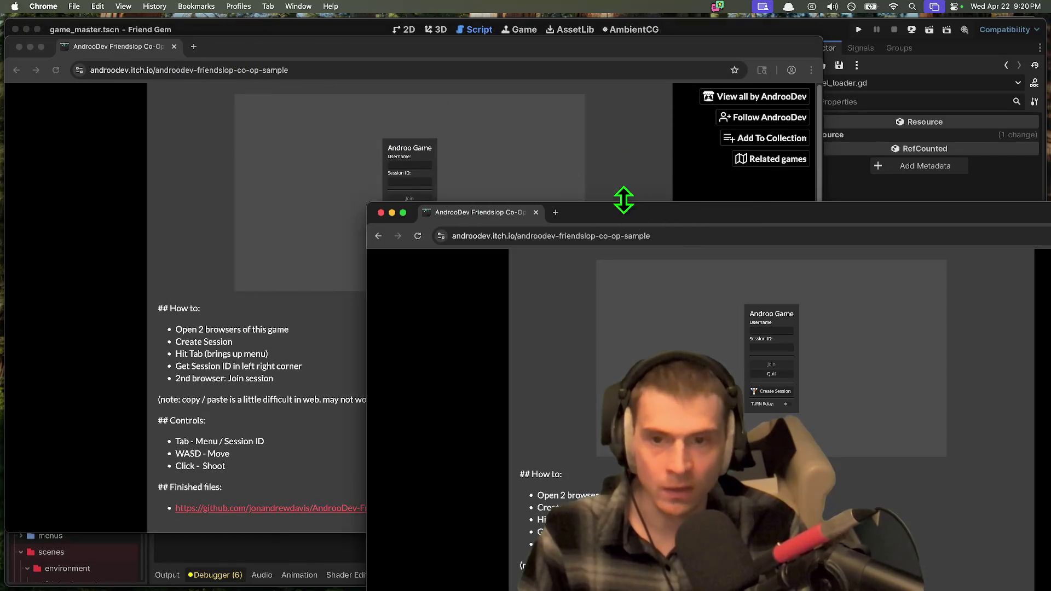
Step: Create a session in the first window and join it from the second using its session ID
click(455, 143)
click(409, 226)
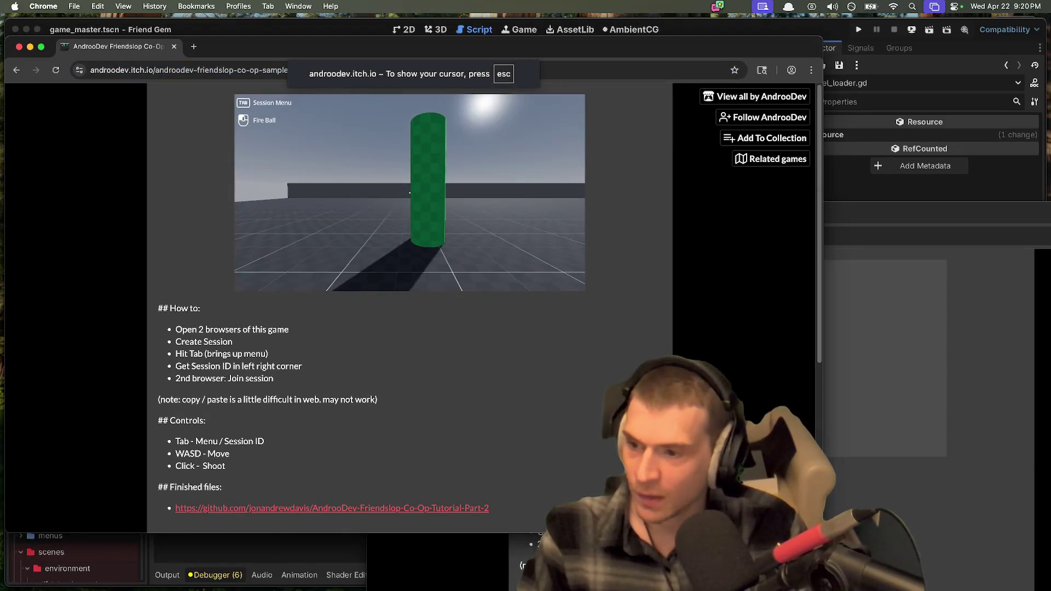
key(Tab)
click(840, 350)
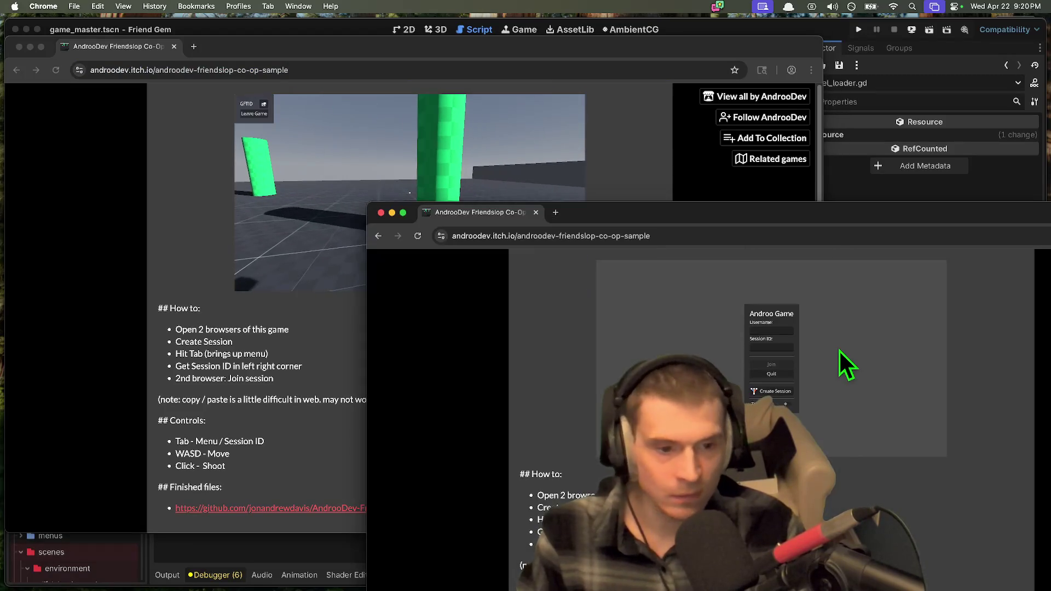
click(774, 346)
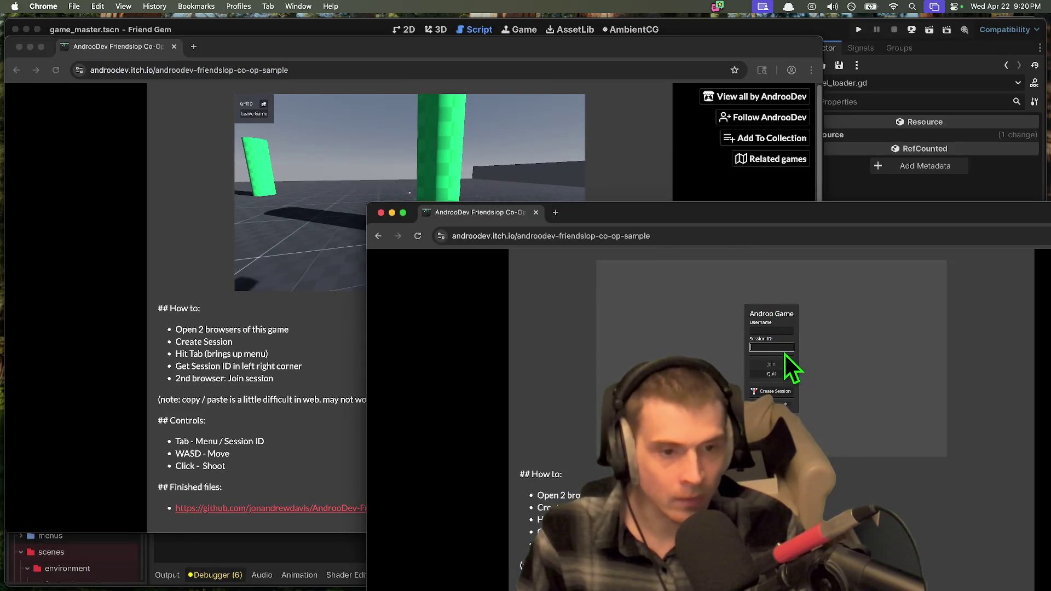
text(GFTID)
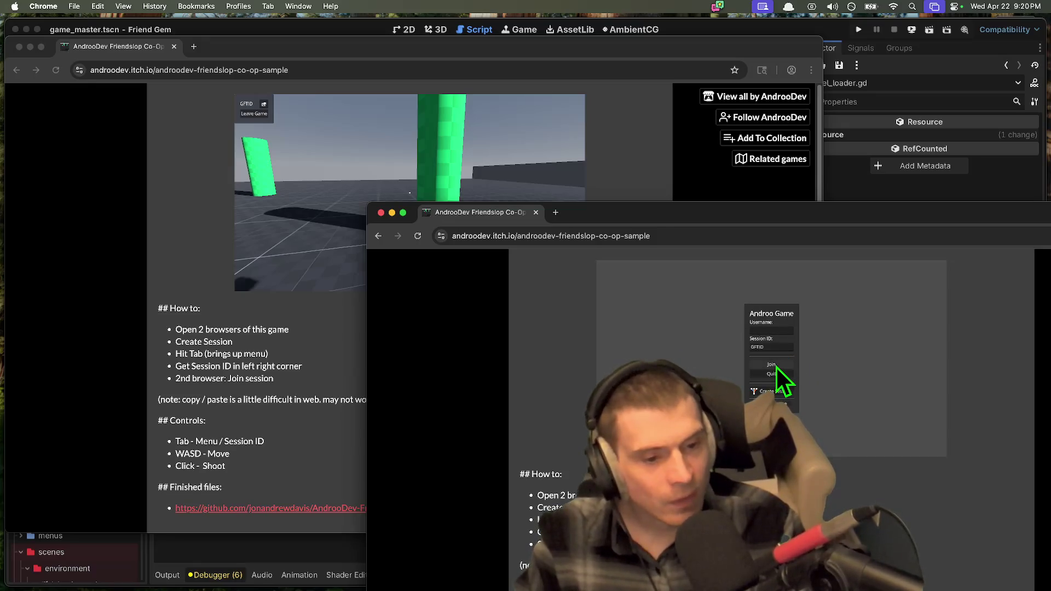
click(776, 365)
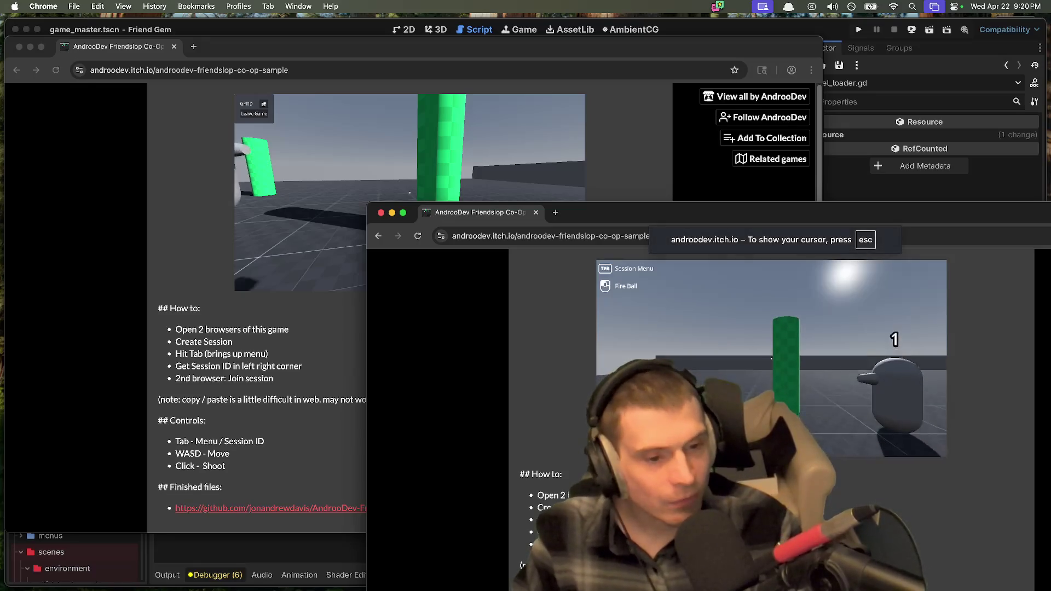
Step: Walk the second player toward the host and shoot a fireball
key(w)
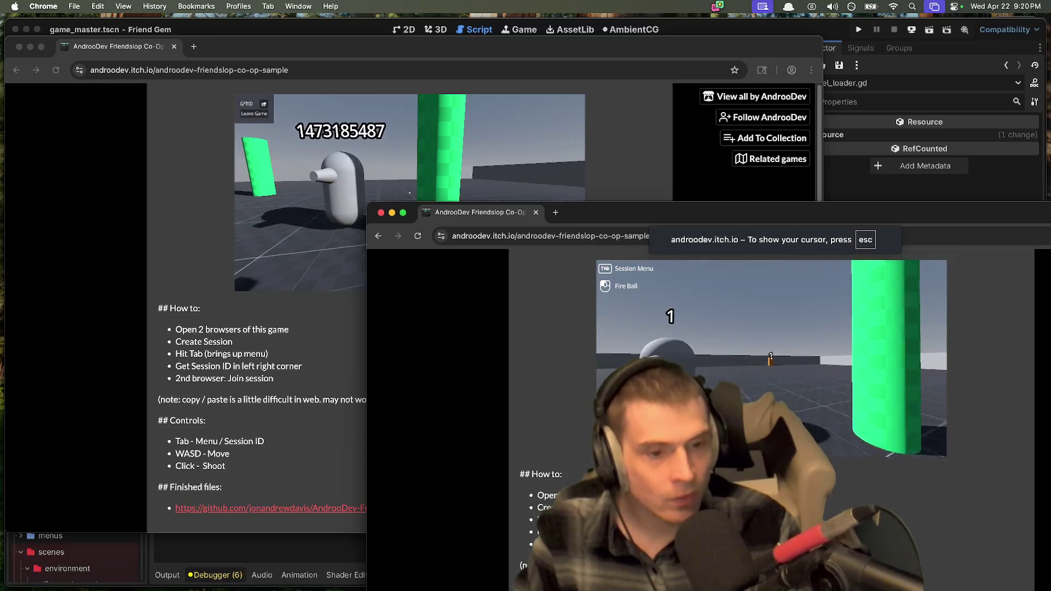
key(w)
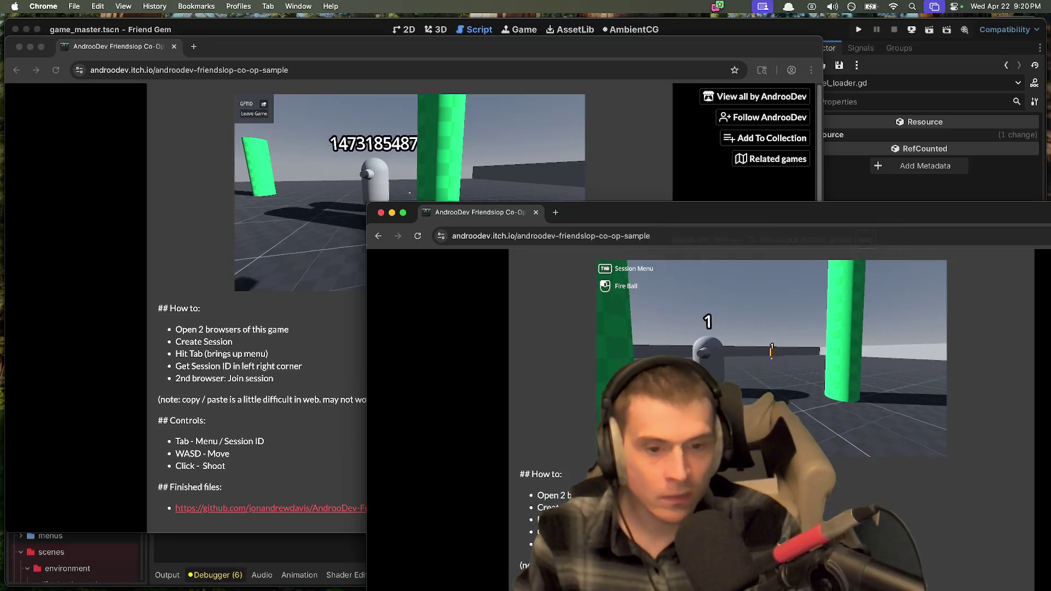
key(w)
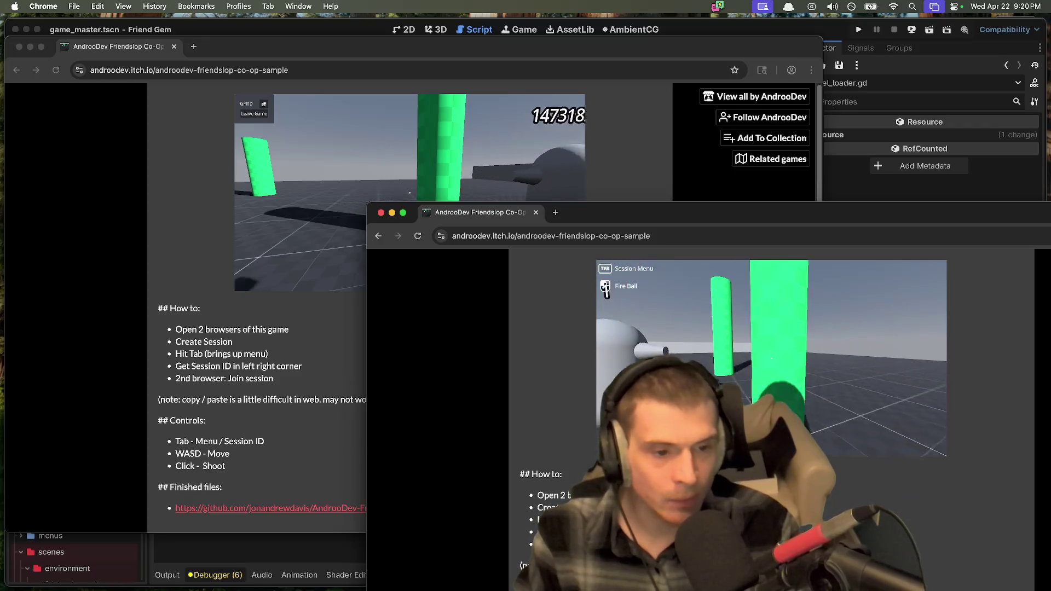
click(771, 359)
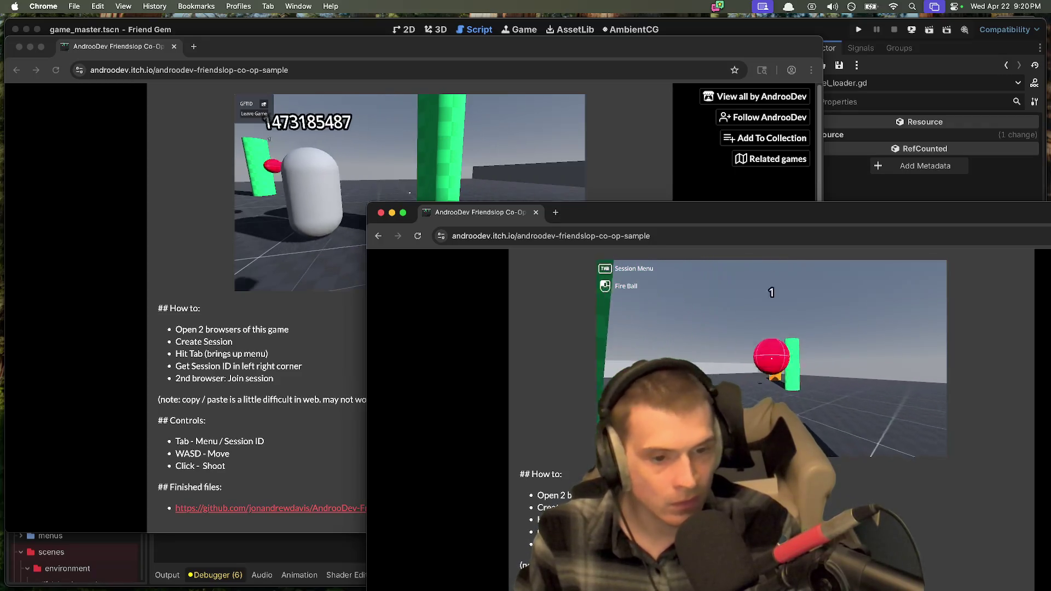
key(s)
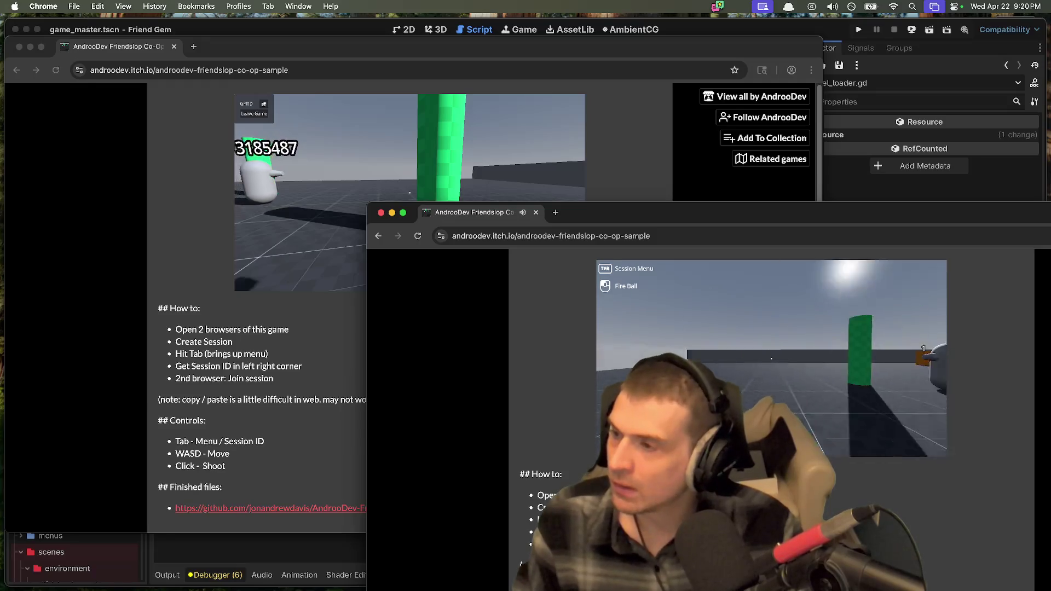
key(d)
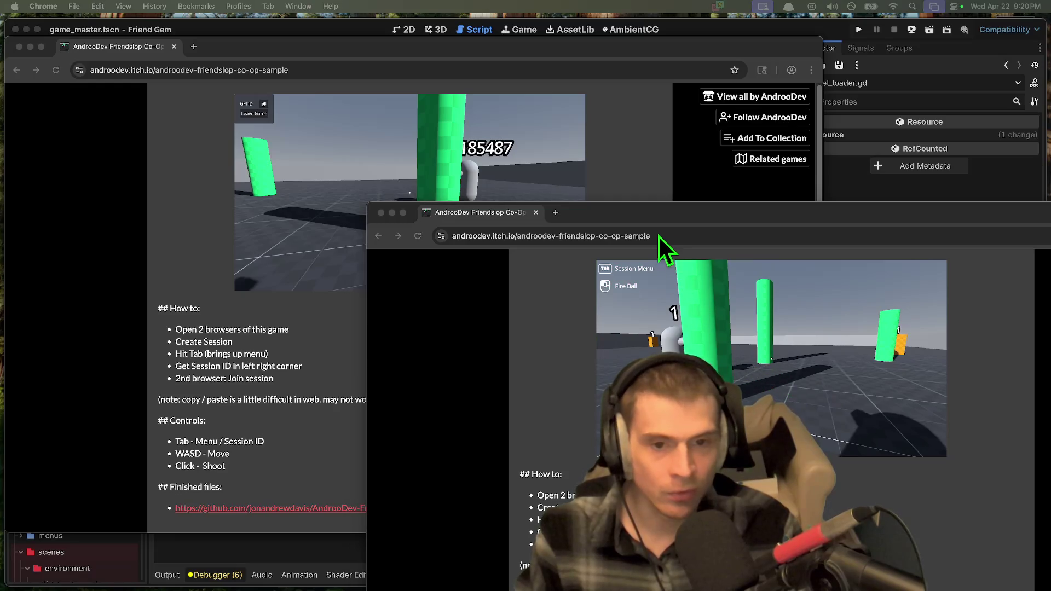
Step: Merge the second game window's tab into the first Chrome window
drag(655, 217, 605, 143)
drag(435, 133, 287, 46)
key(ctrl+shift+Tab)
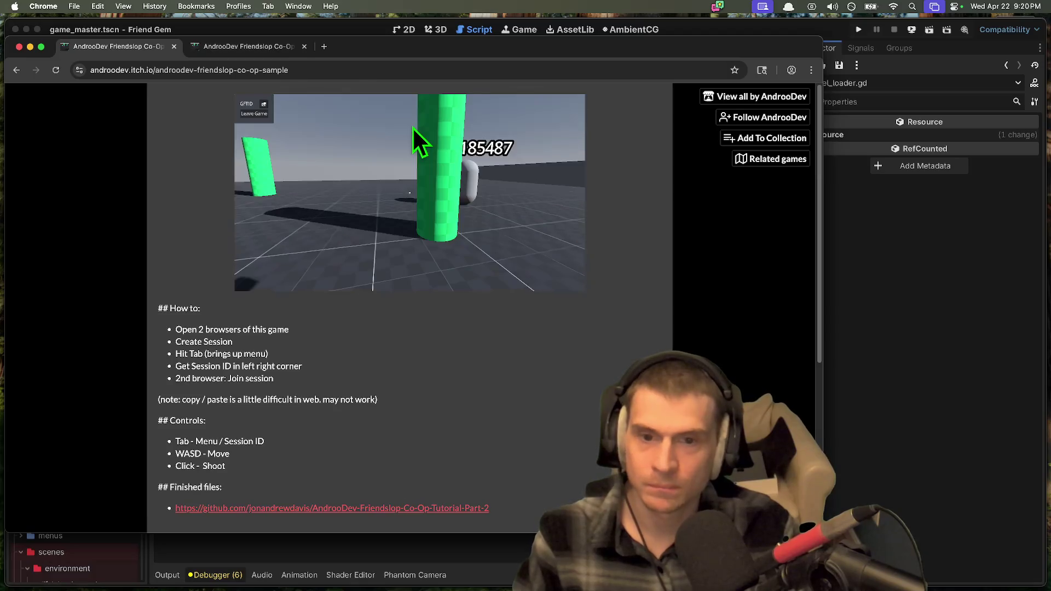
Step: Capture the mouse, walk toward the other player's capsule, and compare both game tabs
click(332, 126)
key(w)
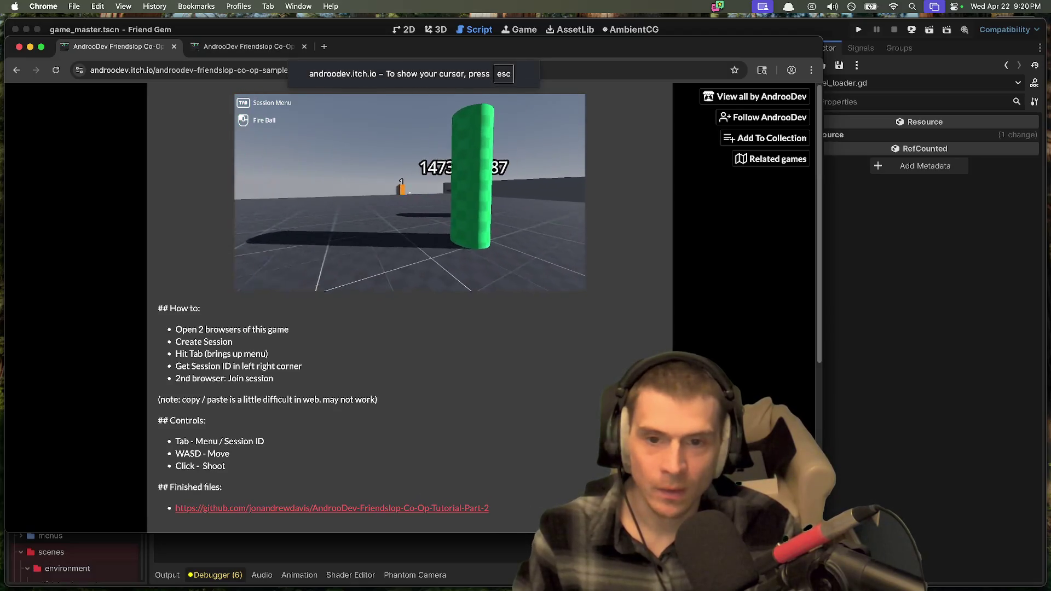
key(ctrl+Tab)
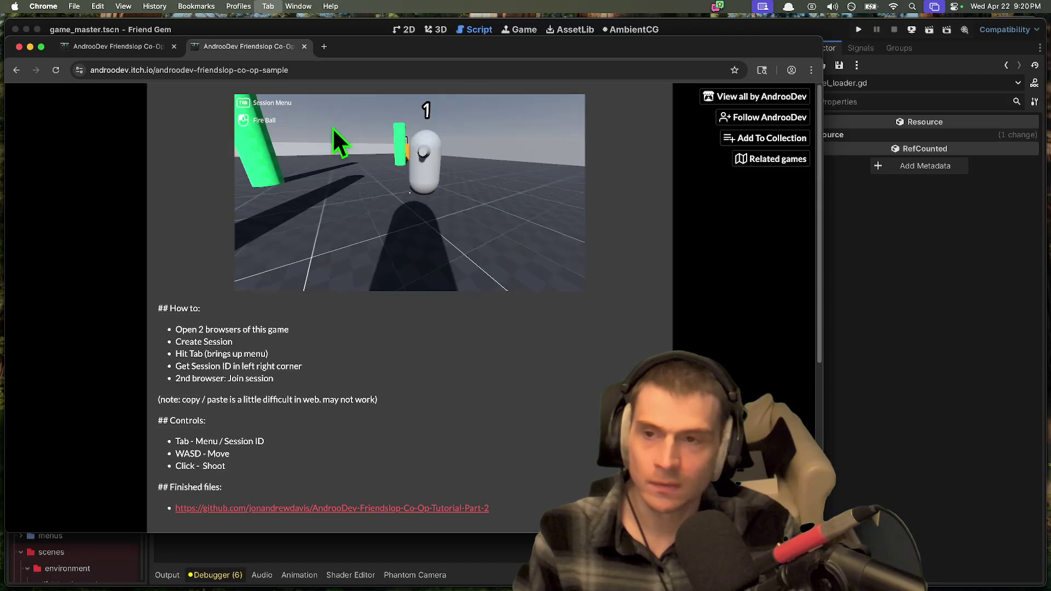
key(ctrl+shift+Tab)
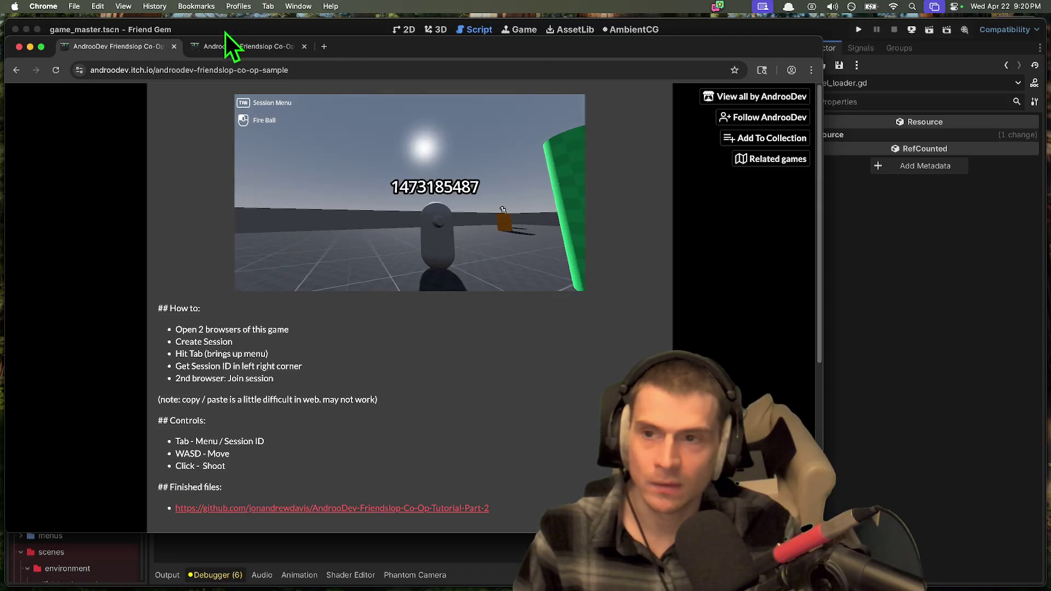
click(219, 41)
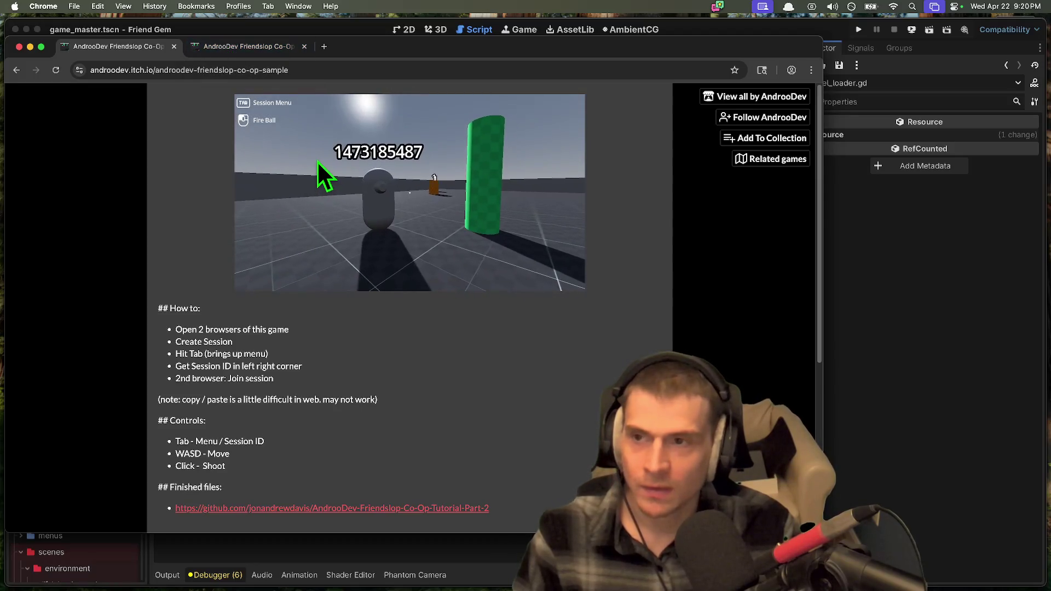
Step: In the second tab, walk toward the green pillar and fire a stream of fireballs
key(w)
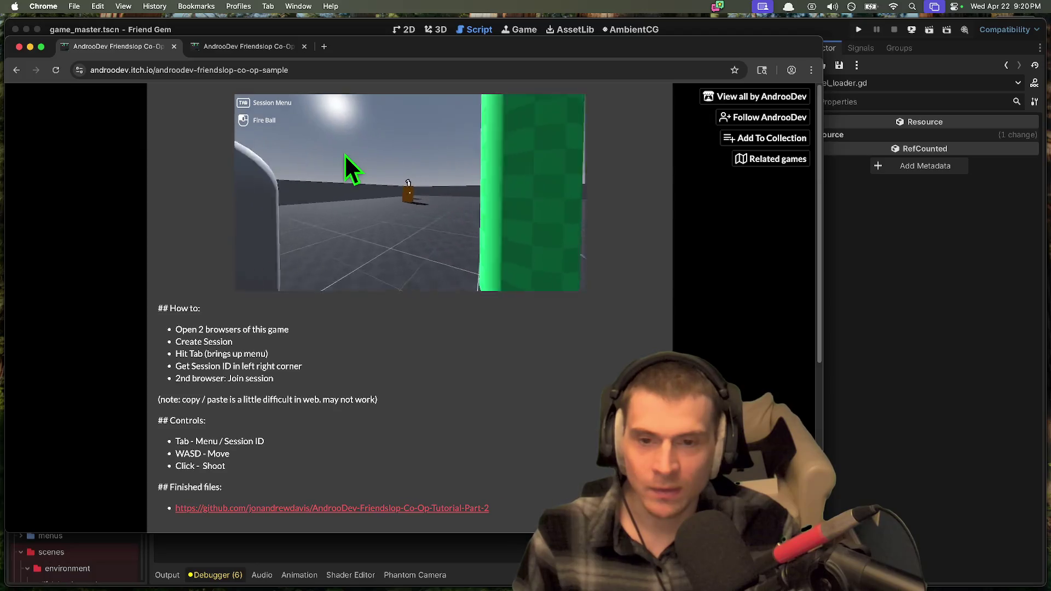
key(Tab)
click(344, 153)
click(344, 154)
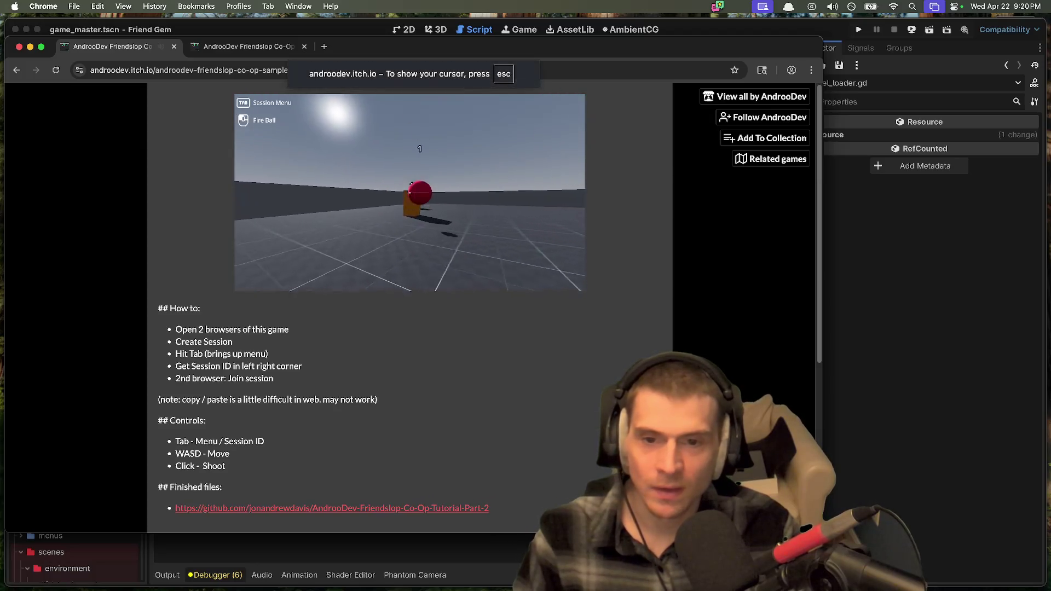
click(409, 192)
click(410, 192)
click(409, 193)
click(409, 193)
Step: Walk the joined player past the brown crate and pillar up to the host player
key(super+t)
key(super+1)
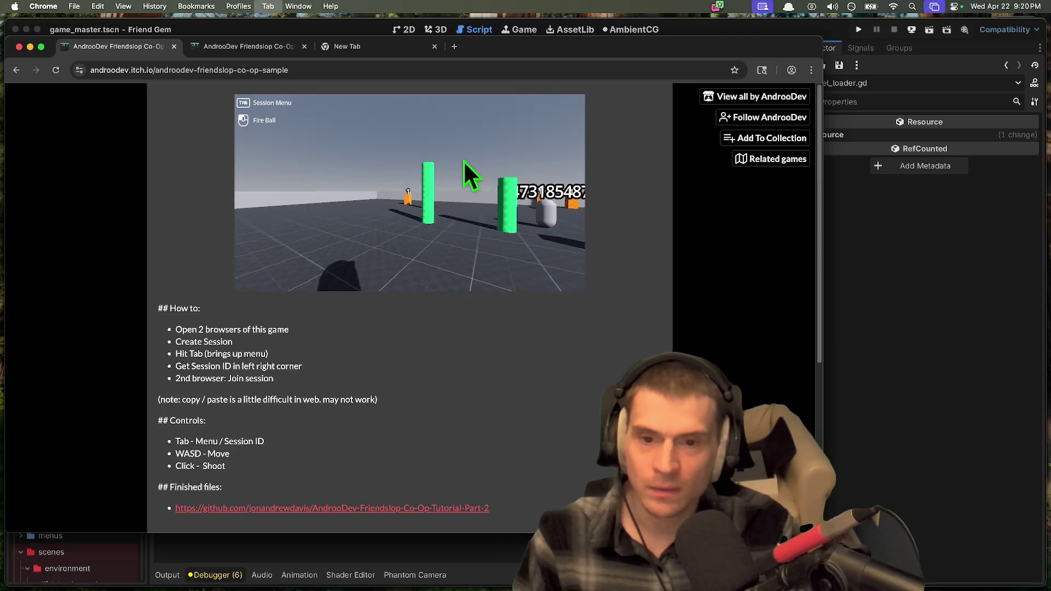
key(super+2)
click(428, 158)
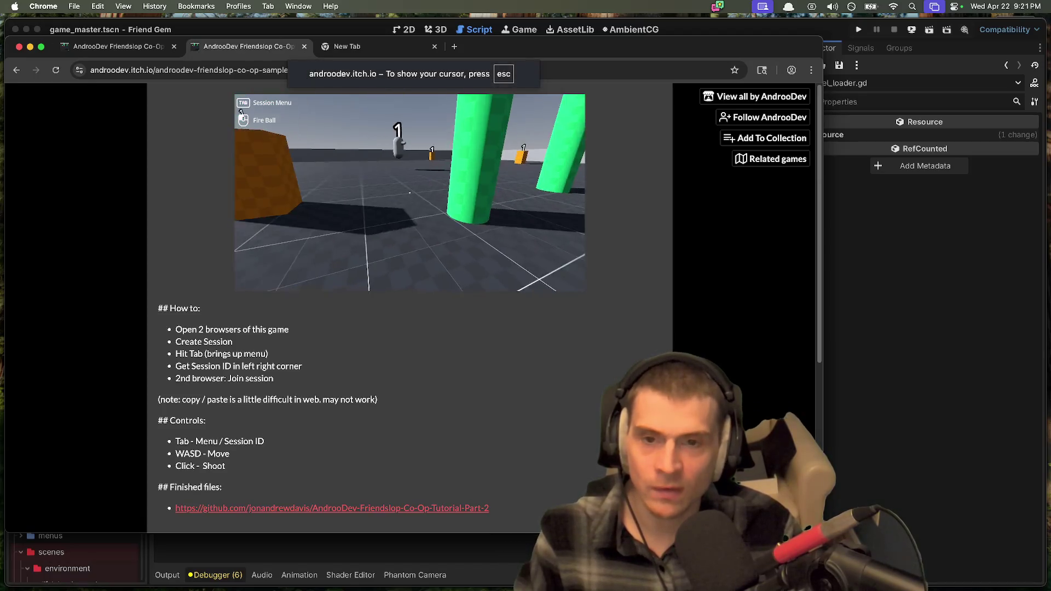
key(w)
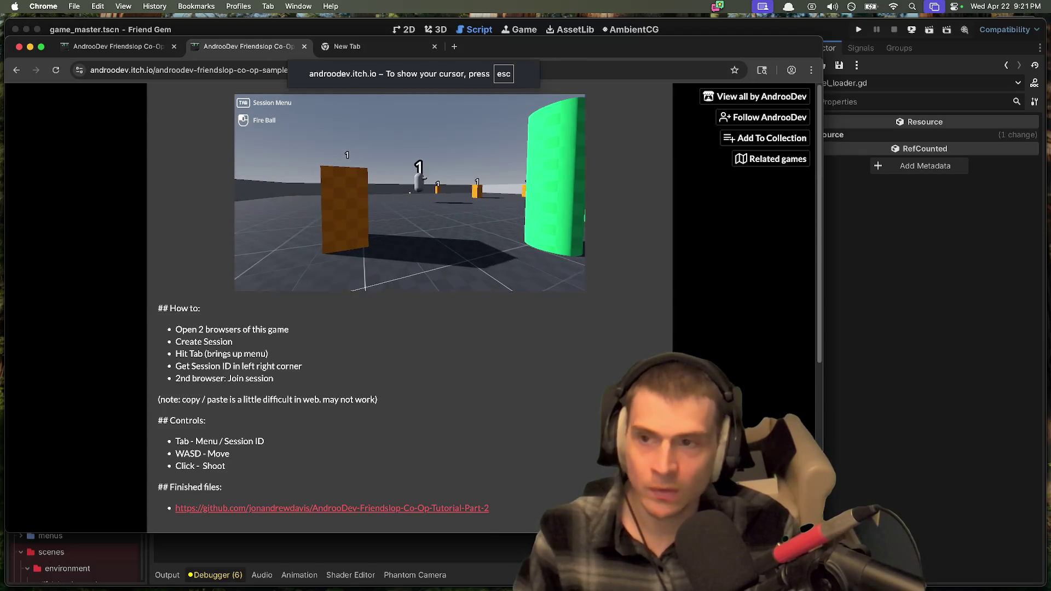
key(super+1)
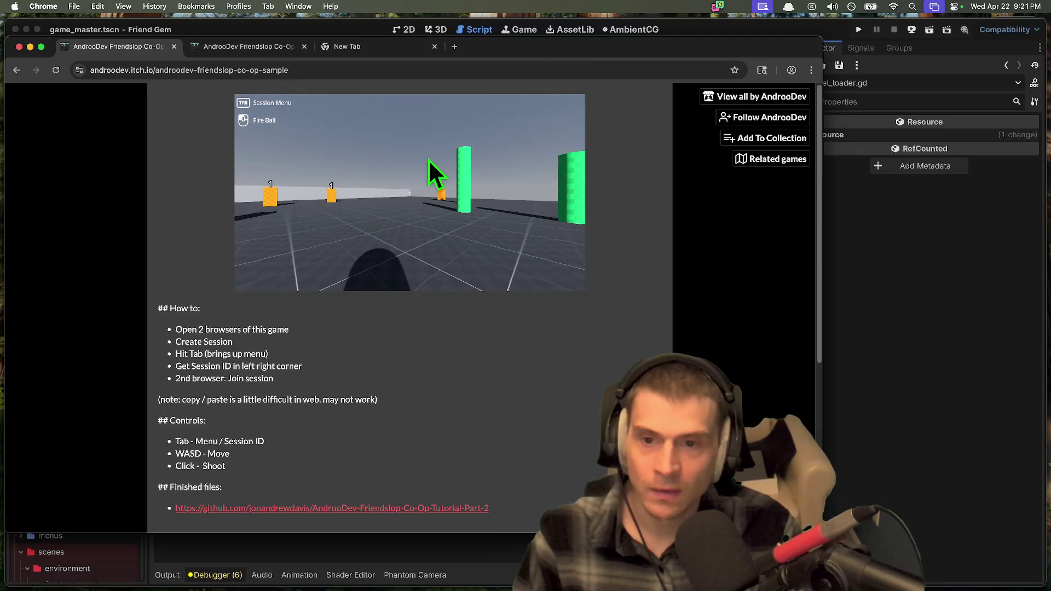
key(super+2)
key(w)
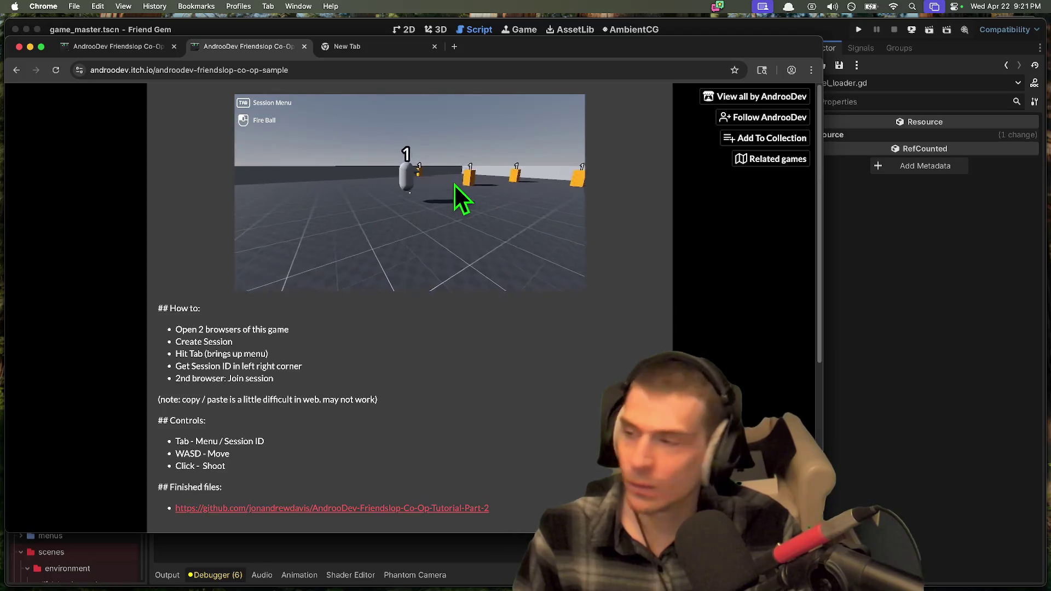
key(w)
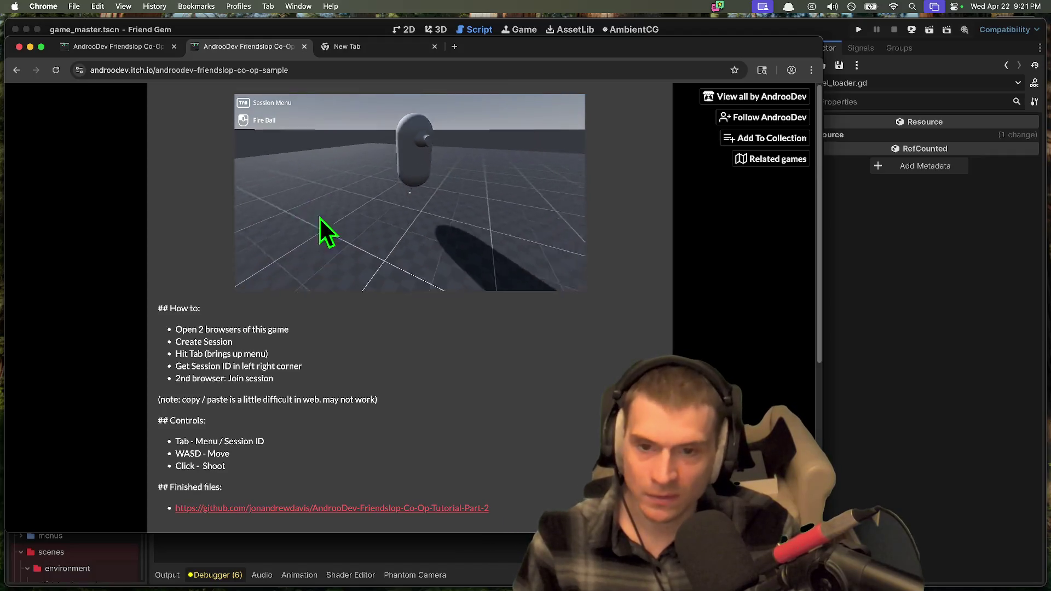
Step: Strafe sideways, look around the arena, fire a fireball, then bring up the session menu
mouse_move(352, 207)
key(a)
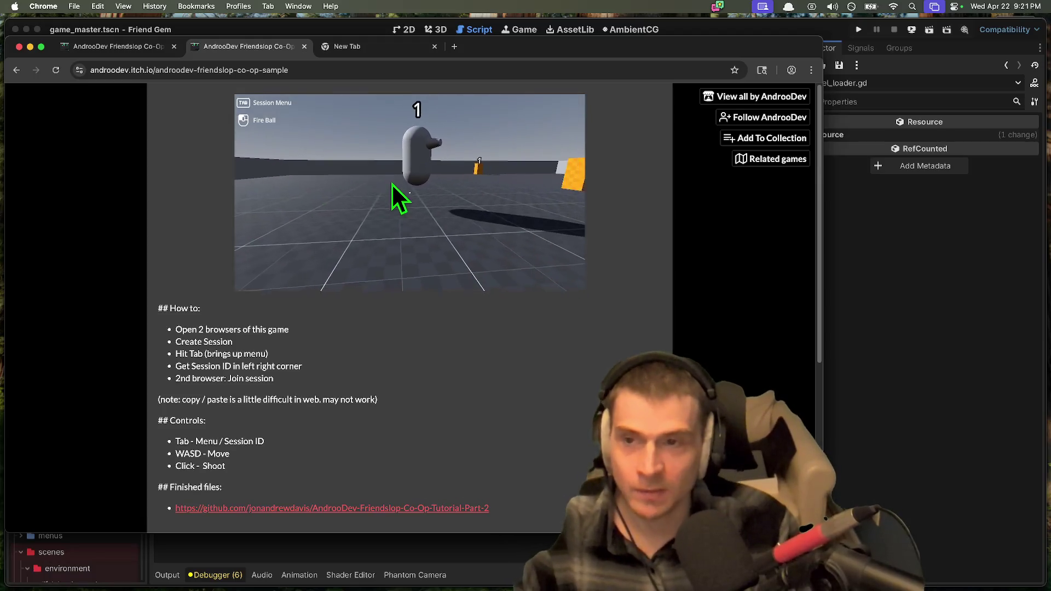
mouse_move(399, 182)
mouse_move(500, 189)
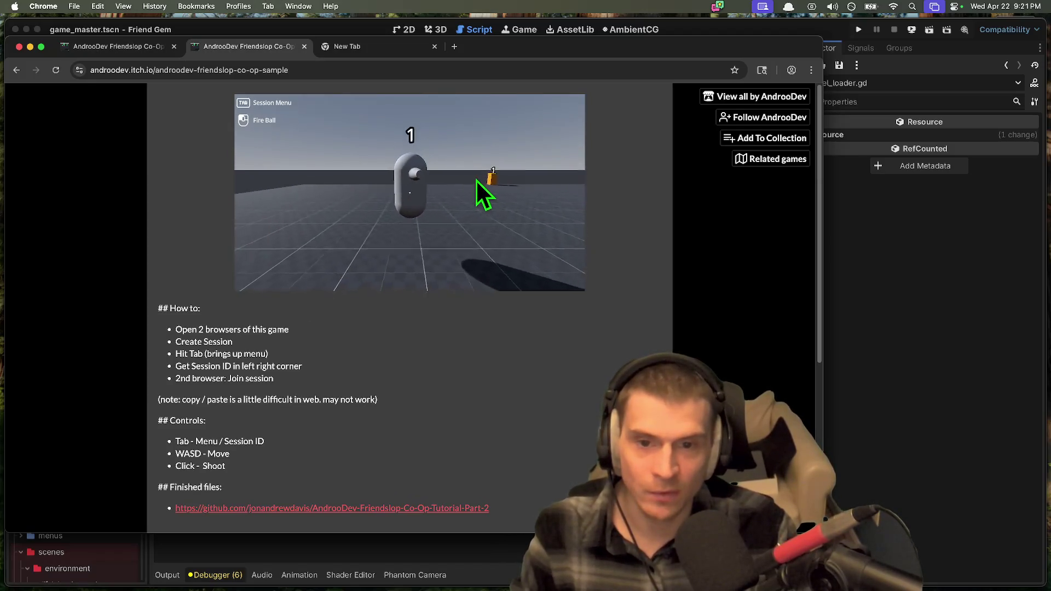
key(Tab)
click(463, 174)
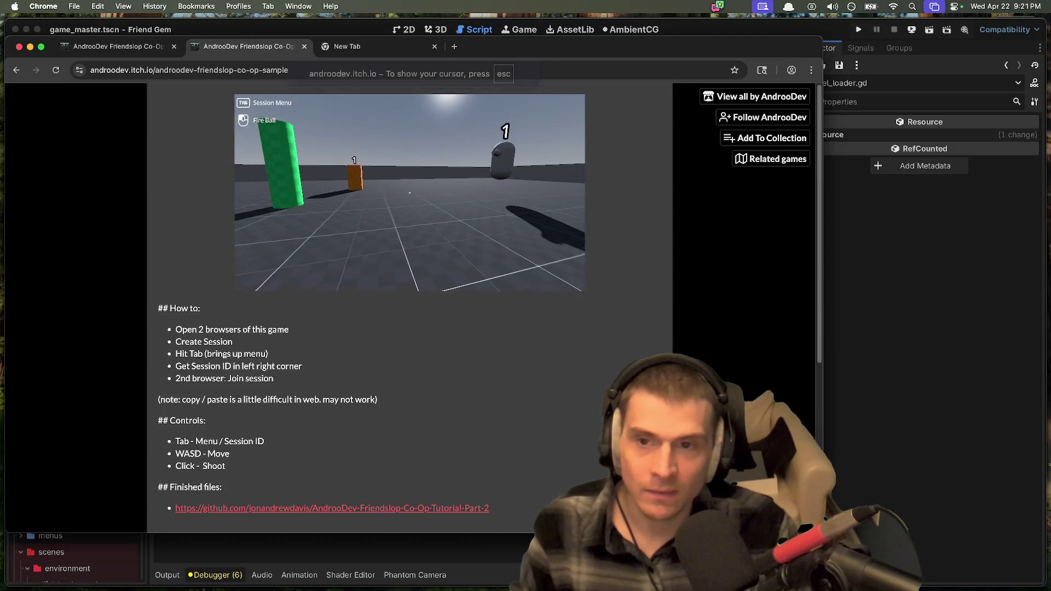
click(409, 193)
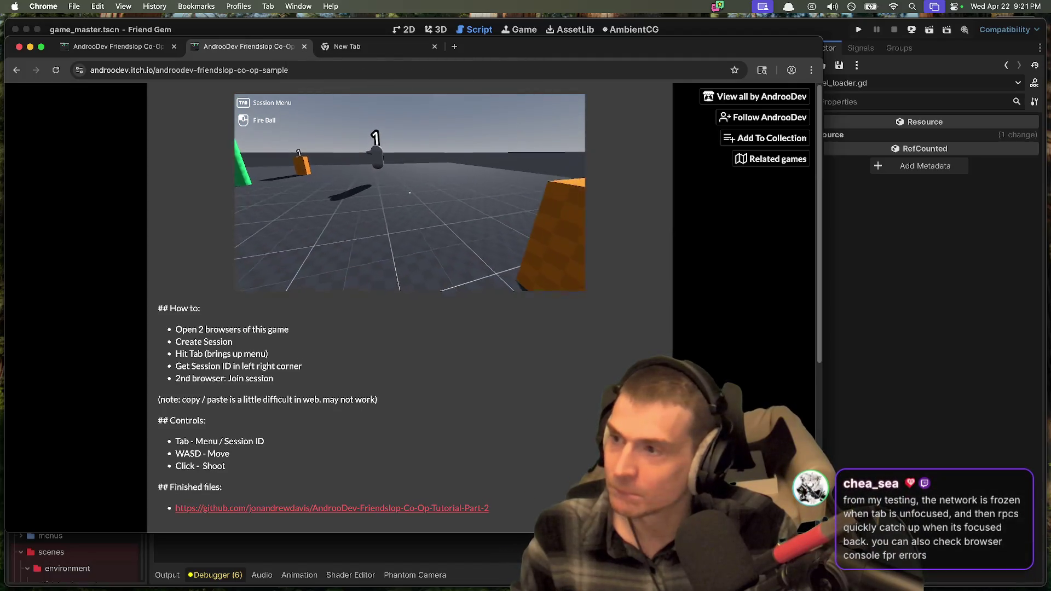
key(Tab)
Step: Inspect the game page's Console and scroll through its 'Buffer full! Dropping data.' errors
right_click(475, 340)
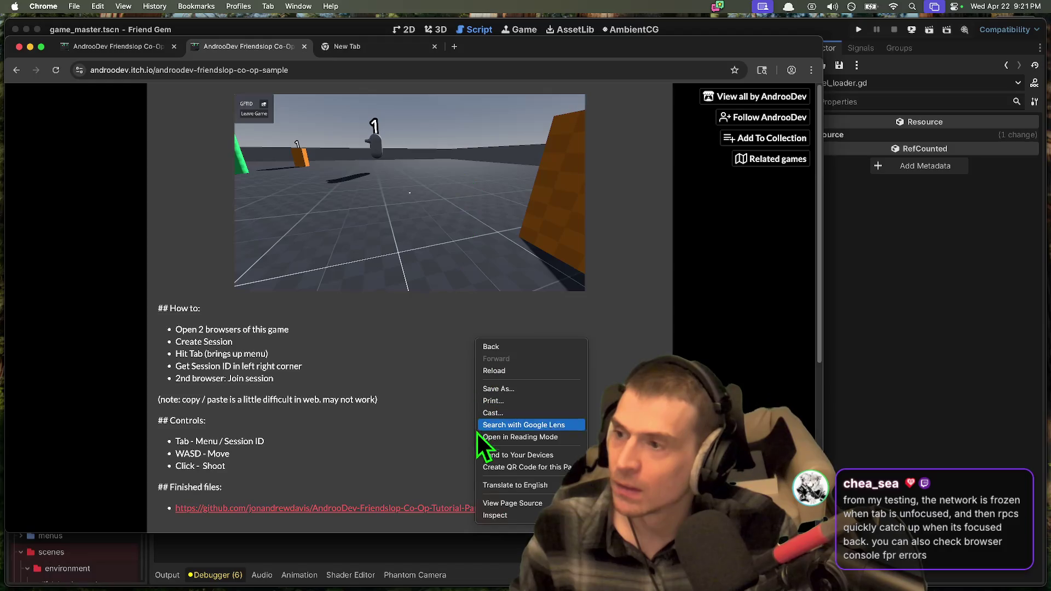
click(522, 517)
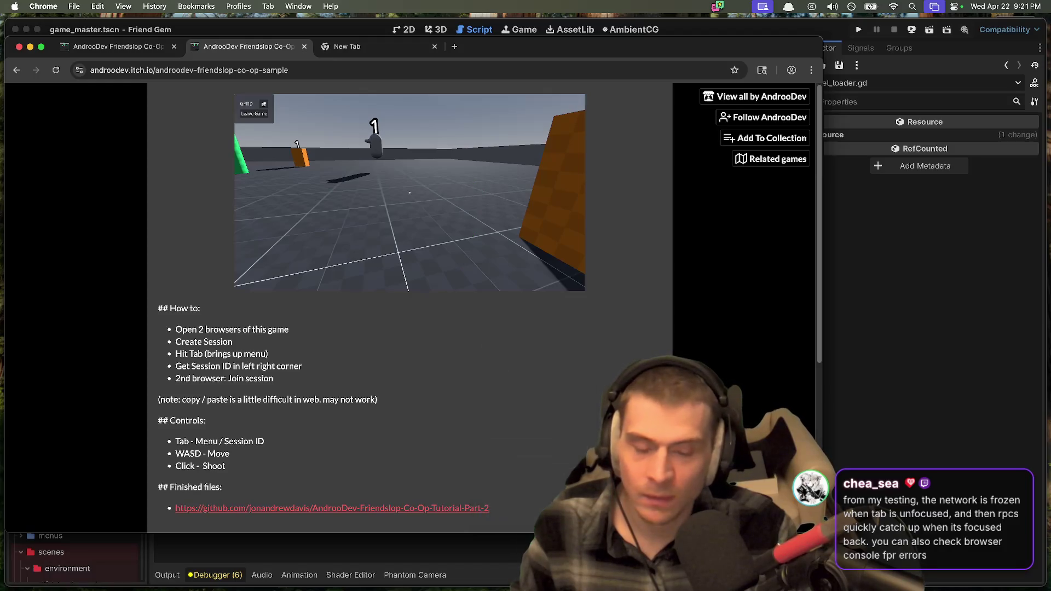
click(104, 315)
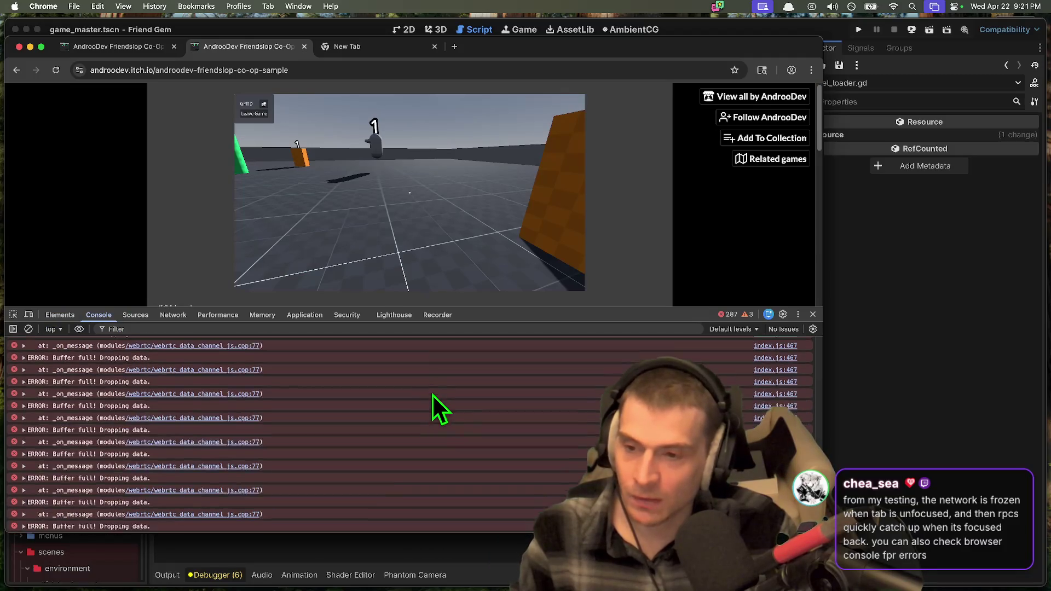
scroll(422, 380, up, 20)
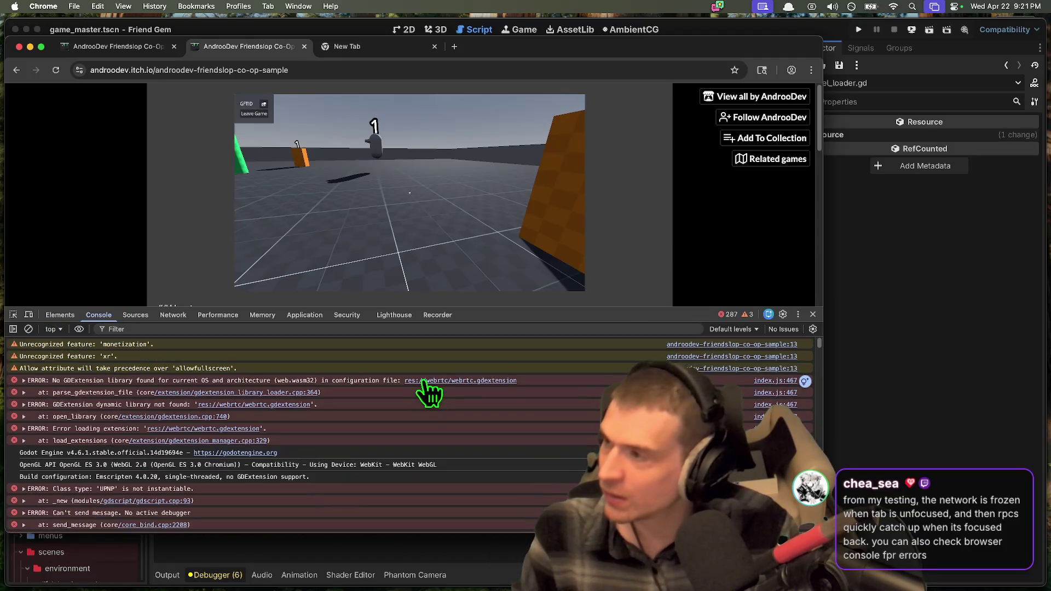
scroll(403, 367, down, 20)
drag(399, 364, 212, 415)
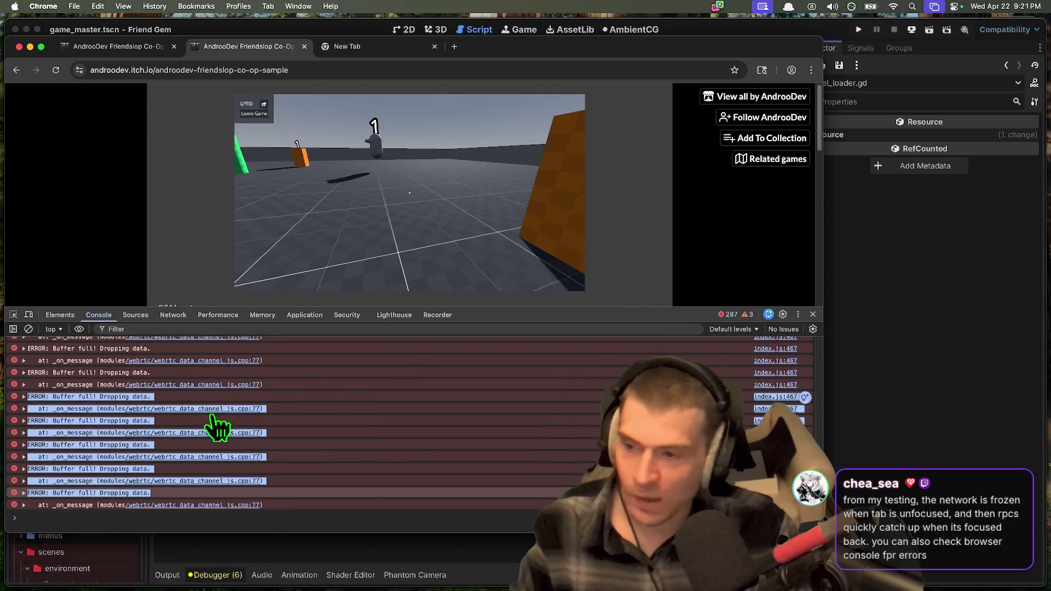
click(362, 415)
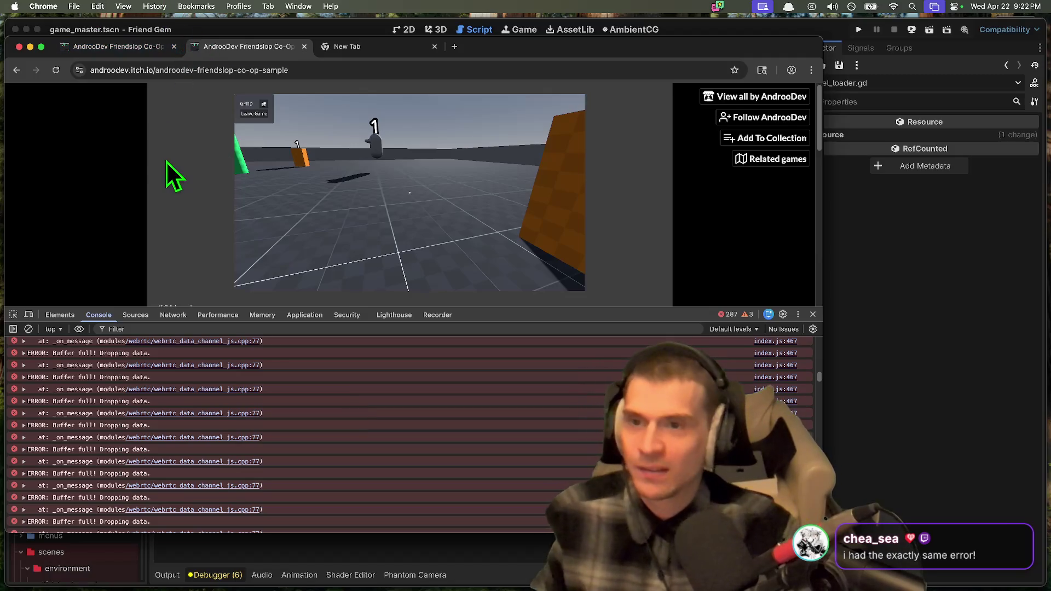
key(super+Tab)
key(super+Tab)
key(super+Tab)
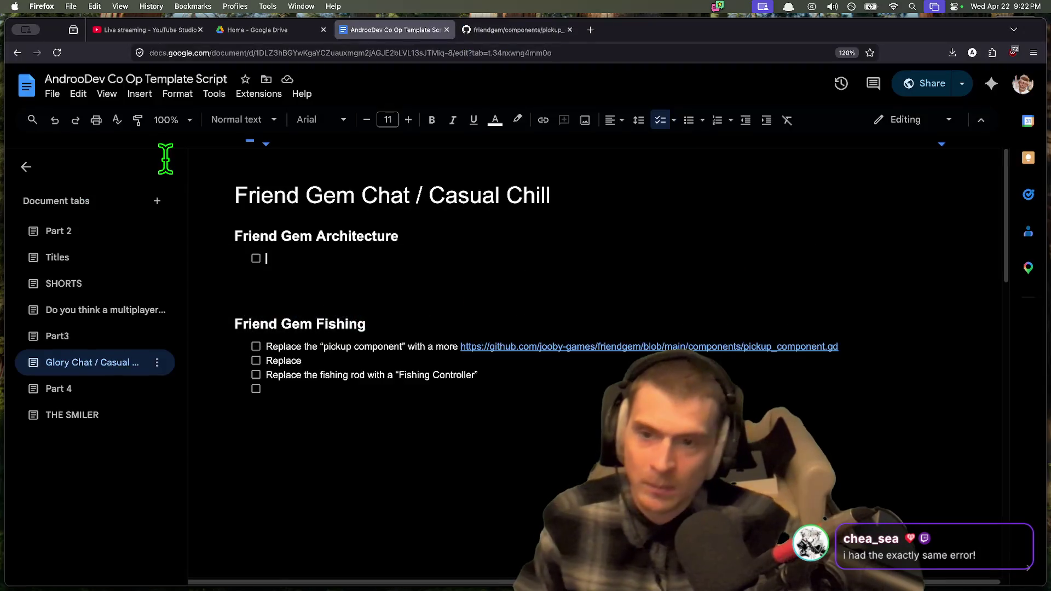
Step: Search Google for 'itchio process in background game' and scroll through the results
key(super+t)
text(itchio process in background game)
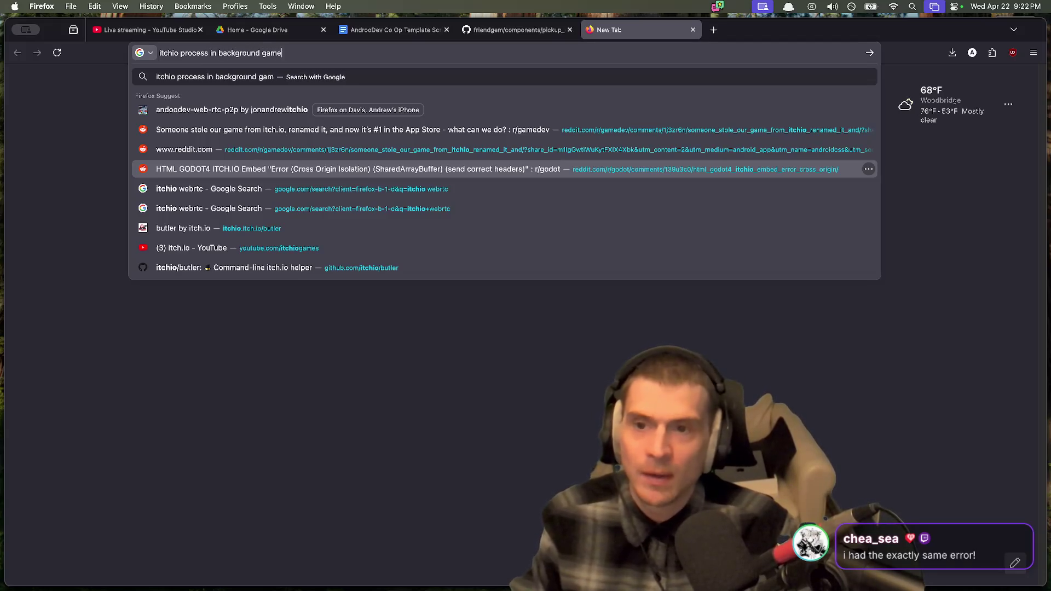
key(Return)
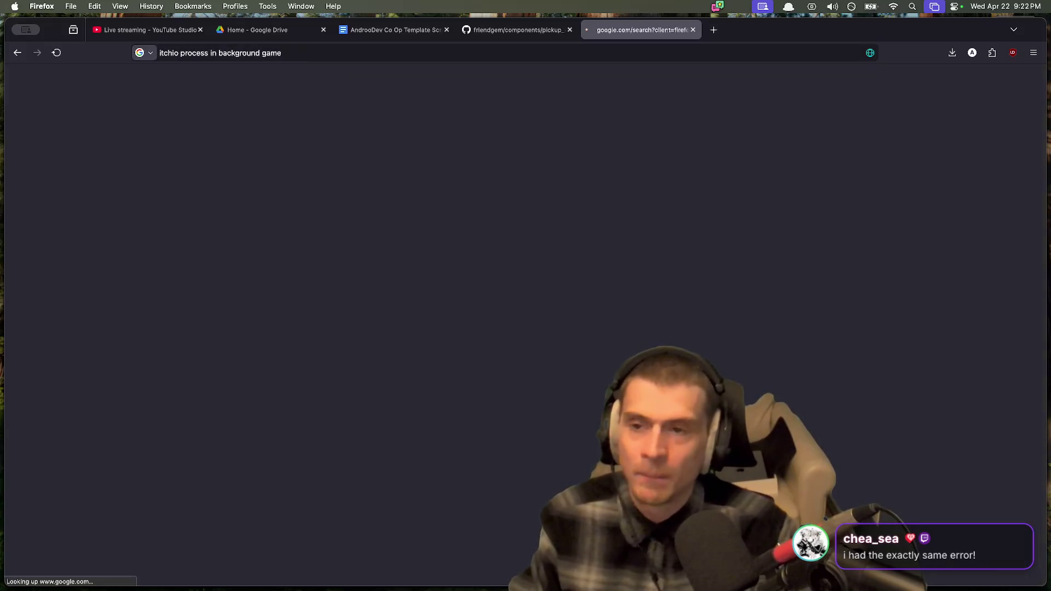
scroll(720, 228, down, 2)
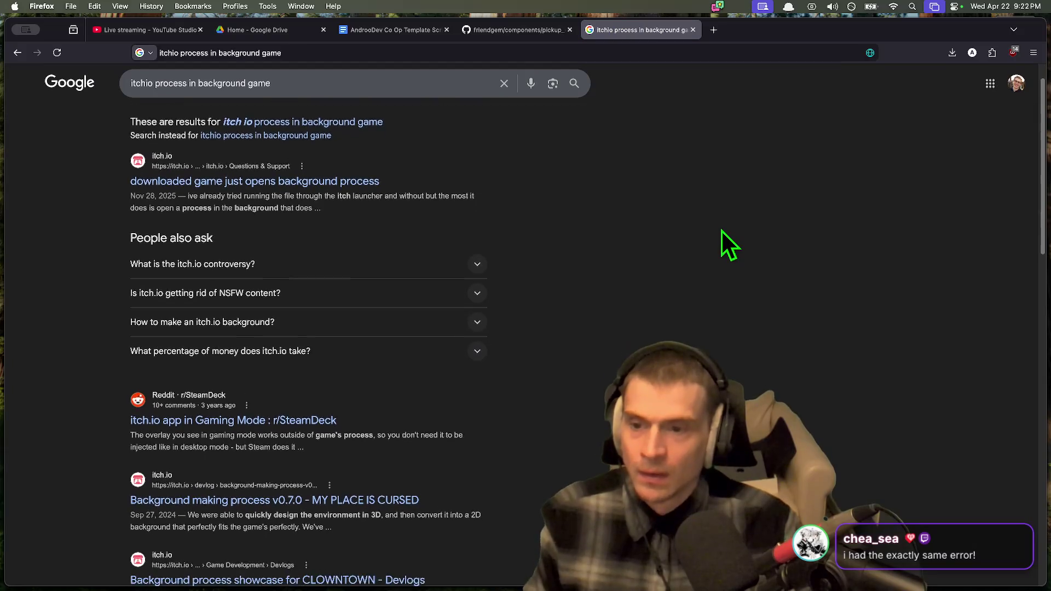
scroll(711, 246, down, 2)
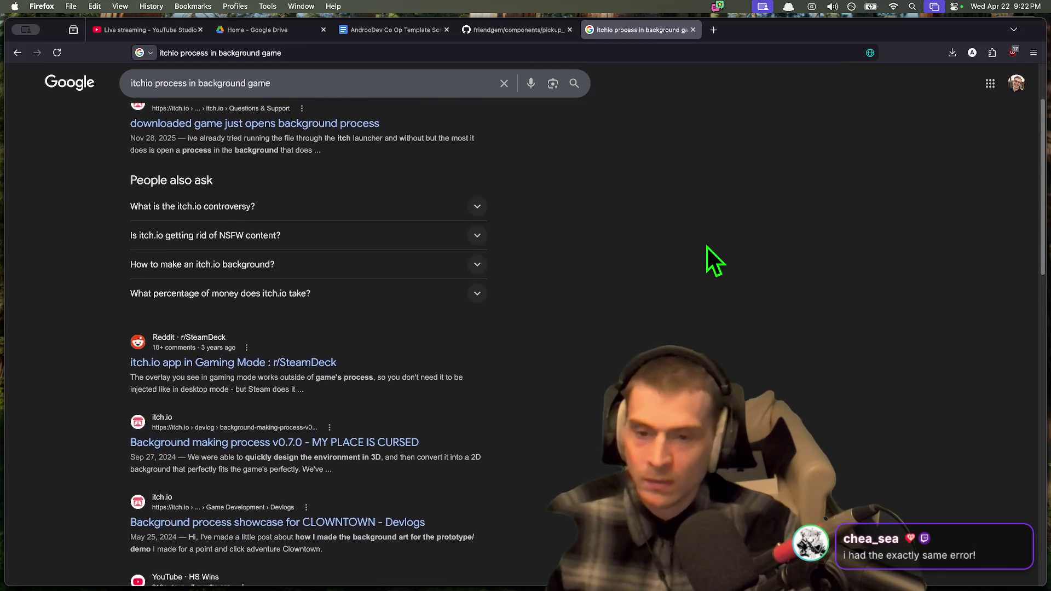
scroll(493, 351, down, 2)
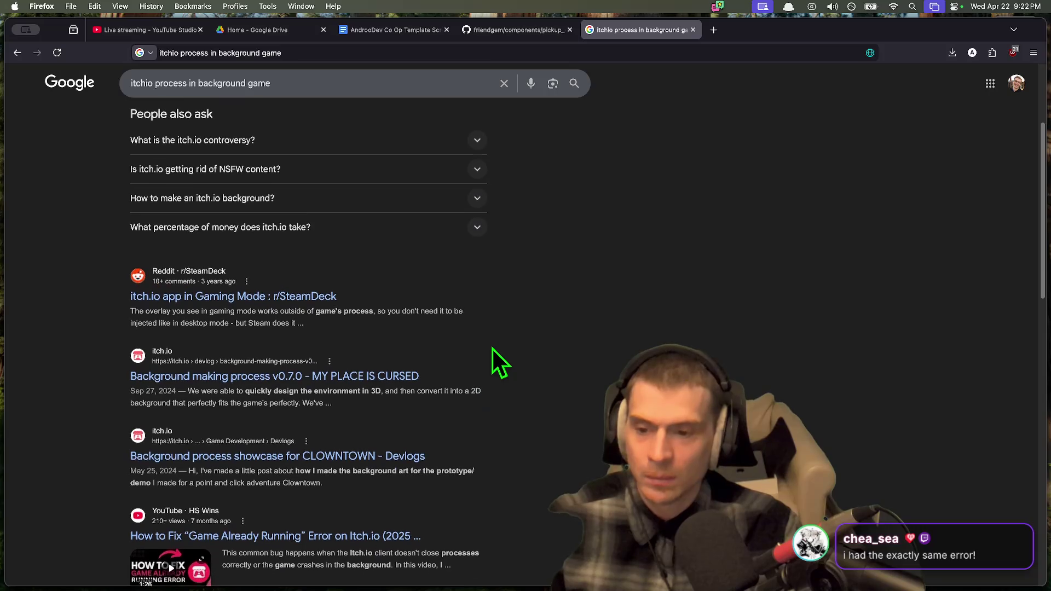
scroll(744, 388, down, 3)
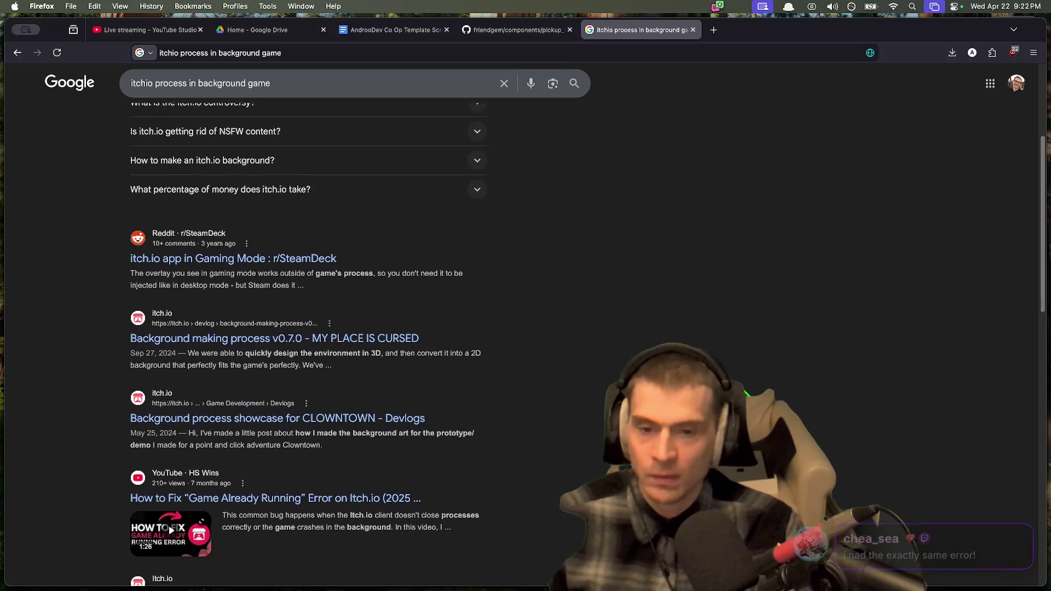
scroll(737, 381, down, 2)
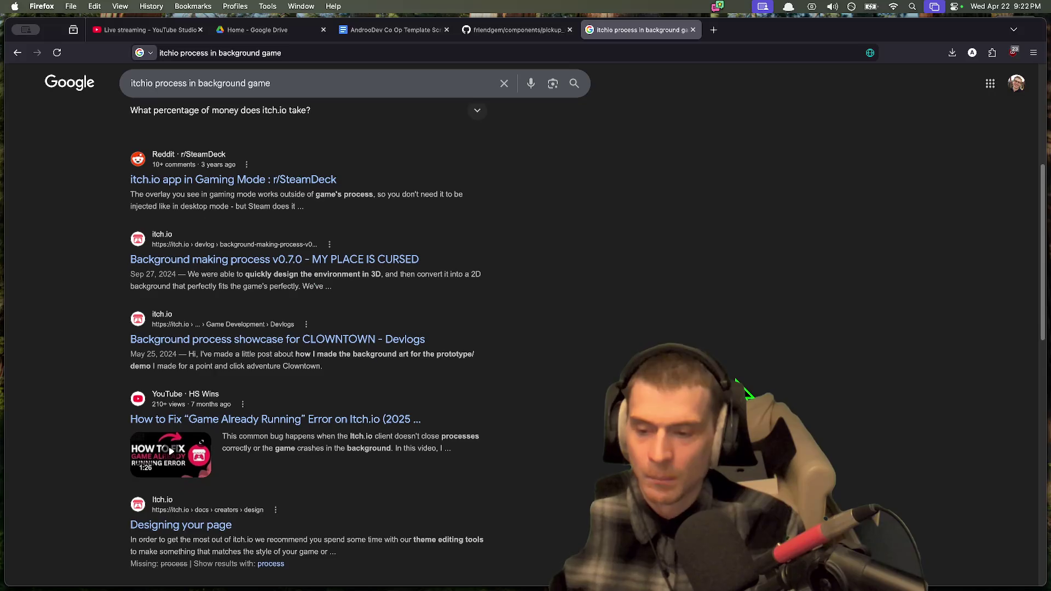
scroll(766, 385, down, 8)
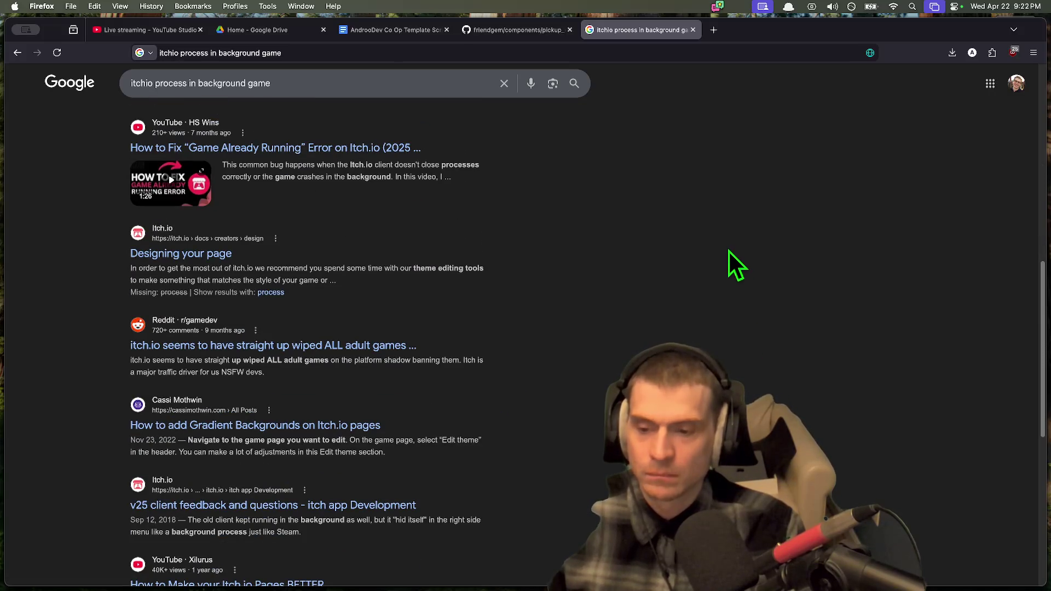
scroll(712, 271, down, 3)
scroll(708, 277, down, 10)
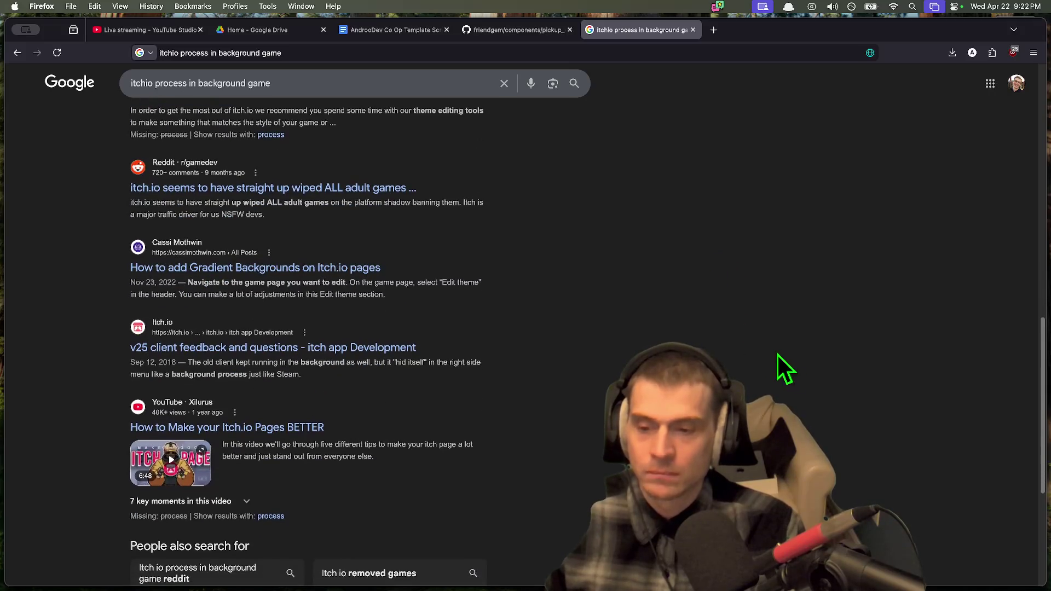
scroll(797, 357, up, 15)
Step: Delete the word 'background' from the search query
click(215, 89)
double_click(219, 92)
key(BackSpace)
Step: Search for 'itchio process in focused tab game'
text(func)
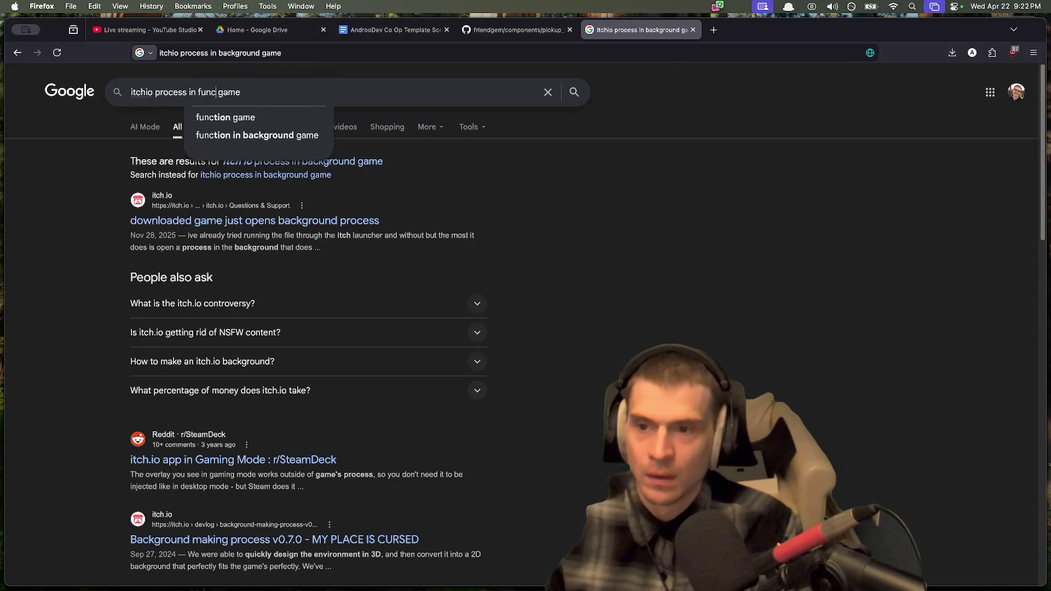
key(BackSpace)
text(ocused tab)
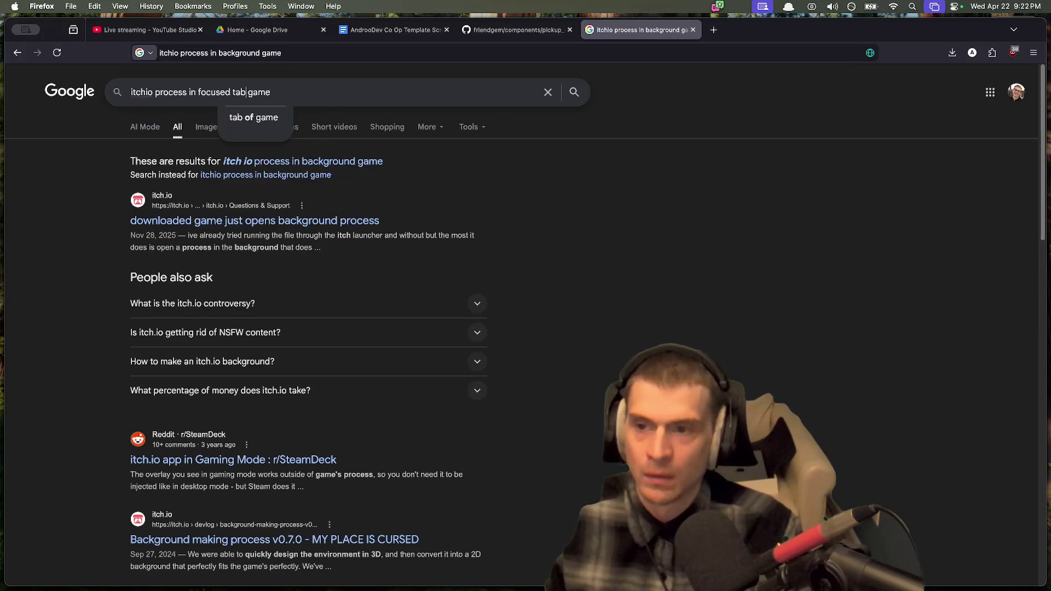
key(Return)
scroll(718, 270, down, 3)
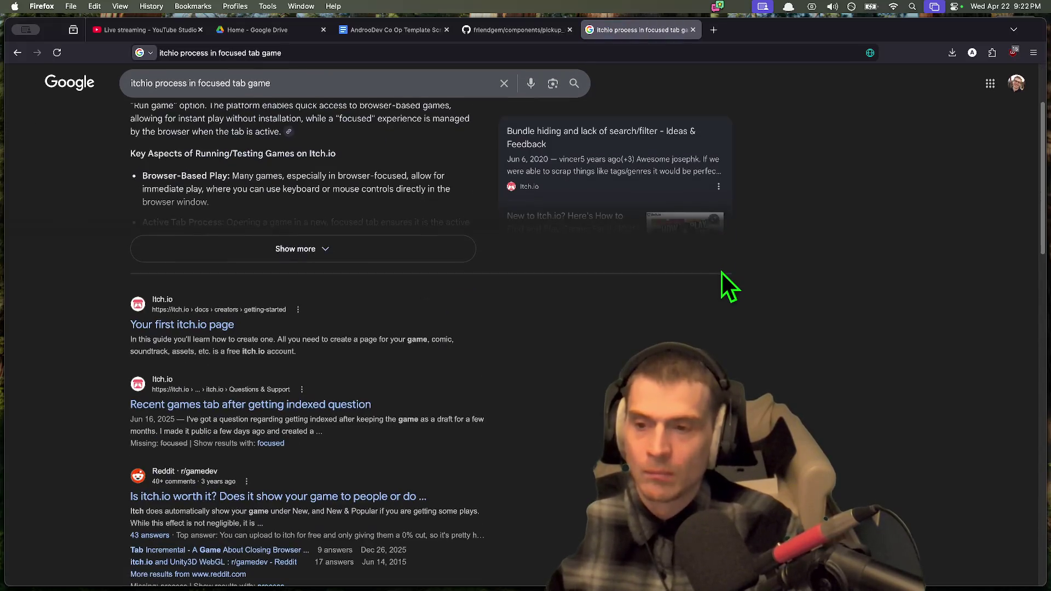
scroll(405, 331, up, 1)
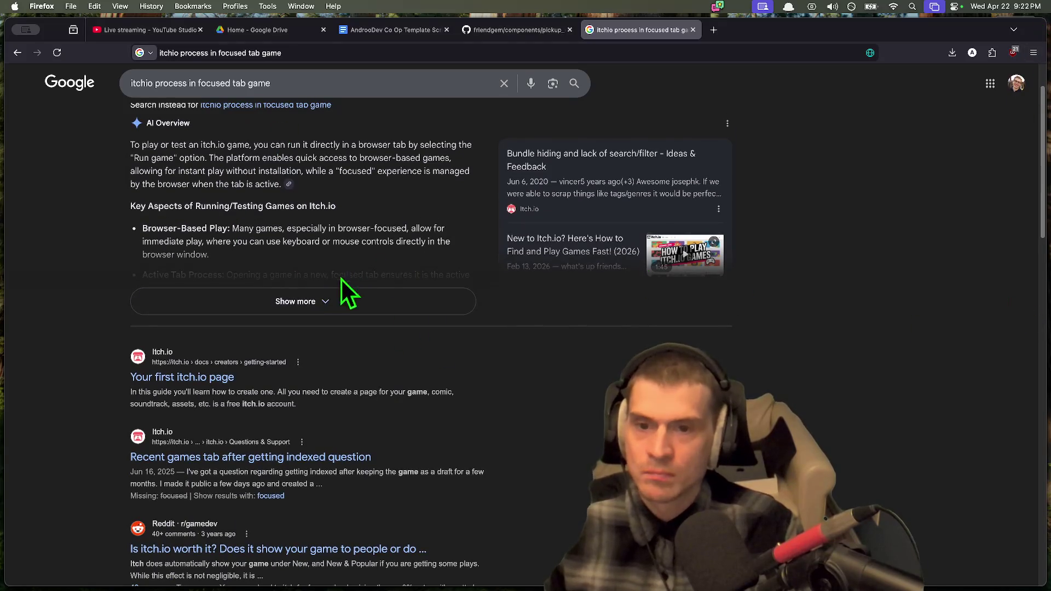
Step: Expand the AI Overview, read down the results, and run the related 'worth it' search
click(328, 299)
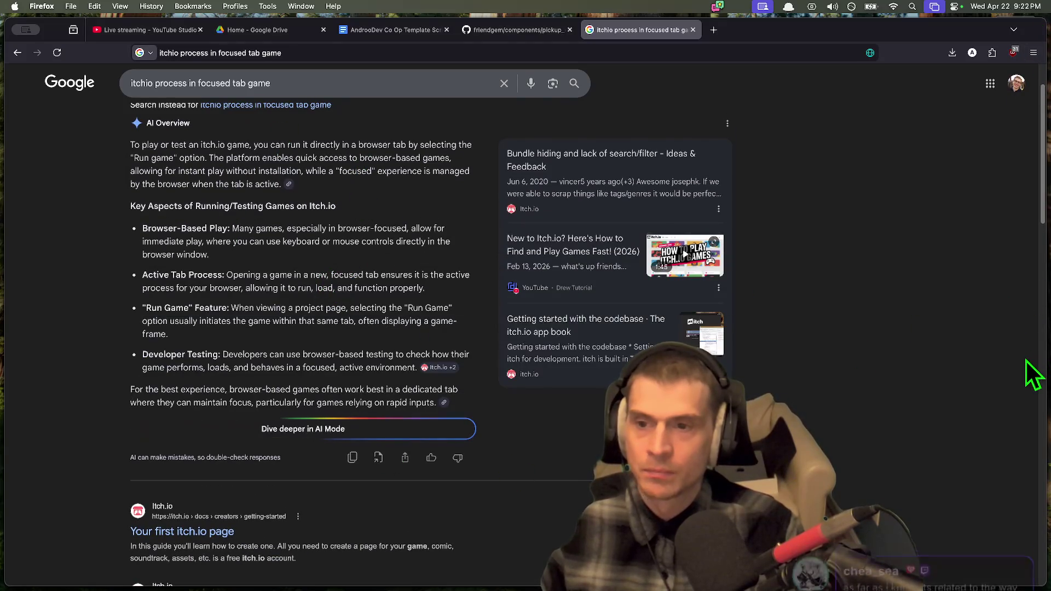
scroll(1026, 359, down, 1)
drag(238, 257, 425, 270)
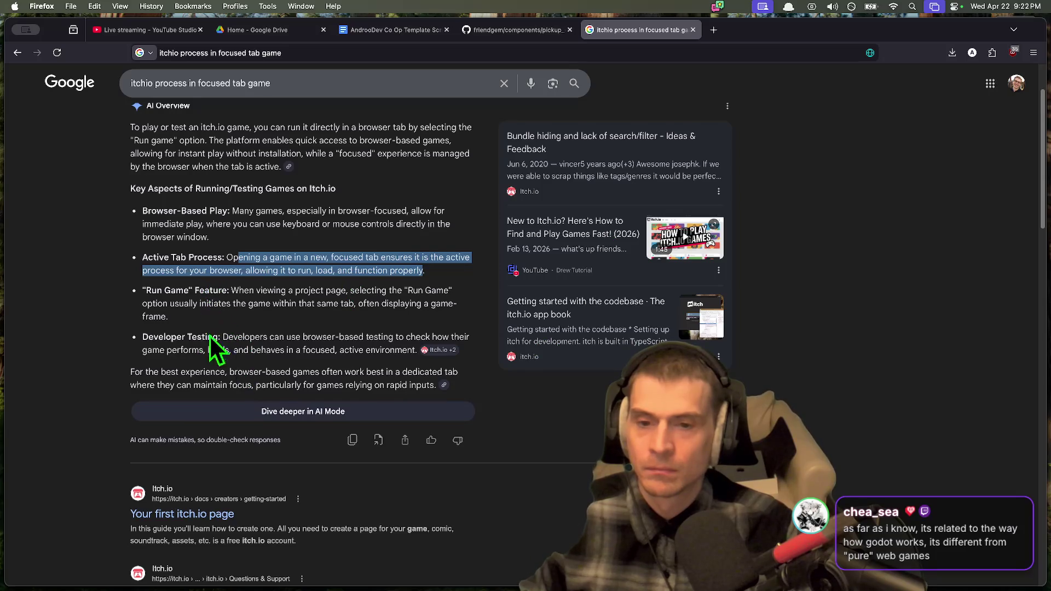
scroll(93, 421, down, 5)
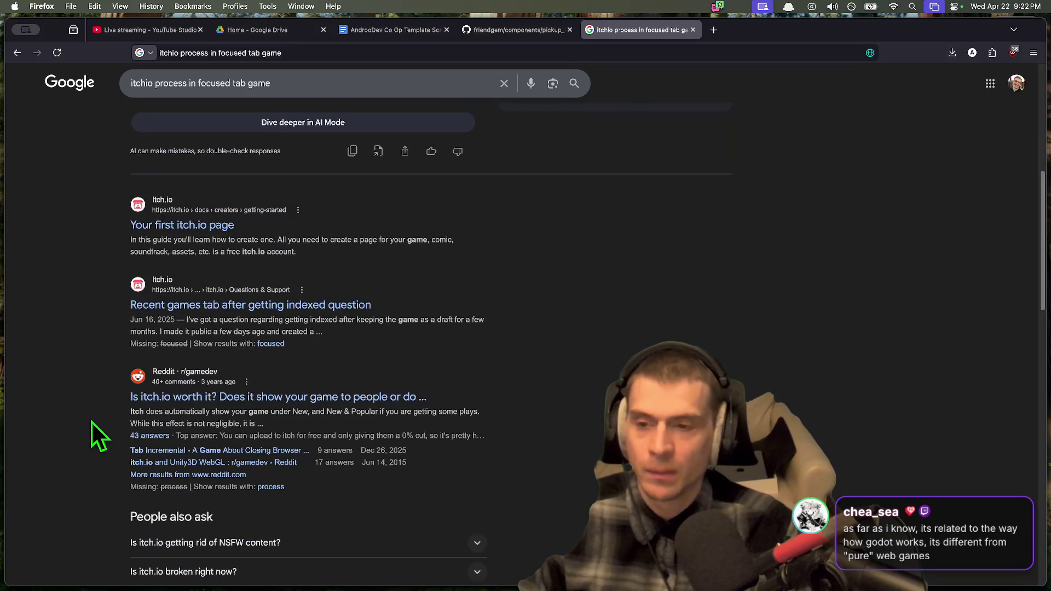
scroll(99, 377, down, 1)
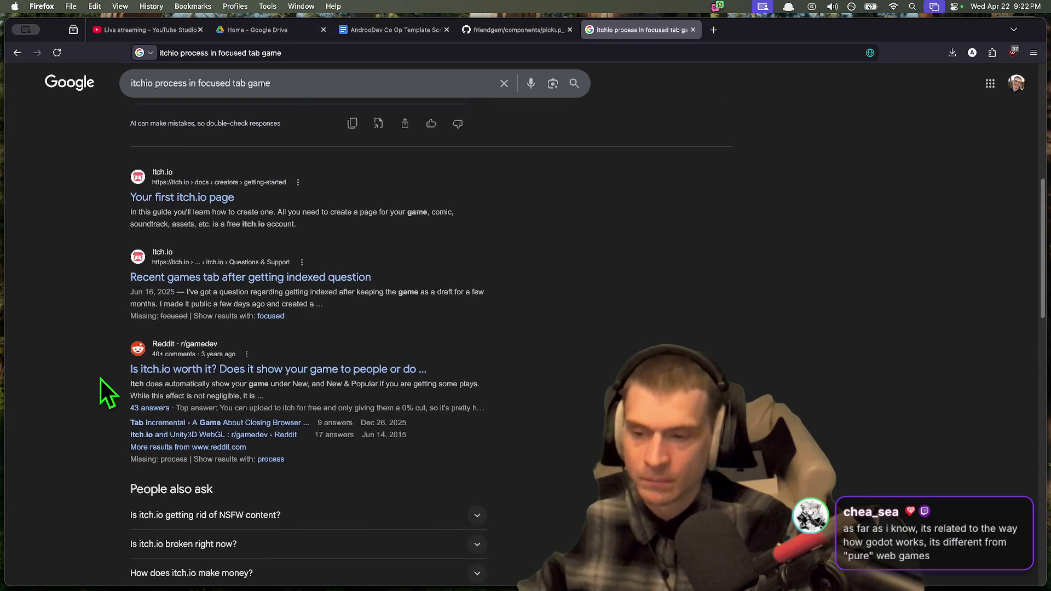
scroll(100, 379, down, 1)
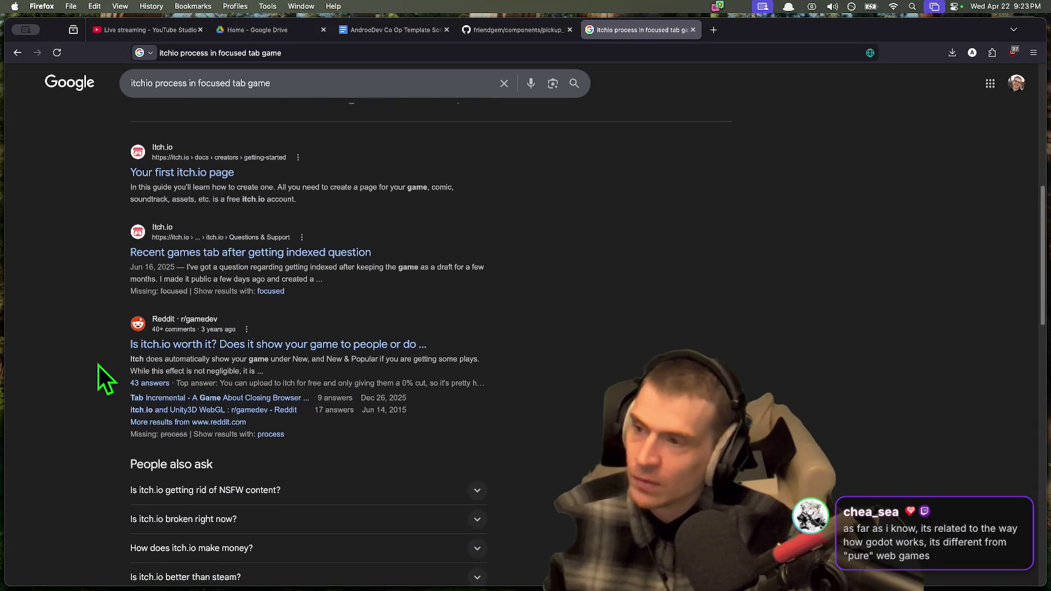
scroll(99, 366, down, 3)
scroll(109, 399, down, 6)
scroll(90, 426, down, 5)
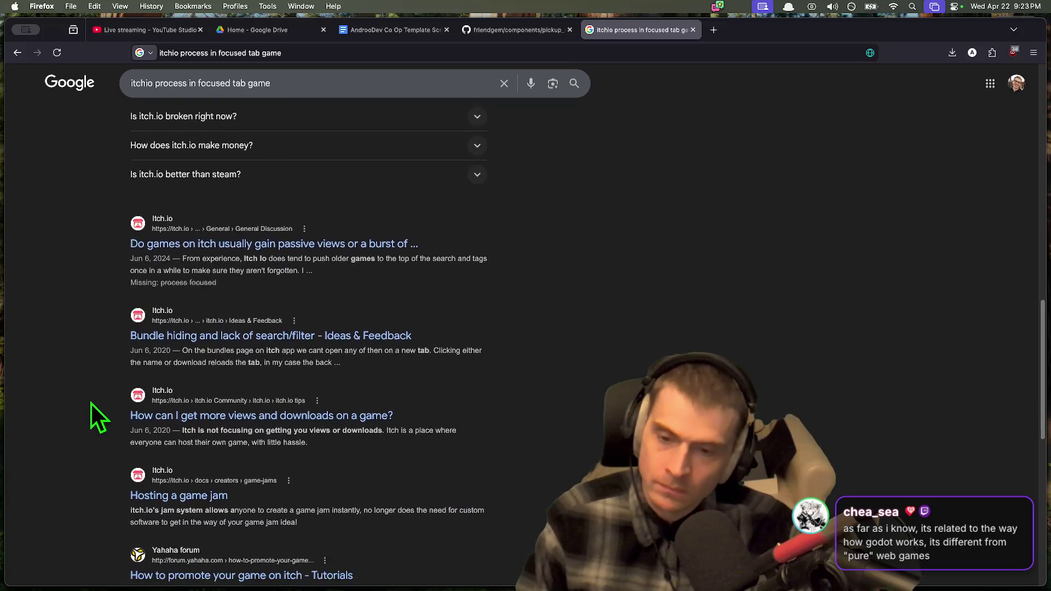
scroll(92, 404, down, 3)
scroll(91, 406, down, 2)
scroll(91, 415, down, 4)
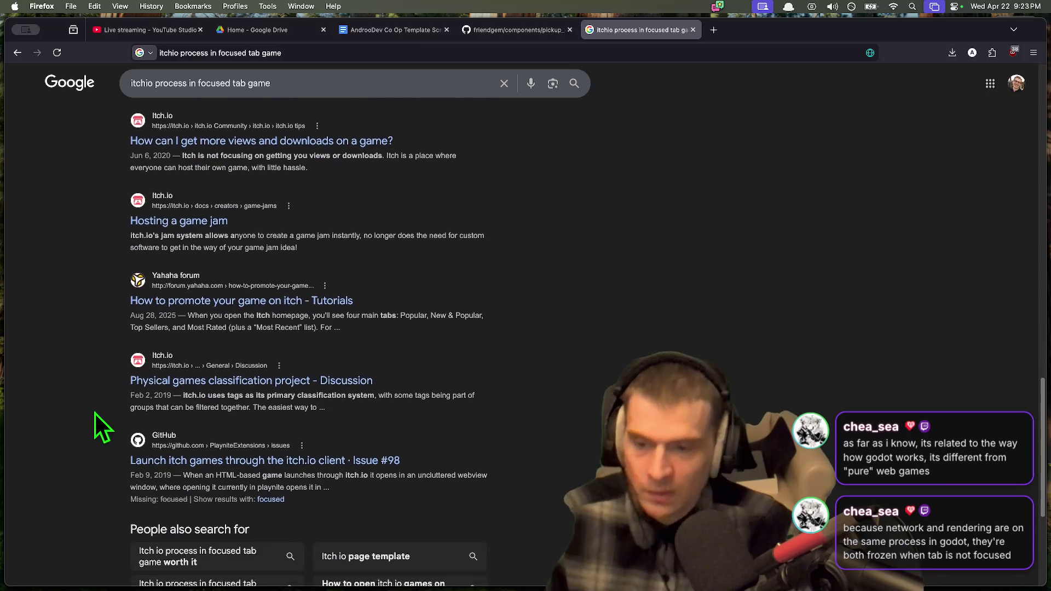
scroll(96, 416, down, 5)
scroll(95, 403, down, 4)
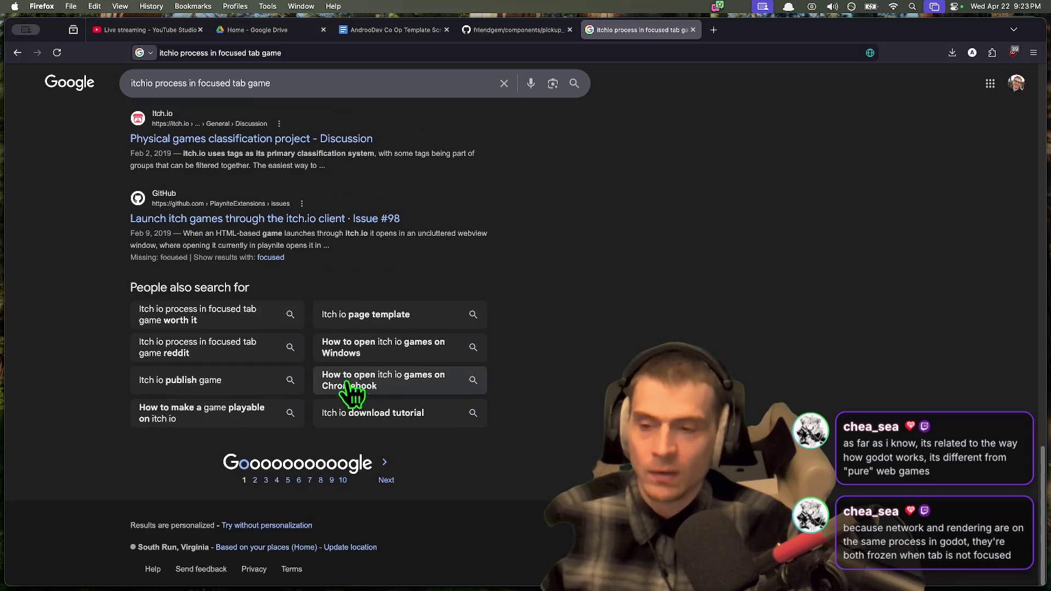
click(238, 323)
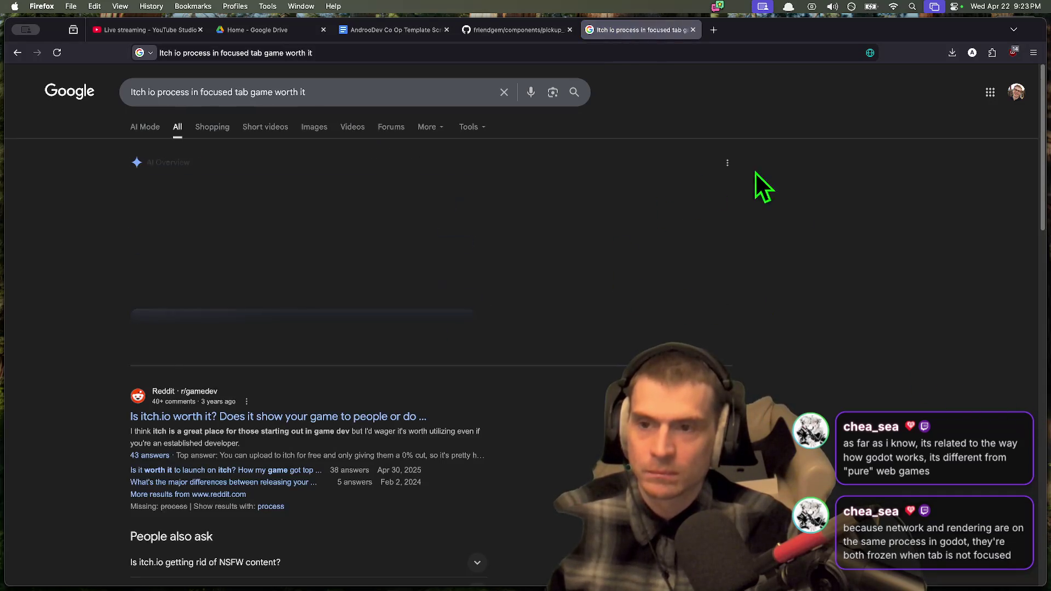
Step: Go back to the previous results and run the related search ending in 'reddit'
scroll(755, 172, down, 2)
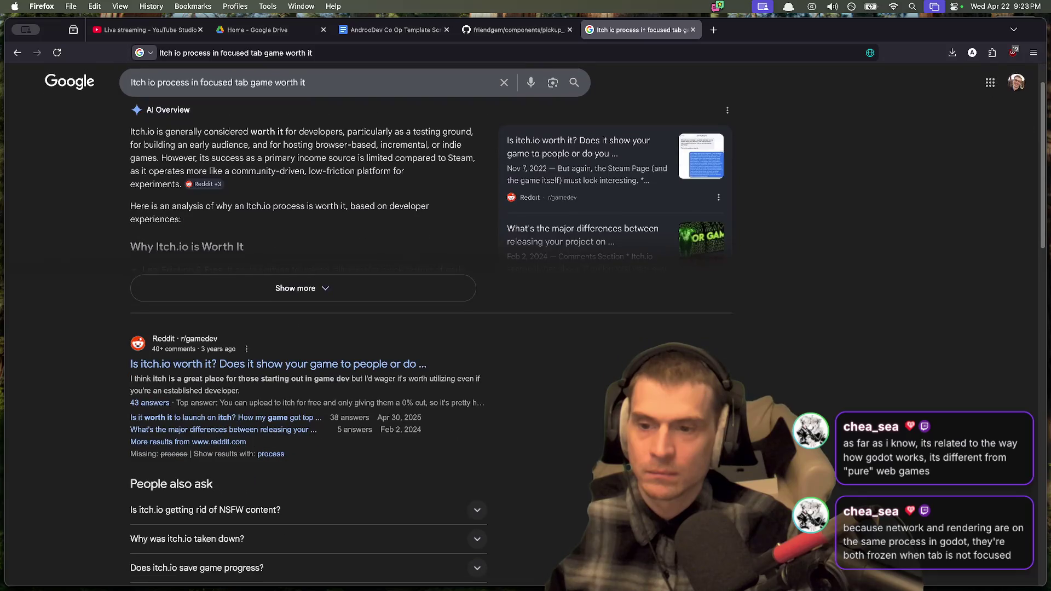
key(super+Left)
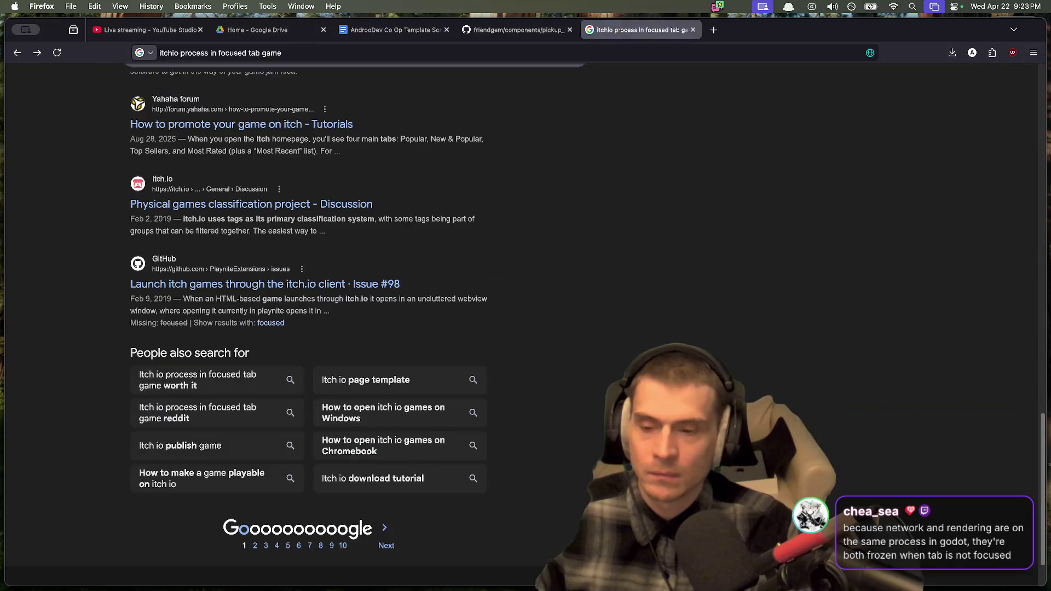
scroll(435, 537, down, 1)
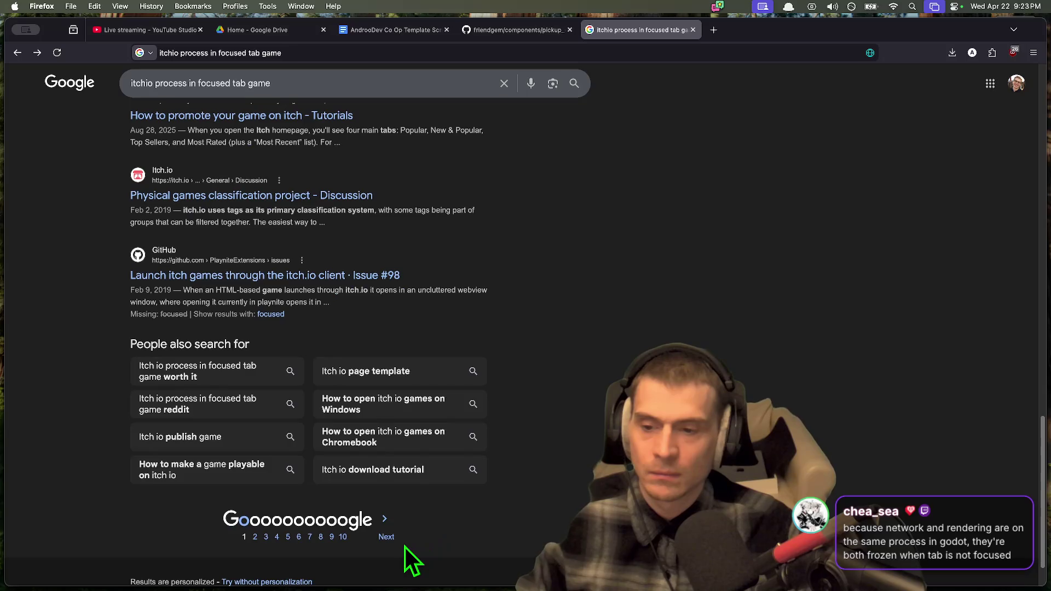
click(257, 409)
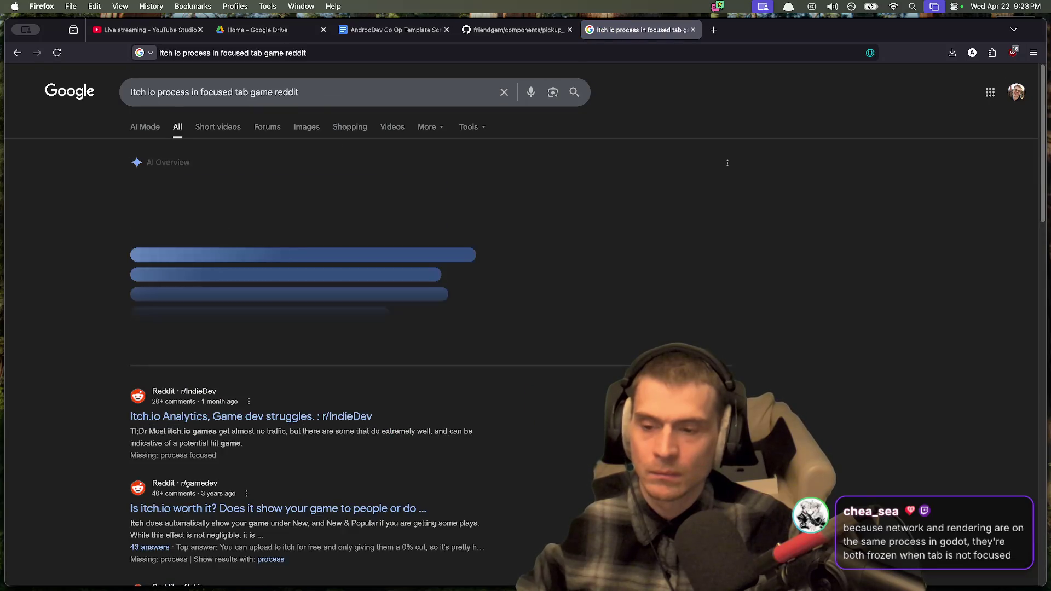
Step: Scroll through the reddit results and load the second page
scroll(937, 428, down, 1)
scroll(909, 439, down, 5)
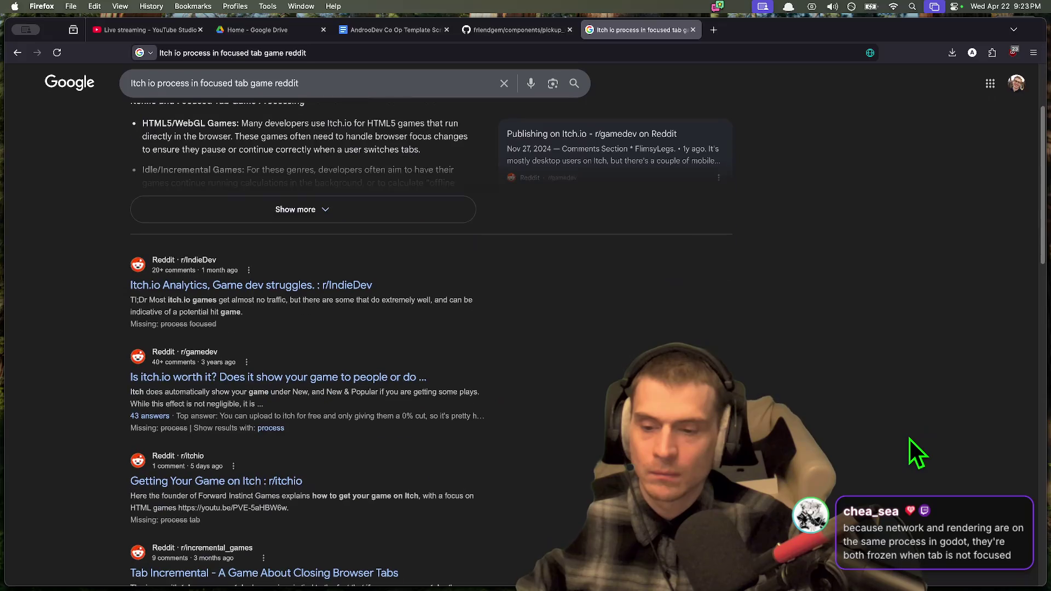
scroll(909, 440, down, 5)
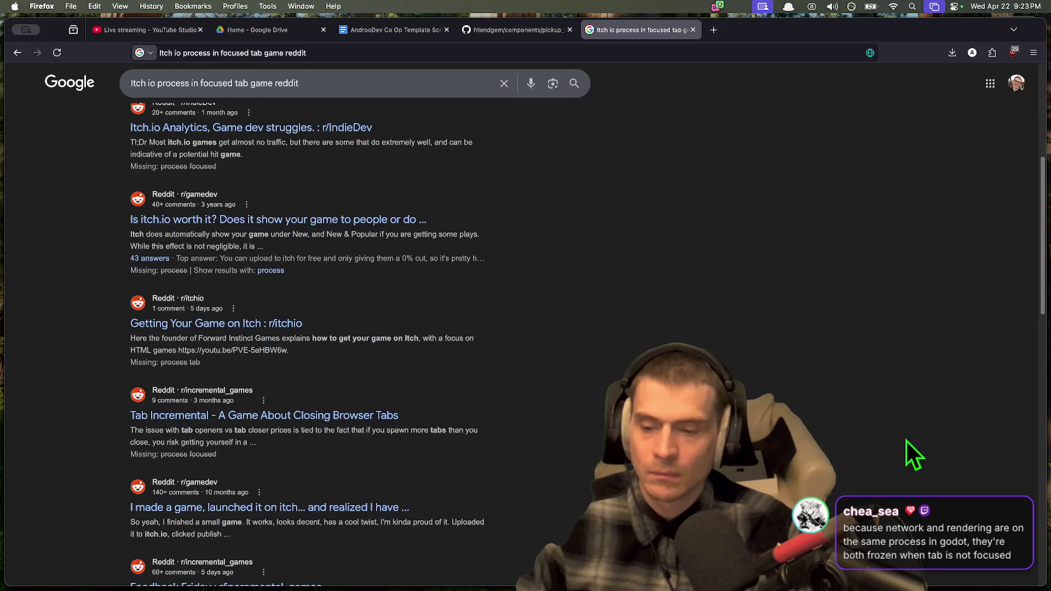
scroll(906, 441, down, 5)
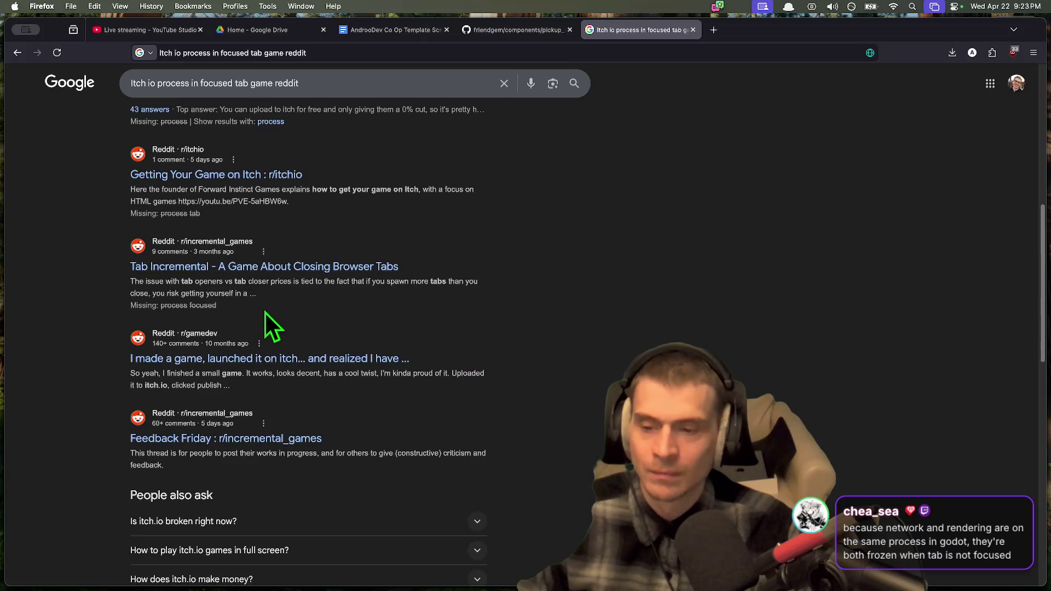
scroll(755, 312, down, 3)
scroll(654, 331, down, 2)
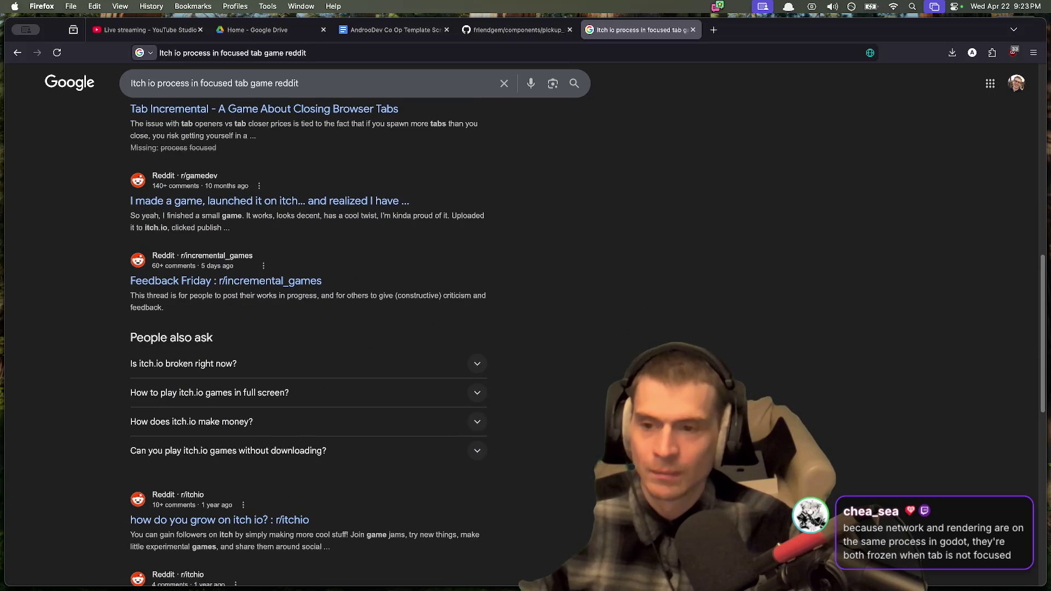
scroll(641, 350, down, 9)
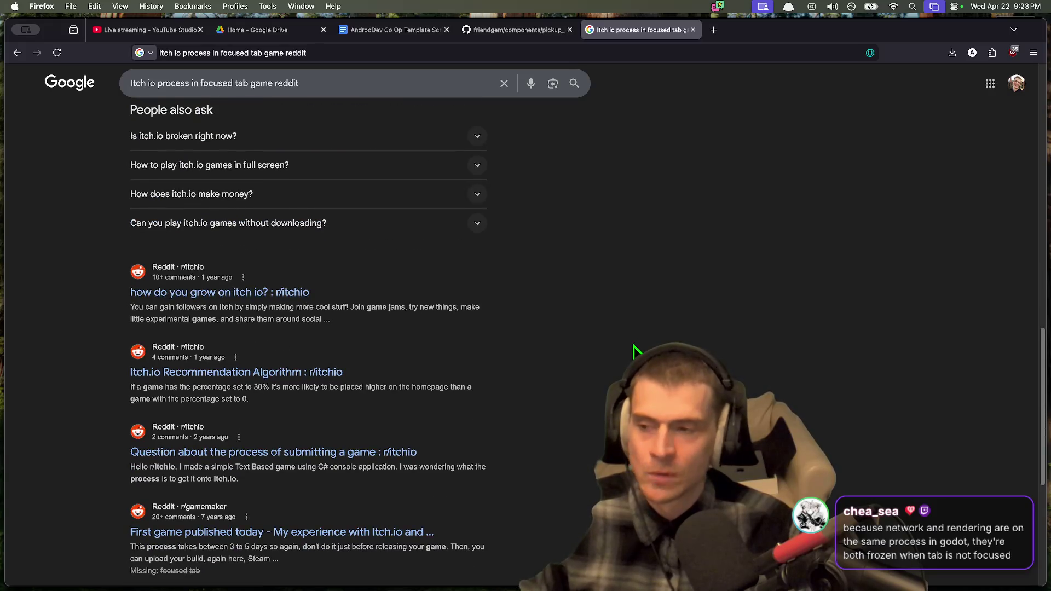
scroll(630, 353, down, 10)
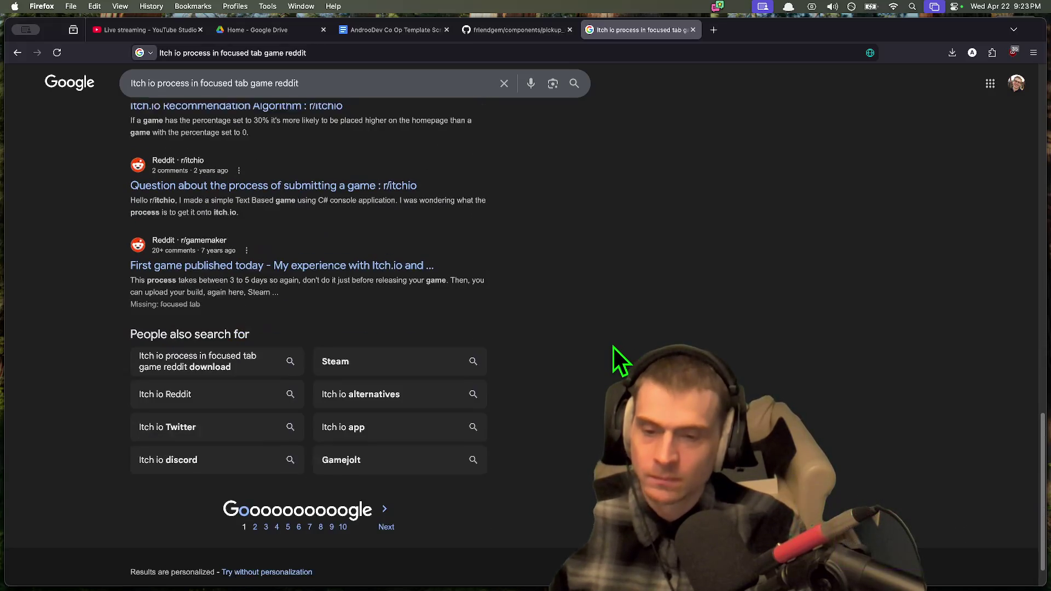
click(386, 477)
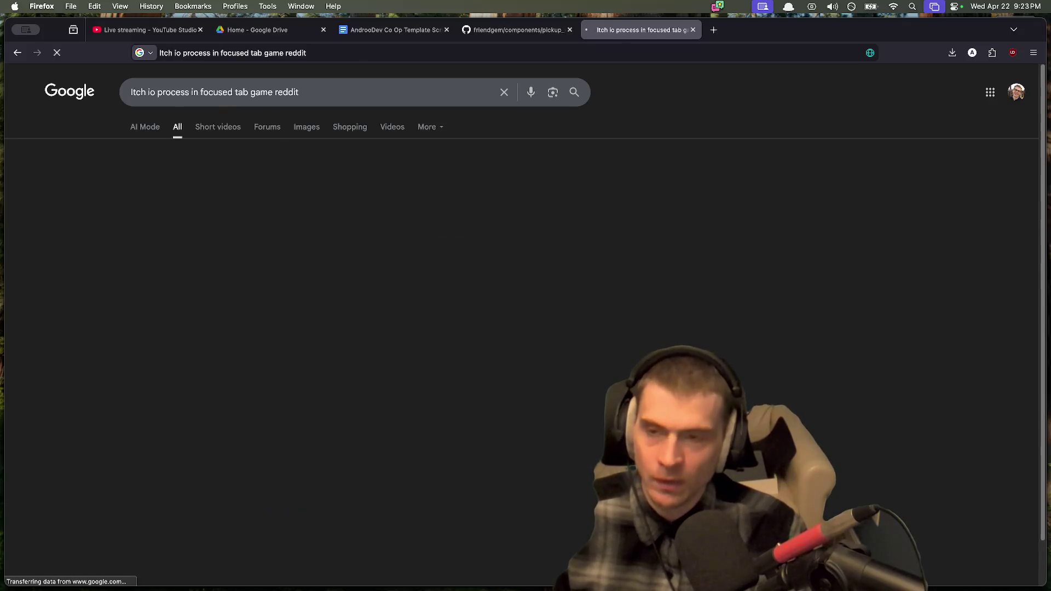
Step: Append 'godot' to the query and search again
click(343, 102)
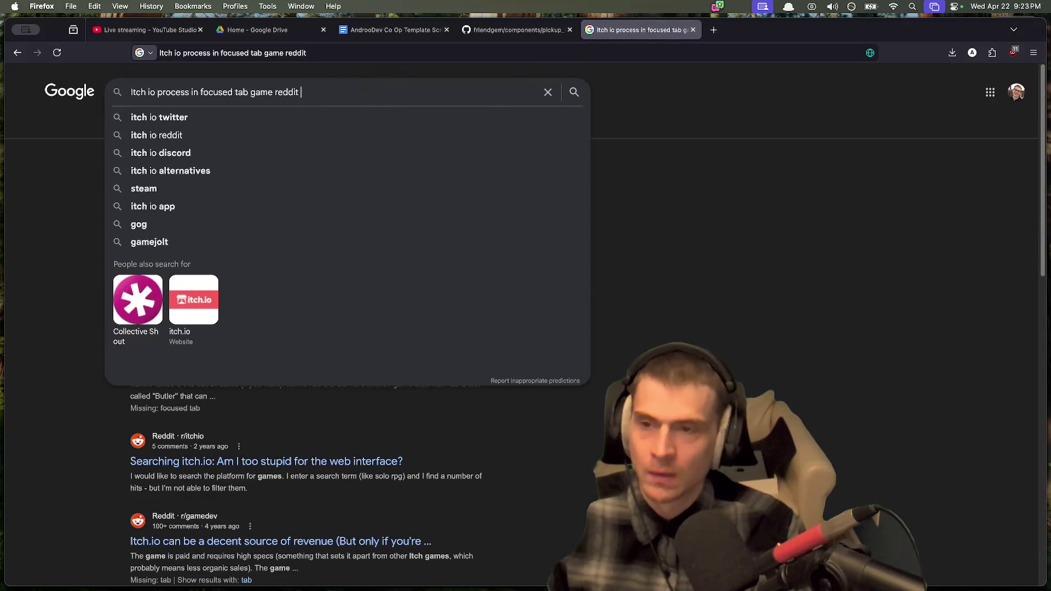
text(godot)
key(Return)
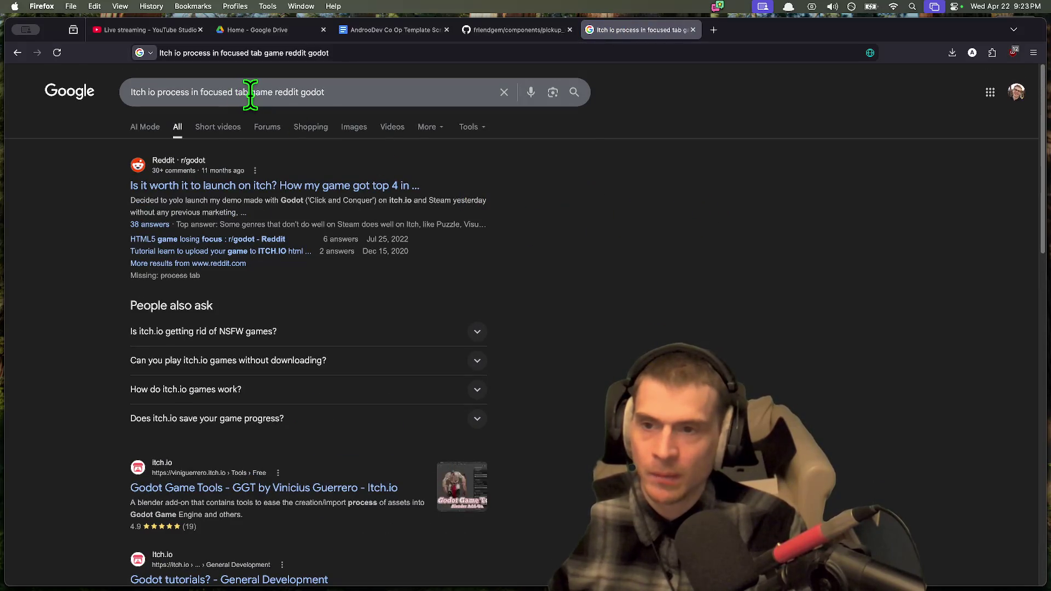
Step: Clear the search query and start retyping it as 'itch.io'
drag(250, 95, 423, 97)
key(BackSpace)
key(BackSpace)
key(BackSpace)
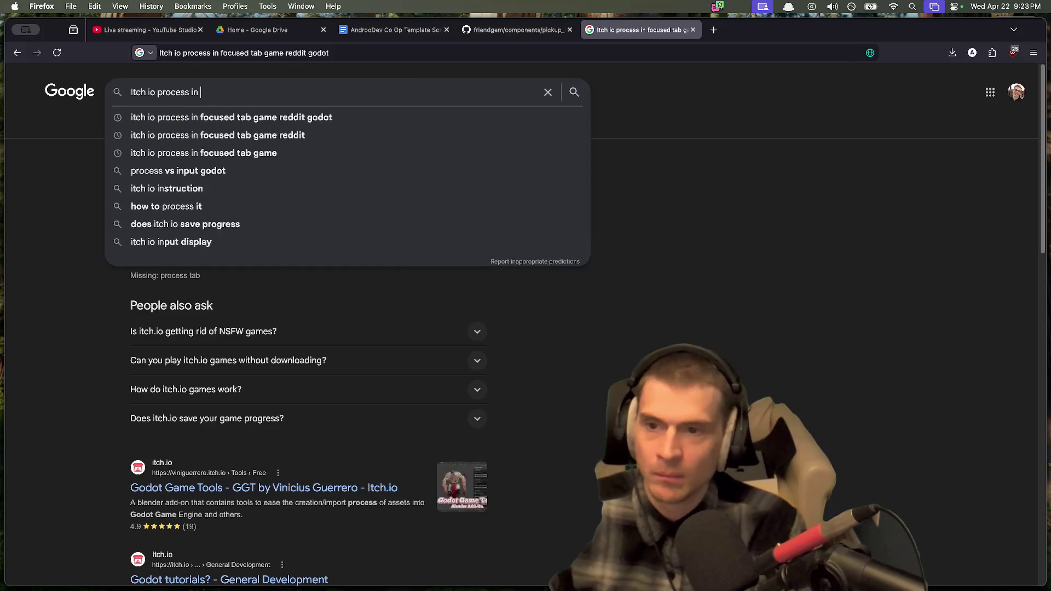
text(fo)
key(BackSpace)
key(BackSpace)
text(unf)
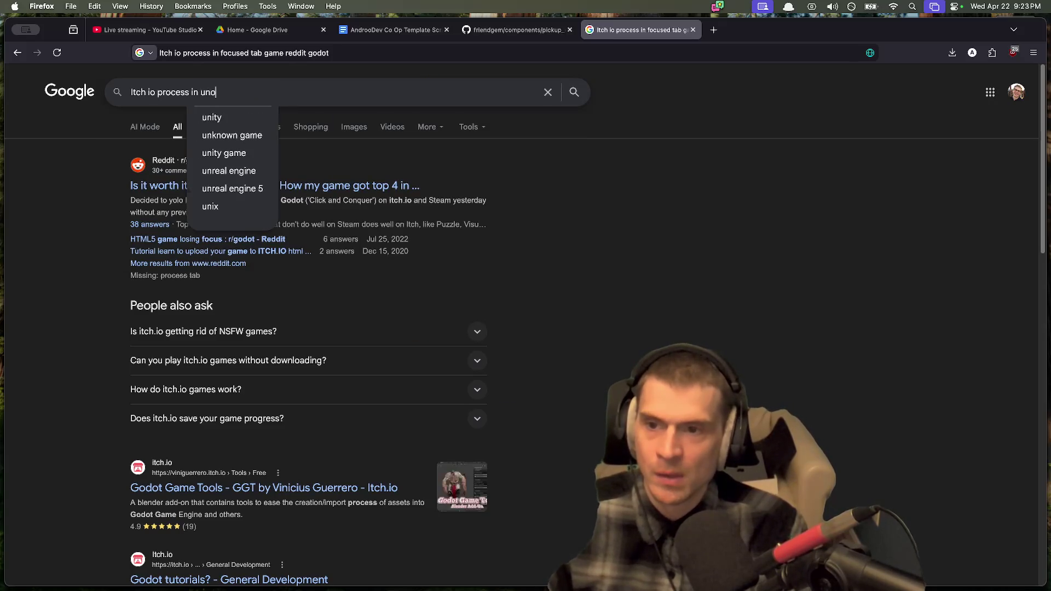
key(super+a)
key(BackSpace)
text(itch)
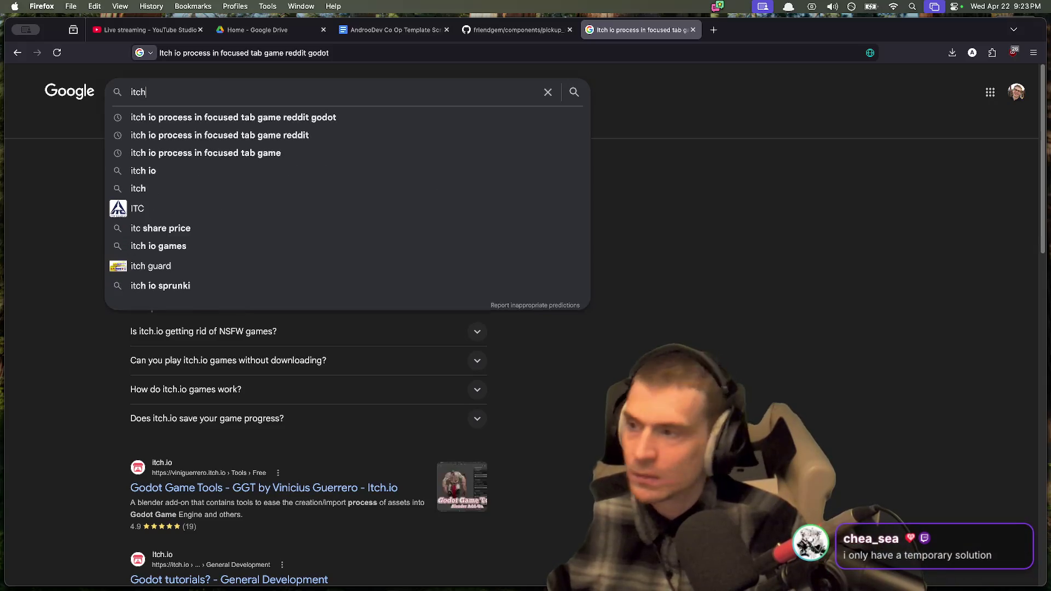
text(.io)
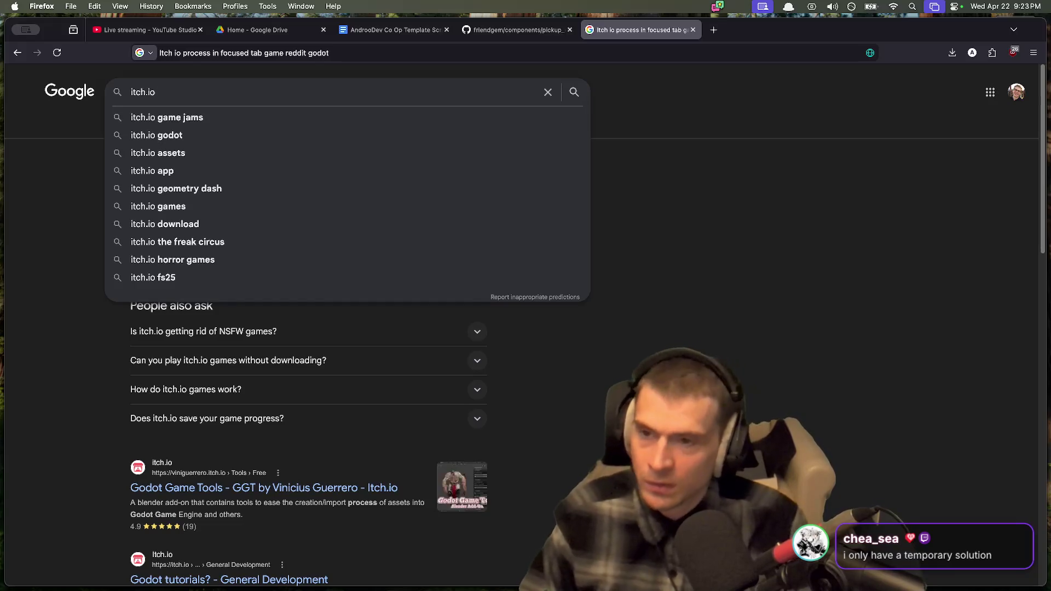
Step: Switch back to the Godot editor and open the Project menu
key(Escape)
key(super+Tab)
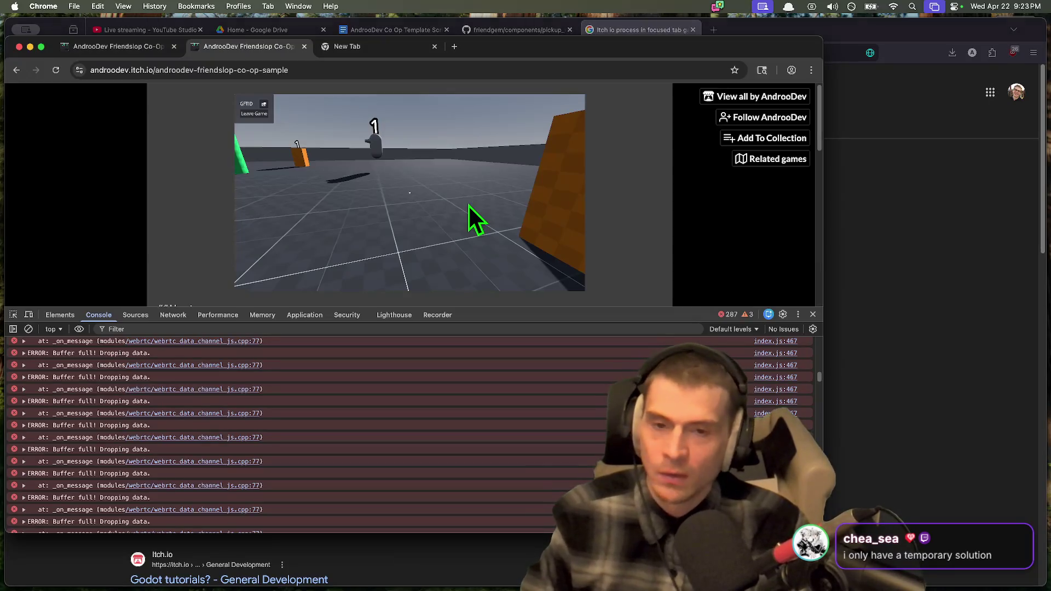
key(super+Tab)
key(super+Tab)
key(super+Tab)
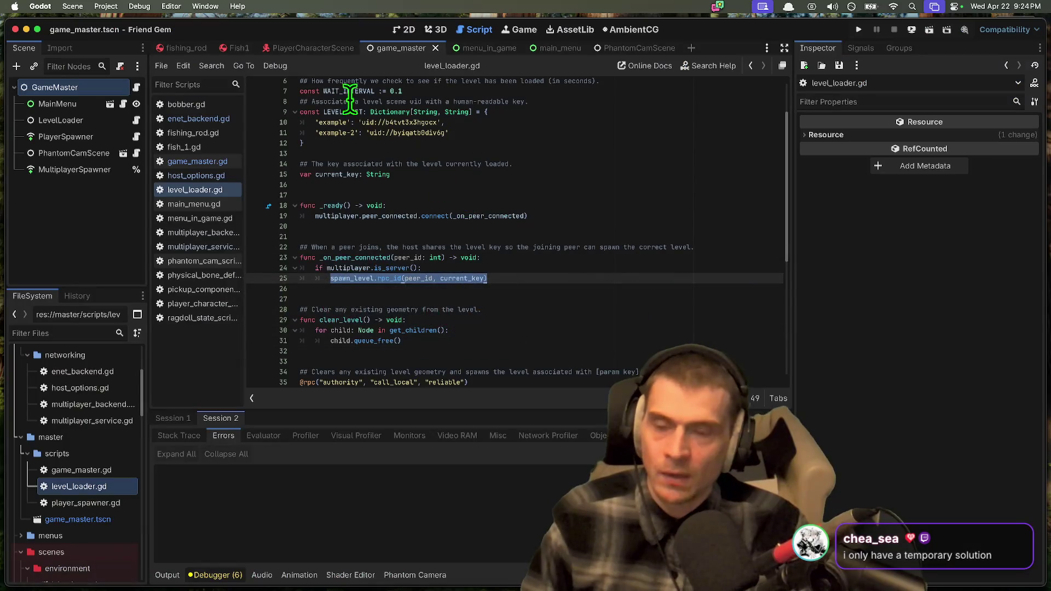
click(107, 6)
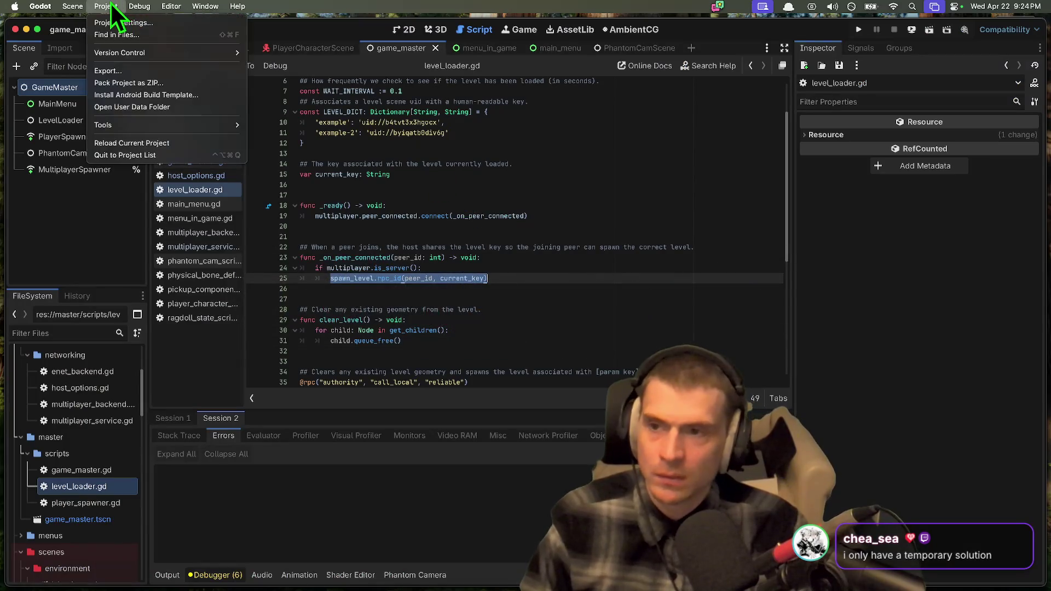
Step: Get from the Project menu to the Export dialog
click(111, 24)
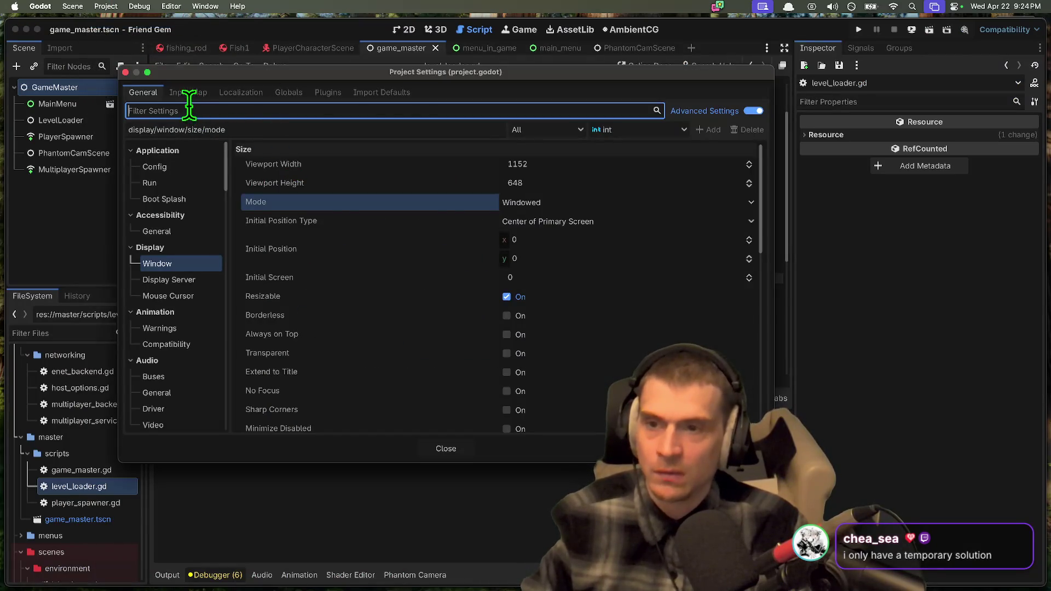
key(Escape)
click(107, 6)
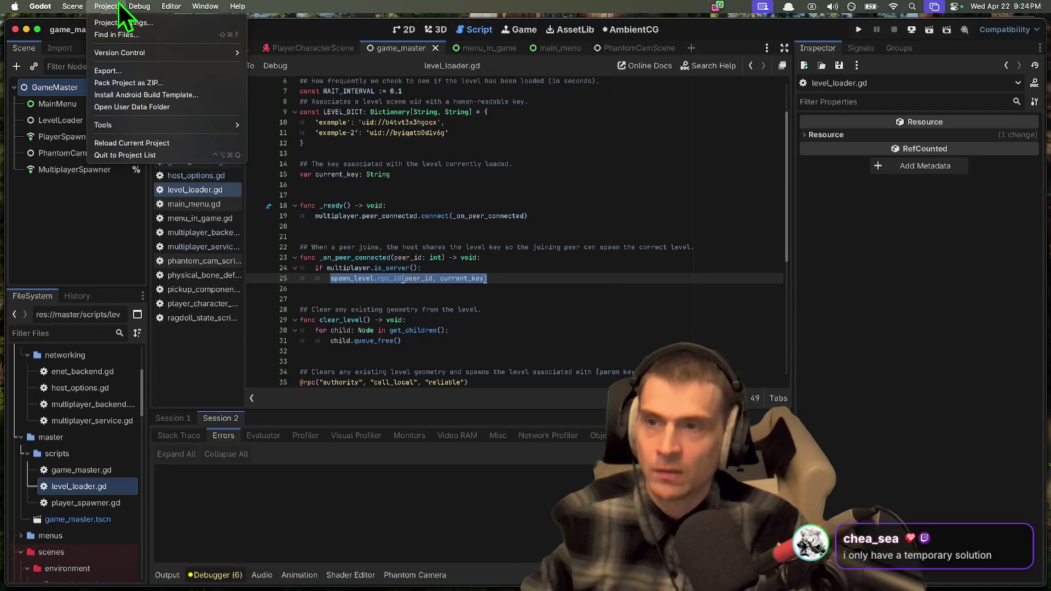
mouse_move(86, 8)
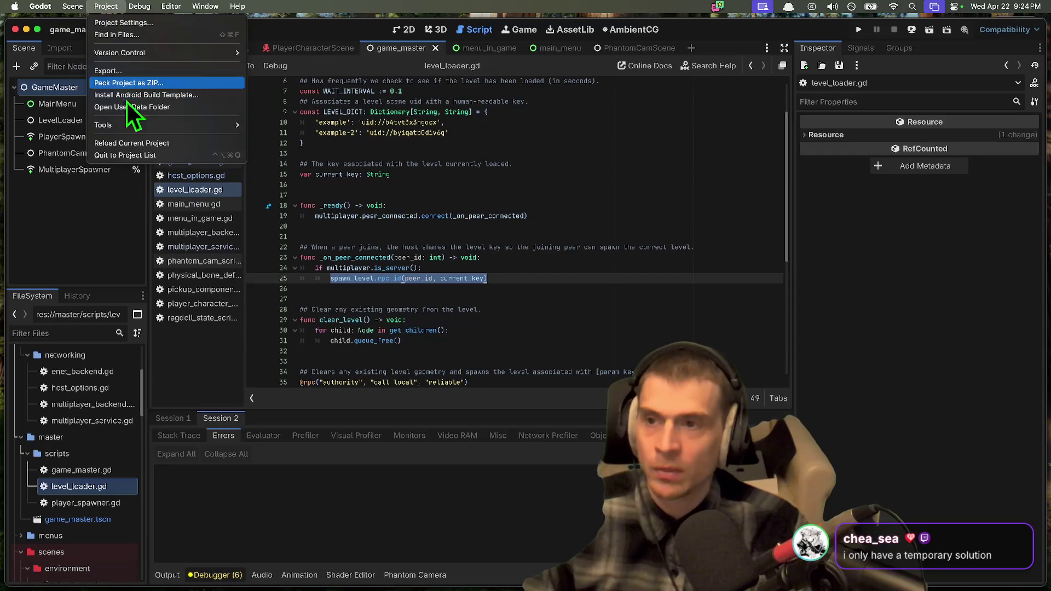
key(Escape)
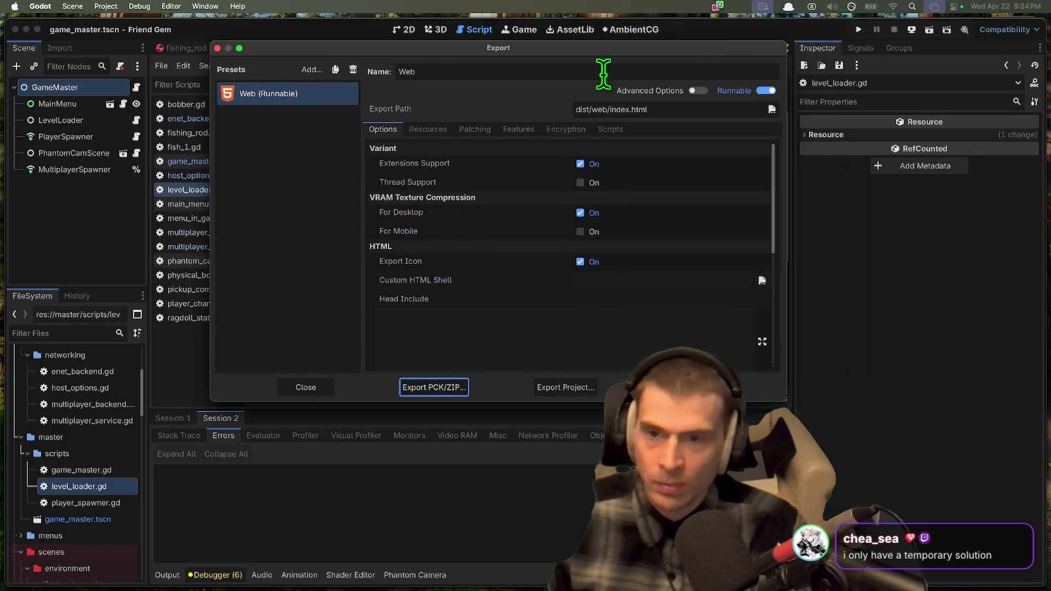
Step: Check Thread Support for the Web (Runnable) preset and close the Export dialog
click(606, 187)
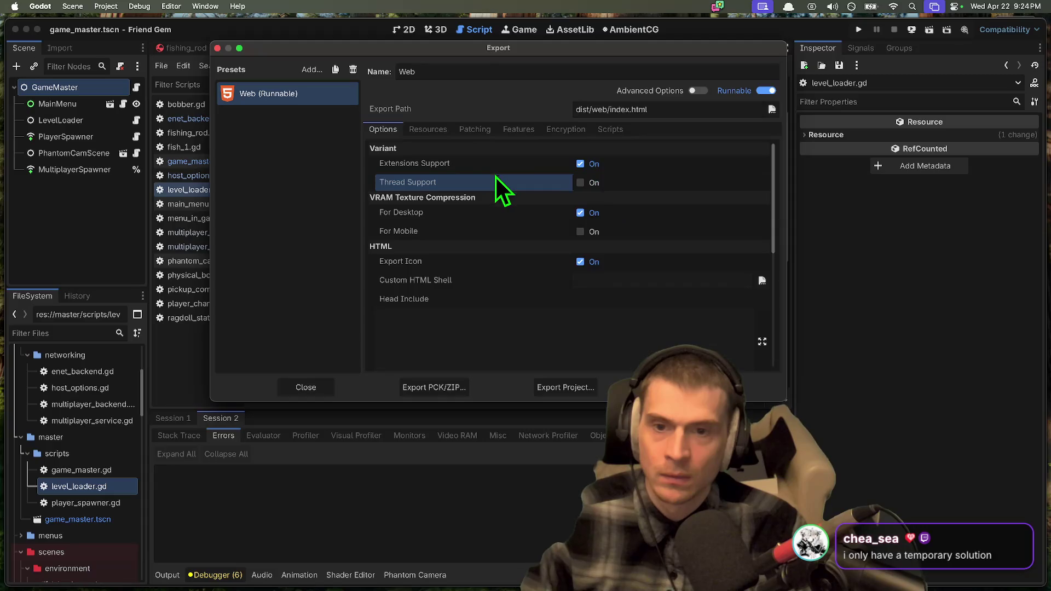
click(614, 186)
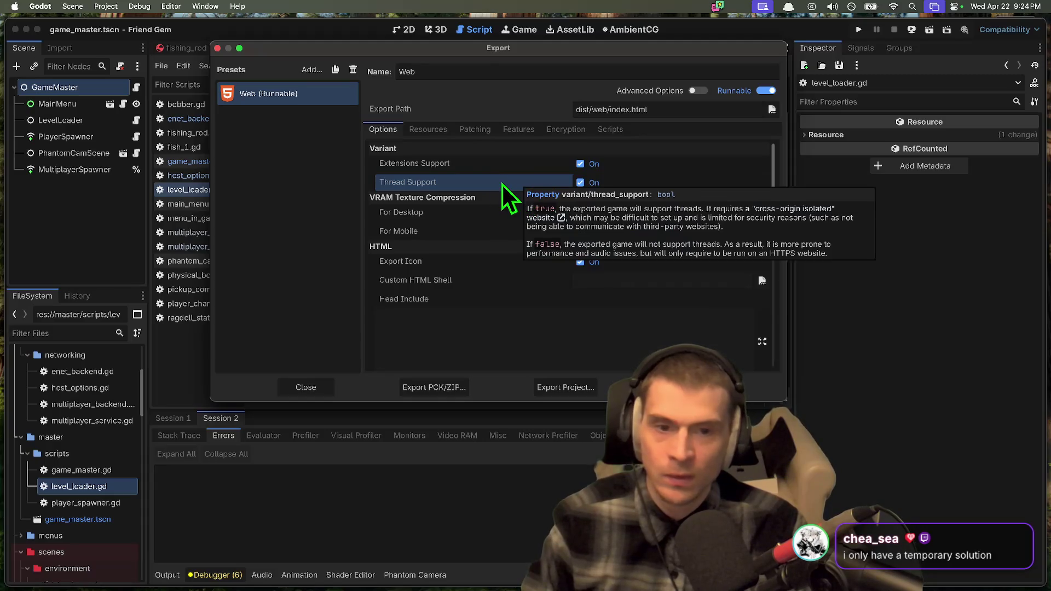
mouse_move(496, 185)
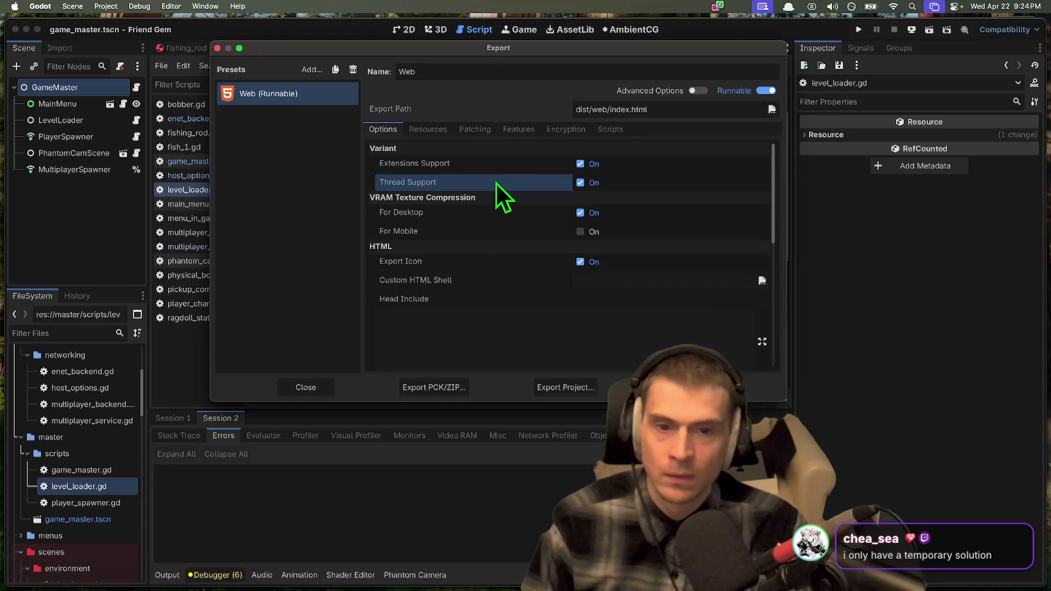
click(428, 129)
click(383, 129)
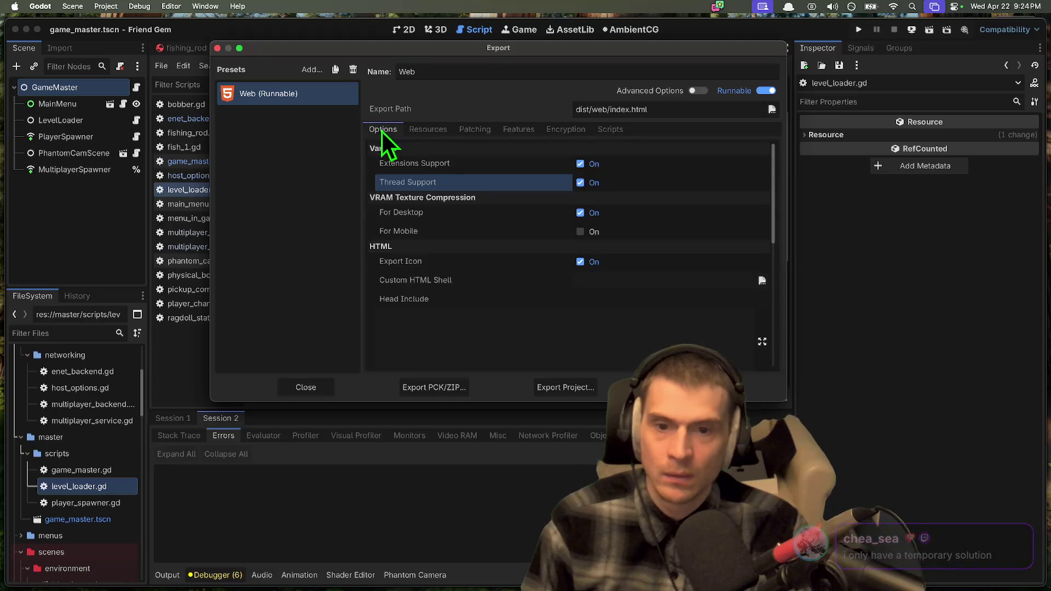
key(Escape)
click(472, 320)
click(101, 6)
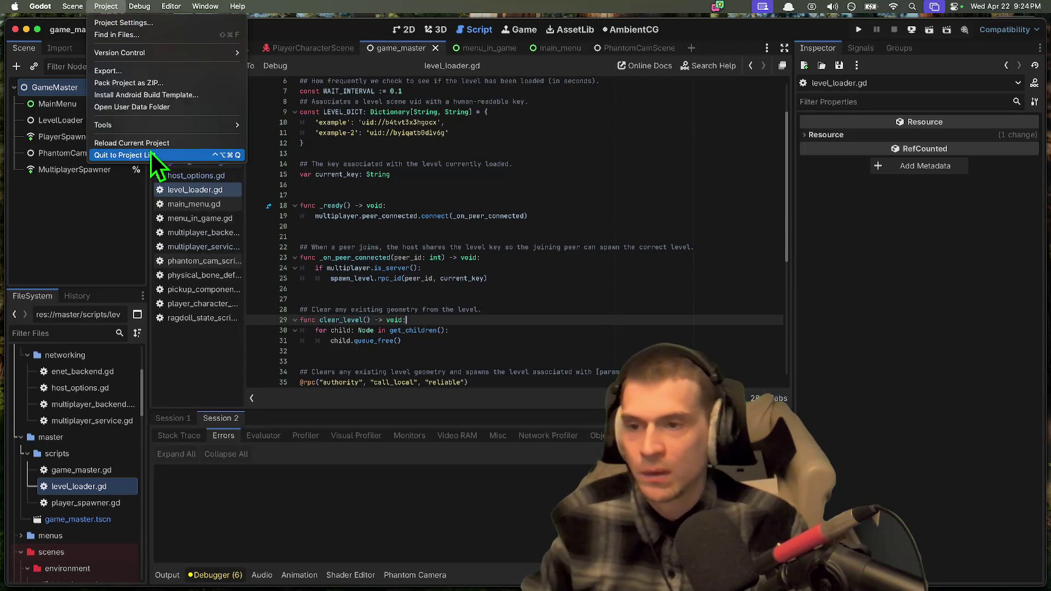
Step: Open Project Settings from the Project menu, close it, and reopen the Project menu
click(602, 309)
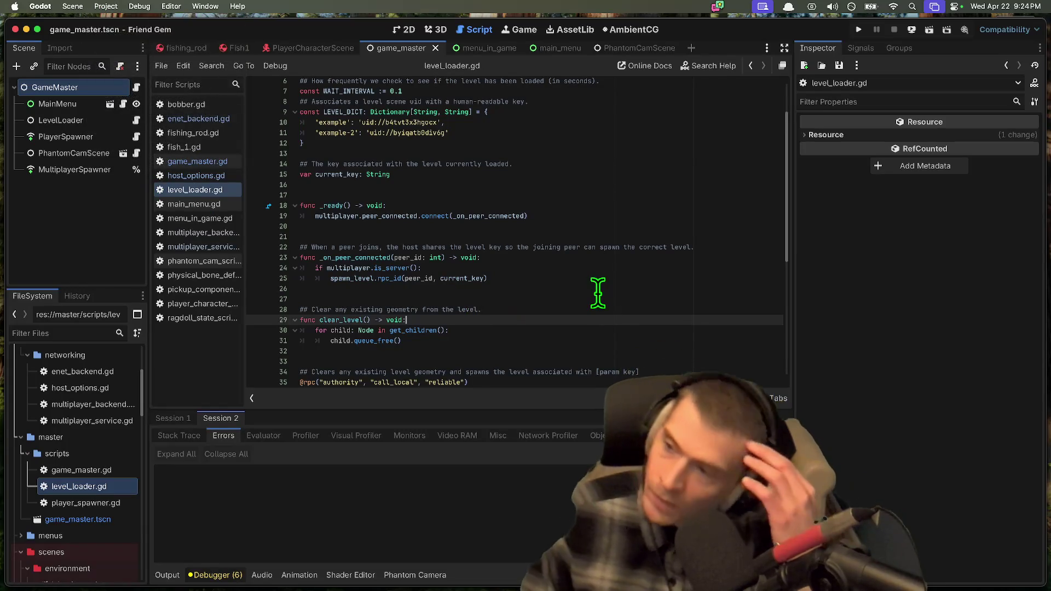
click(106, 6)
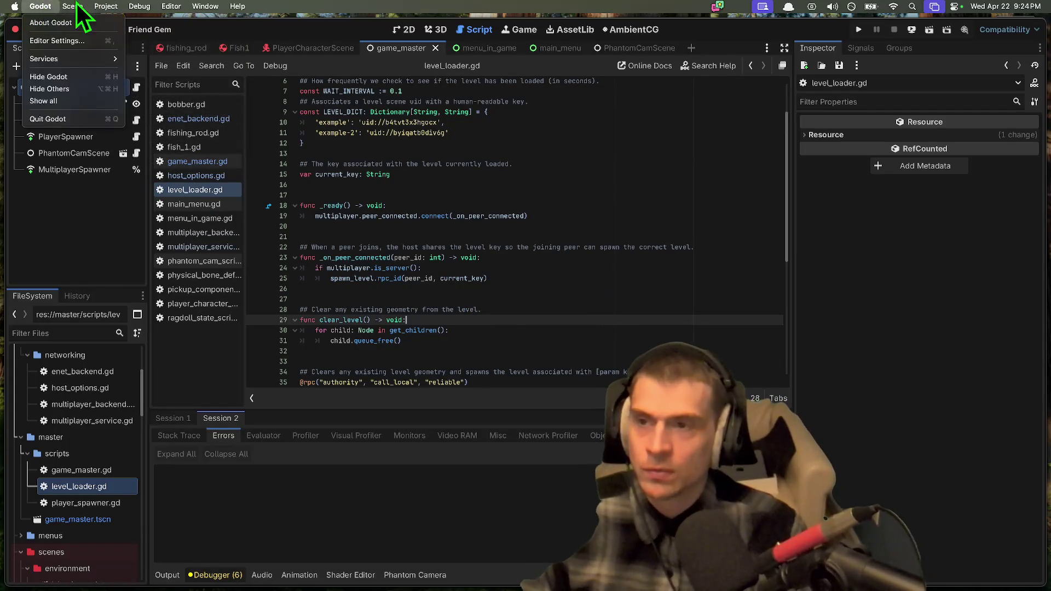
mouse_move(77, 8)
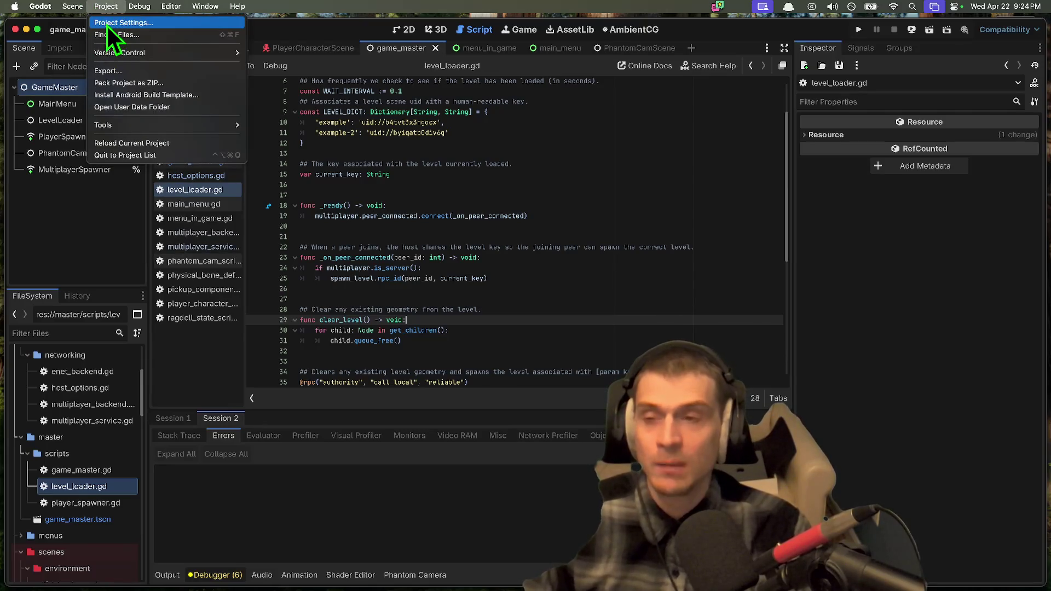
click(106, 24)
click(125, 72)
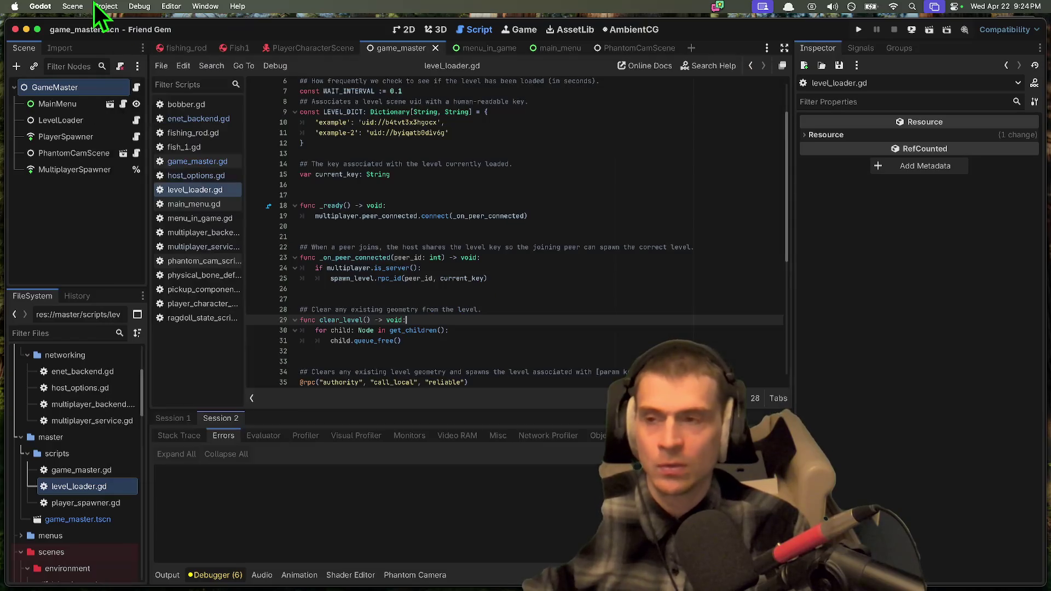
click(77, 6)
mouse_move(106, 6)
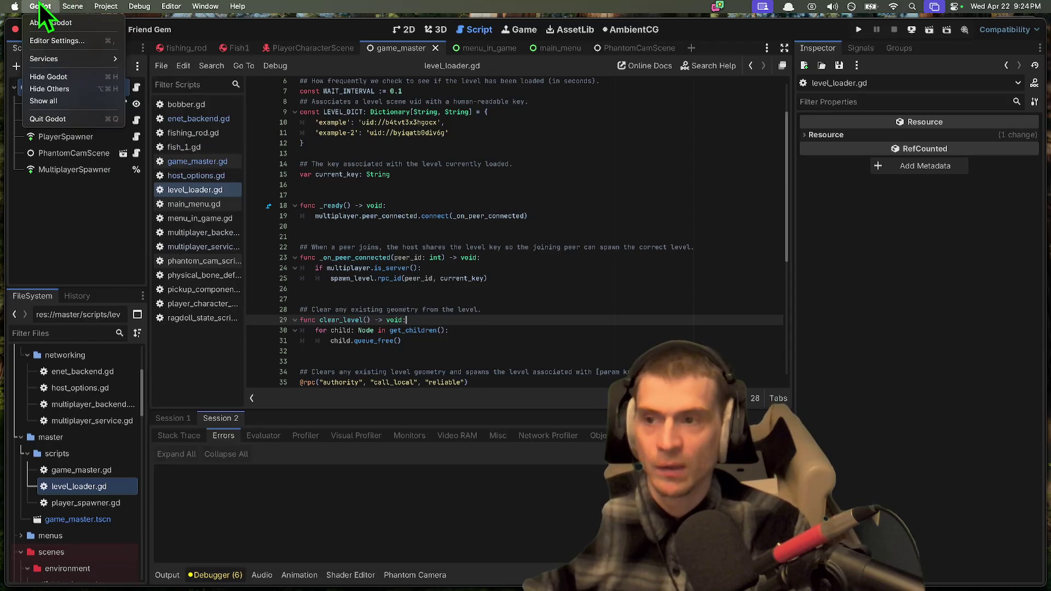
mouse_move(46, 6)
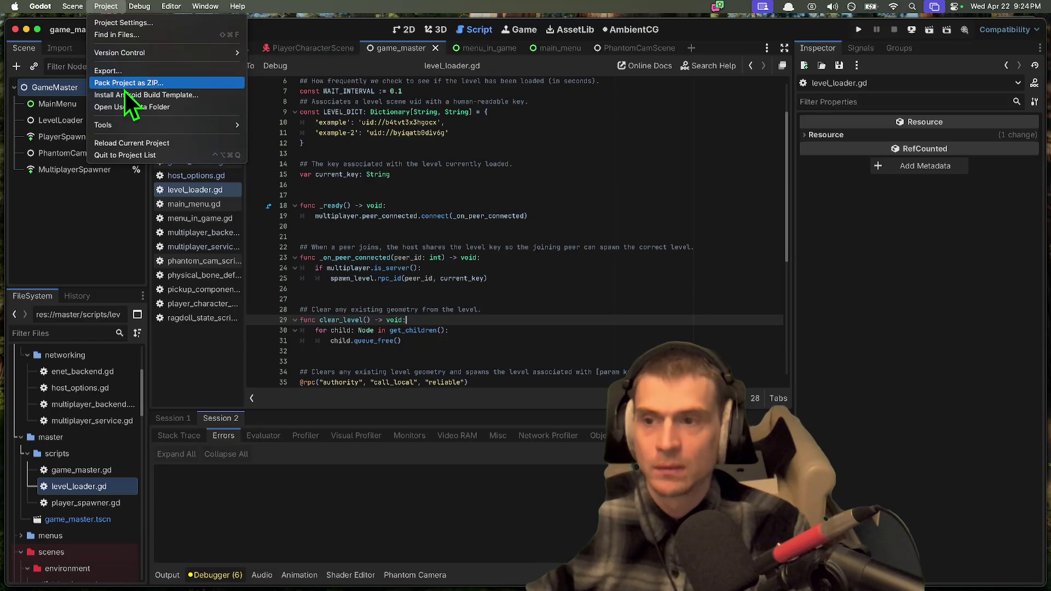
click(129, 73)
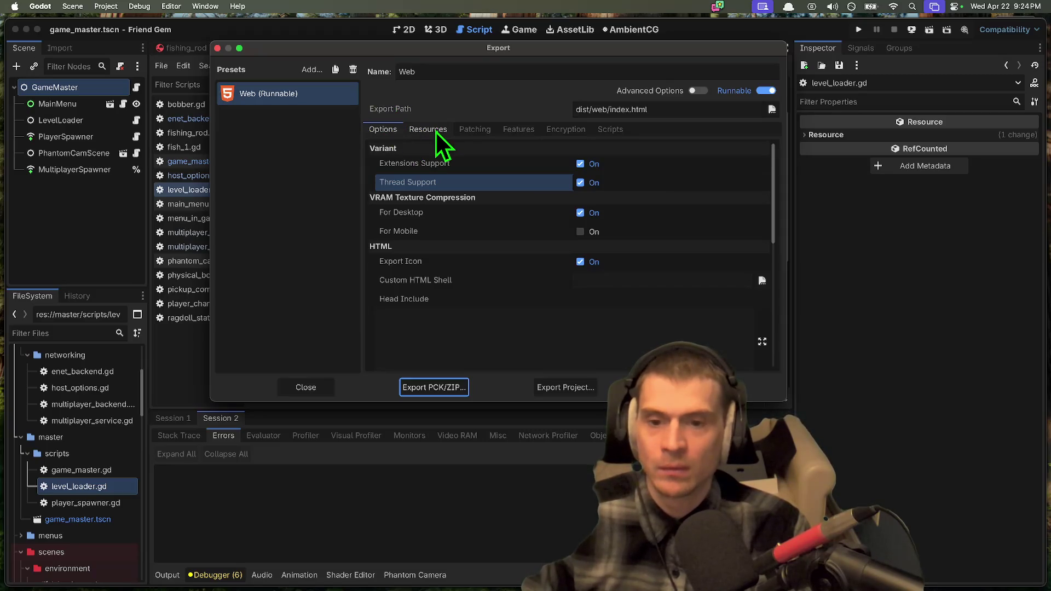
click(455, 132)
click(382, 130)
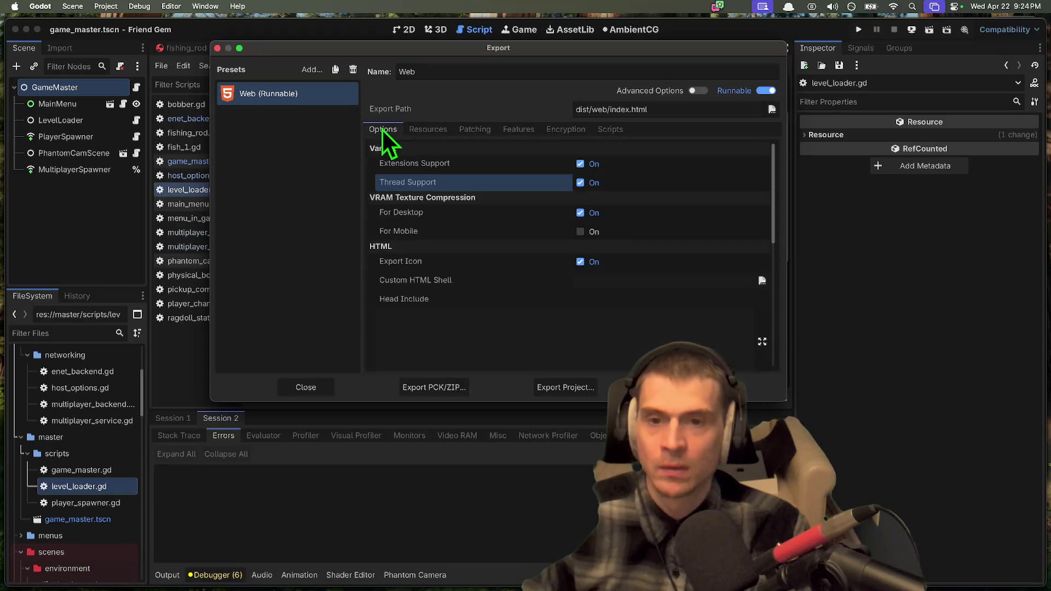
scroll(445, 261, down, 10)
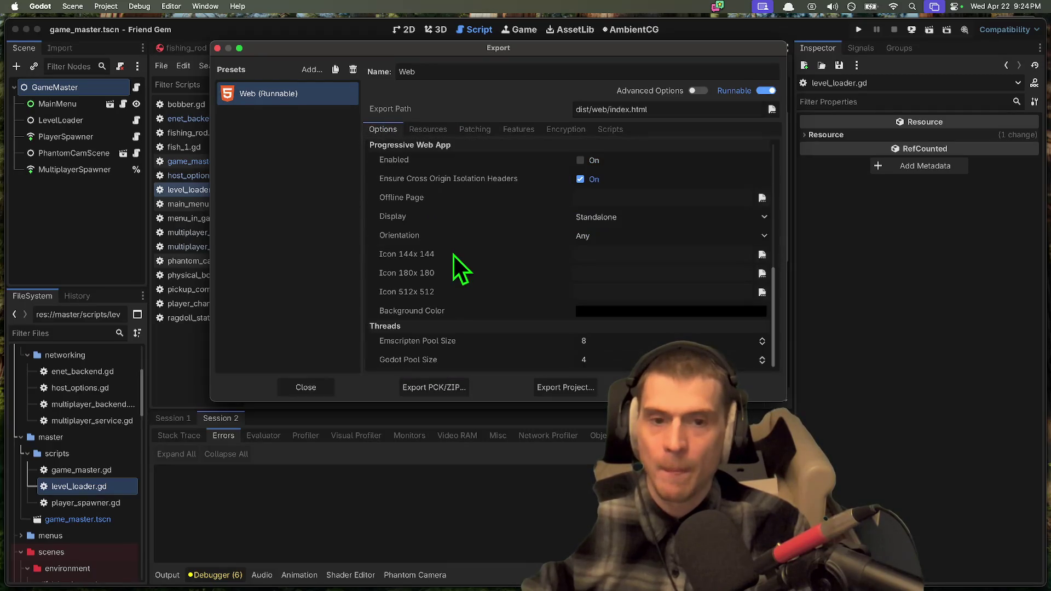
drag(478, 49, 430, 23)
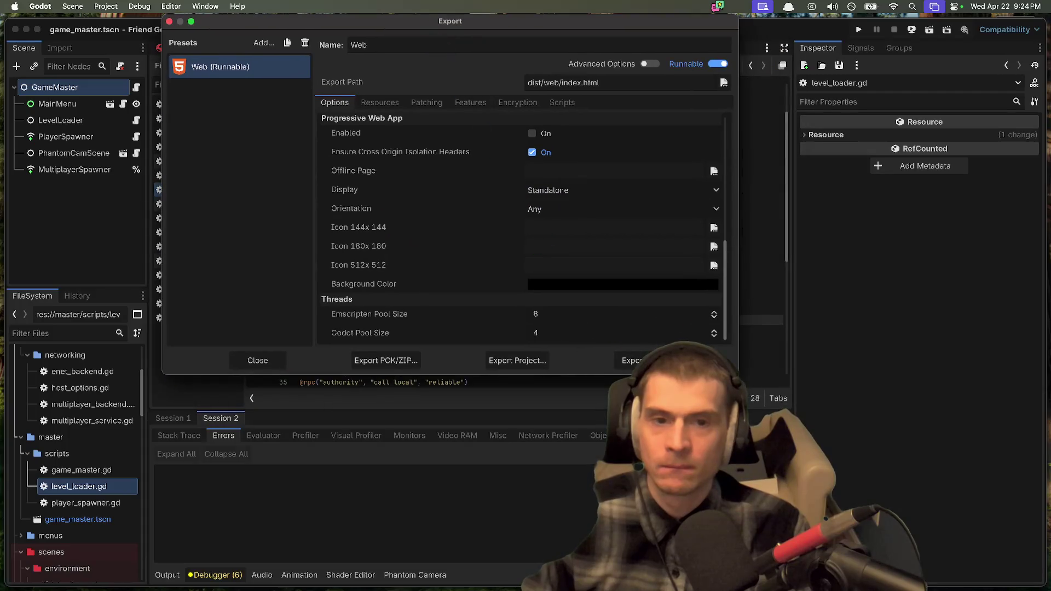
mouse_move(738, 374)
mouse_down()
mouse_move(798, 446)
mouse_move(853, 551)
mouse_up()
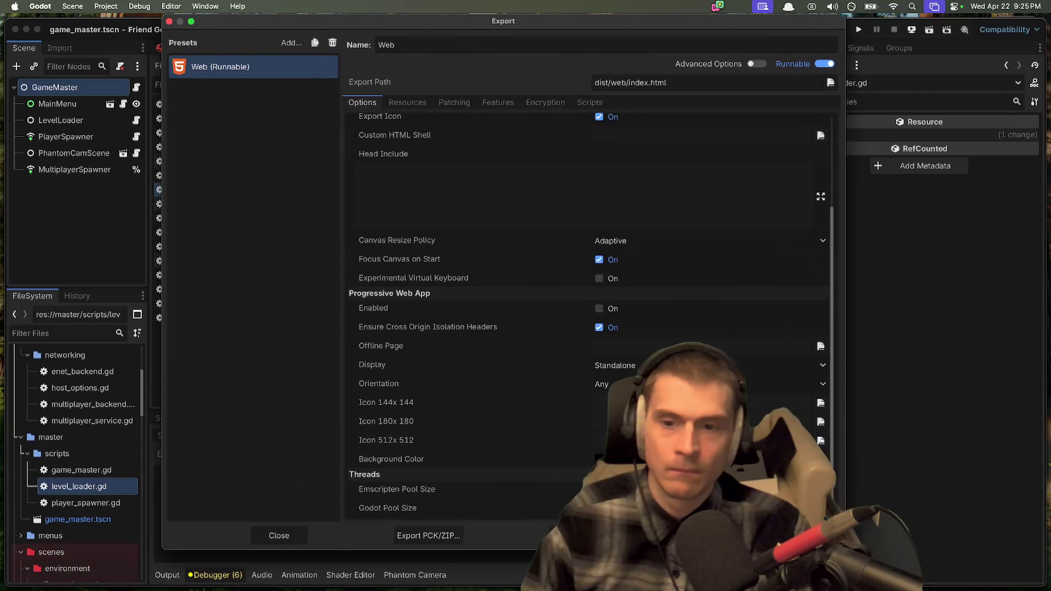
scroll(427, 427, up, 5)
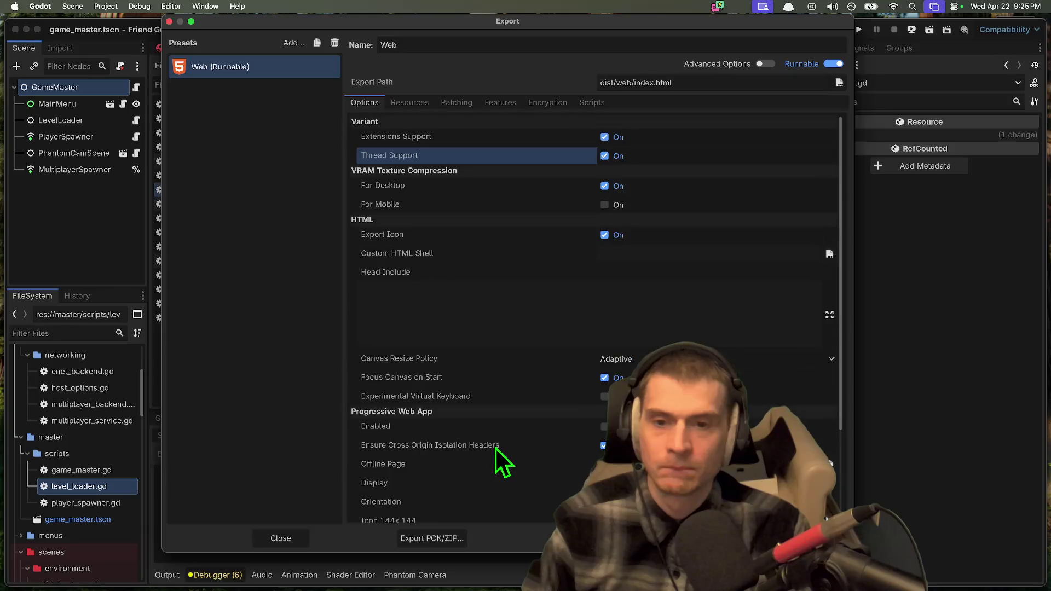
click(463, 102)
click(506, 102)
click(566, 104)
click(593, 102)
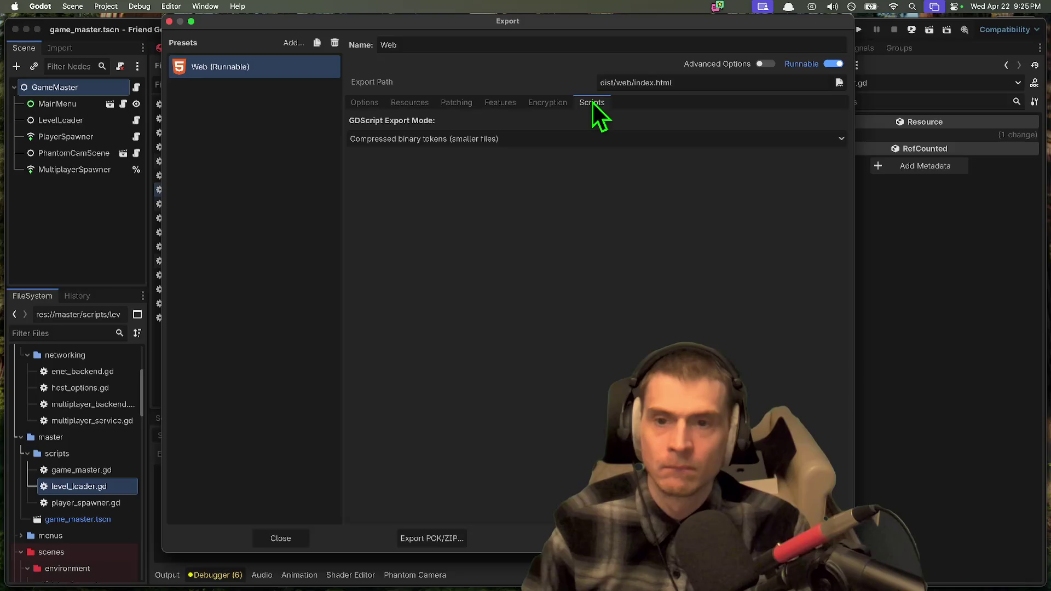
click(569, 103)
click(505, 104)
click(456, 102)
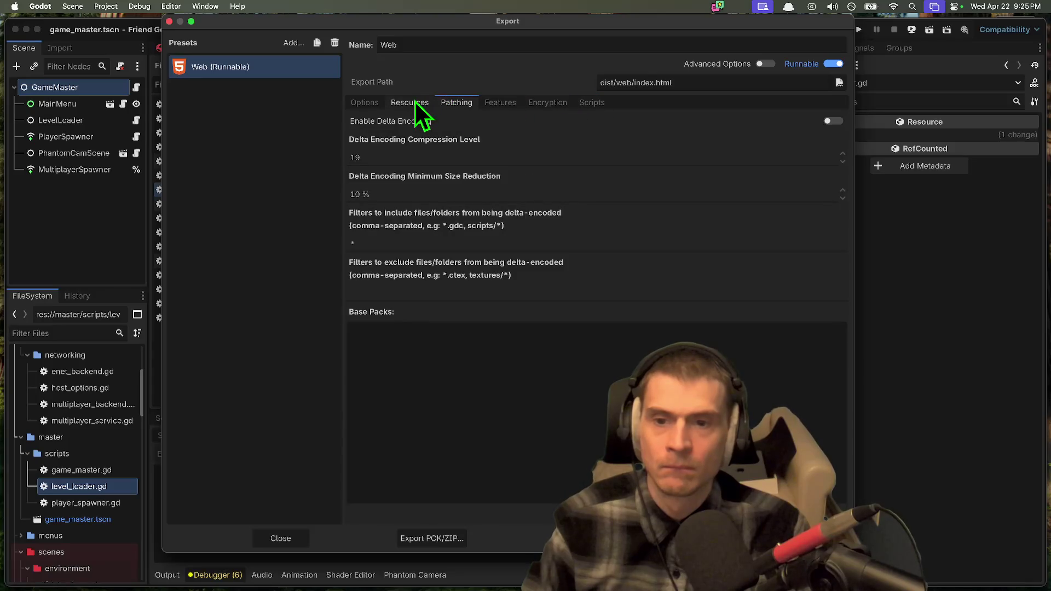
click(424, 107)
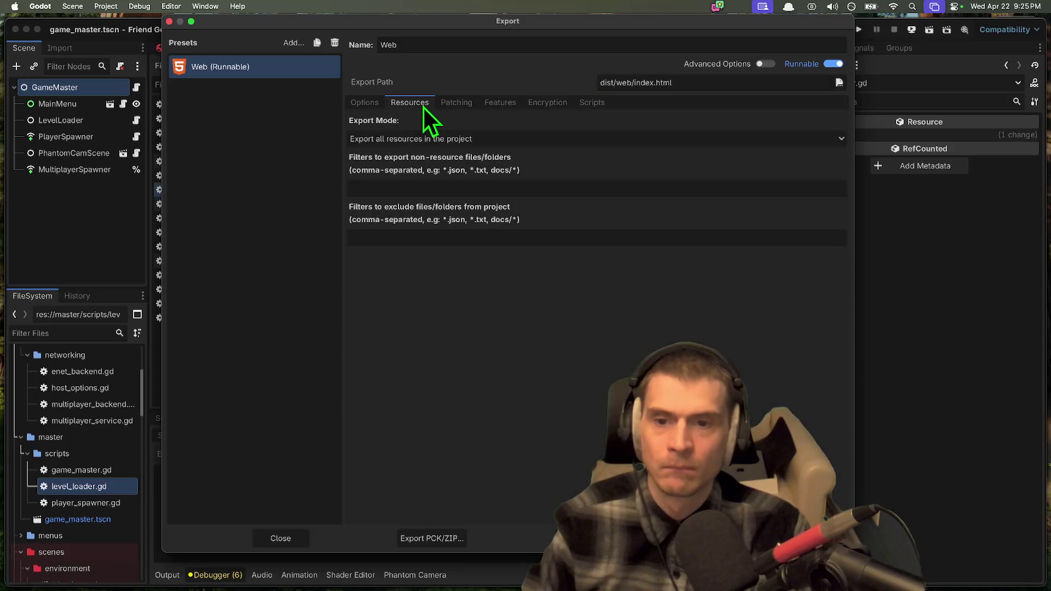
click(374, 99)
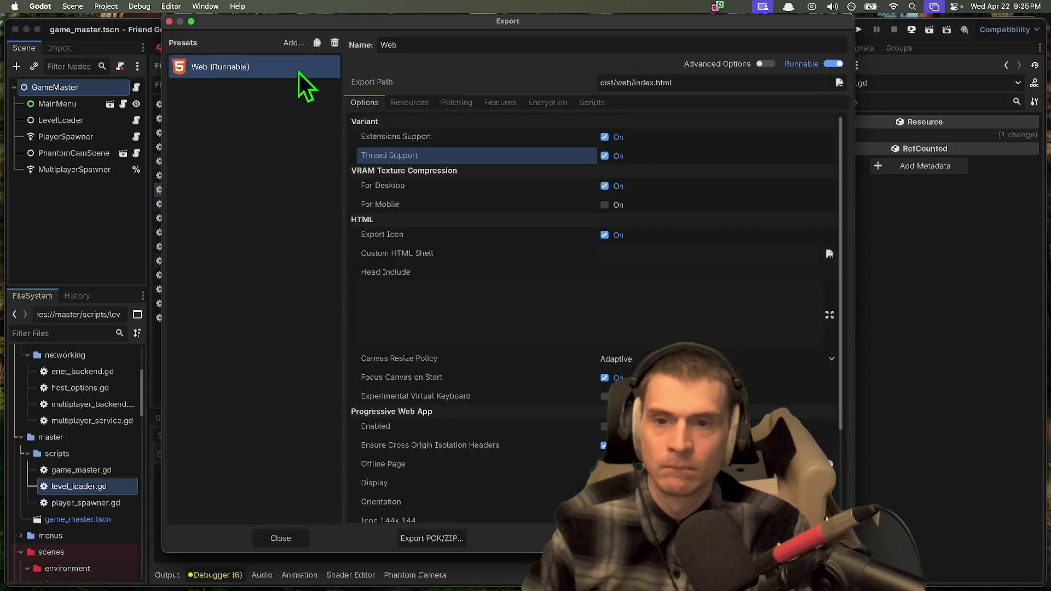
click(451, 137)
scroll(477, 191, down, 5)
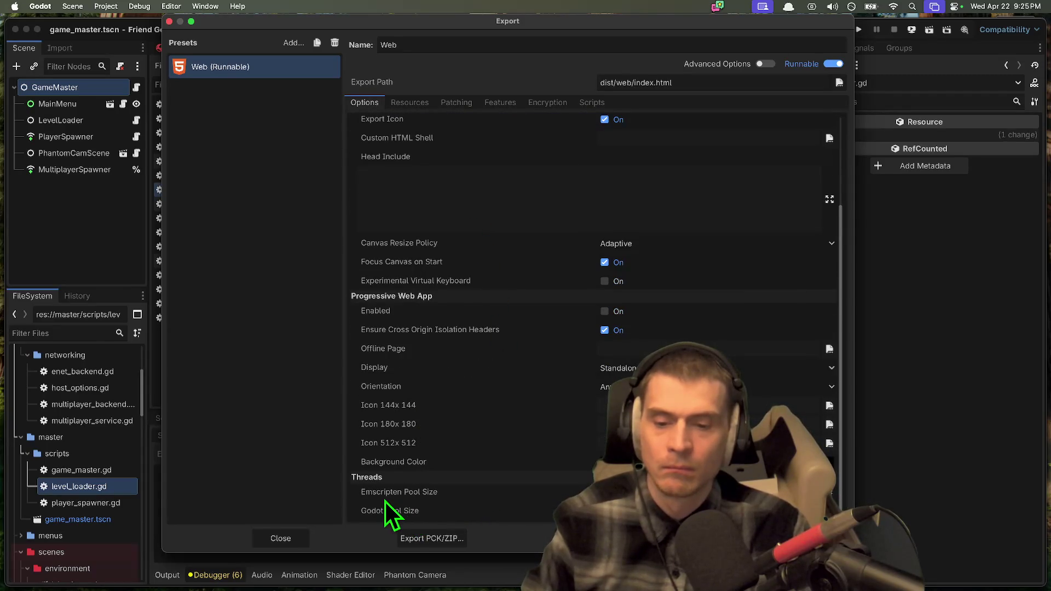
scroll(426, 401, up, 5)
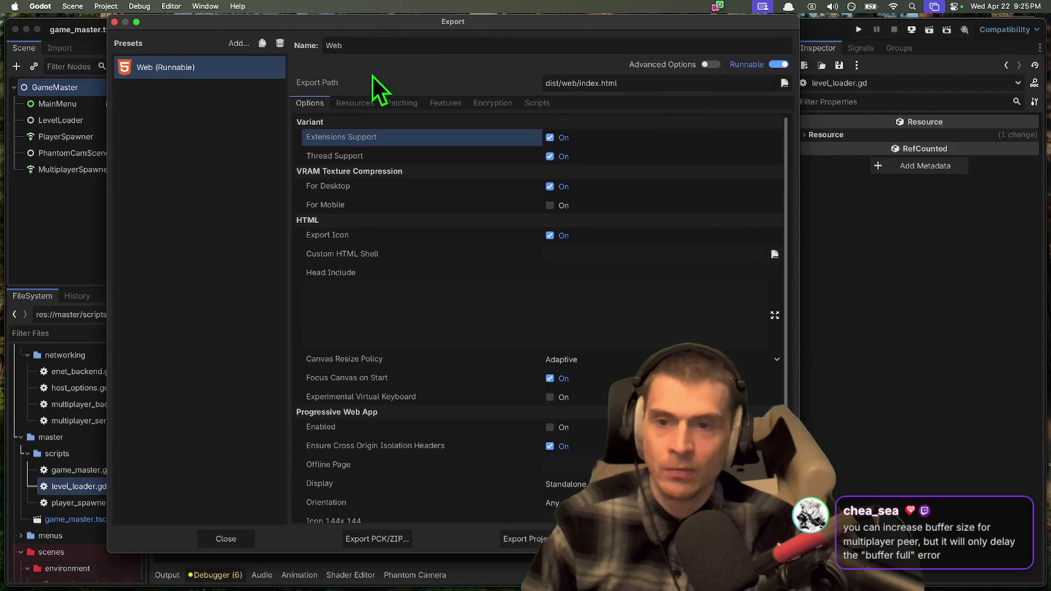
key(Escape)
click(507, 350)
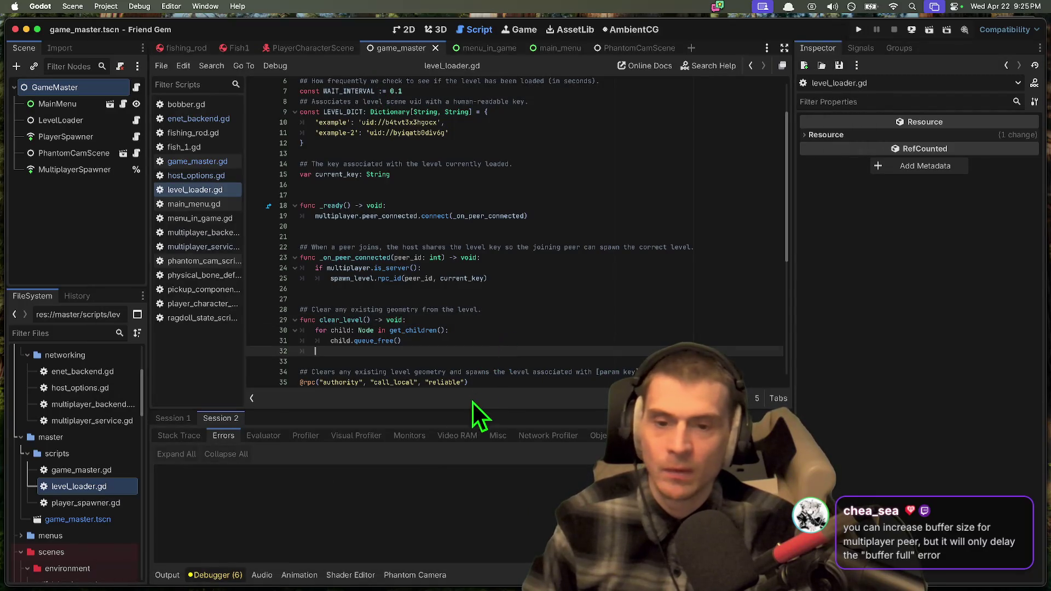
Step: Back in Chrome, alternate between the two itch.io game instances, turning the camera toward the other player
key(super+Tab)
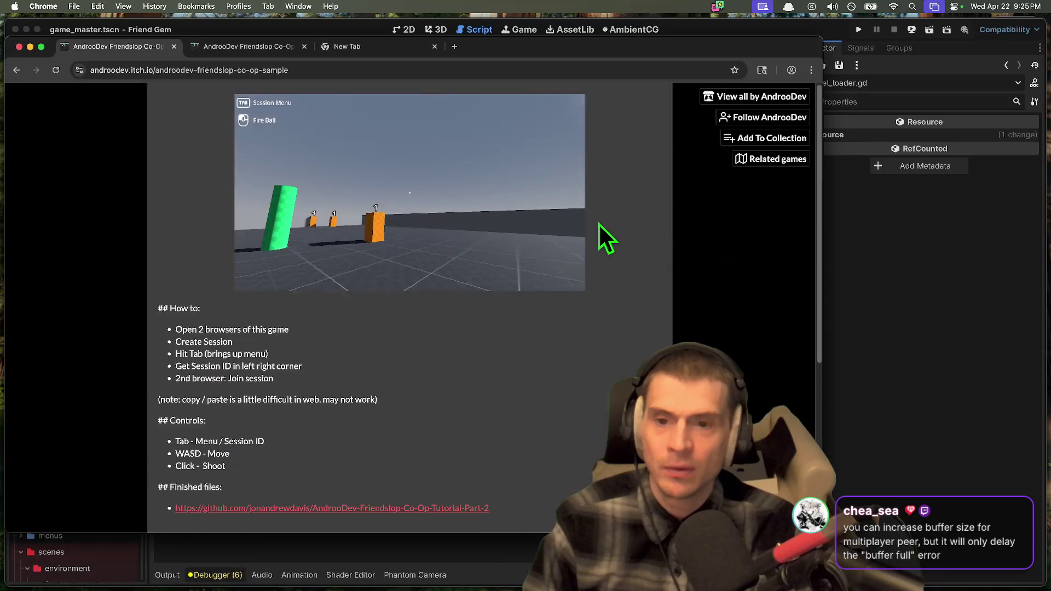
click(462, 228)
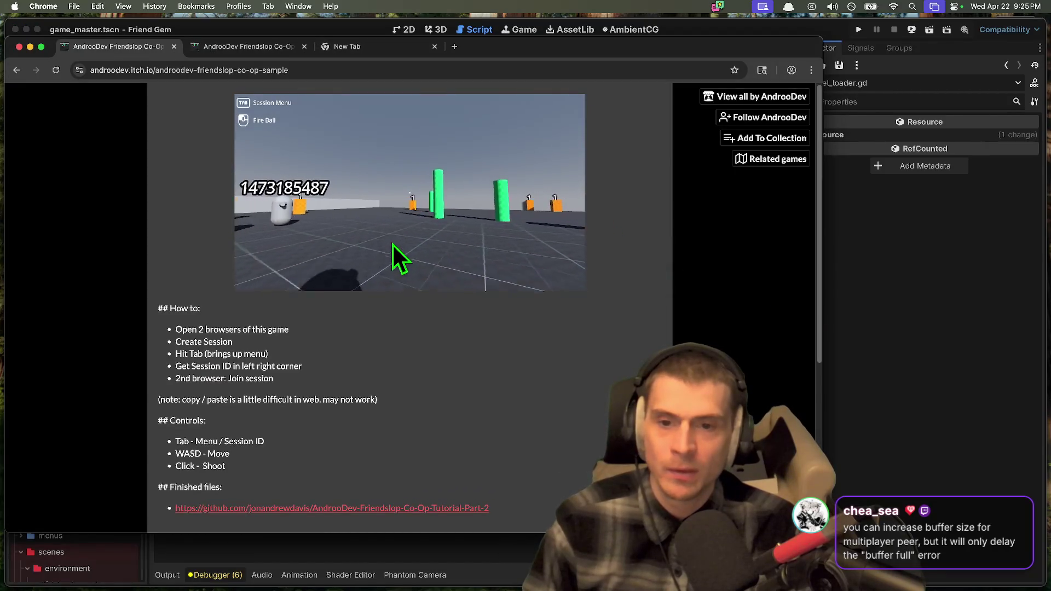
key(ctrl+Tab)
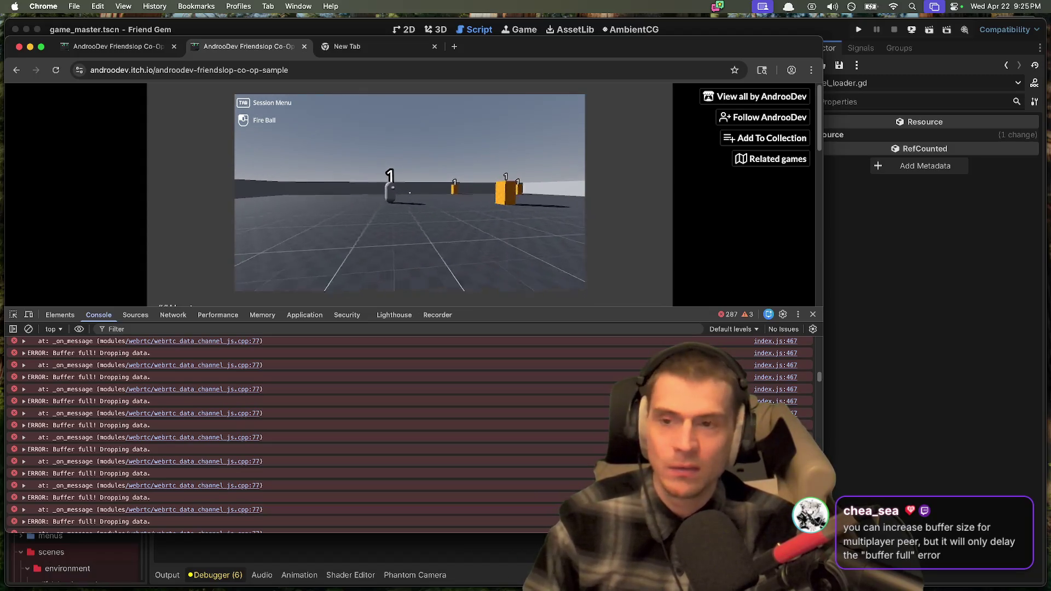
key(Escape)
key(ctrl+shift+Tab)
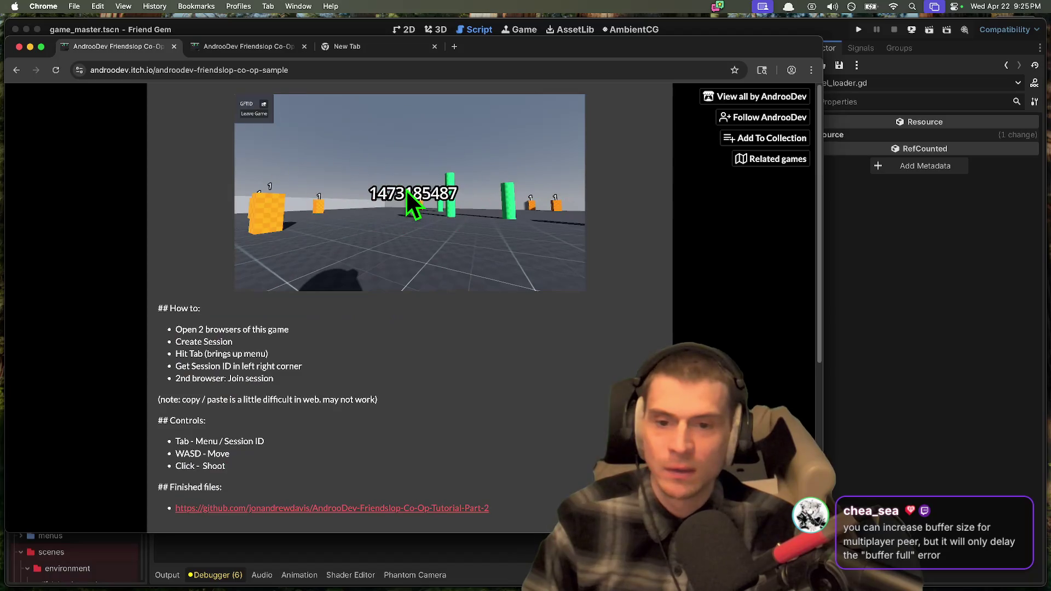
key(ctrl+Tab)
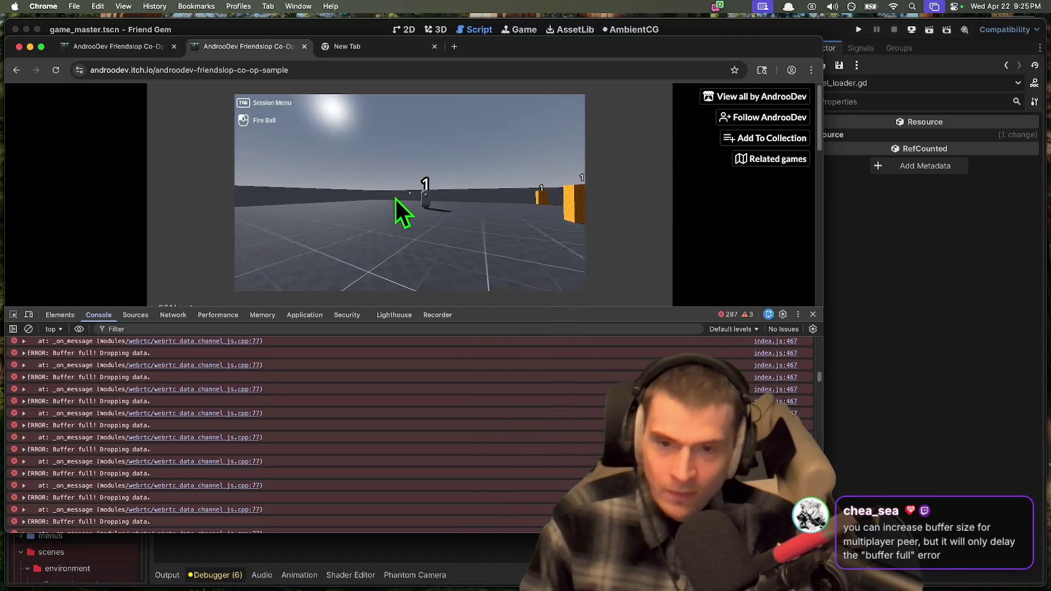
mouse_move(395, 195)
mouse_down()
mouse_move(297, 196)
mouse_move(338, 202)
mouse_up()
key(ctrl+shift+Tab)
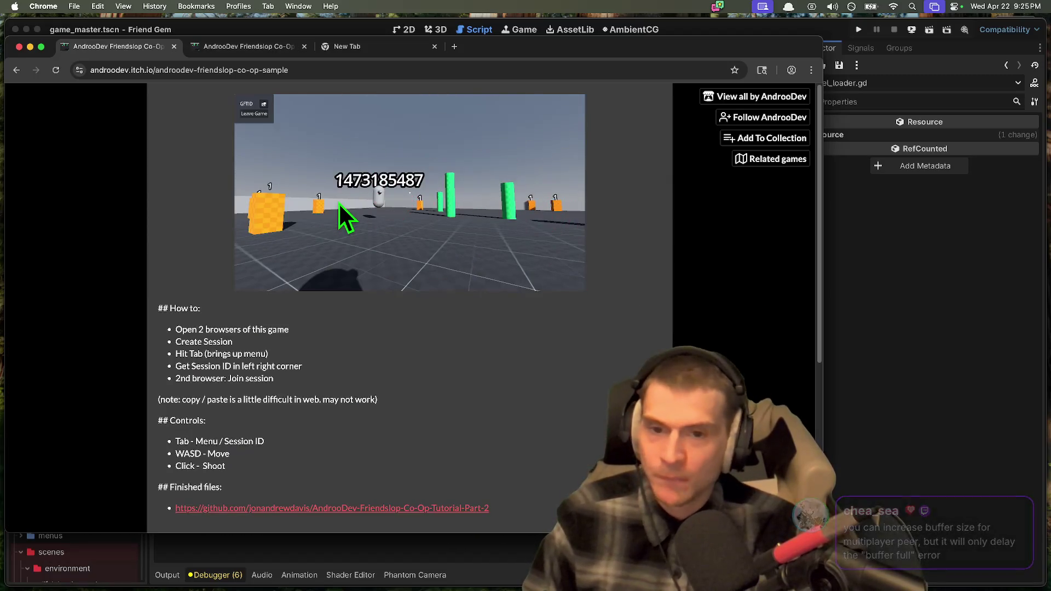
key(ctrl+Tab)
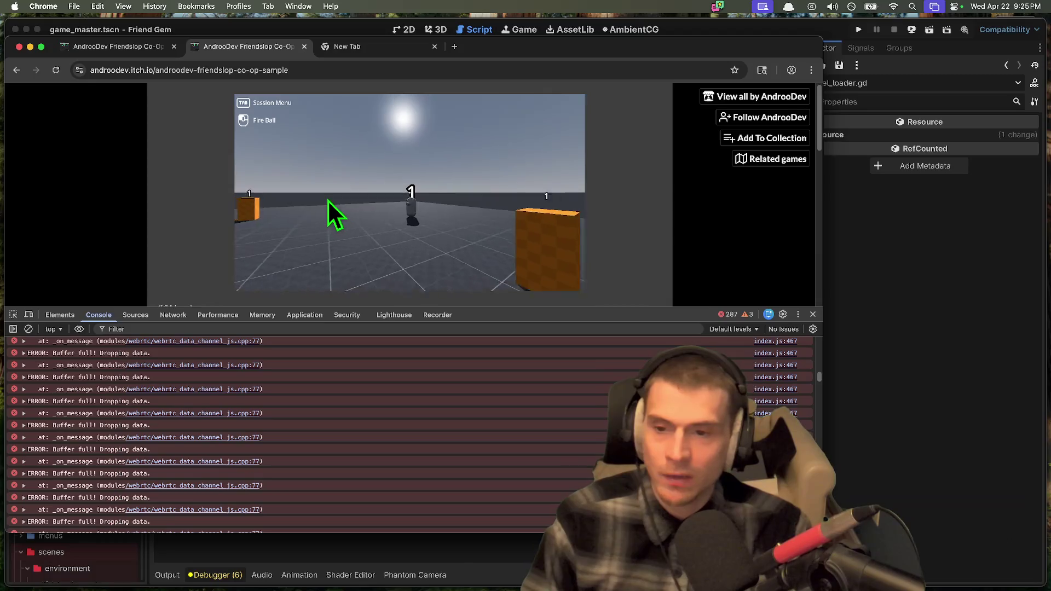
mouse_move(333, 196)
mouse_down()
mouse_move(377, 209)
mouse_move(426, 197)
mouse_up()
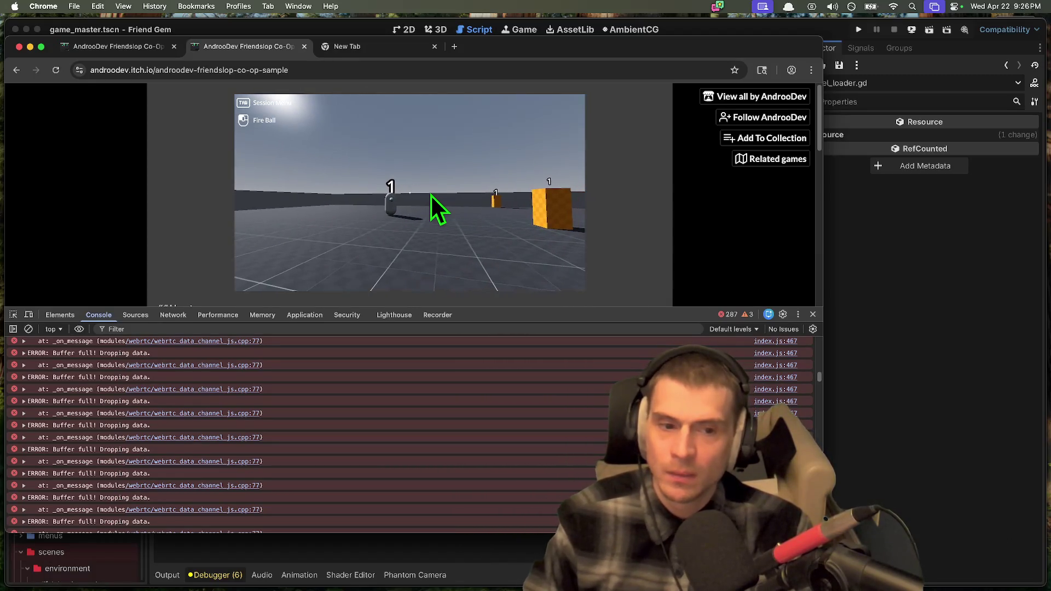
Step: Shoot a fireball at the other player, compare both instances, then close the game tabs and window
key(ctrl+shift+Tab)
key(ctrl+Tab)
key(ctrl+shift+Tab)
click(429, 213)
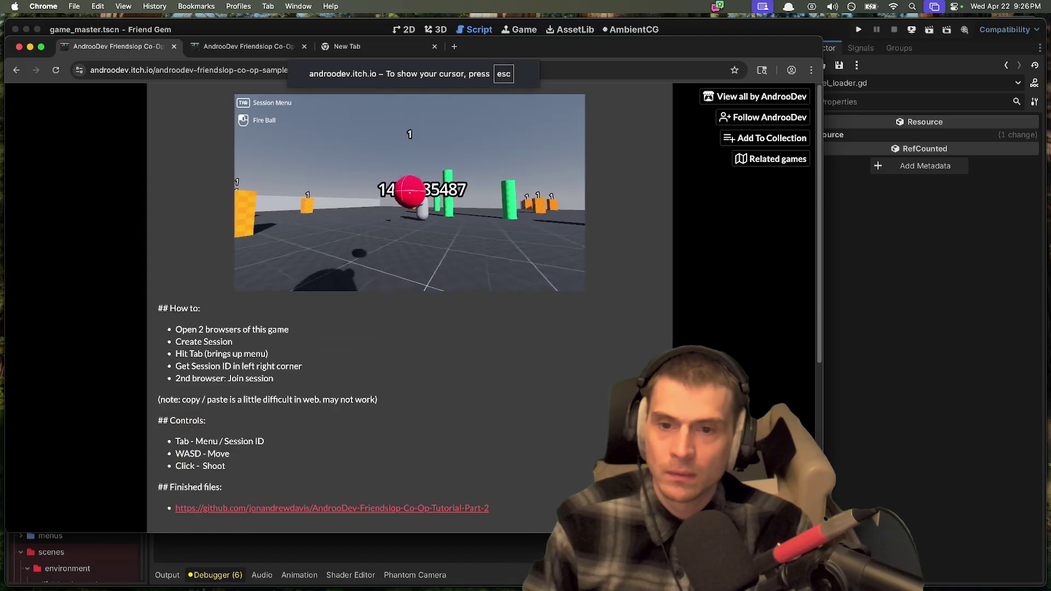
key(ctrl+Tab)
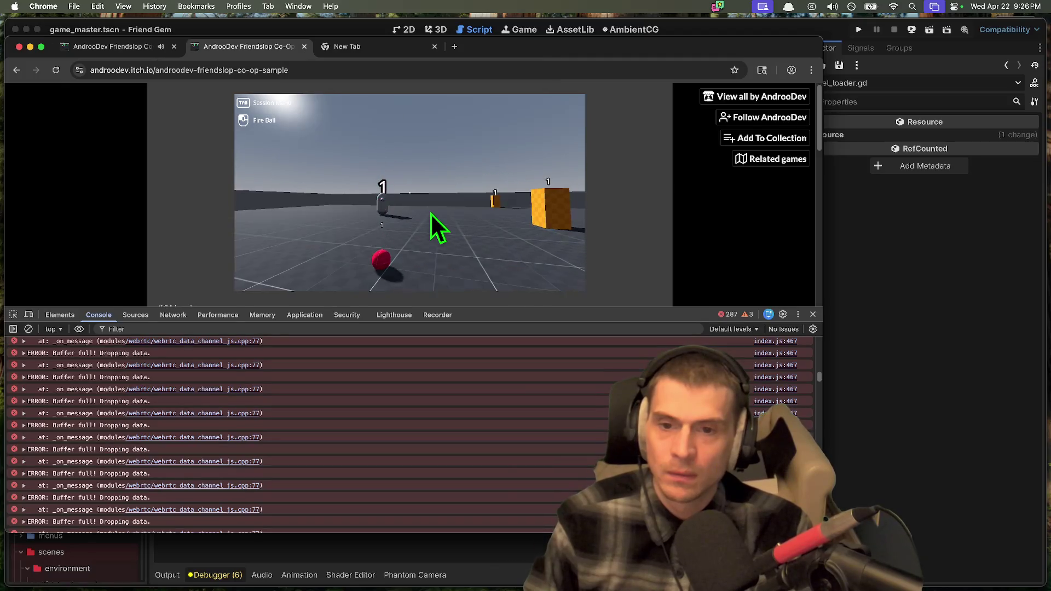
key(ctrl+shift+Tab)
key(ctrl+Tab)
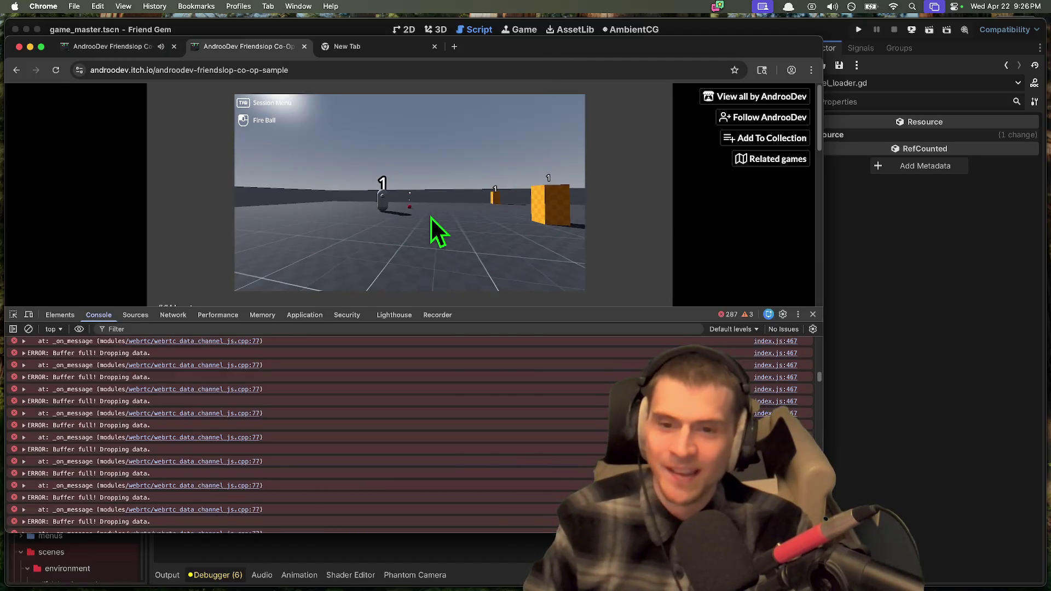
key(ctrl+shift+Tab)
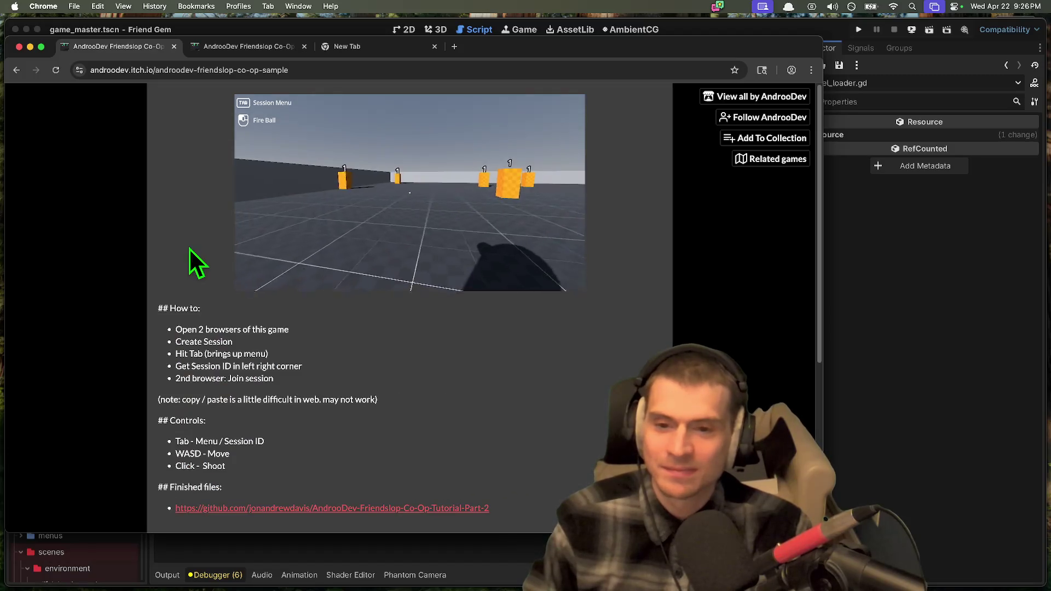
click(320, 221)
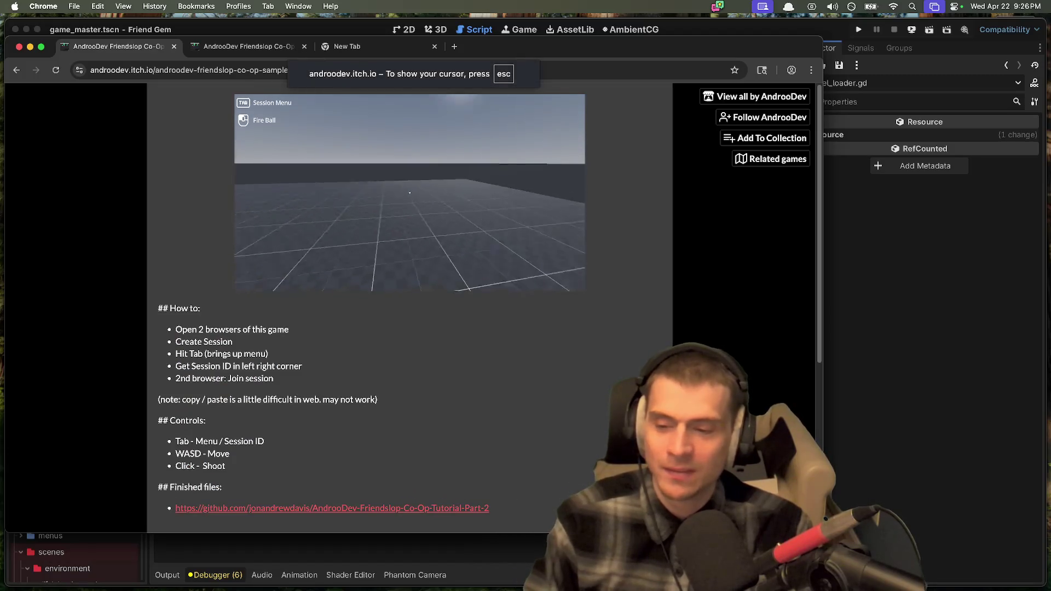
key(super+w)
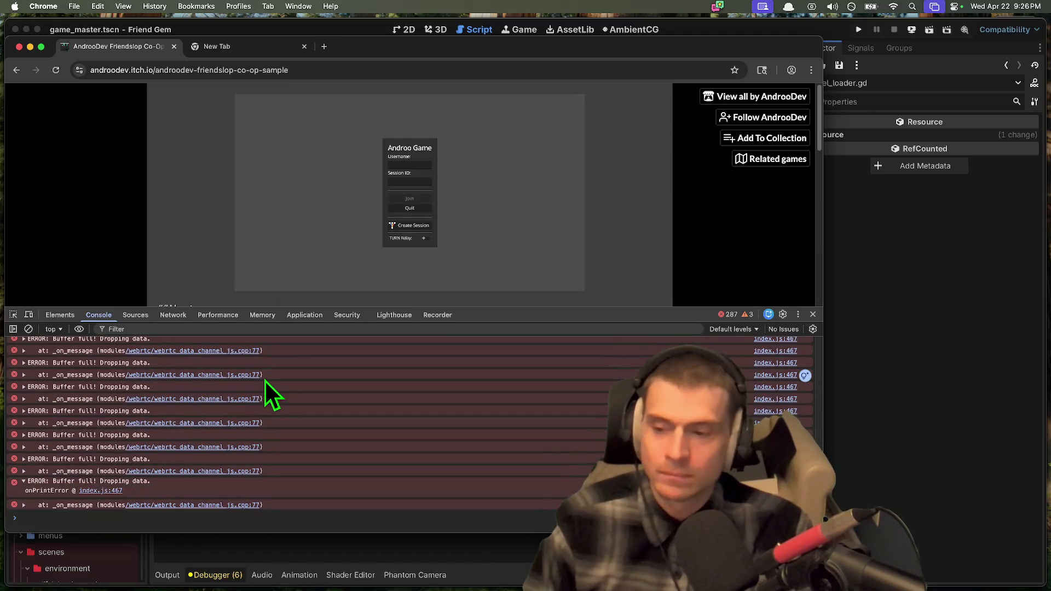
key(super+w)
key(super+w)
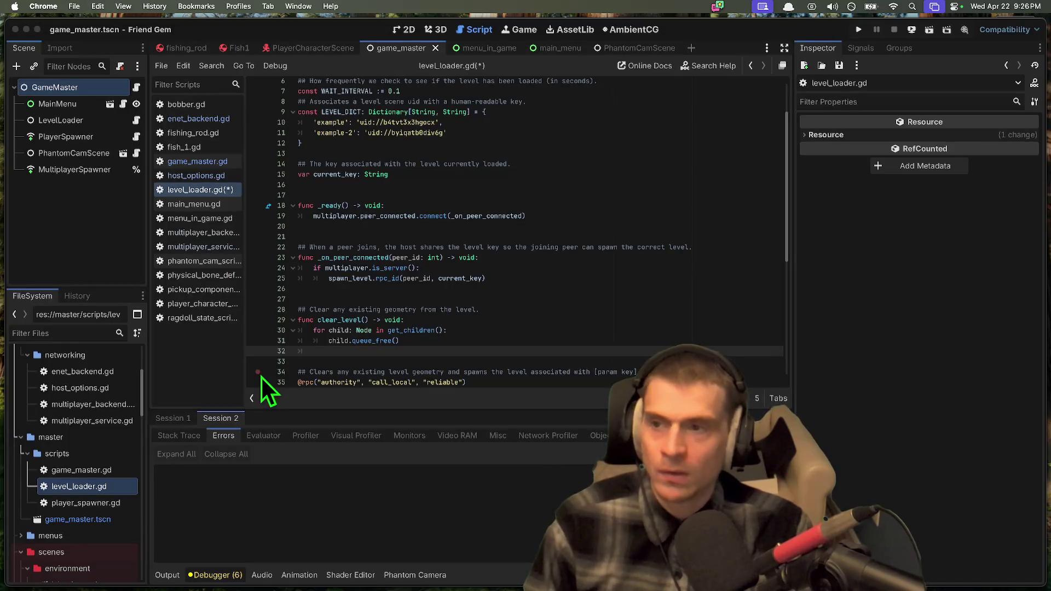
Step: Return to level_loader.gd in Godot and enlarge the debugger output panel
click(467, 310)
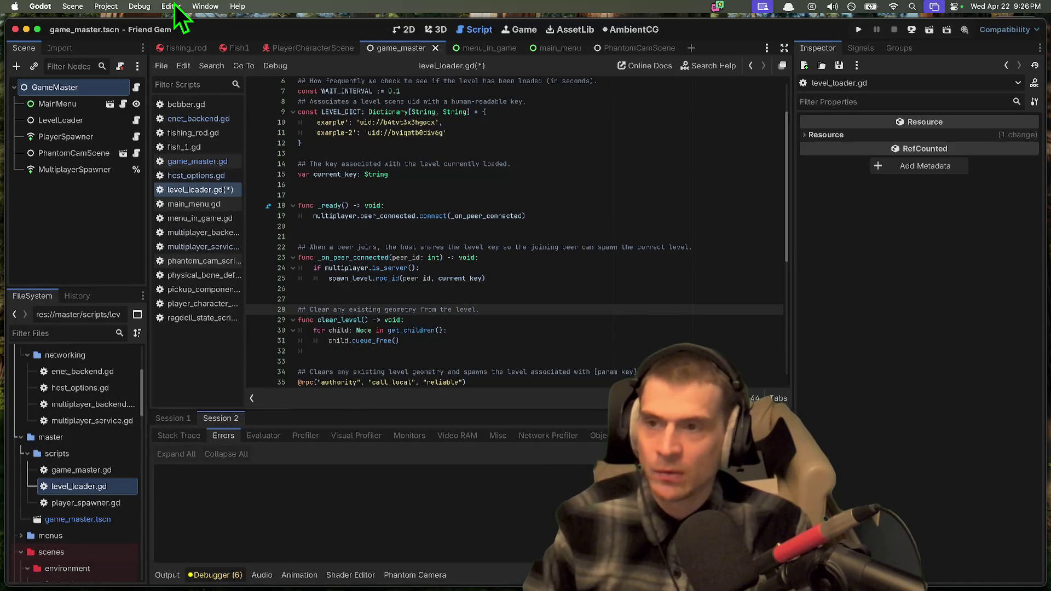
mouse_move(500, 406)
mouse_down()
mouse_move(534, 280)
mouse_move(528, 314)
mouse_move(543, 310)
mouse_move(530, 301)
mouse_move(518, 329)
mouse_move(521, 359)
mouse_move(498, 422)
mouse_move(477, 379)
mouse_up()
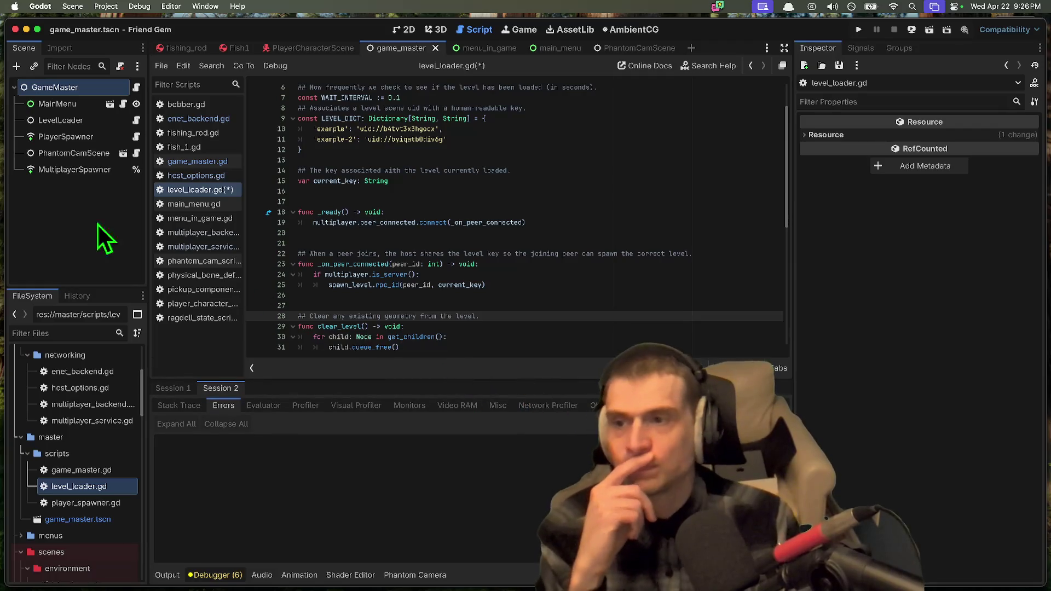
scroll(459, 122, down, 2)
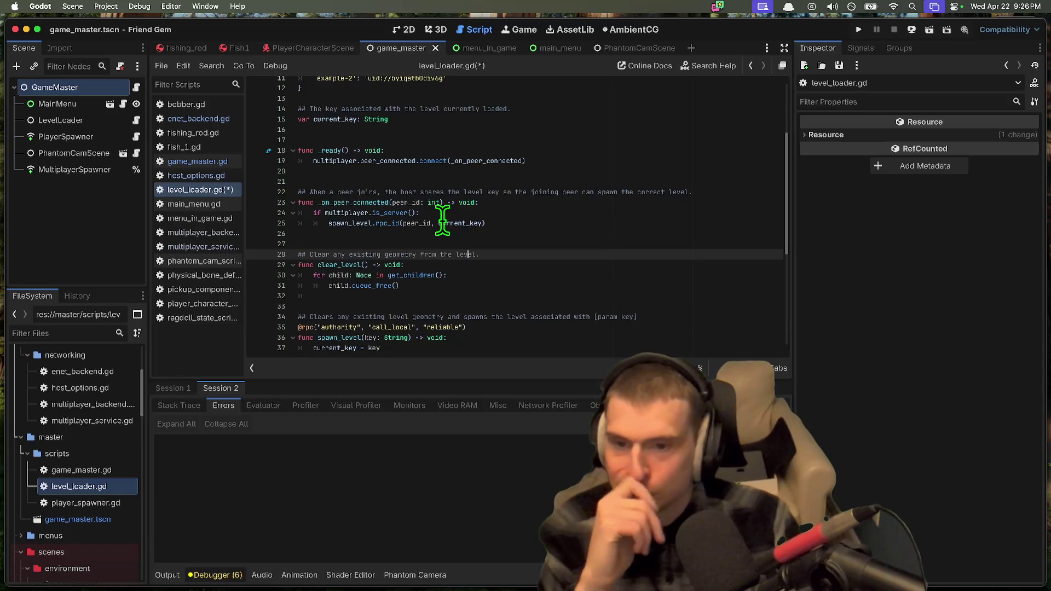
Step: Close several open scripts from the script list with middle-clicks
middle_click(212, 264)
middle_click(212, 266)
middle_click(212, 266)
middle_click(213, 266)
middle_click(216, 257)
middle_click(218, 249)
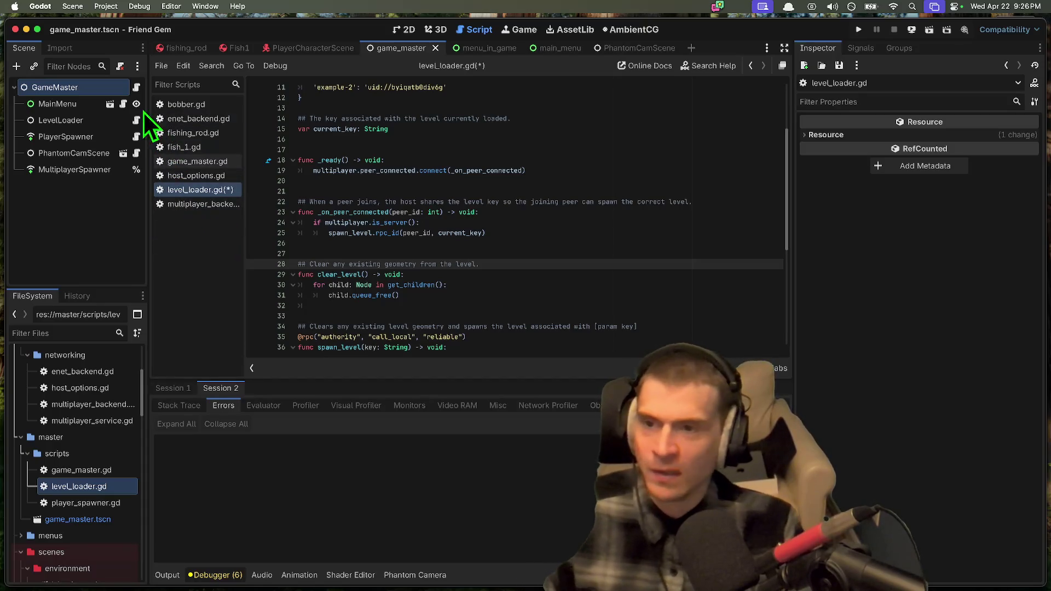
Step: Open the GameMaster node's script and view its start_game function
click(132, 86)
scroll(454, 344, down, 1)
scroll(462, 323, up, 4)
scroll(512, 307, up, 3)
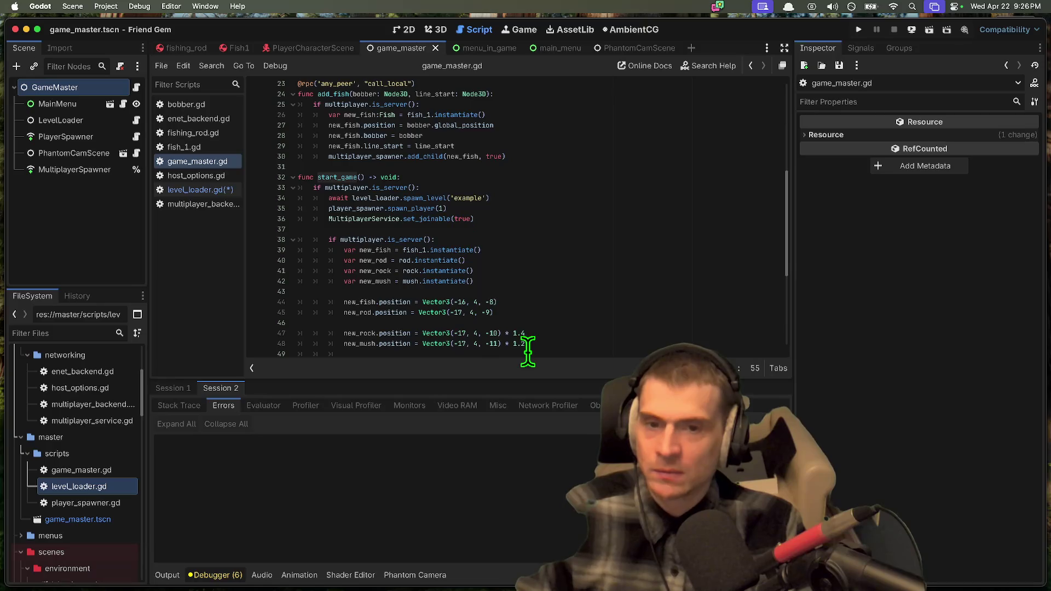
Step: Jump to the set_joinable definition in multiplayer_service.gd and delete the stray blank lines
scroll(486, 290, up, 2)
scroll(582, 274, up, 1)
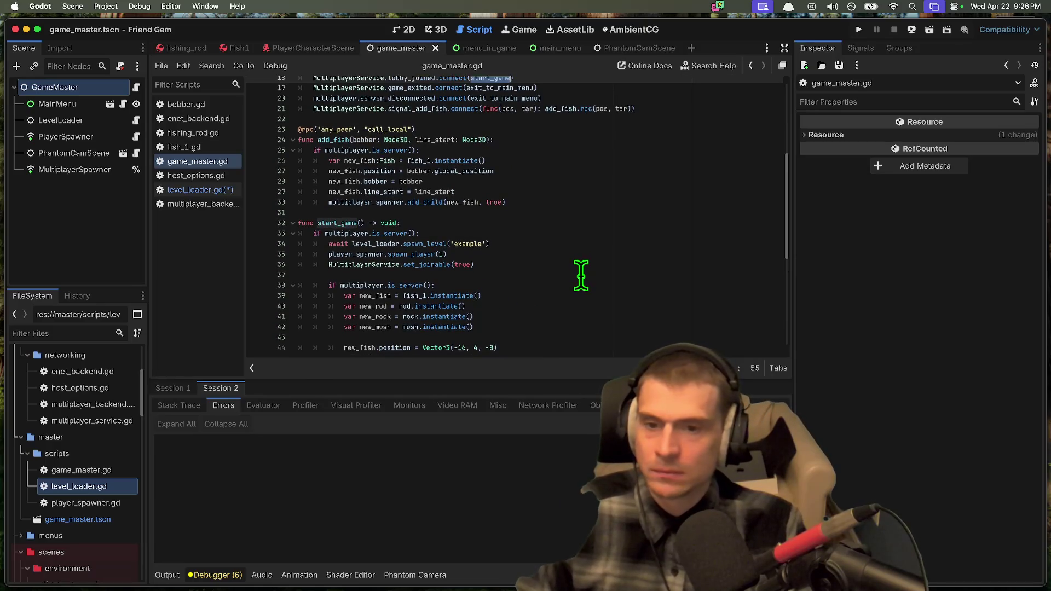
double_click(393, 264)
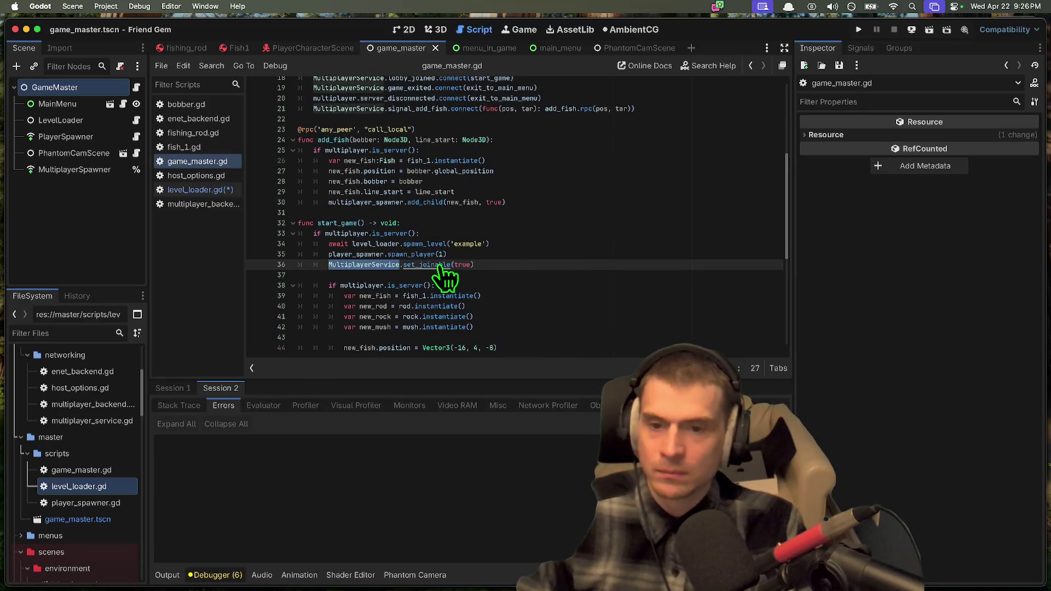
super+click(432, 265)
scroll(536, 325, up, 8)
scroll(536, 329, up, 10)
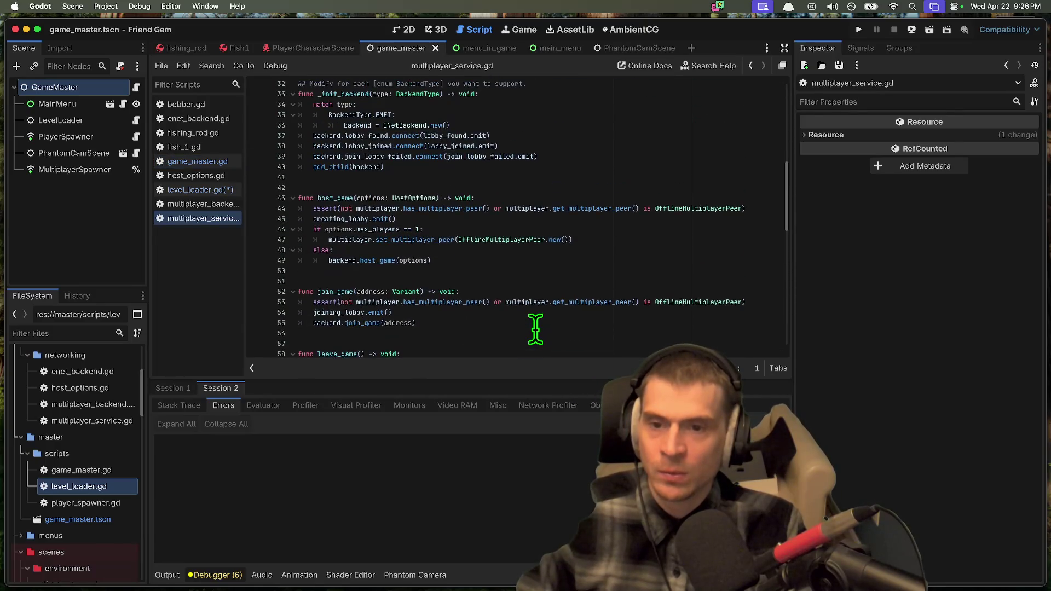
scroll(536, 327, up, 3)
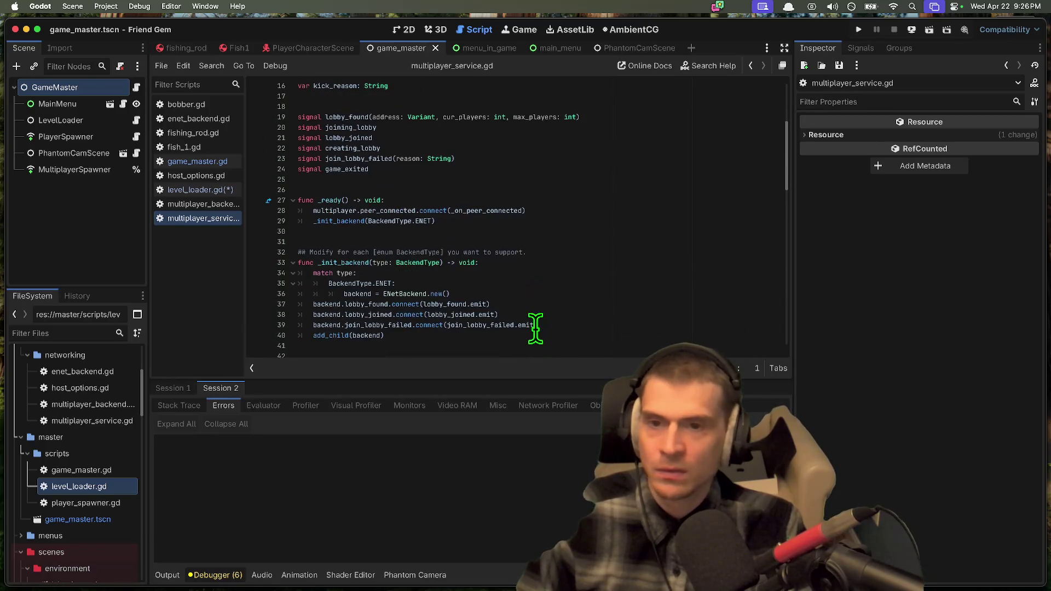
click(547, 143)
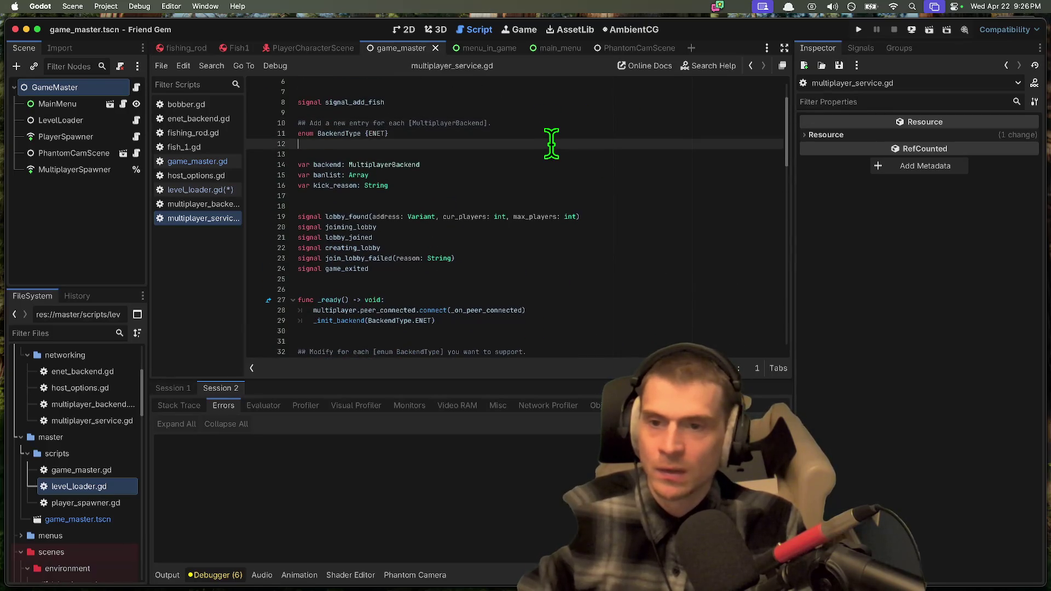
key(BackSpace)
click(547, 185)
key(BackSpace)
Step: Multi-select the banlist occurrences down to its use in ban_player
double_click(329, 164)
key(super+d)
scroll(702, 267, down, 5)
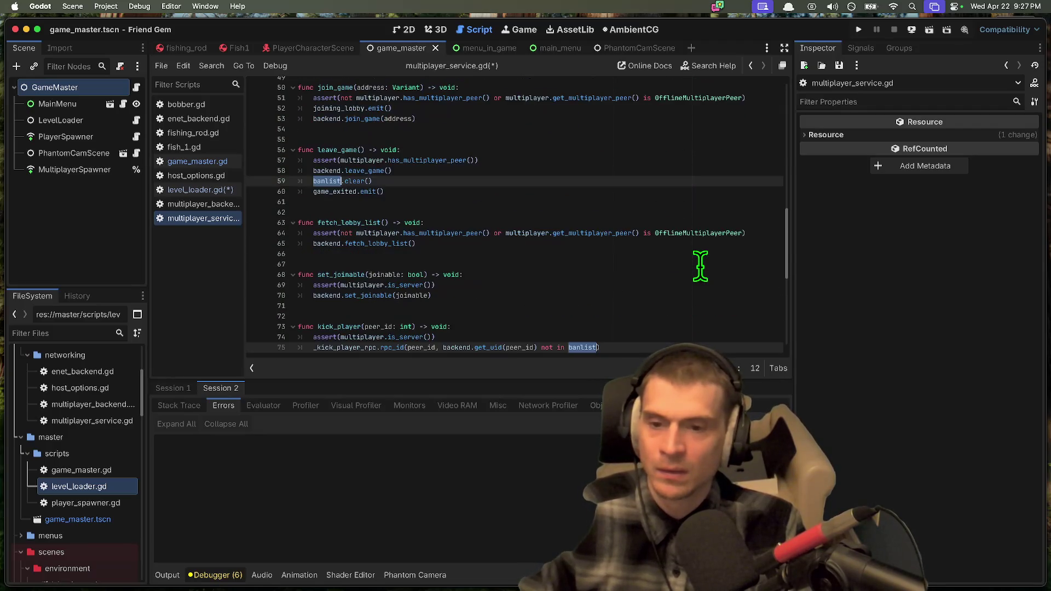
key(super+d)
scroll(700, 266, down, 1)
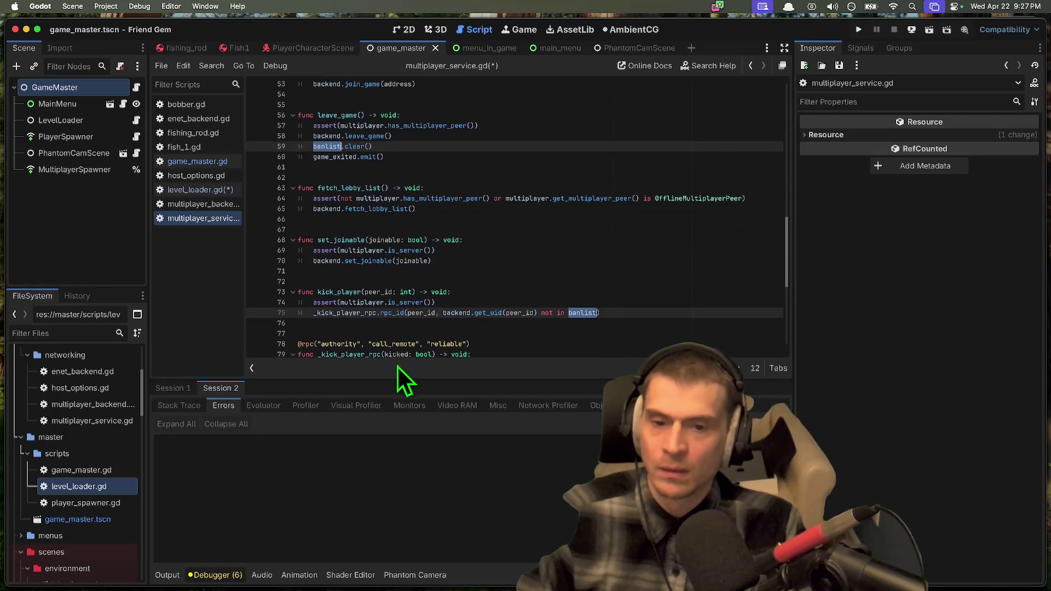
key(super+d)
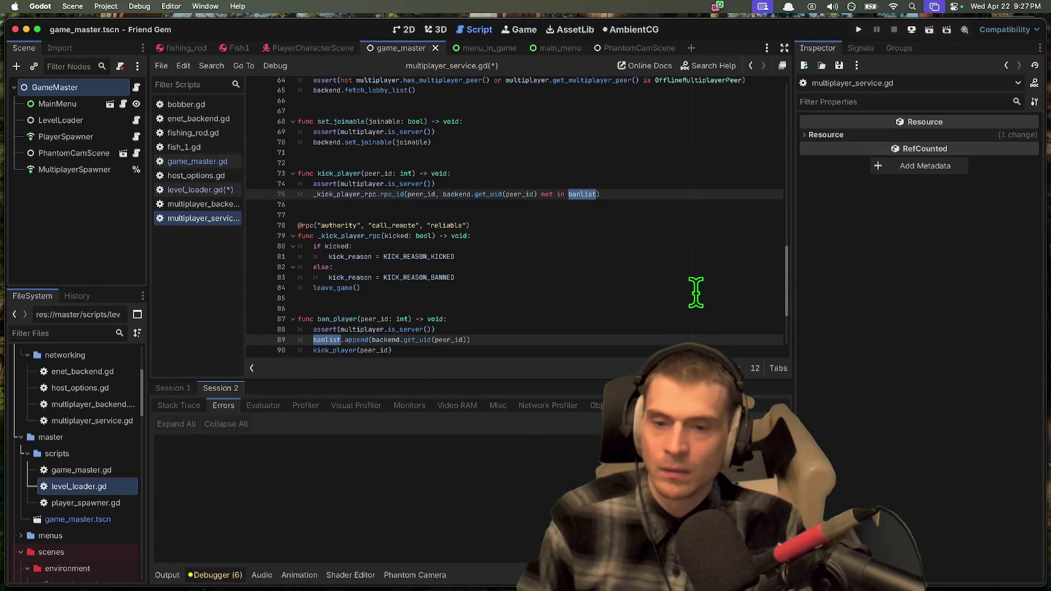
scroll(695, 293, down, 2)
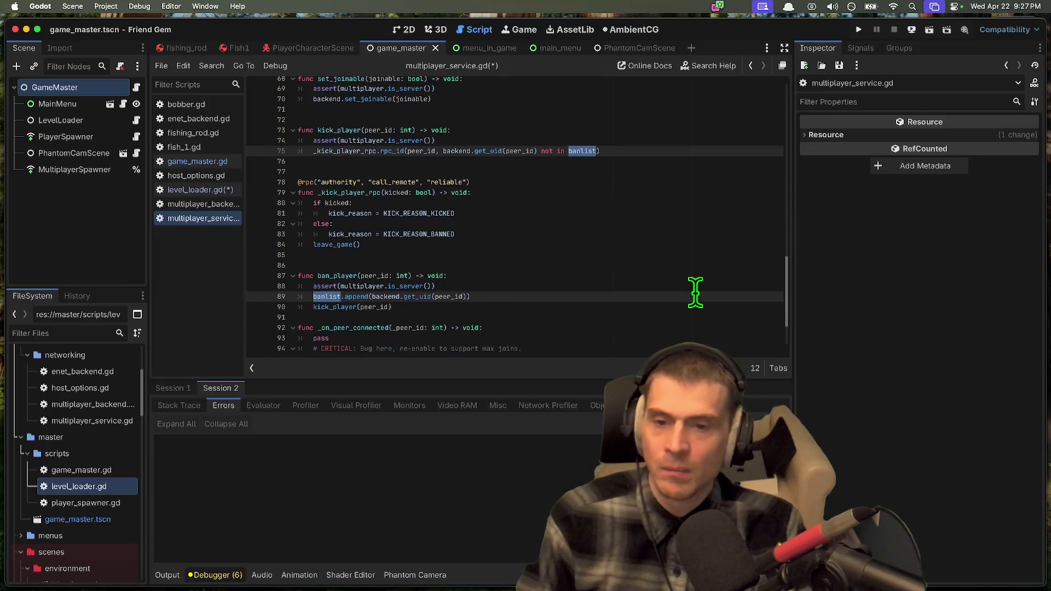
Step: Jump to get_uid, select its doc comment, search the project for it, and open enet_backend.gd
super+click(425, 297)
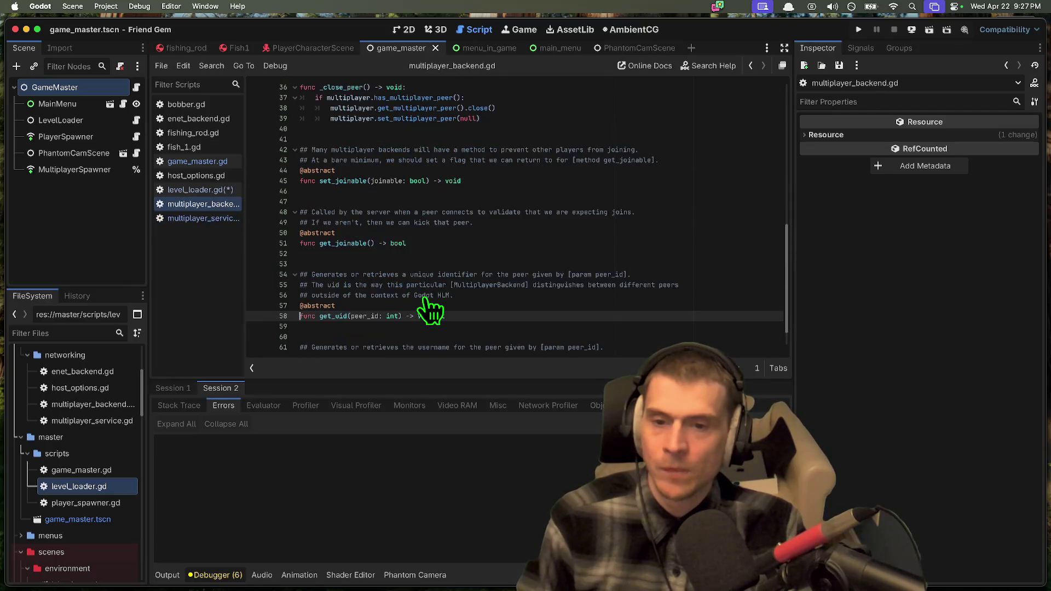
mouse_move(563, 316)
mouse_down()
mouse_move(395, 301)
mouse_move(380, 265)
mouse_up()
drag(300, 265, 528, 300)
click(532, 288)
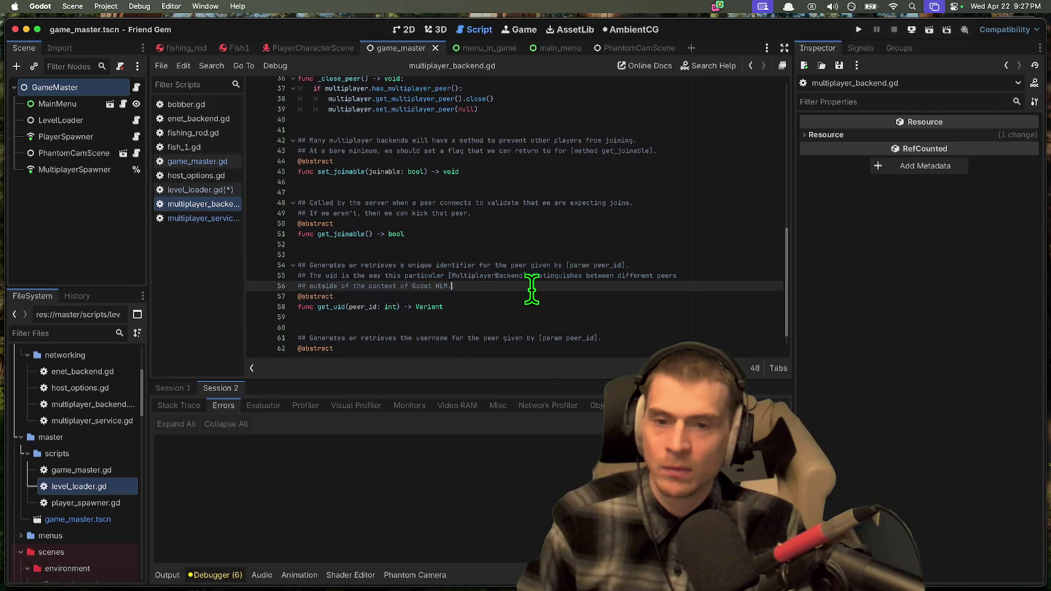
shift+click(534, 276)
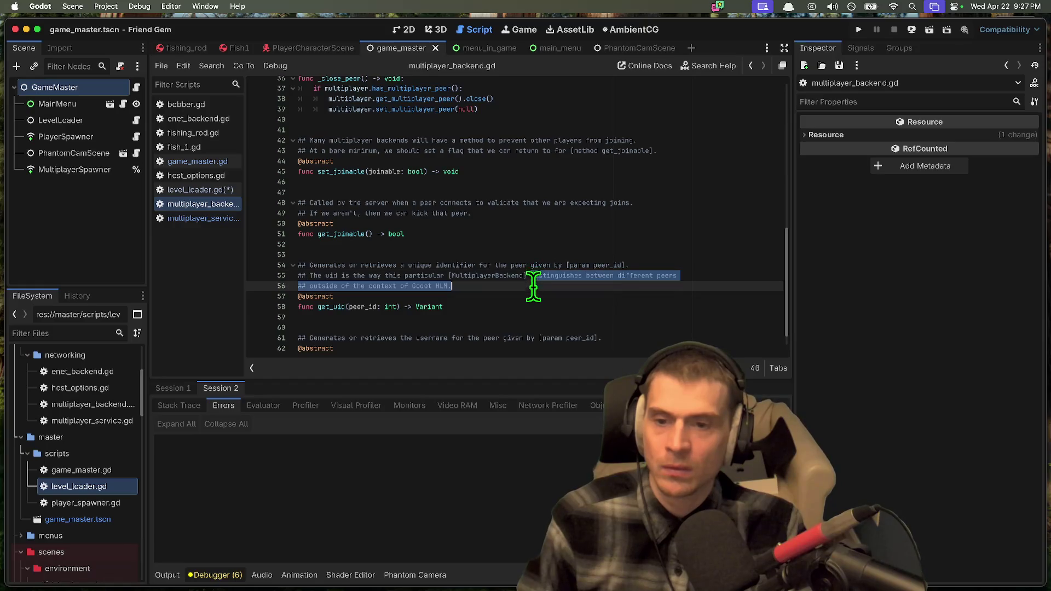
double_click(334, 307)
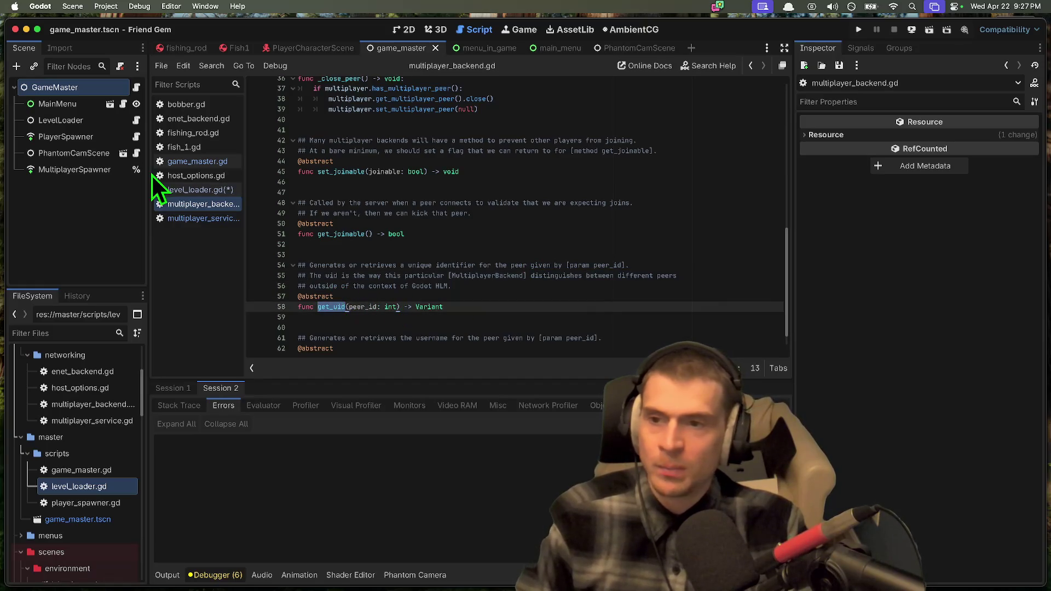
key(super+shift+f)
key(Escape)
click(197, 118)
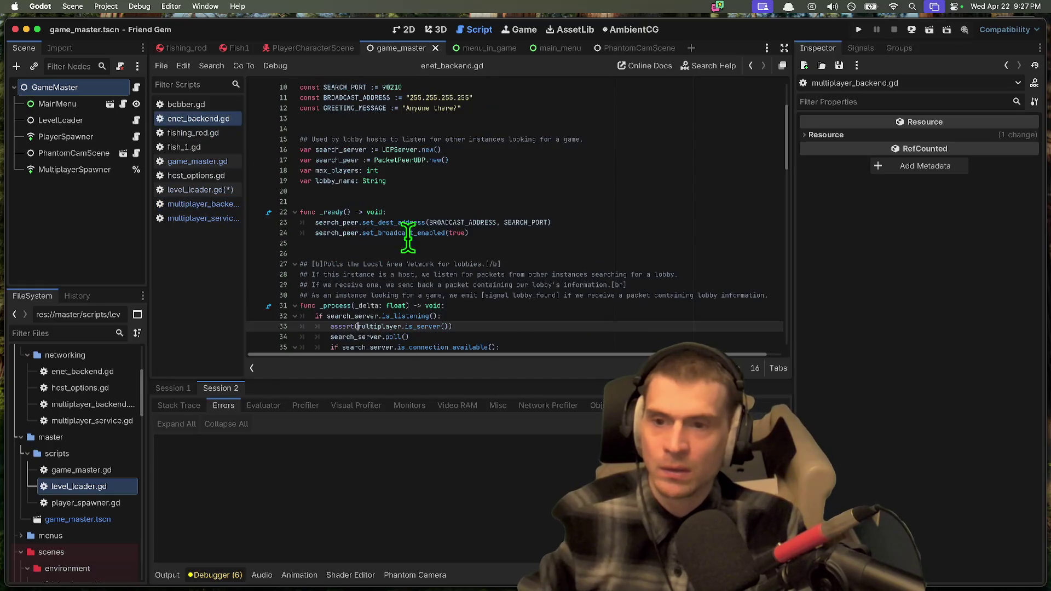
Step: Add print(peer.get_remote_address()) under 'if peer:' in get_uid, then run the project with Cmd+B
key(super+f)
text(get_uid)
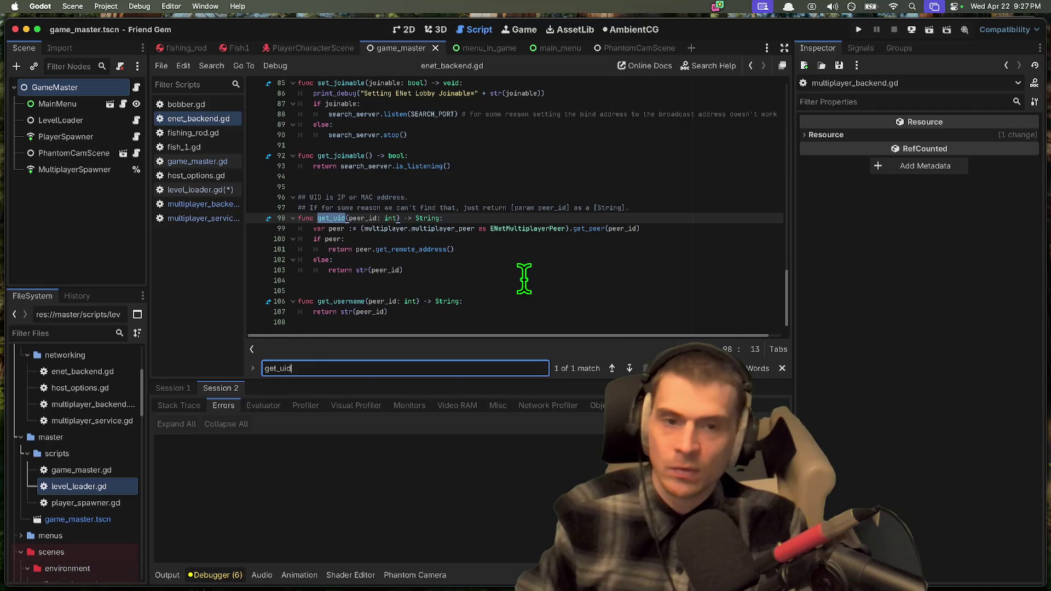
click(462, 240)
mouse_move(496, 230)
key(Return)
text(print()
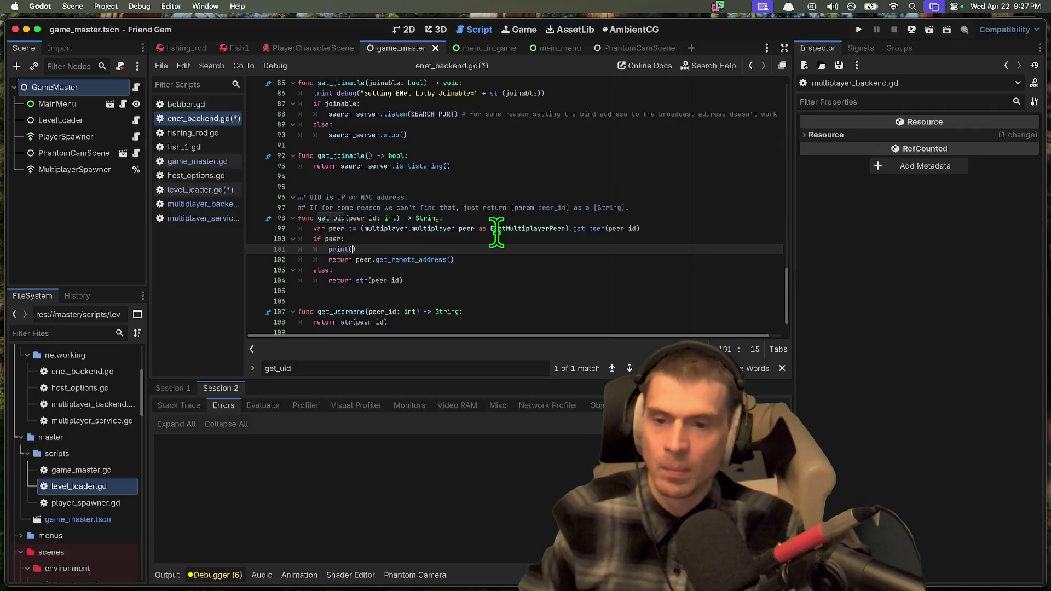
key(Escape)
drag(356, 267, 554, 279)
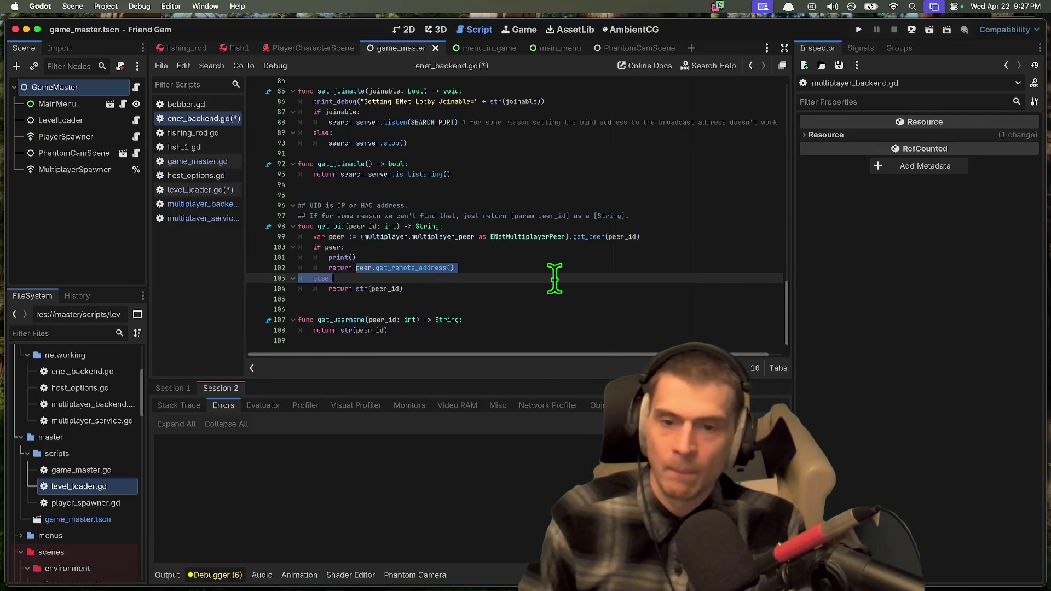
click(569, 257)
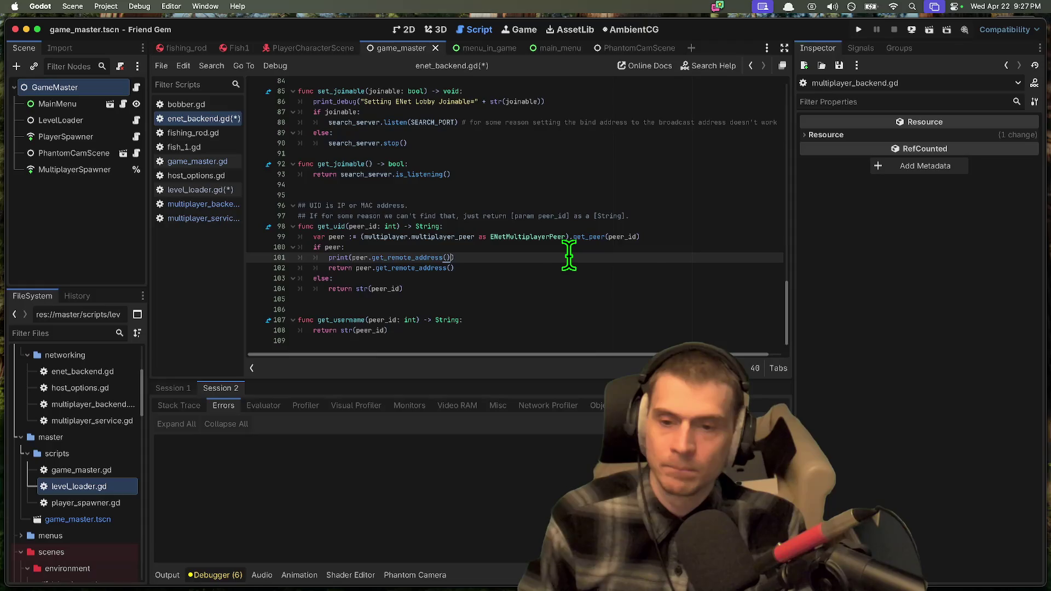
key(super+b)
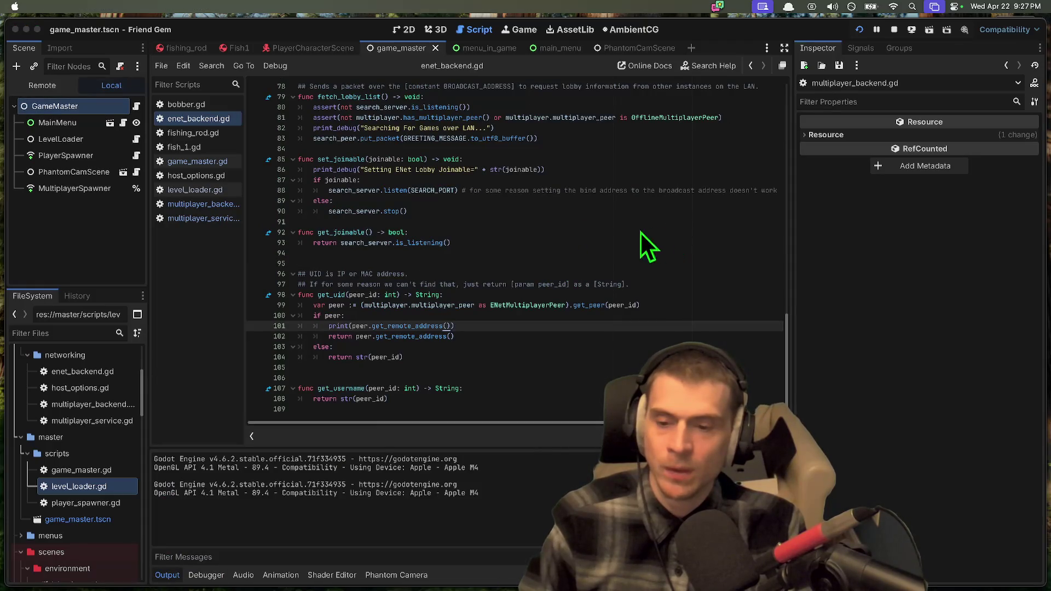
Step: Host a game in one instance and join the 'Awesome Game' LAN lobby from the other
click(788, 139)
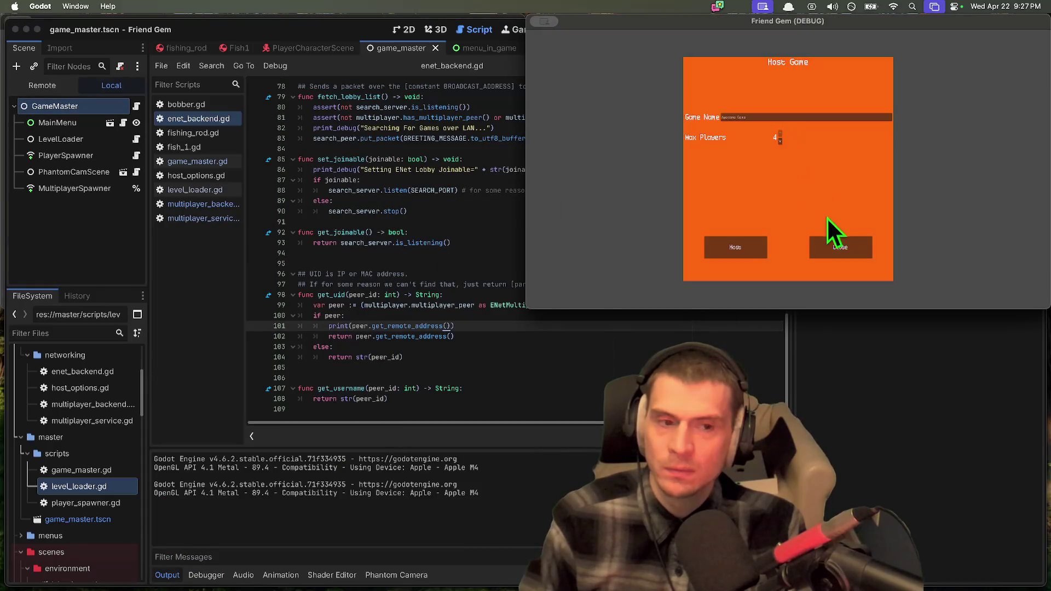
click(746, 241)
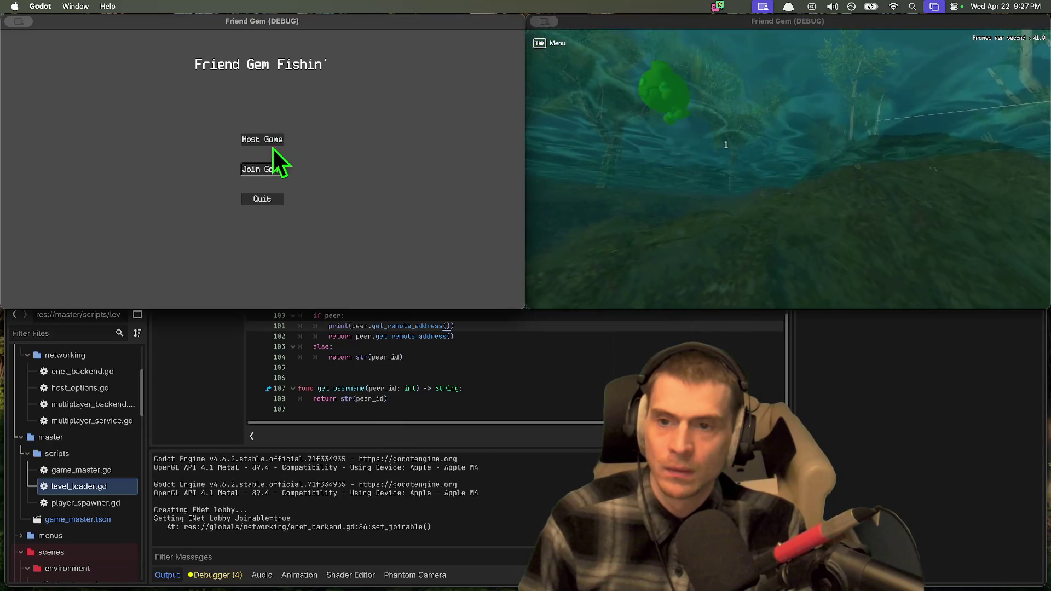
click(268, 170)
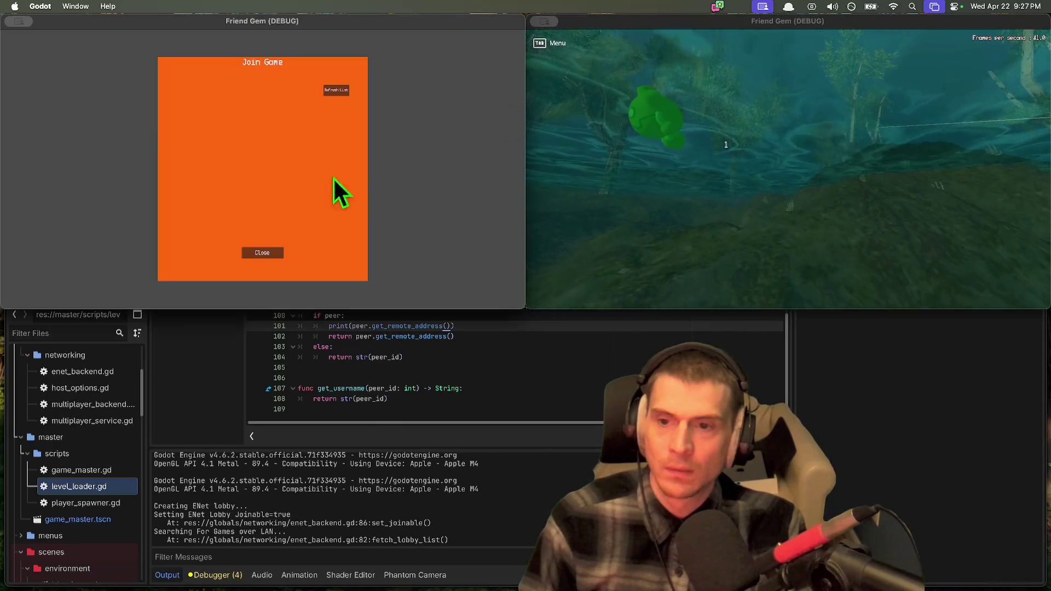
click(336, 90)
click(363, 104)
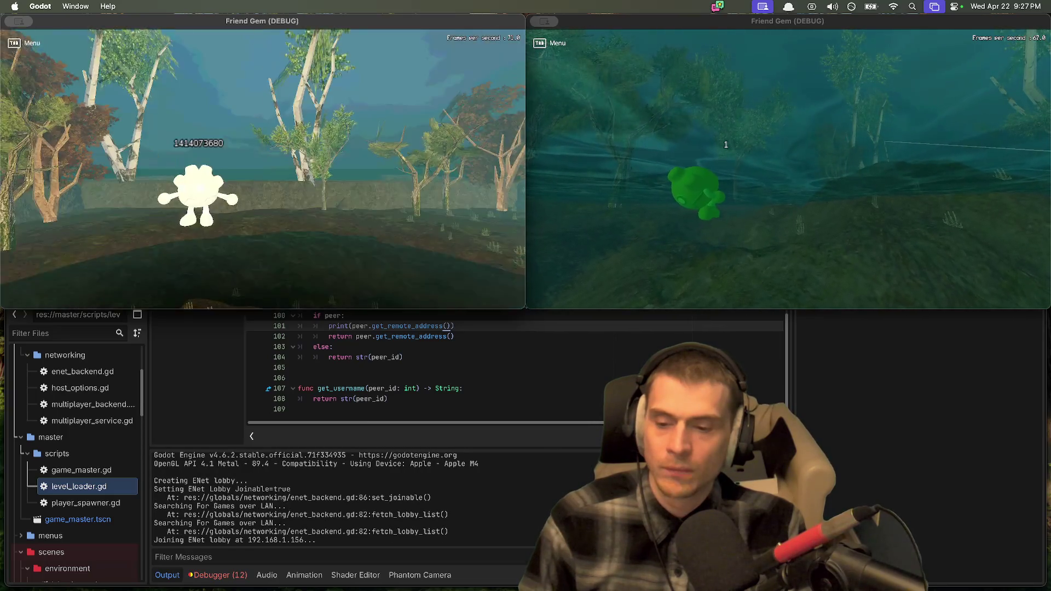
Step: Walk the joined player forward toward the water, then quit the game to stop debugging
key(w)
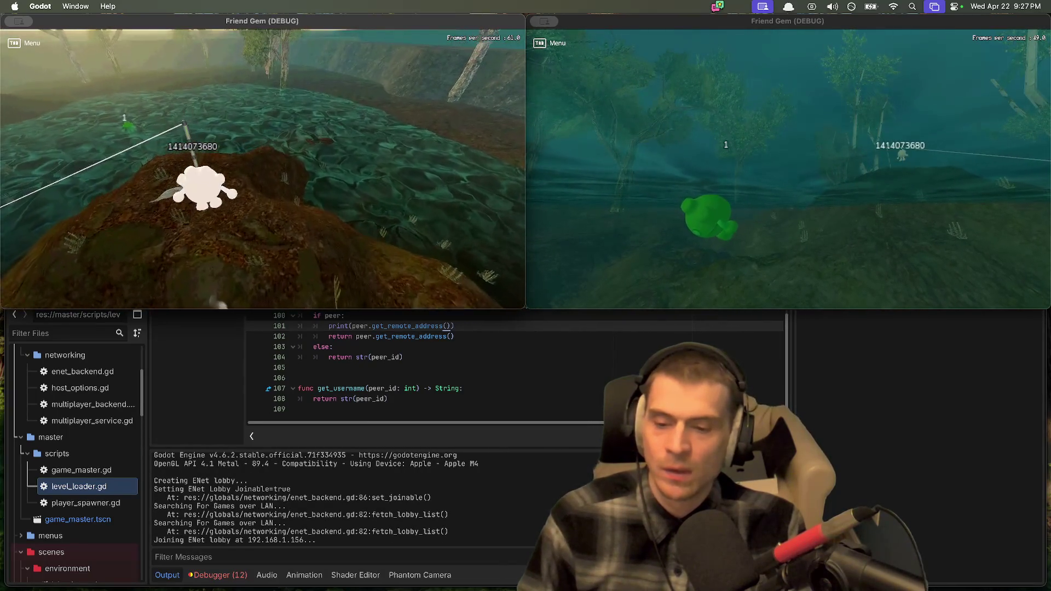
key(e)
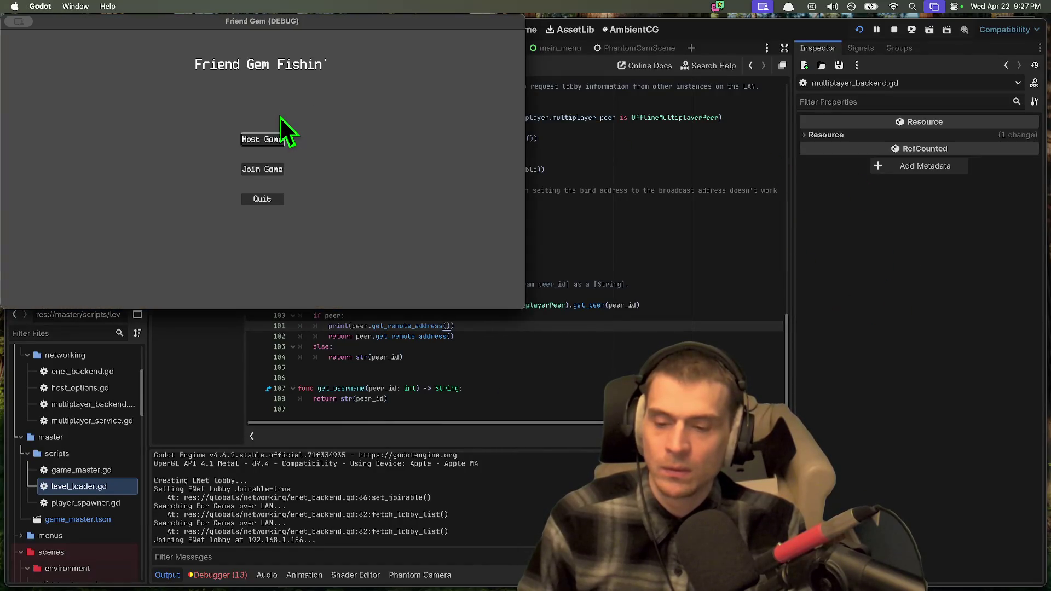
key(super+q)
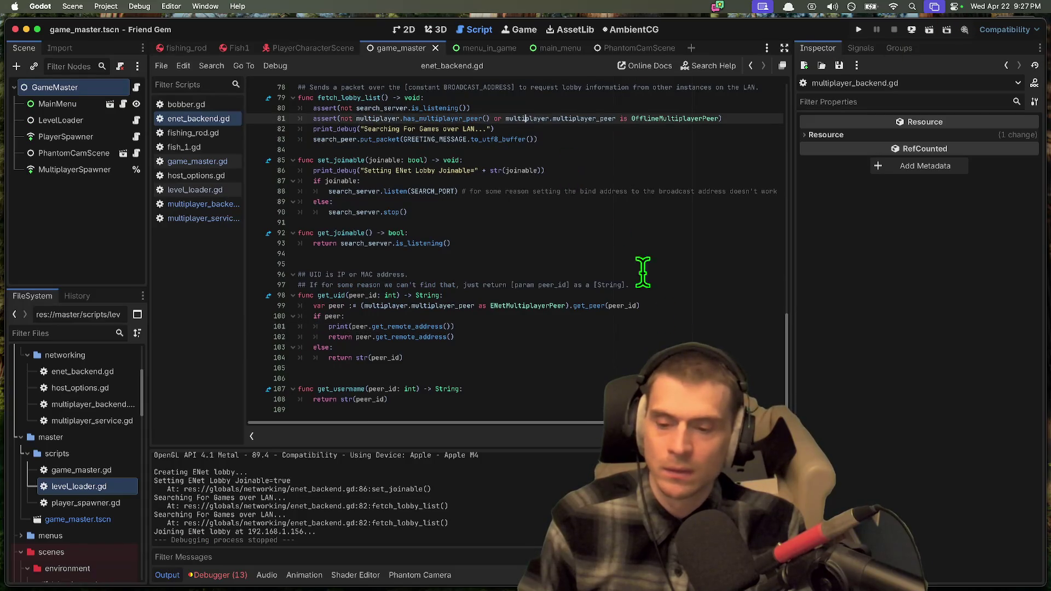
key(super+b)
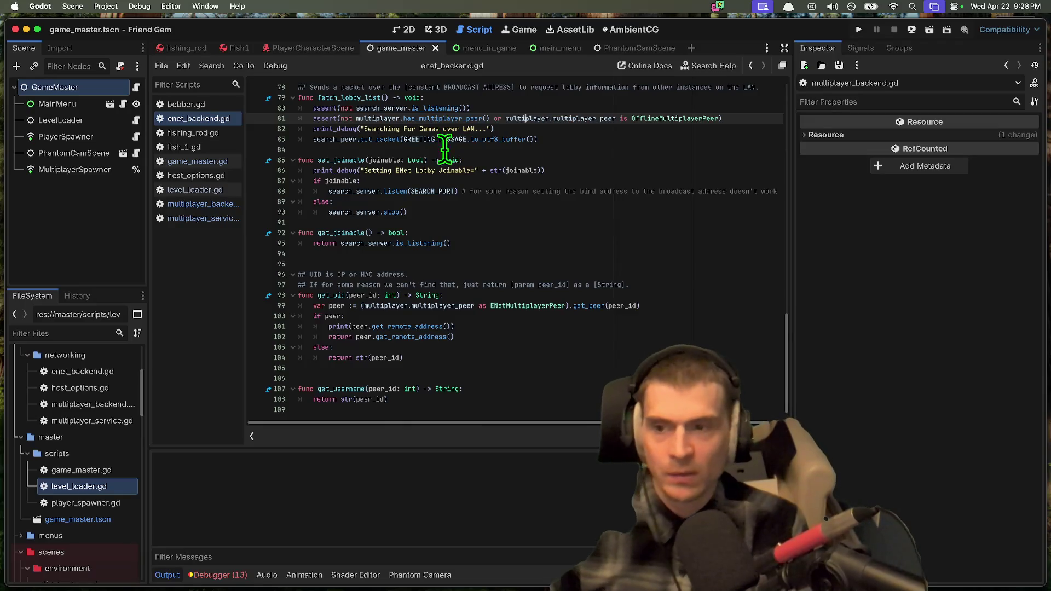
Step: Select the MultiplayerSpawner node, widen the properties panel, and show the debugger Errors list
click(117, 170)
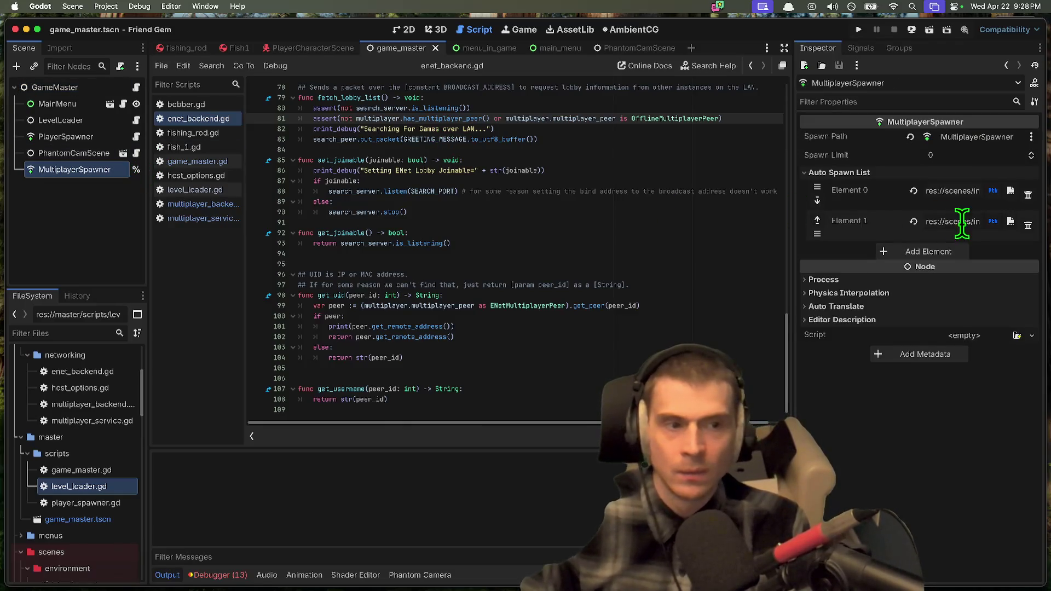
mouse_move(791, 218)
mouse_down()
mouse_move(486, 221)
mouse_move(829, 181)
mouse_move(737, 188)
mouse_up()
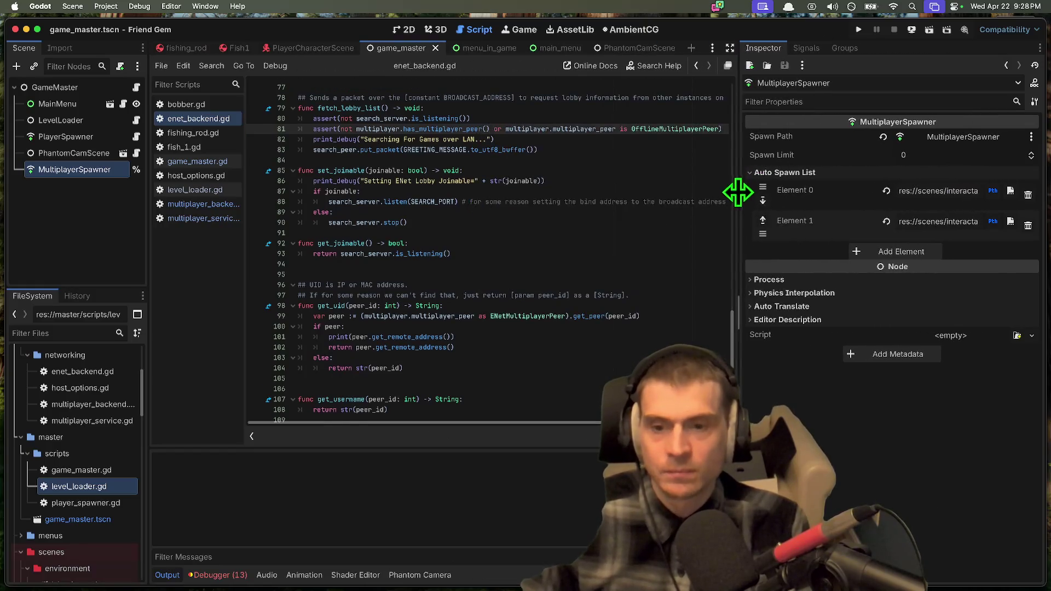
click(222, 575)
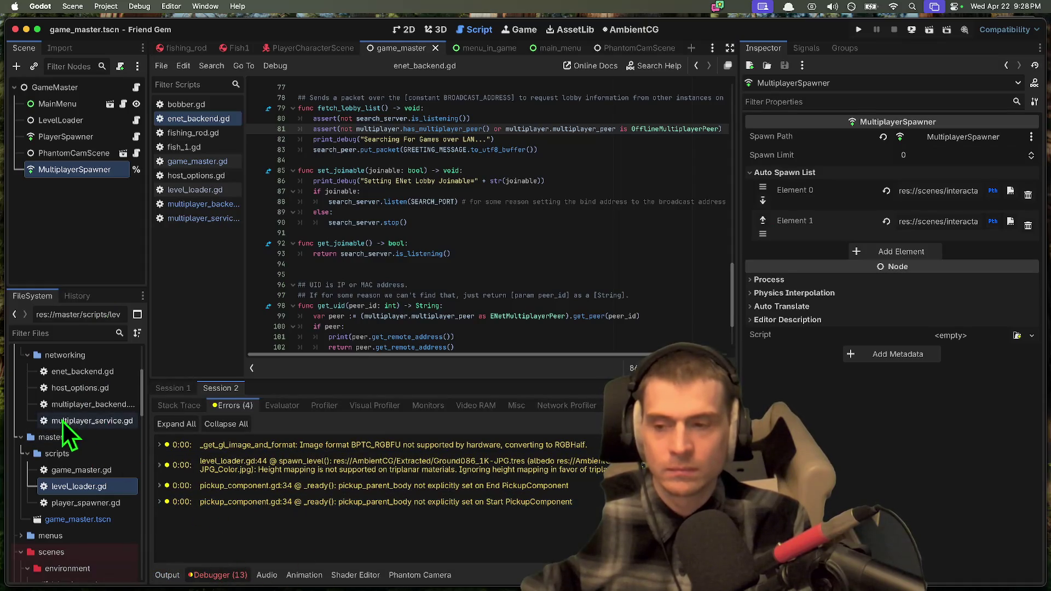
scroll(80, 394, up, 5)
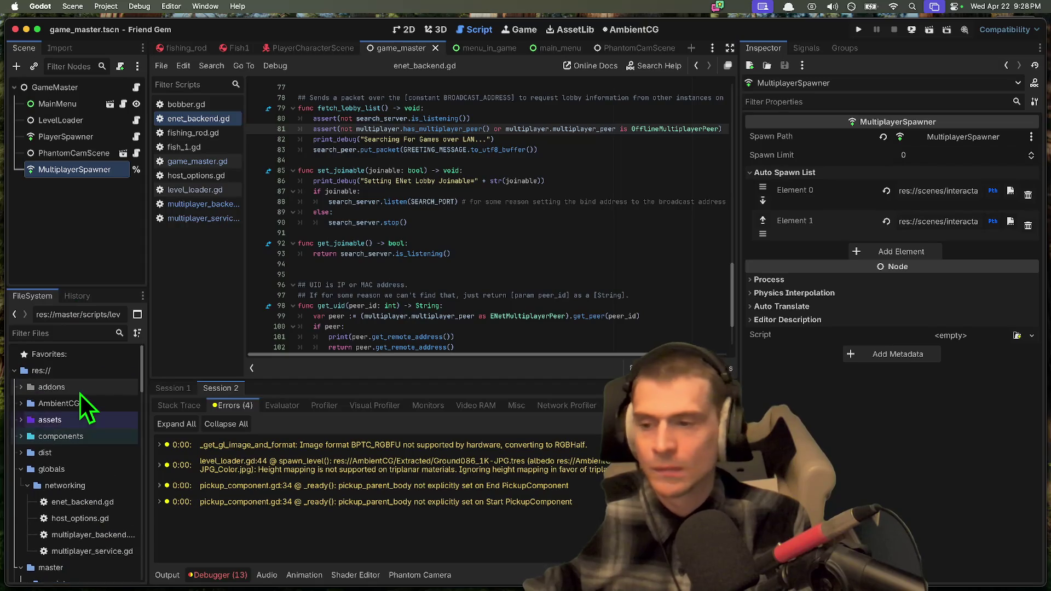
Step: Browse the assets folder's mesh, theme and sounds subfolders, then select AmbientCG
double_click(71, 423)
click(73, 479)
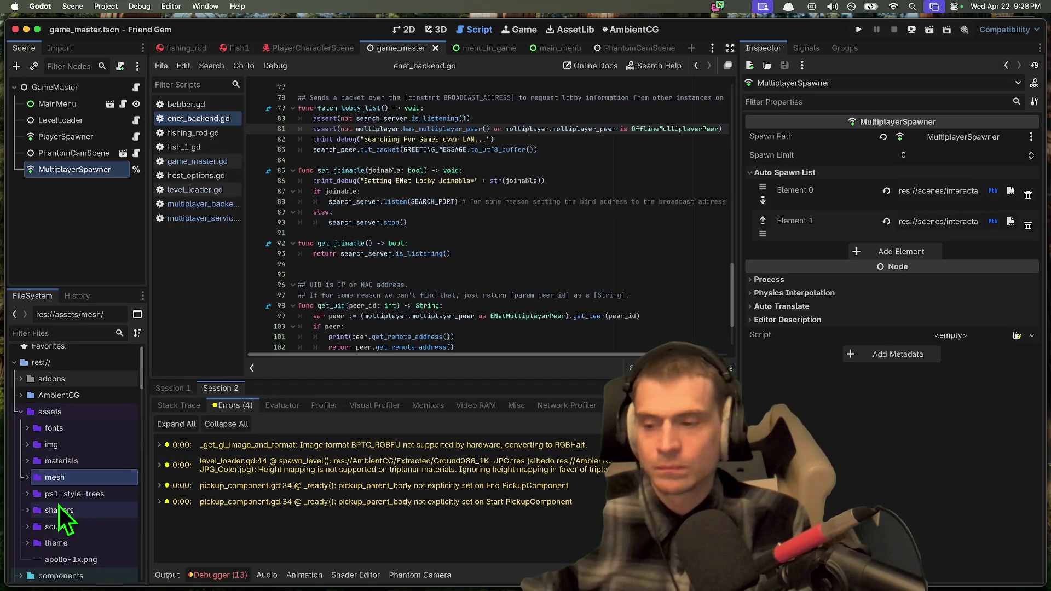
click(61, 543)
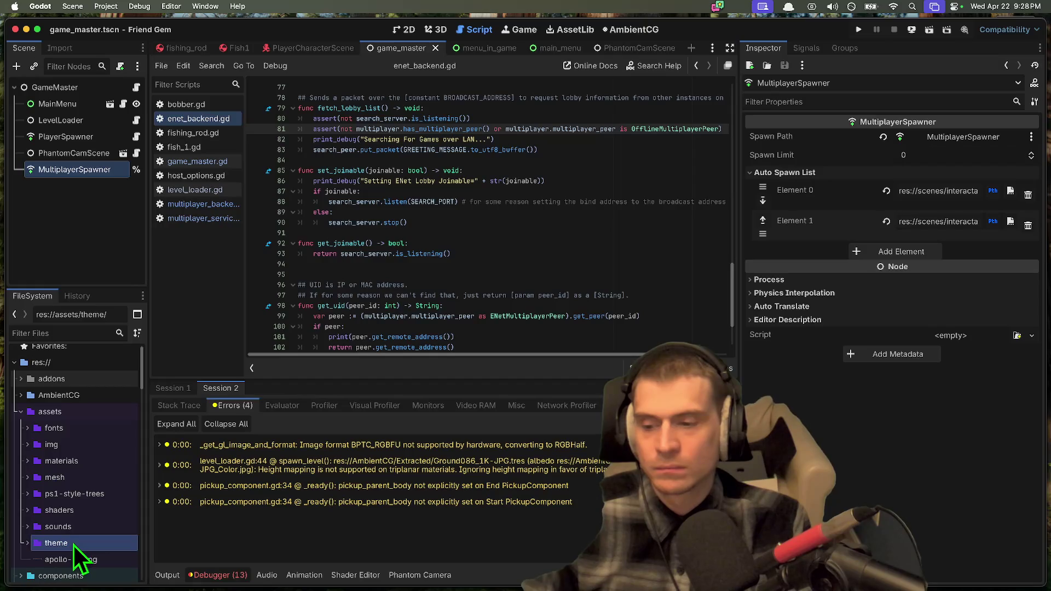
click(72, 532)
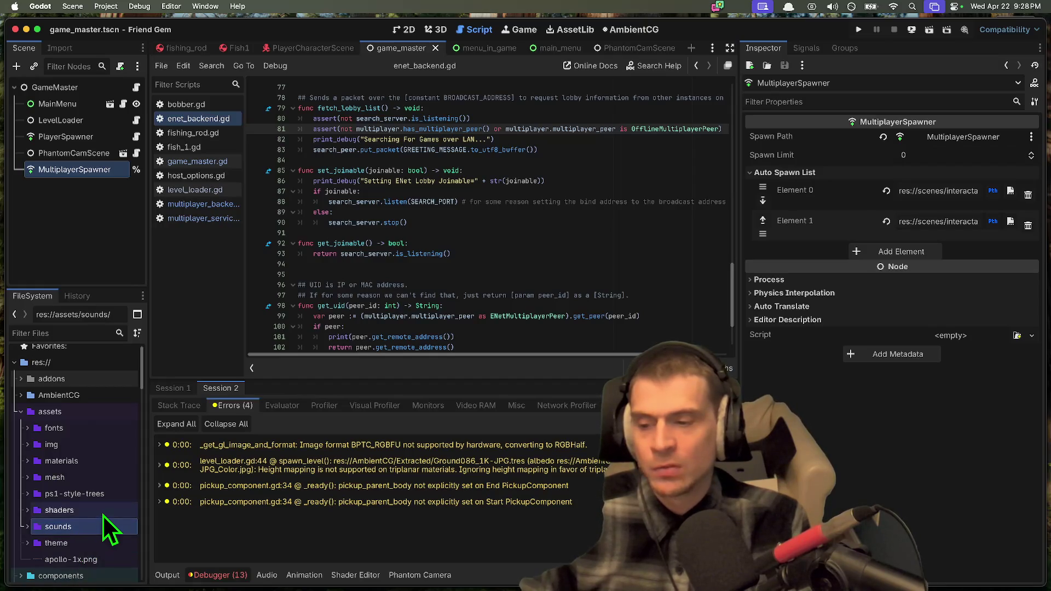
double_click(104, 420)
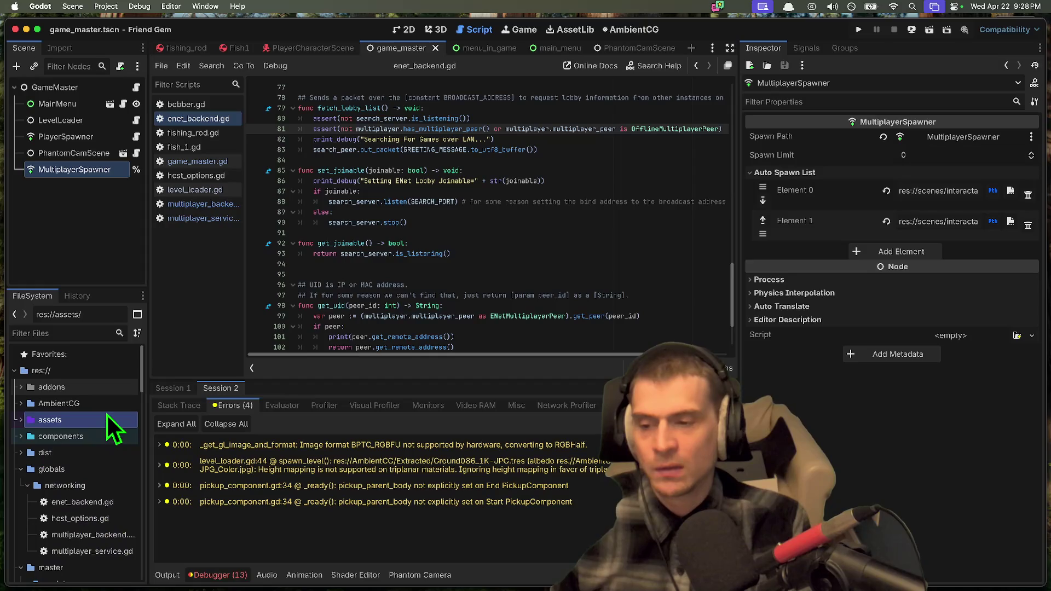
click(107, 406)
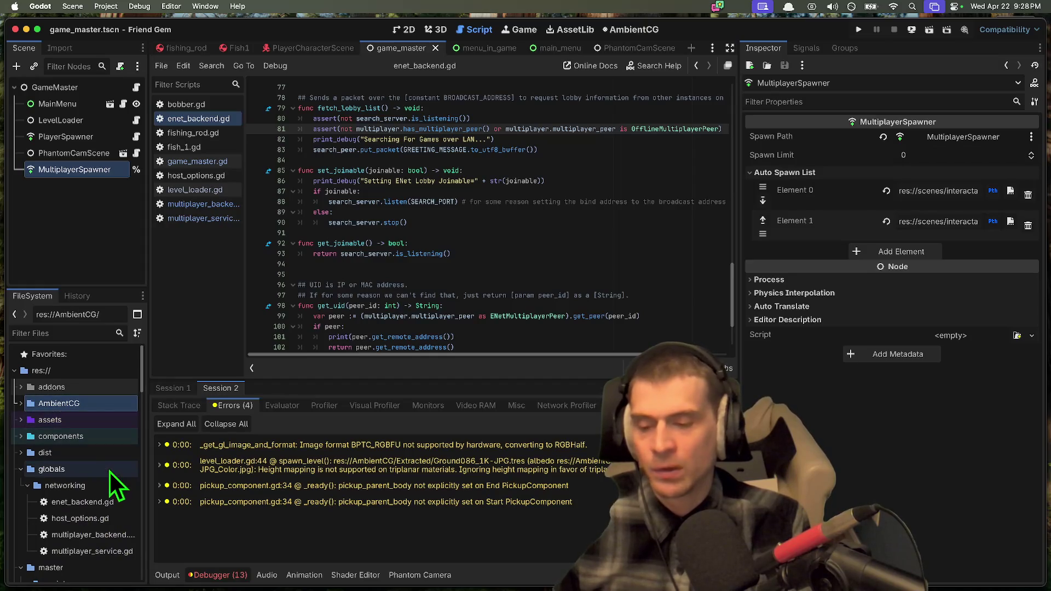
Step: Switch the bottom panel to a taller Output log and open master/scripts/game_master.gd
click(160, 574)
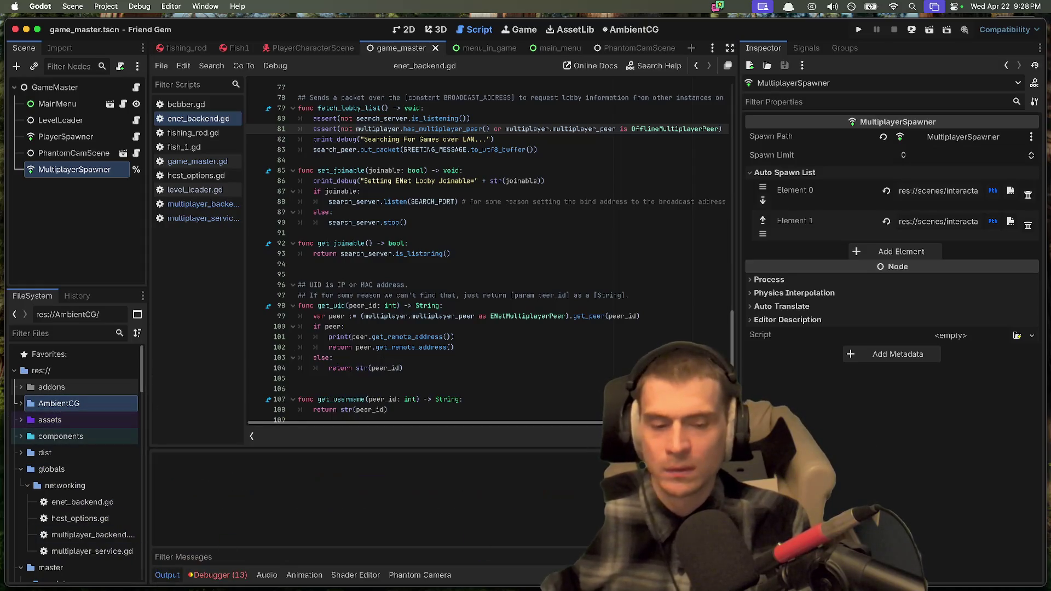
drag(518, 446, 508, 411)
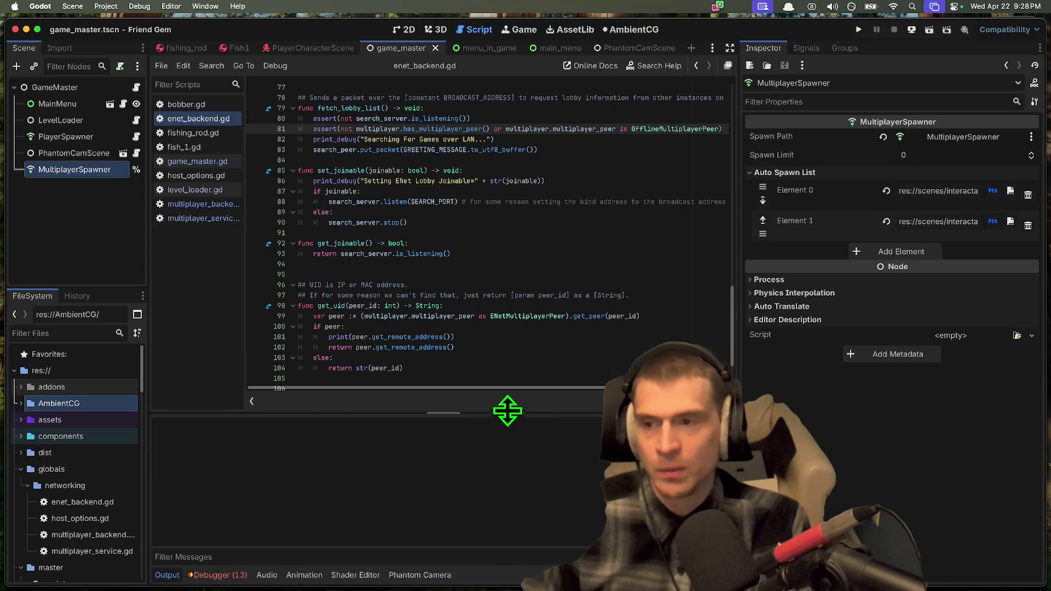
scroll(95, 478, down, 5)
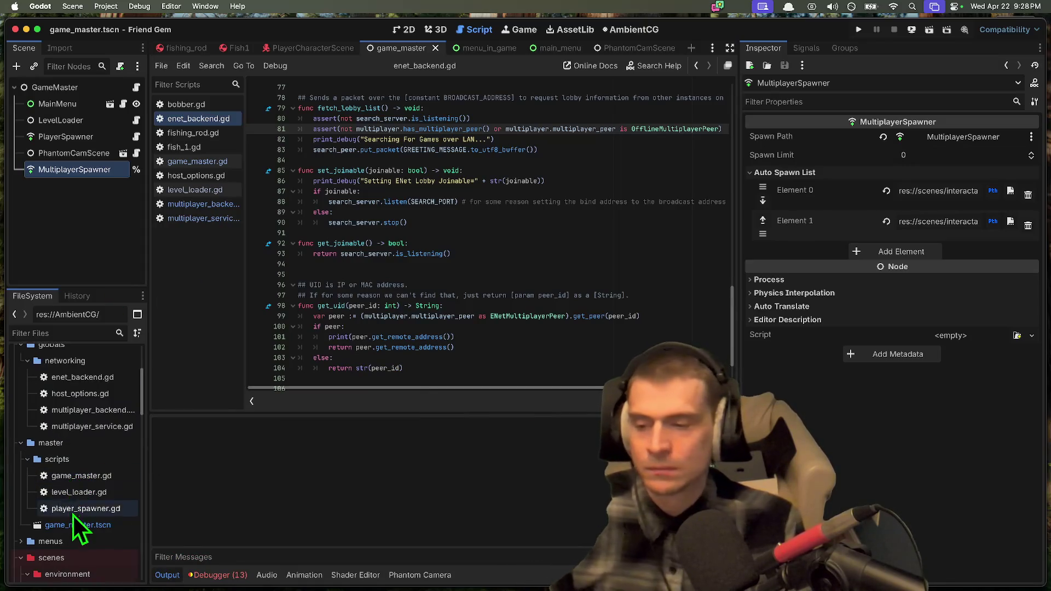
click(72, 521)
double_click(80, 475)
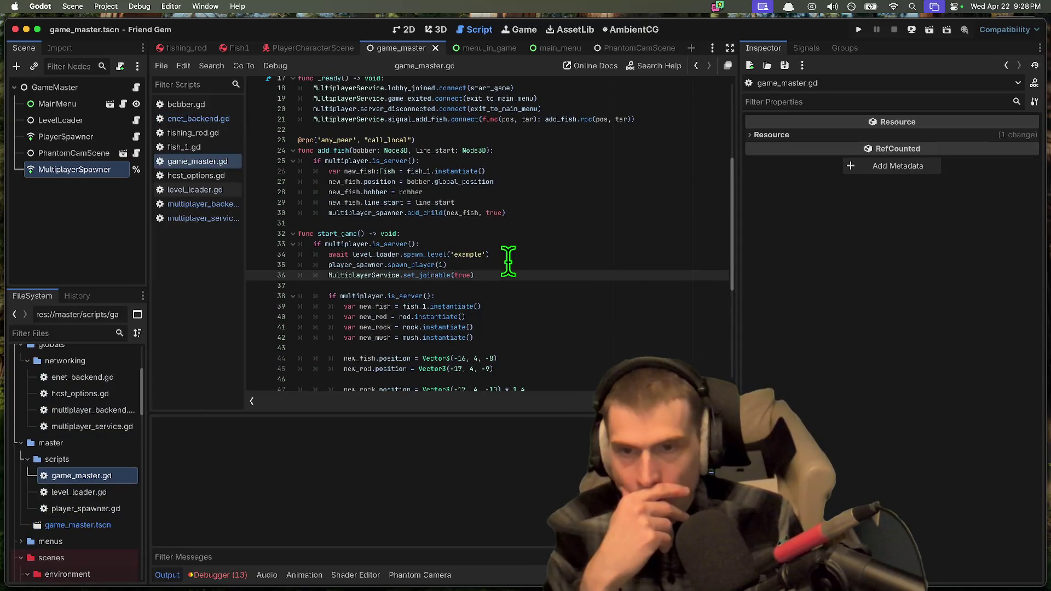
scroll(459, 286, down, 1)
scroll(459, 285, up, 1)
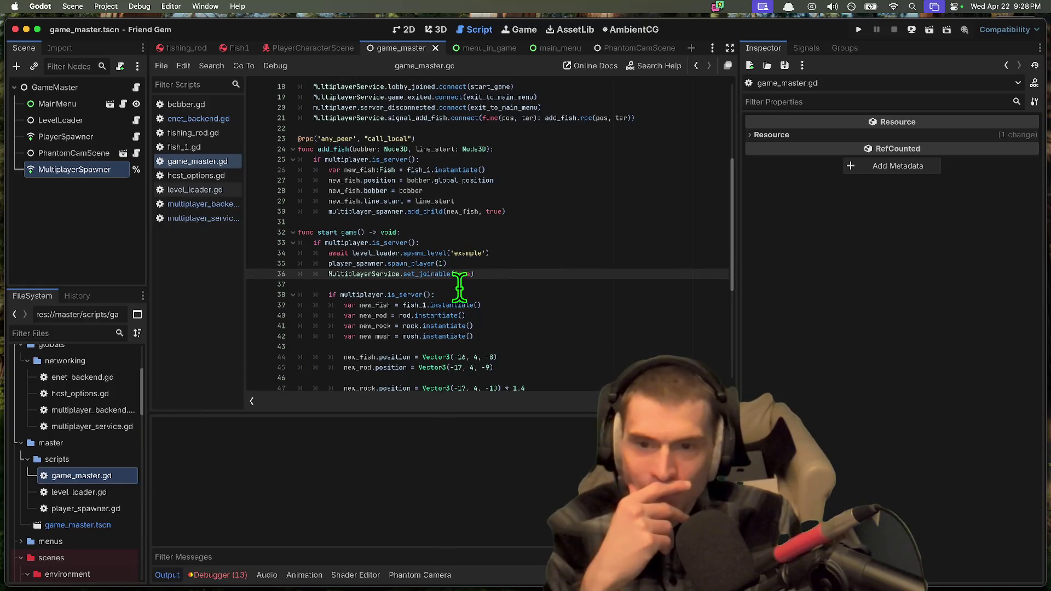
Step: Review game_master.gd's add_fish function, selecting global_position and the function name
drag(477, 211, 498, 211)
click(504, 212)
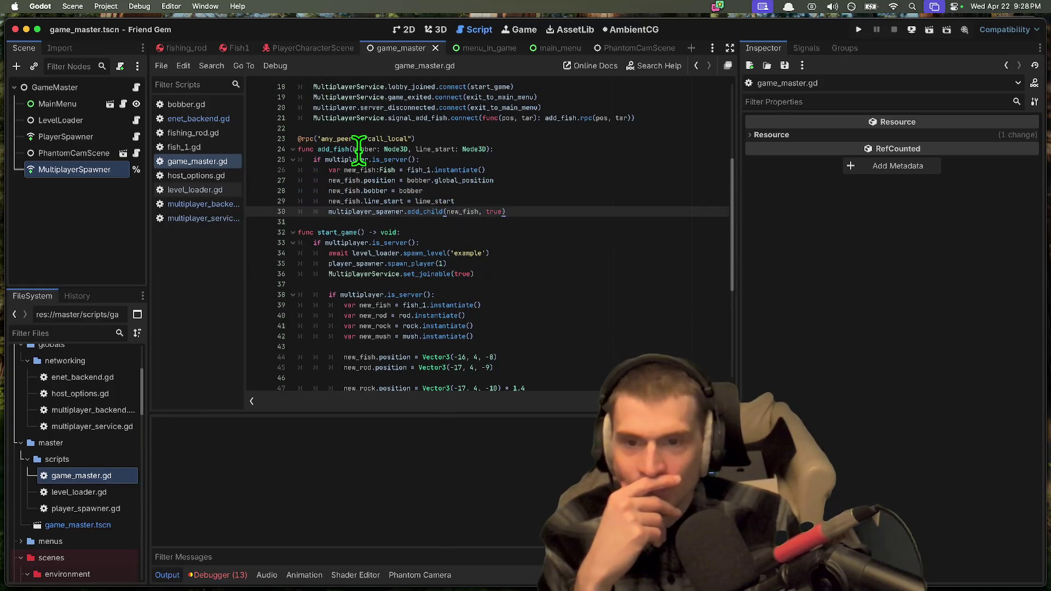
double_click(482, 181)
scroll(520, 225, up, 3)
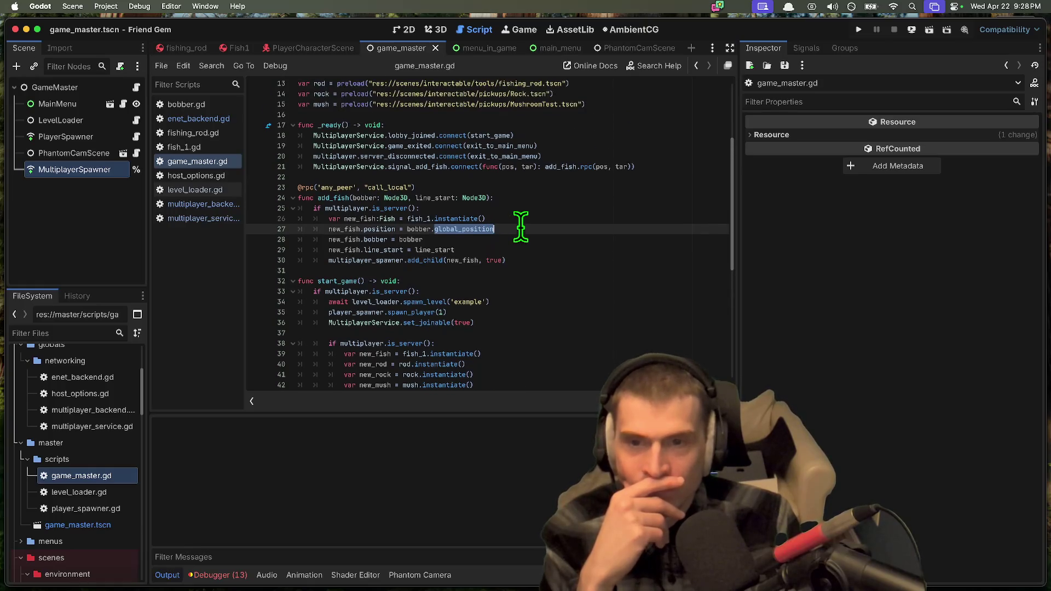
double_click(340, 197)
scroll(645, 247, up, 6)
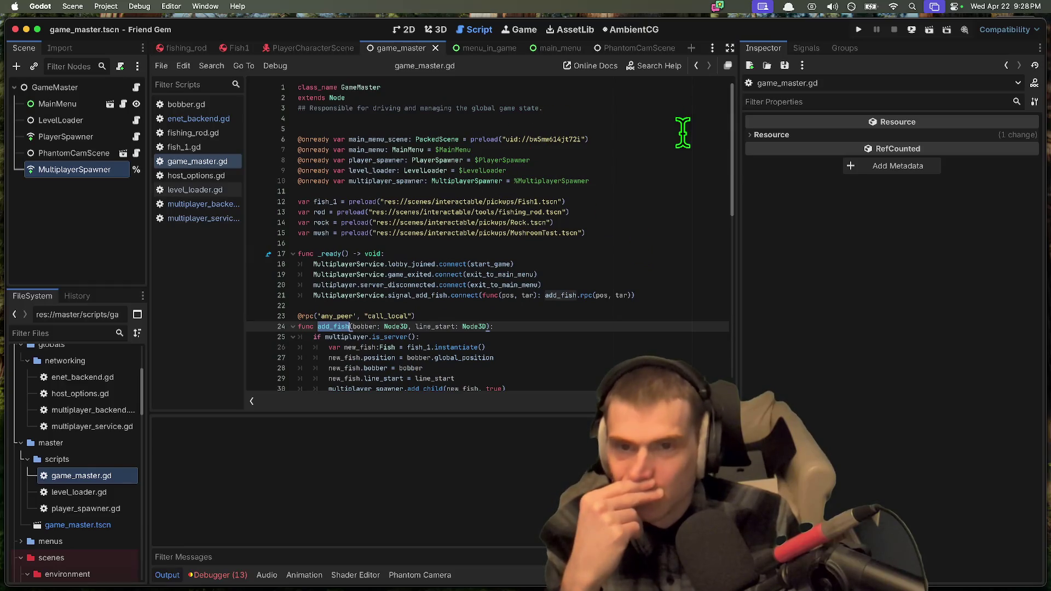
click(482, 127)
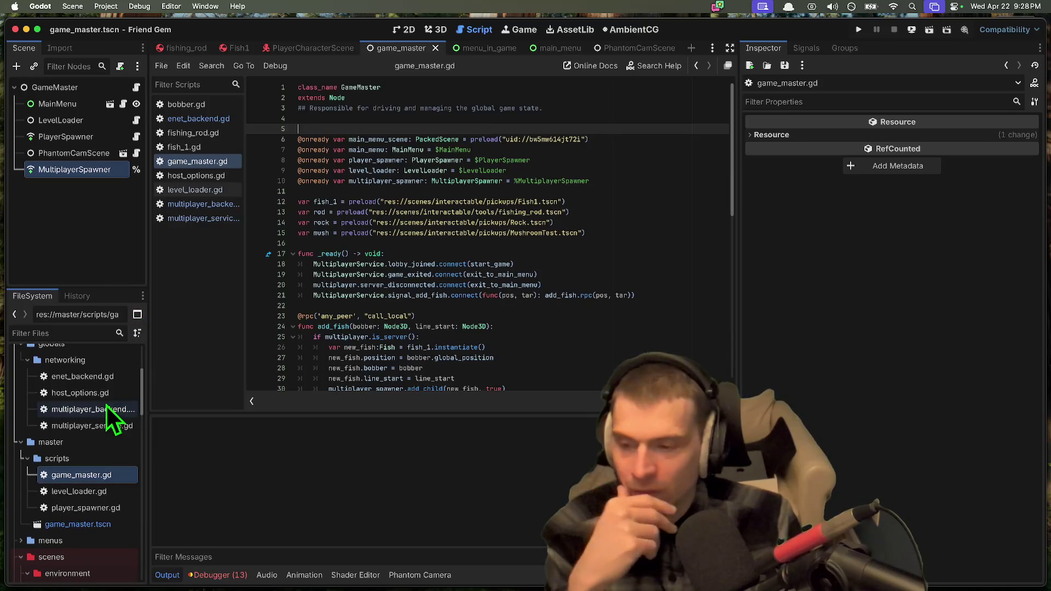
scroll(106, 404, down, 1)
scroll(252, 305, down, 2)
scroll(383, 274, down, 5)
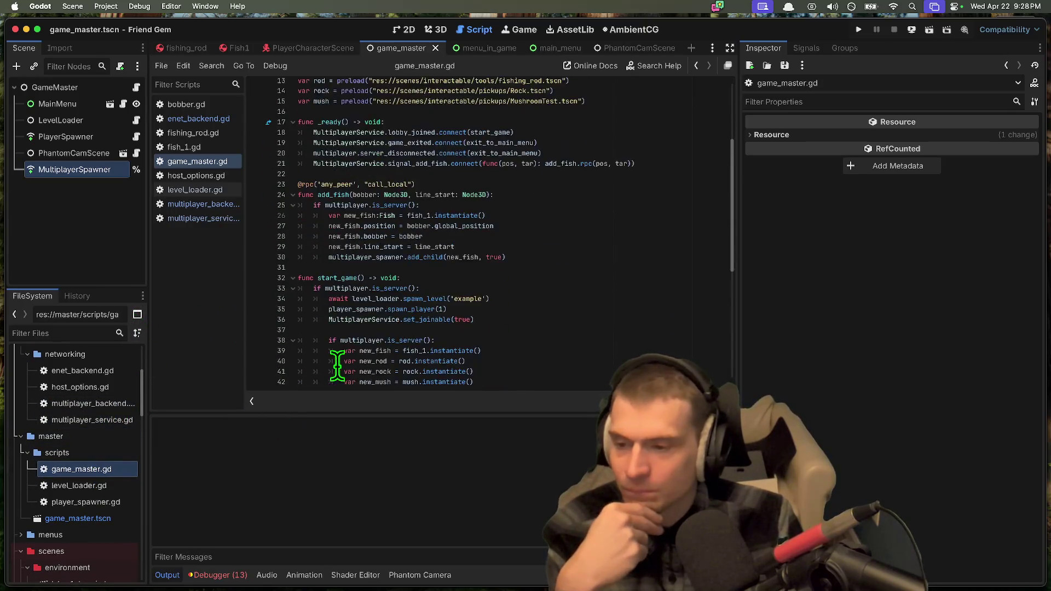
scroll(591, 235, up, 6)
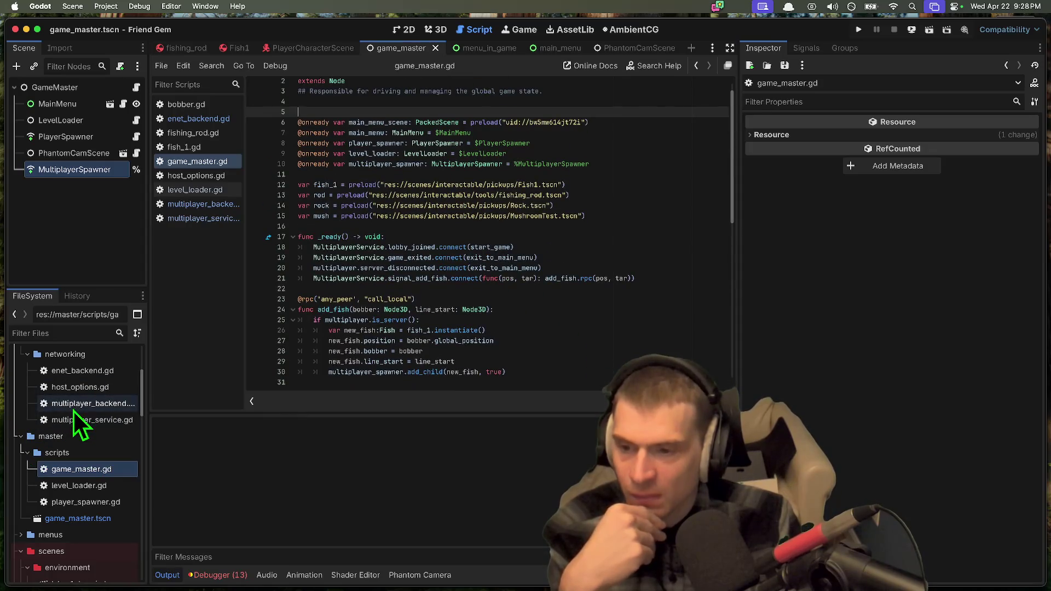
Step: Open multiplayer_service.gd down to line 97 and show the debugger Errors list again
double_click(88, 419)
scroll(558, 289, down, 2)
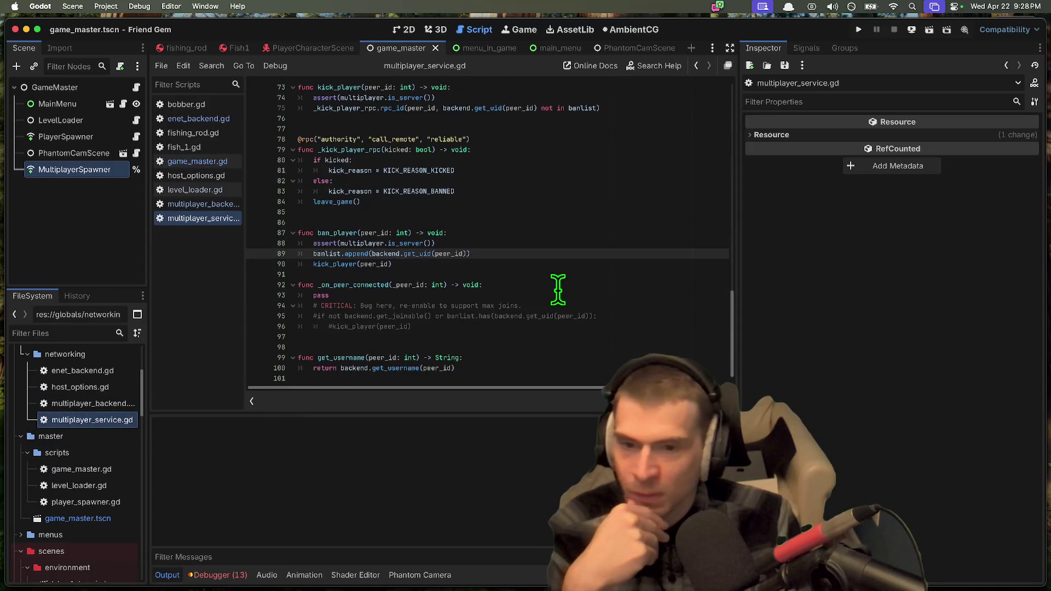
click(570, 332)
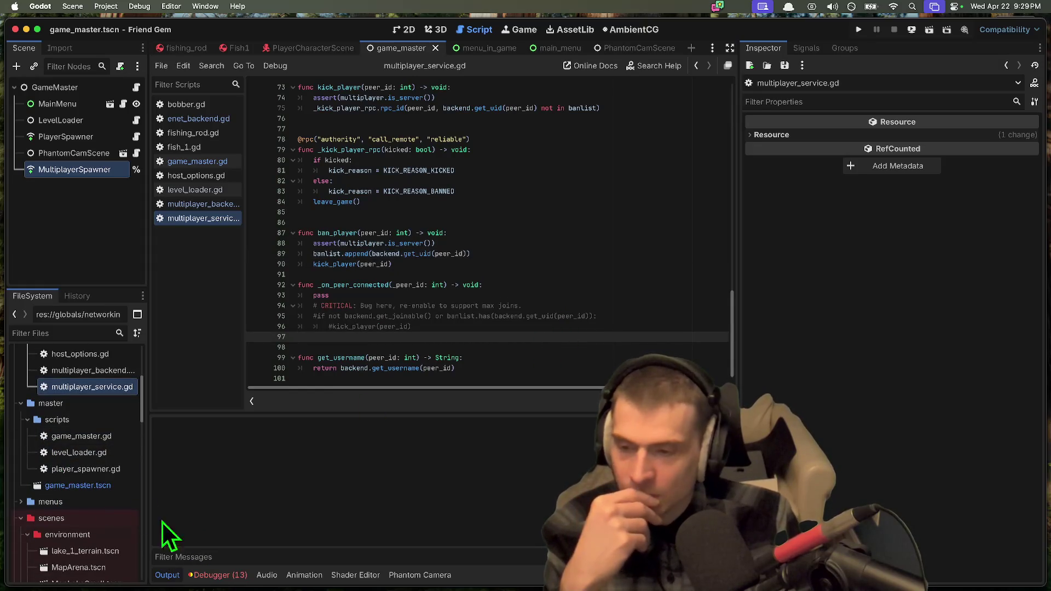
click(218, 575)
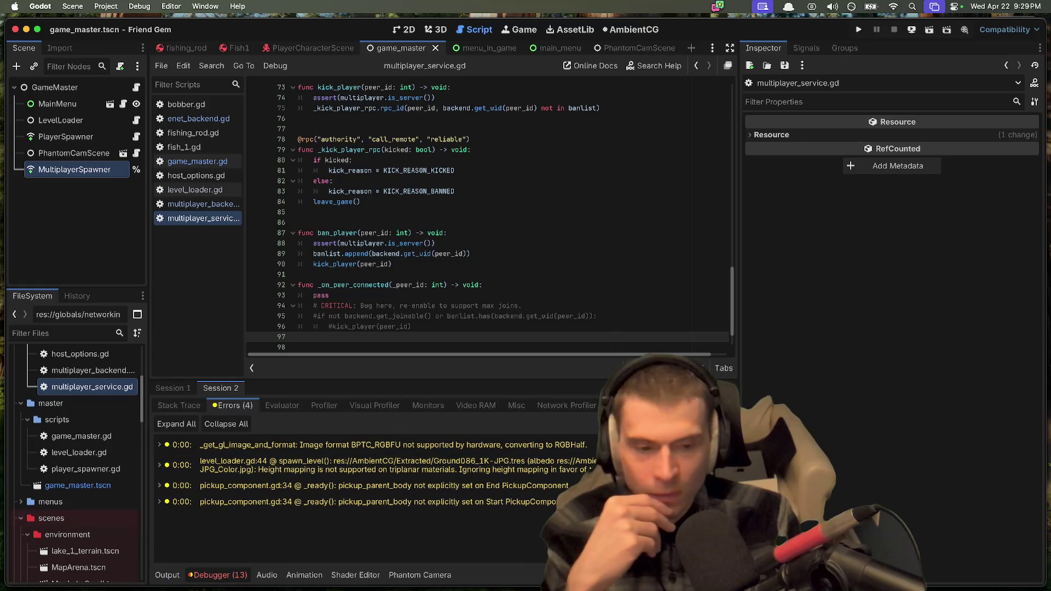
Step: In the Google Doc, add a checklist item starting 'Det' below the scratch task
key(super+Tab)
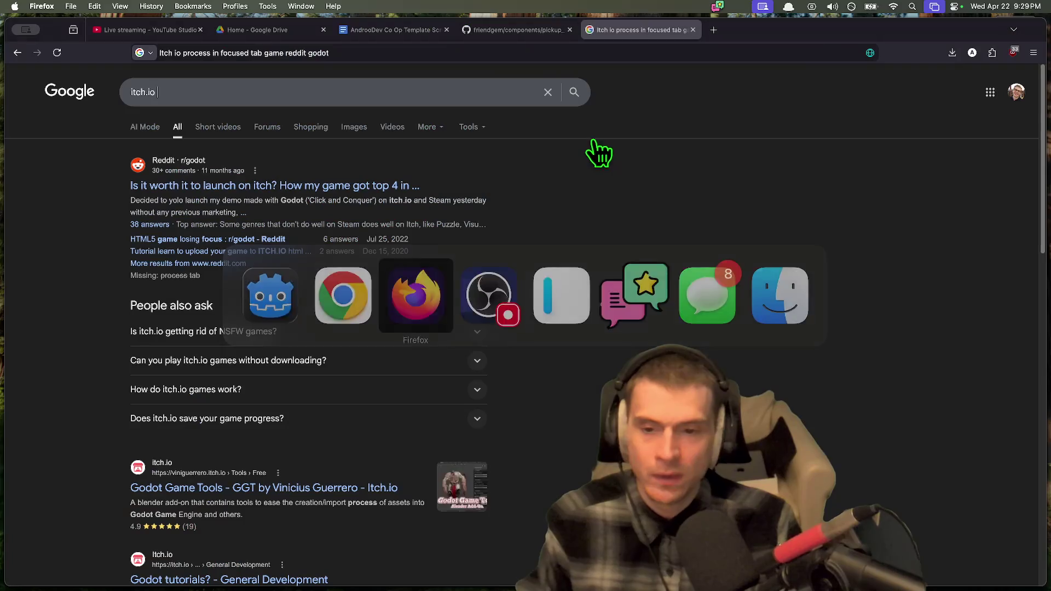
key(ctrl+shift+Tab)
key(ctrl+shift+Tab)
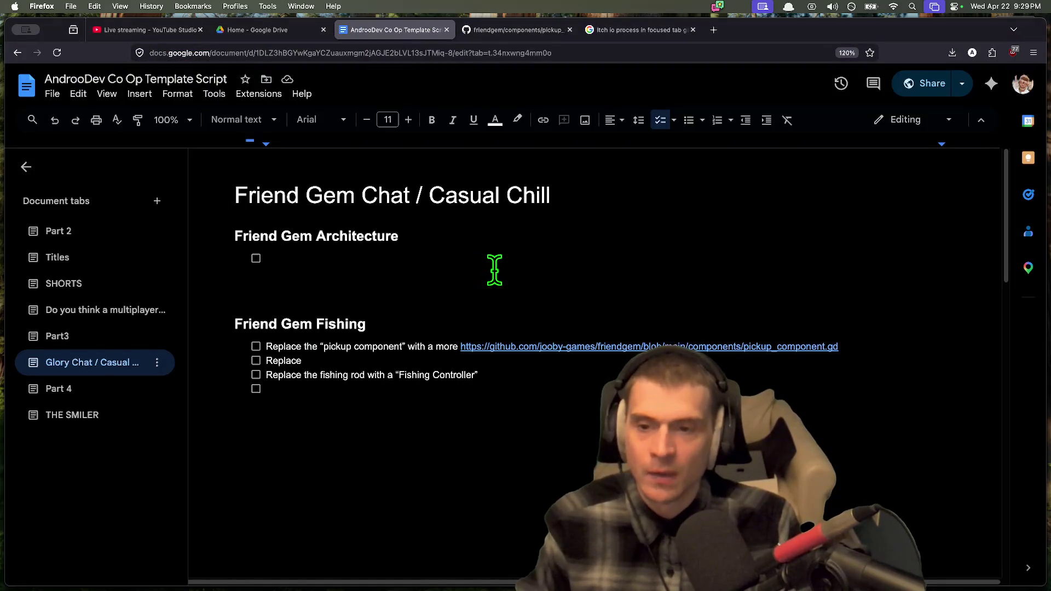
text(Det)
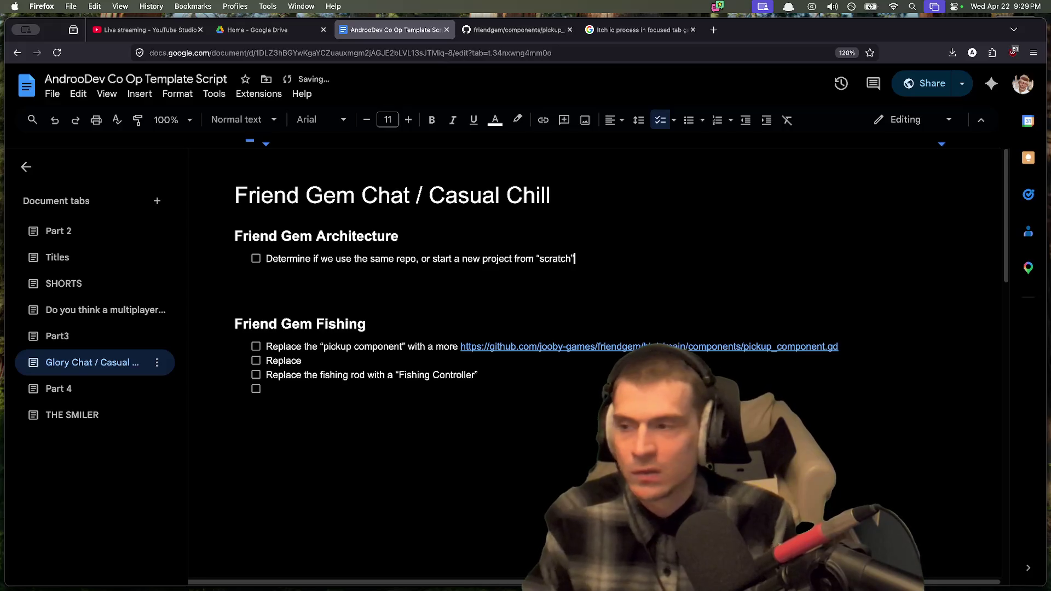
key(Return)
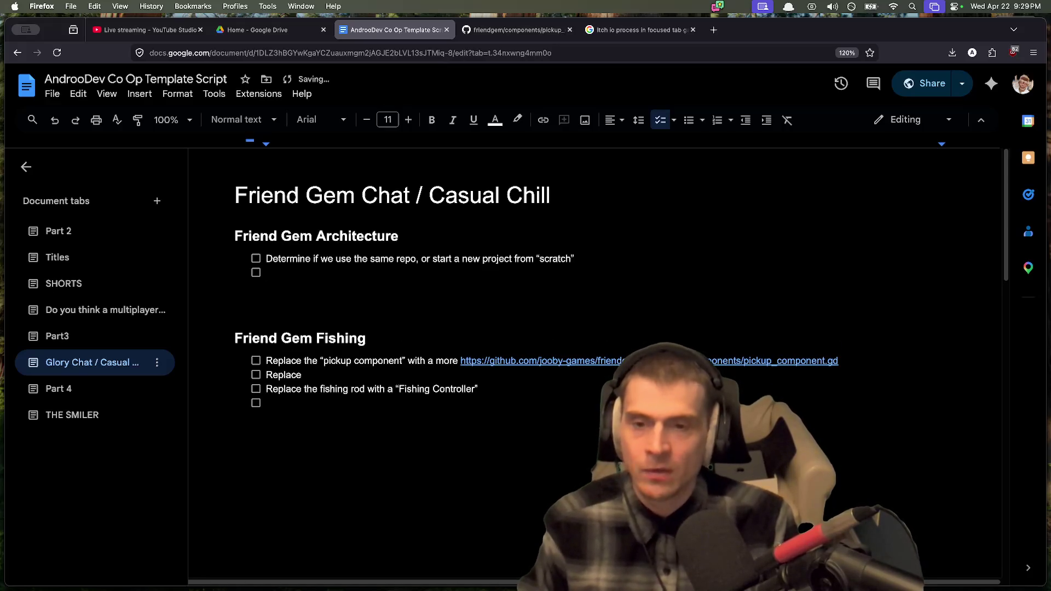
Step: Collapse the pickups and tools folders in Godot's FileSystem dock
key(super+Tab)
key(super+Tab)
key(super+Tab)
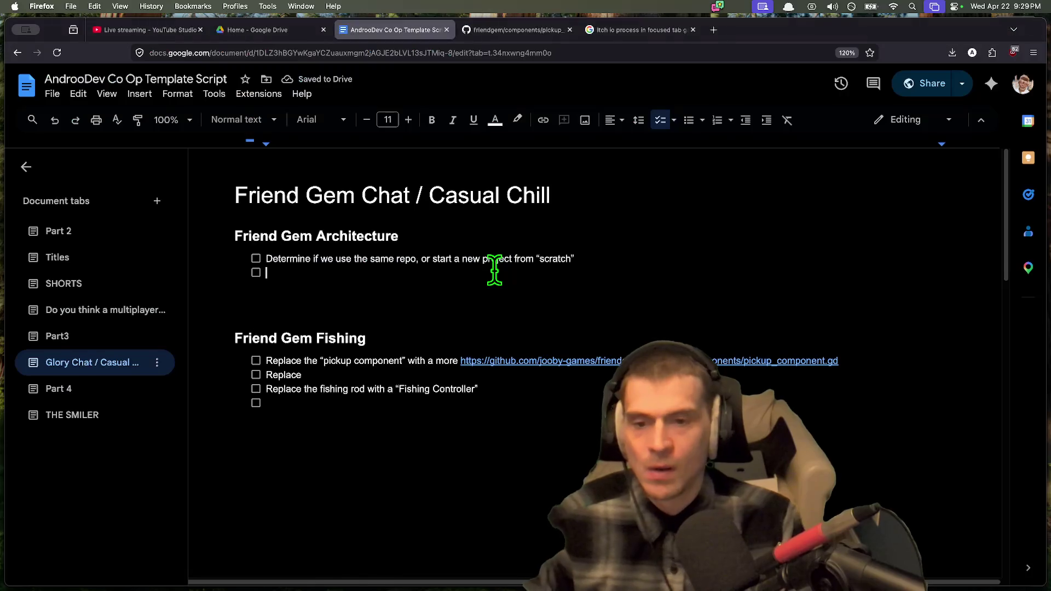
key(super+Tab)
key(super+Tab)
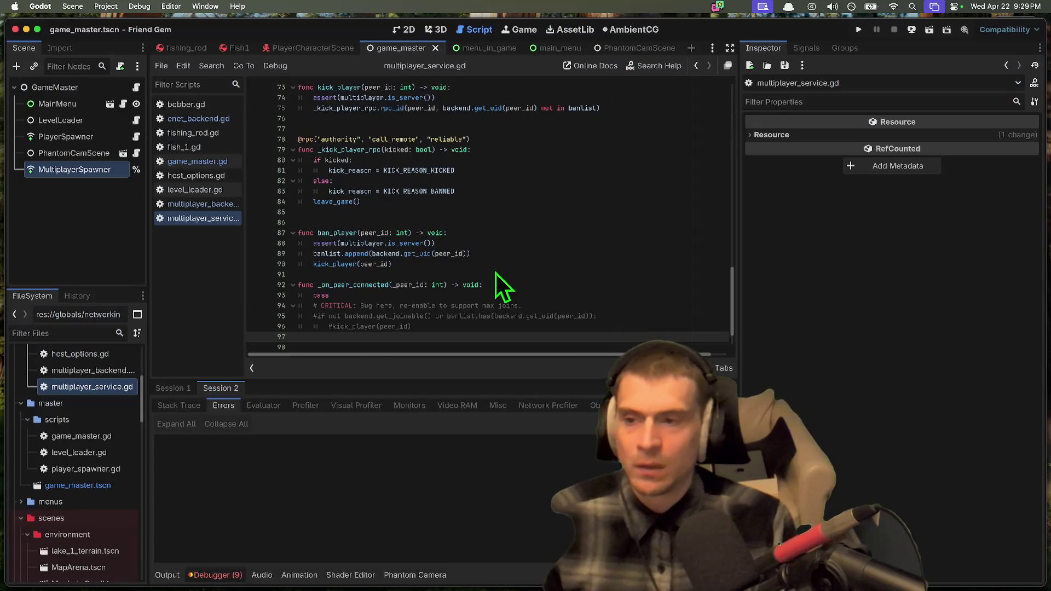
scroll(81, 447, down, 5)
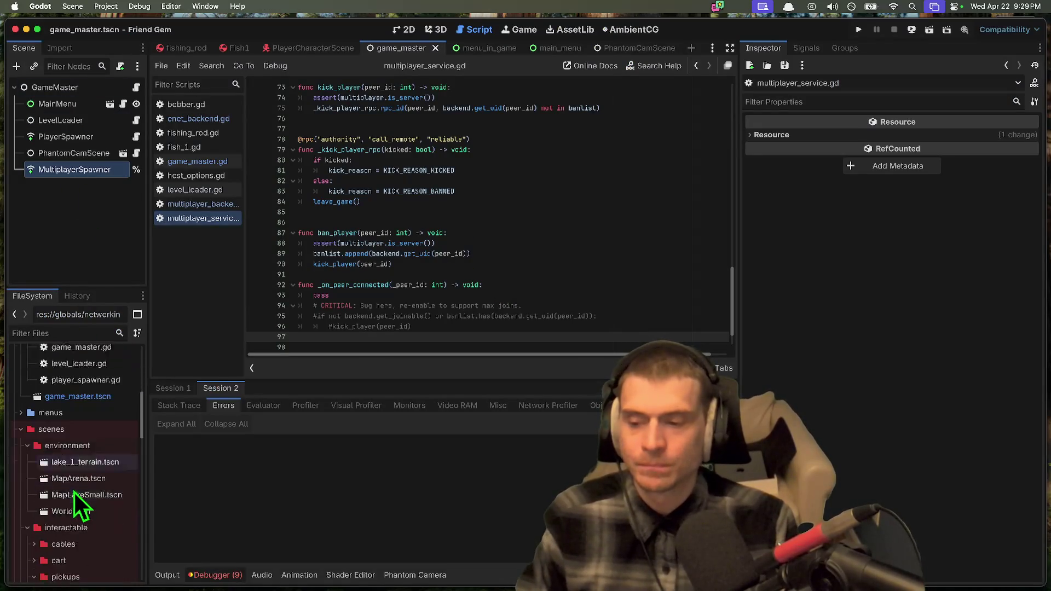
scroll(79, 507, down, 2)
double_click(78, 515)
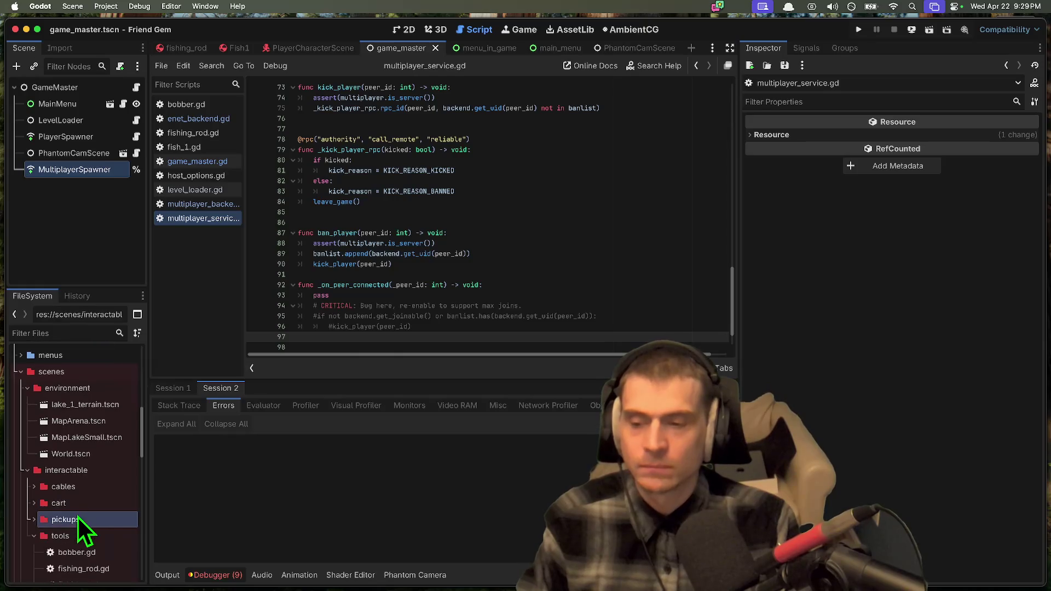
double_click(78, 509)
scroll(80, 514, down, 1)
Step: Add an indented 'State machine?' sub-item under the Fishing Controller task
key(super+Tab)
click(542, 390)
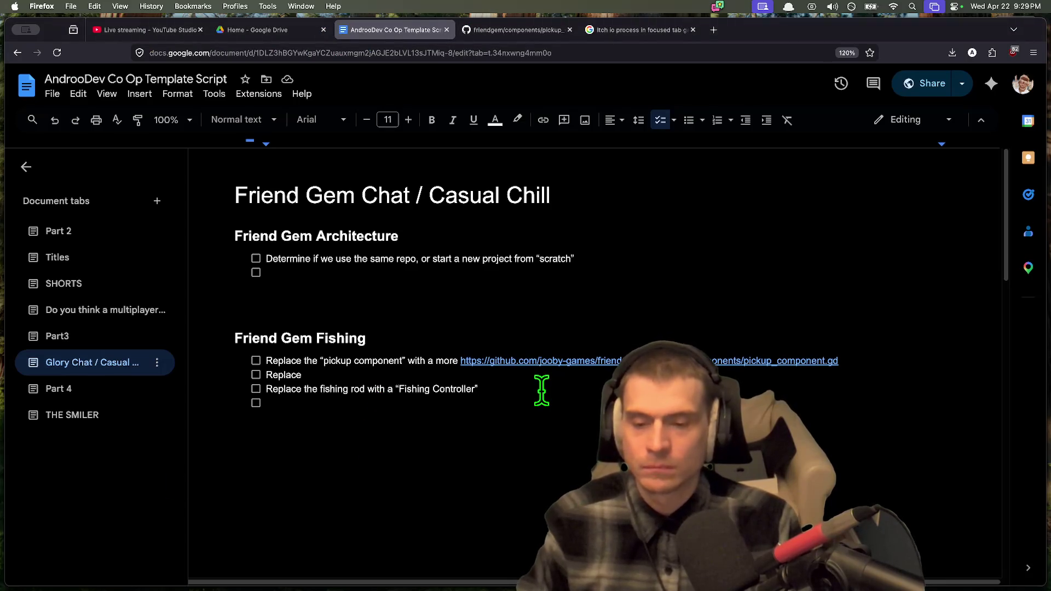
key(Return)
key(Tab)
text(State machine?)
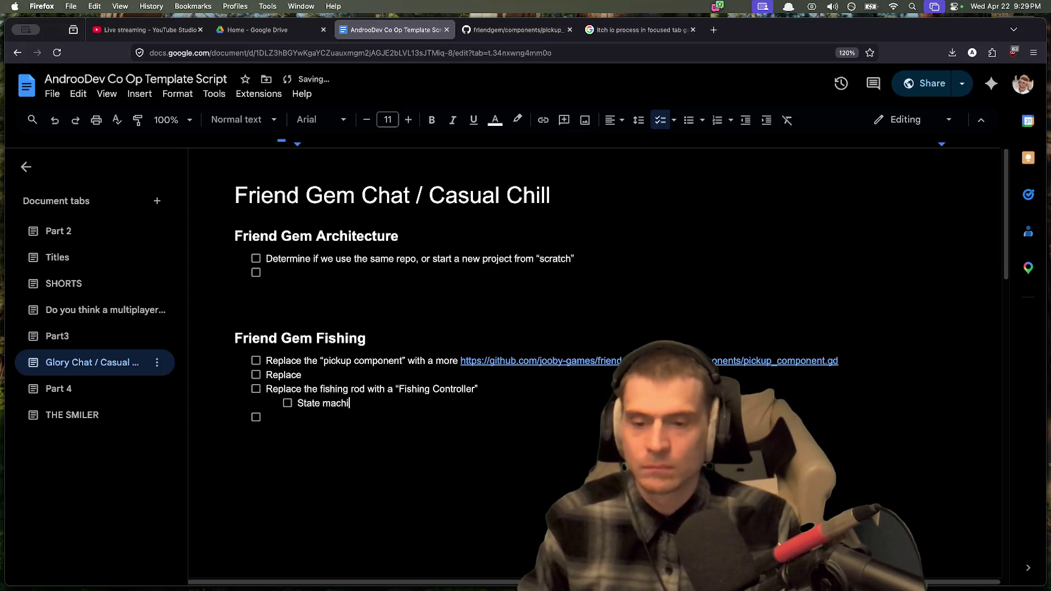
Step: Expand the Debug and GodotPlush folders under player in Godot
key(super+Tab)
scroll(94, 504, down, 5)
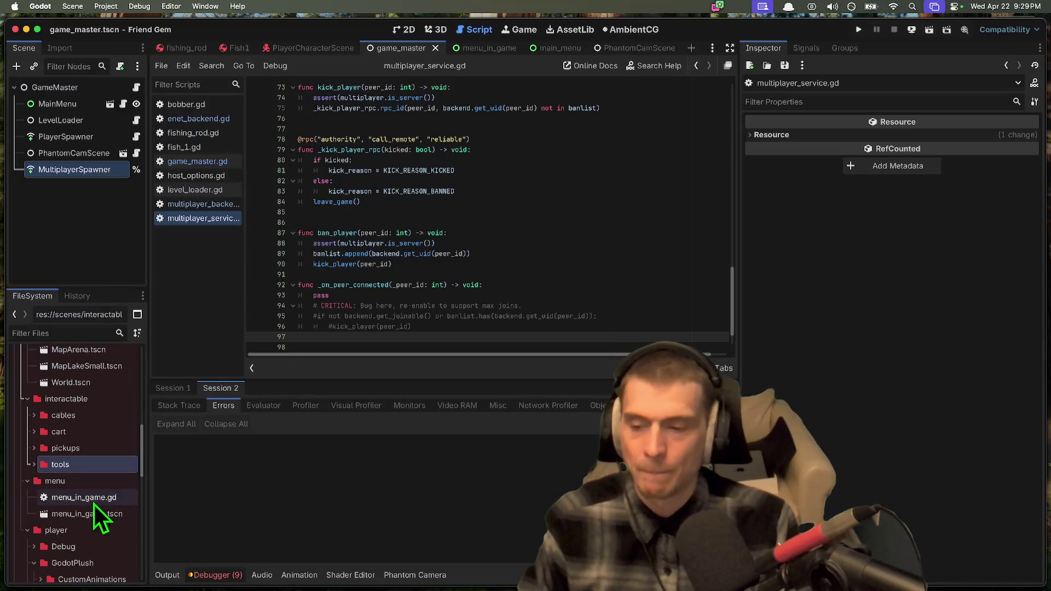
double_click(86, 467)
key(super+Tab)
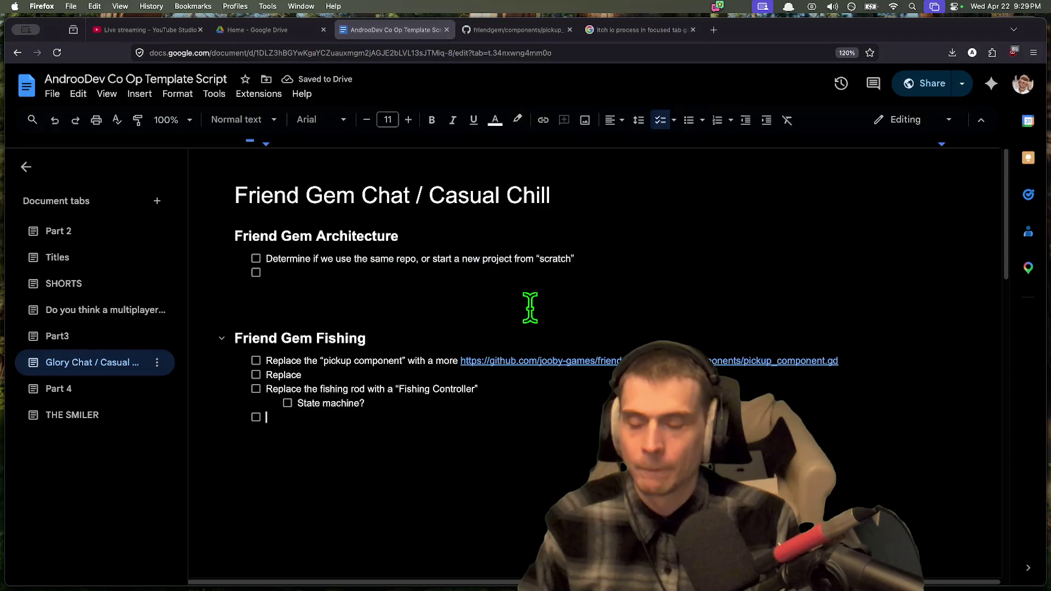
key(super+Tab)
key(super+Tab)
key(super+Tab)
double_click(108, 479)
scroll(109, 488, down, 3)
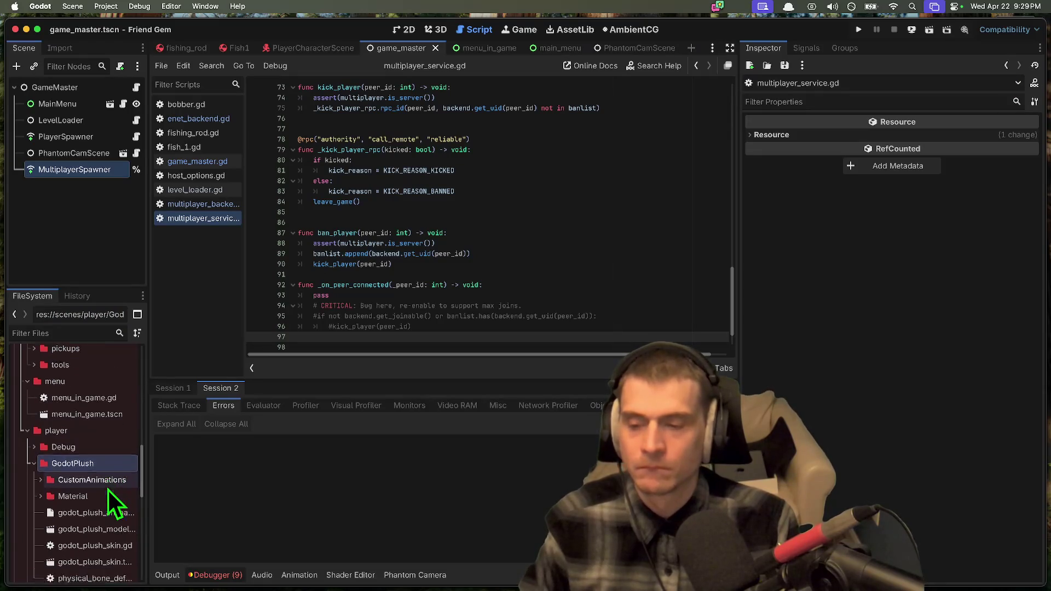
scroll(107, 488, down, 5)
Step: Collapse the GodotPlush, PhantomCamScene and StateMachine folders and expand the Vfx folder
click(107, 484)
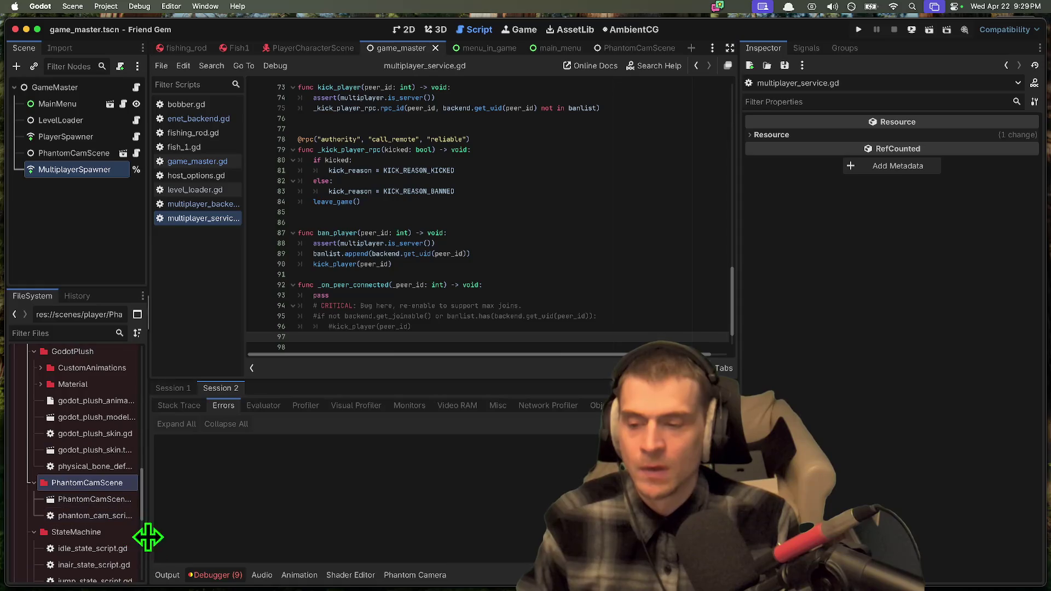
drag(147, 532, 188, 528)
scroll(84, 514, up, 2)
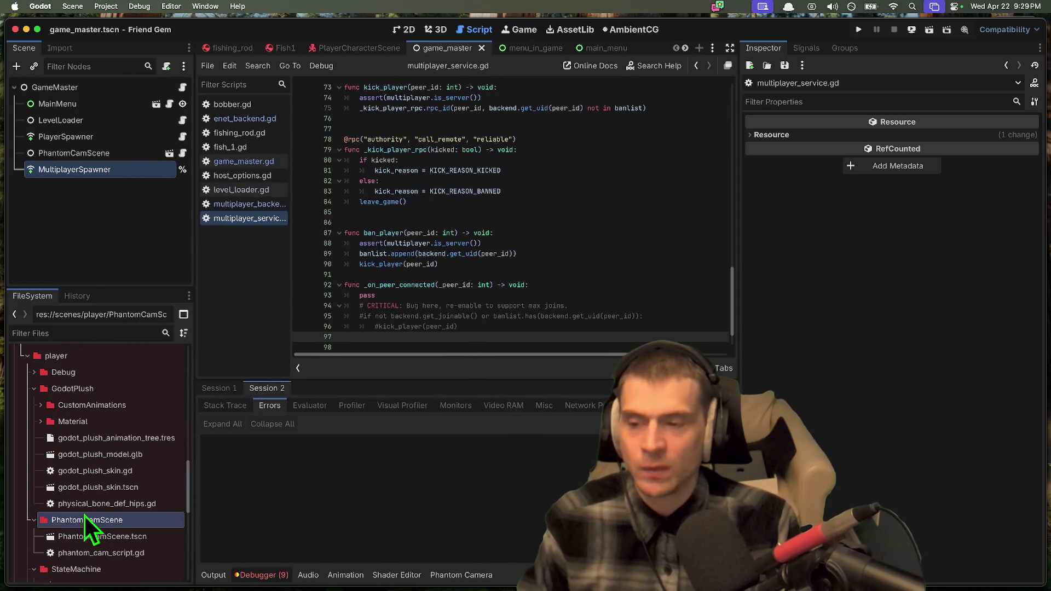
click(103, 390)
double_click(104, 390)
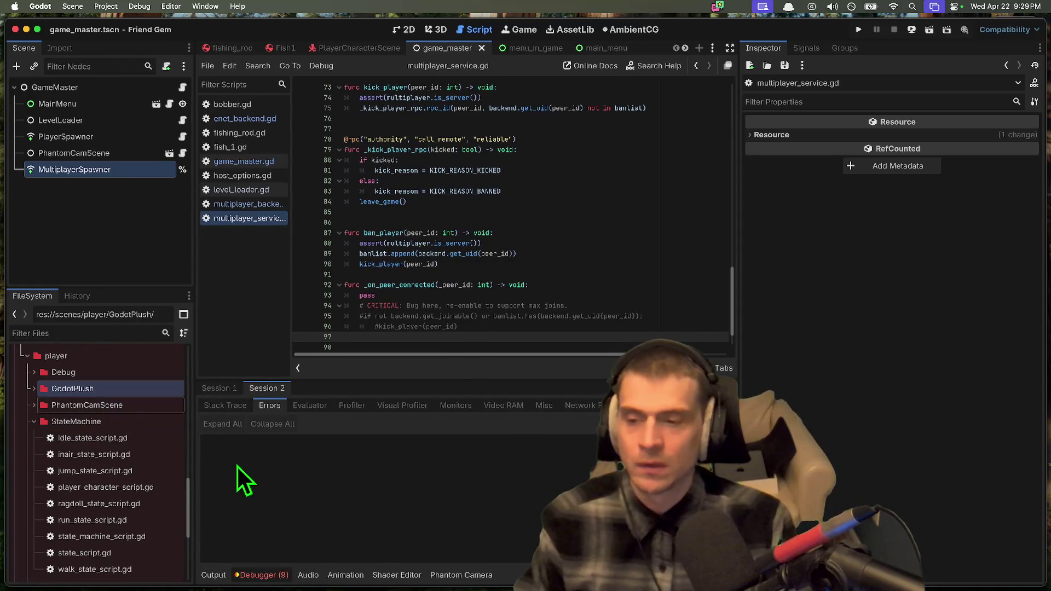
key(Left)
key(Down)
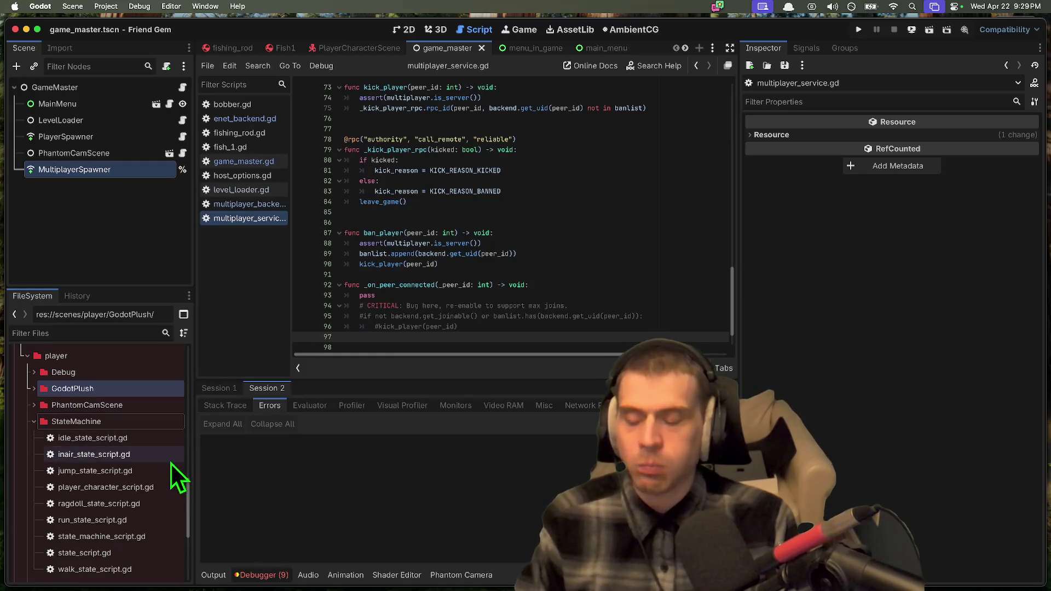
key(Left)
key(Down)
key(Right)
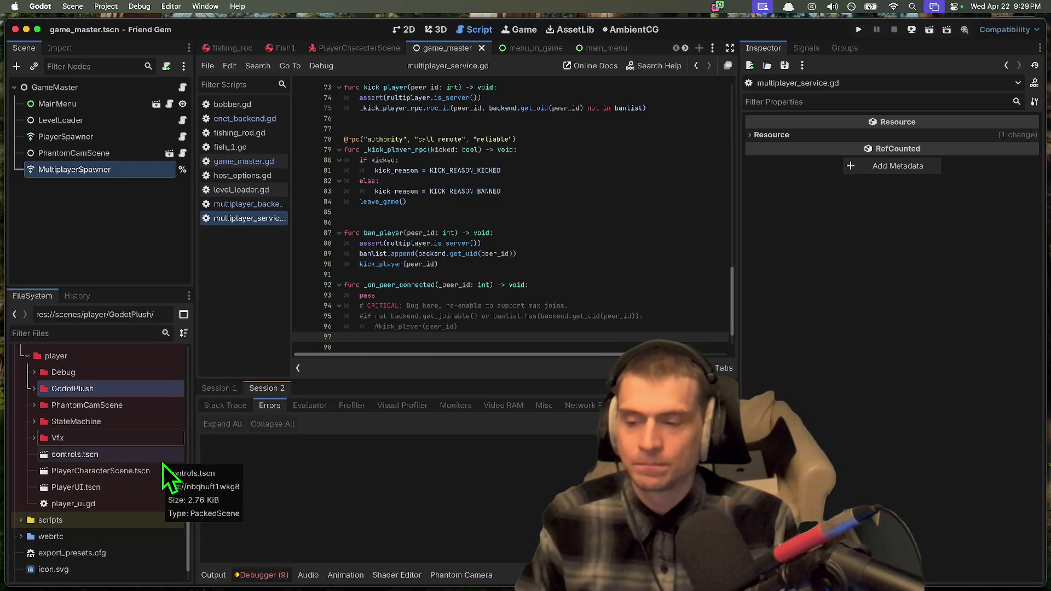
scroll(162, 463, up, 10)
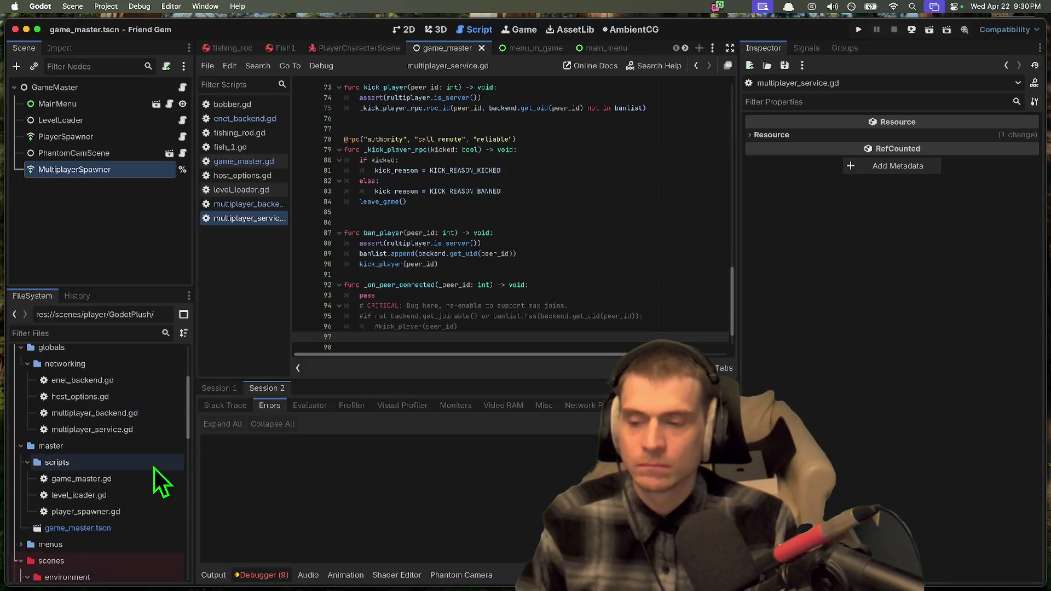
Step: Add 'Clean up the "dust effects"' to the Architecture checklist in the Google Doc
scroll(155, 468, down, 2)
key(super+Tab)
click(469, 286)
key(Up)
text(Clean)
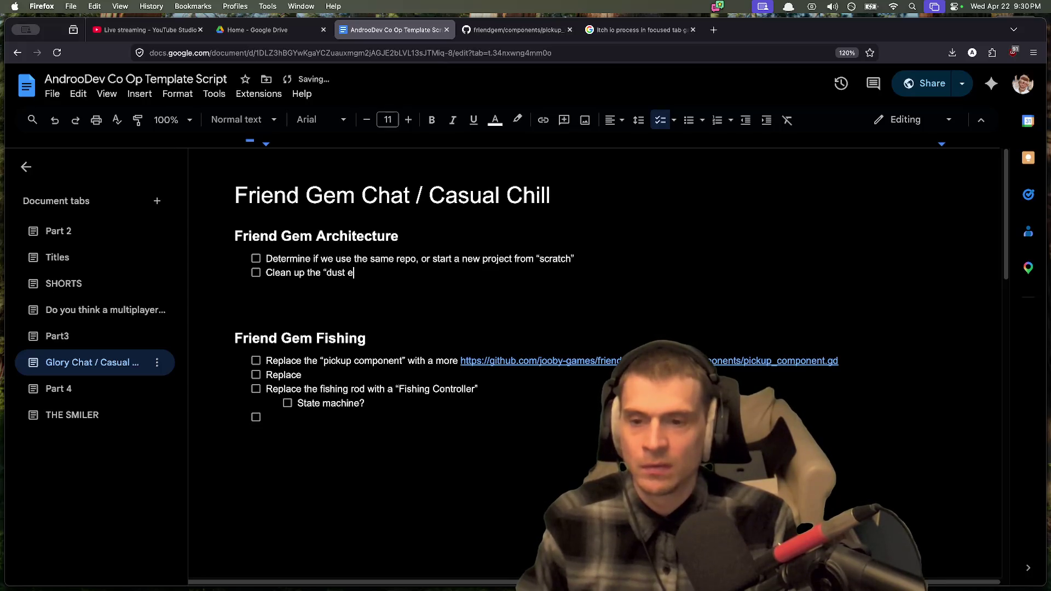
key(Return)
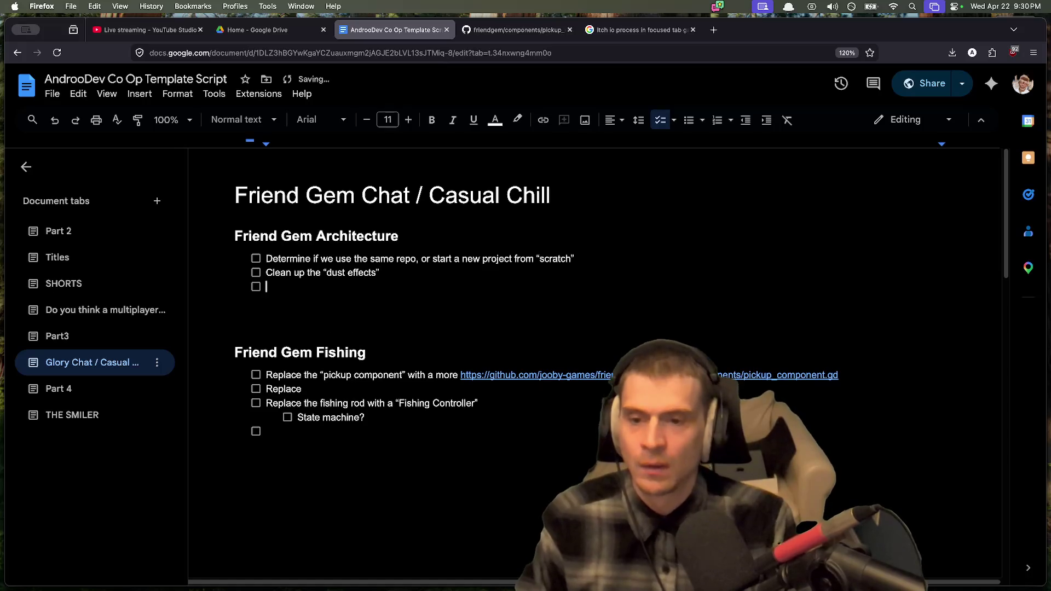
Step: Open player_ui.gd in Godot's script editor
key(super+Tab)
scroll(27, 510, down, 3)
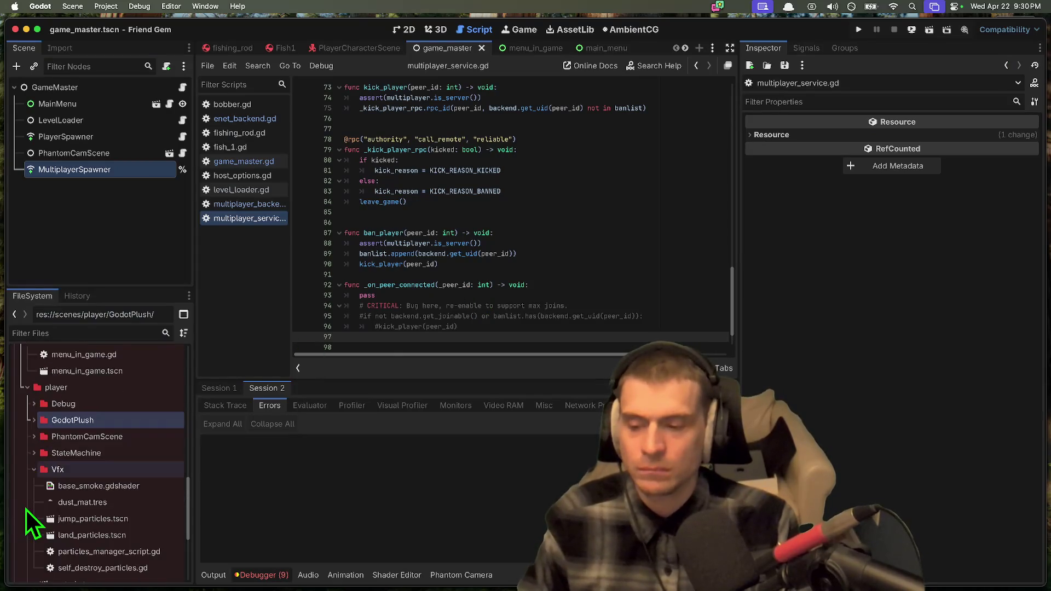
key(super+Tab)
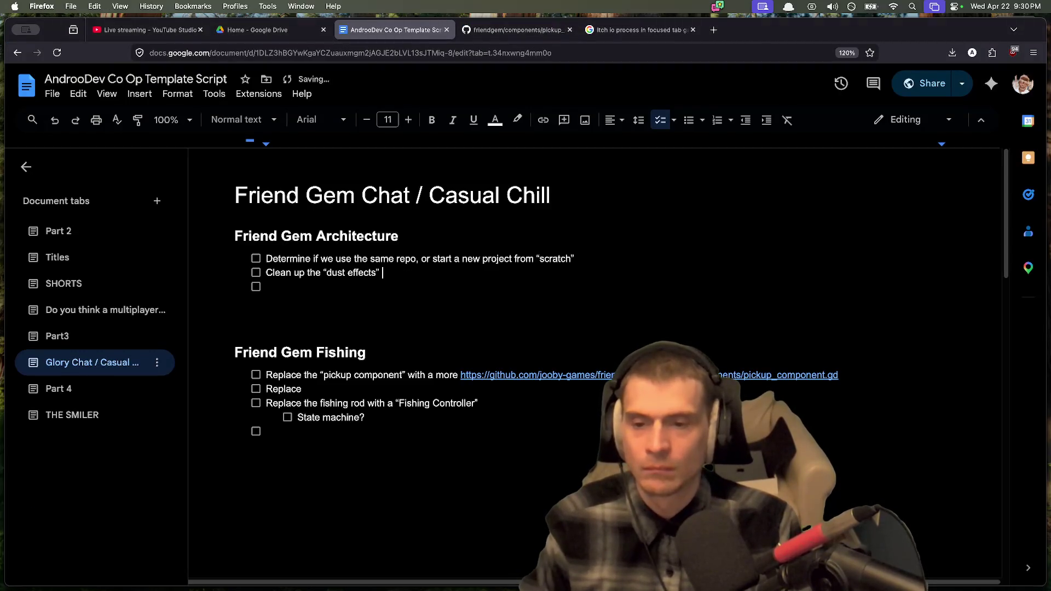
key(super+Tab)
scroll(58, 503, down, 3)
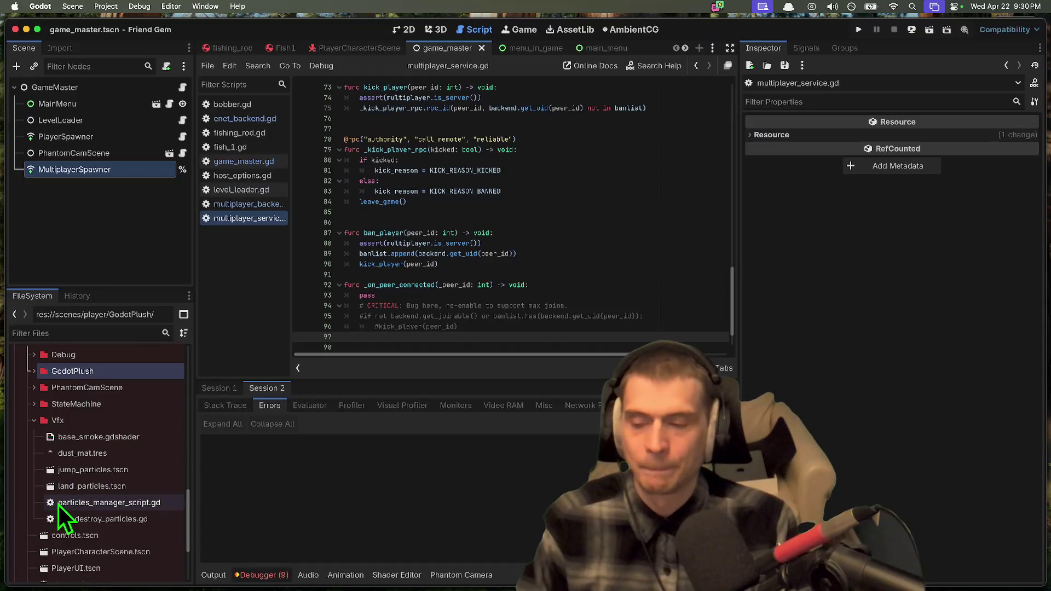
click(70, 477)
double_click(71, 476)
scroll(569, 285, down, 3)
Step: Review the pickup component task and its GitHub pickup_component.gd page
key(super+Tab)
key(super+Tab)
key(super+Tab)
key(super+Tab)
key(super+Tab)
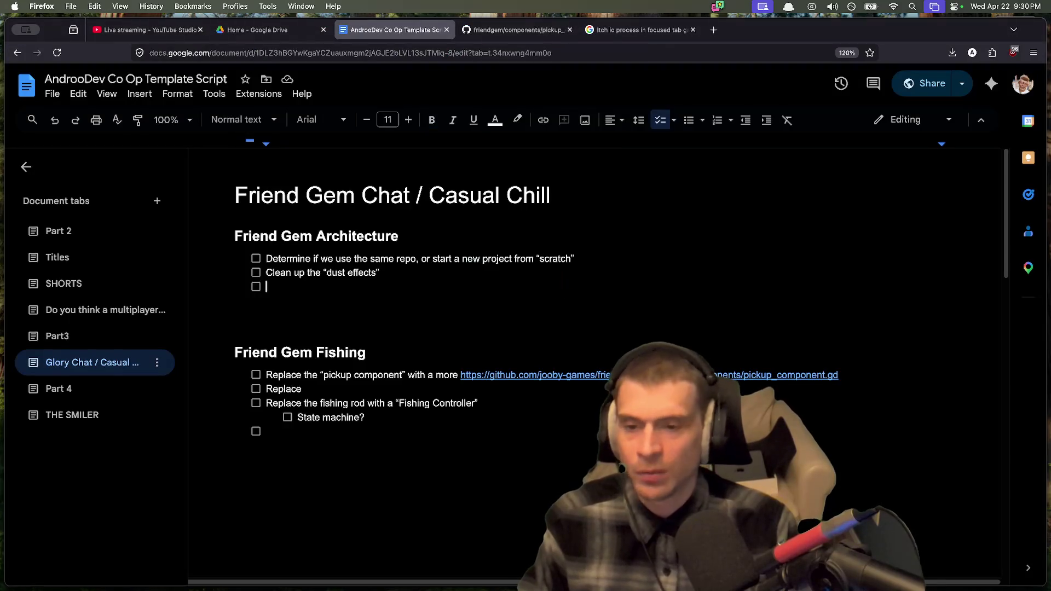
click(234, 318)
click(266, 375)
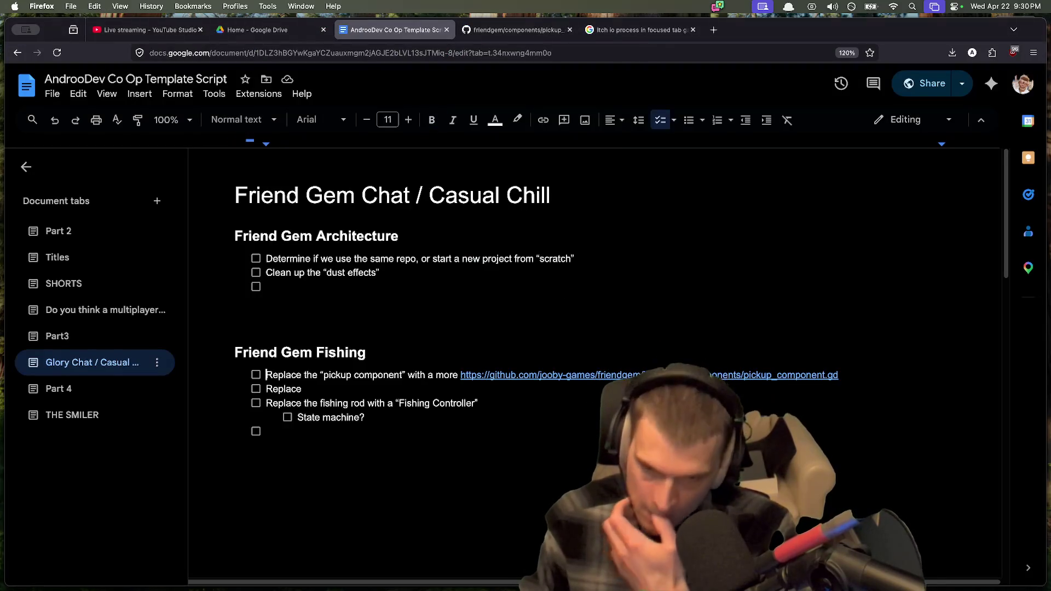
key(ctrl+Tab)
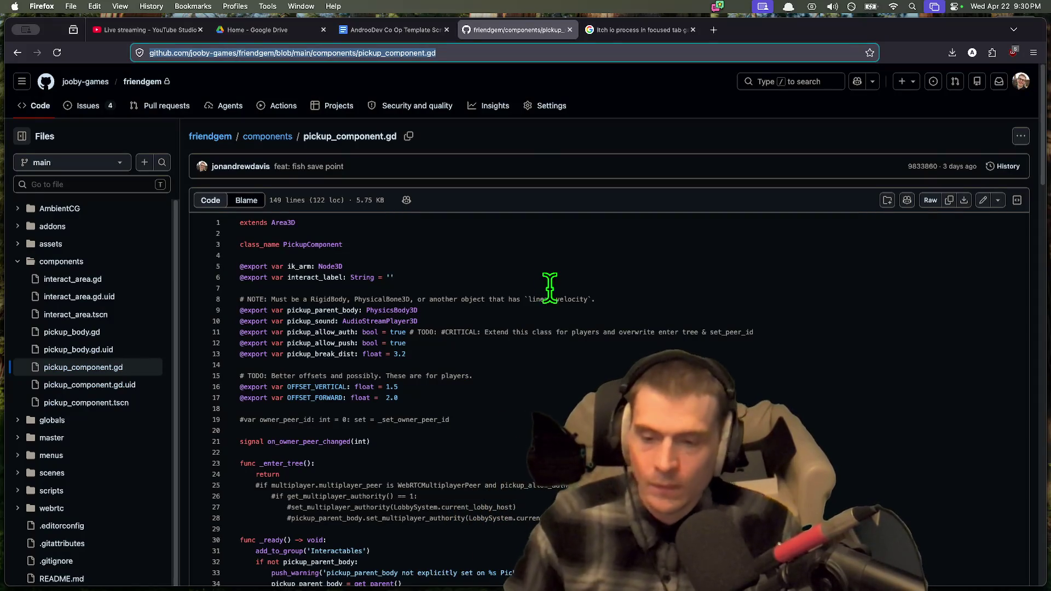
scroll(546, 283, down, 2)
Step: Enlarge Godot's project file list and expand the scripts folder
key(super+Tab)
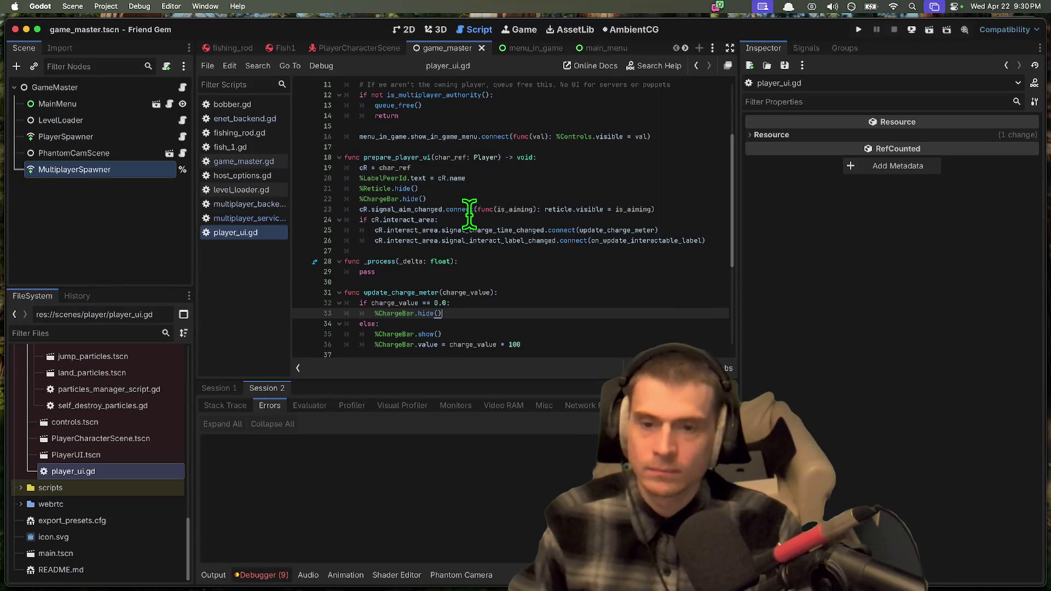
scroll(469, 277, down, 5)
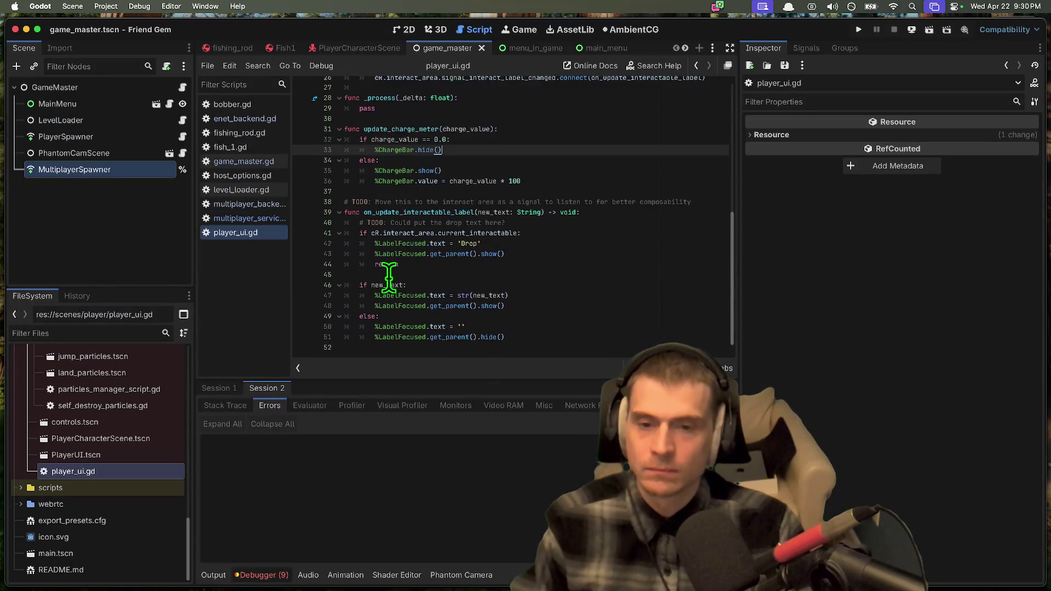
key(super+Tab)
key(super+Tab)
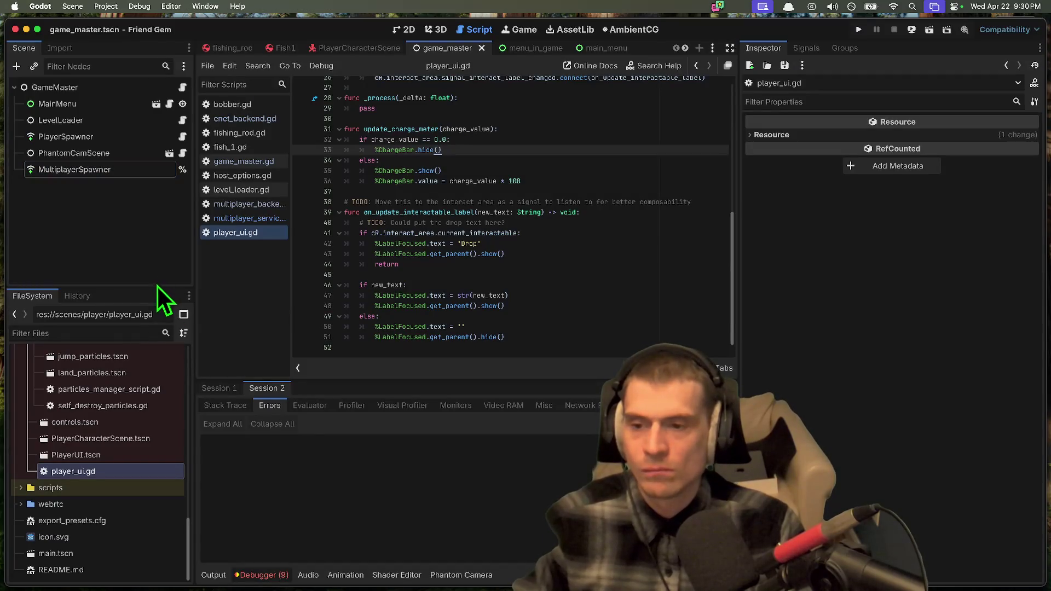
drag(158, 287, 156, 239)
double_click(118, 483)
scroll(114, 486, down, 5)
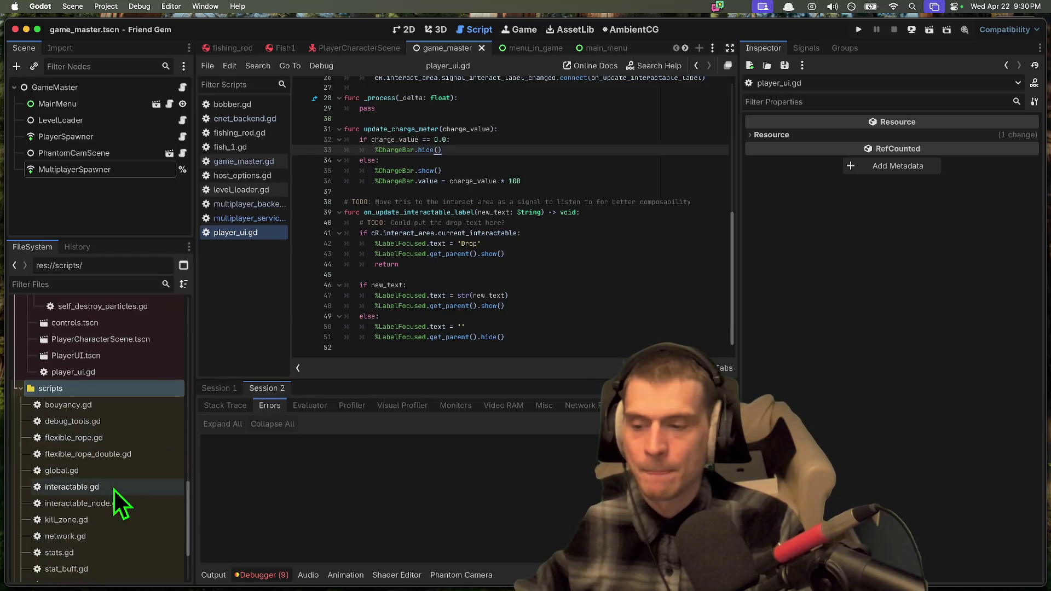
key(super+Tab)
key(super+Tab)
key(super+Tab)
Step: Add 'Solve the "penetration" / "tunneling" issue for physics objects' to the Fishing checklist
key(ctrl+shift+Tab)
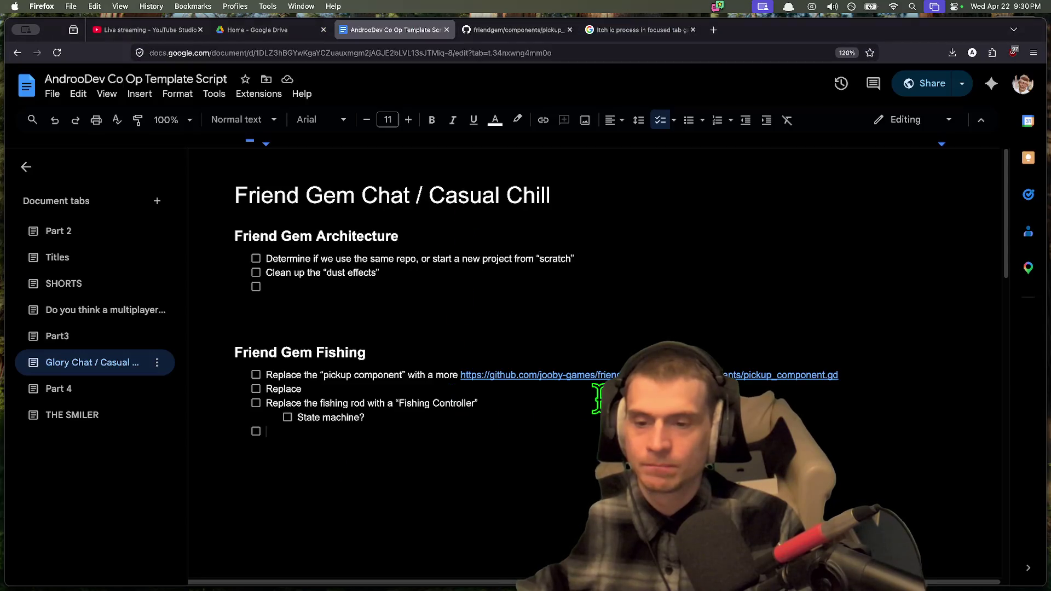
text(Solve the “)
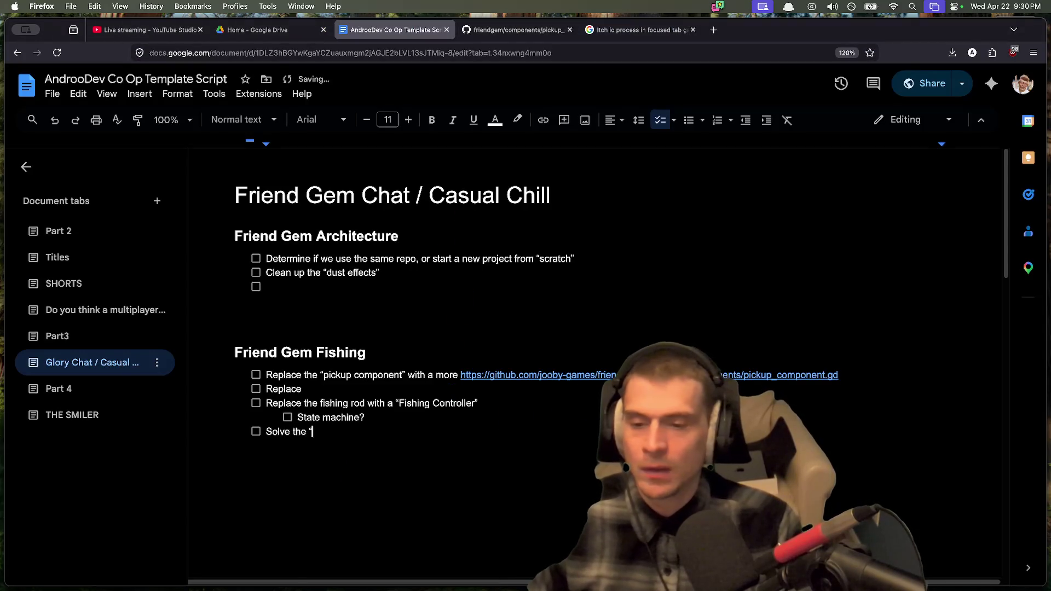
text(penetration” / “)
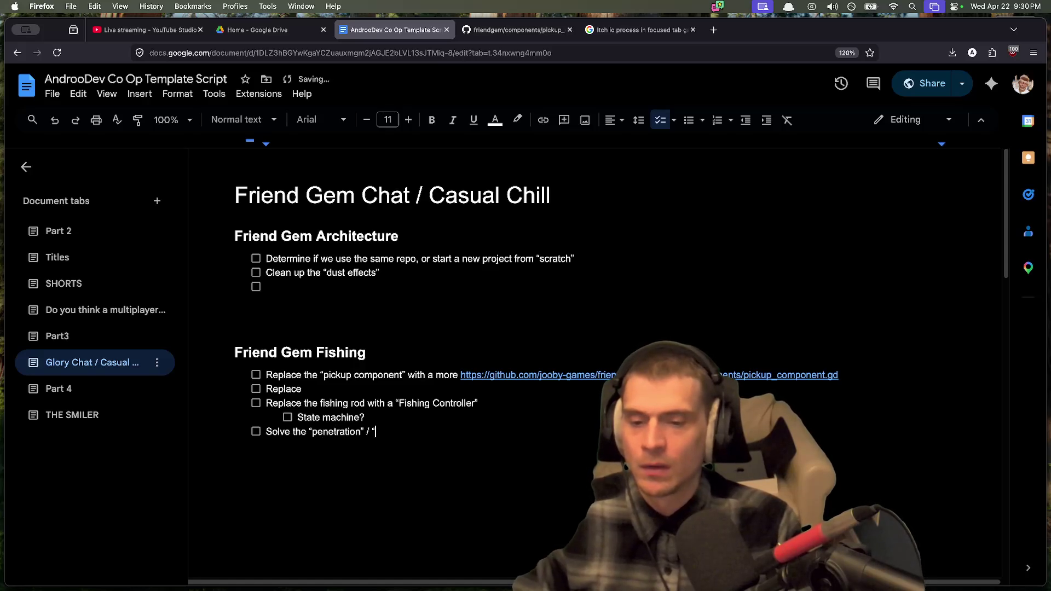
text(tunneling sisu)
key(BackSpace)
text(” issue for \)
key(BackSpace)
text(physics)
text(ects)
key(Return)
key(super+Tab)
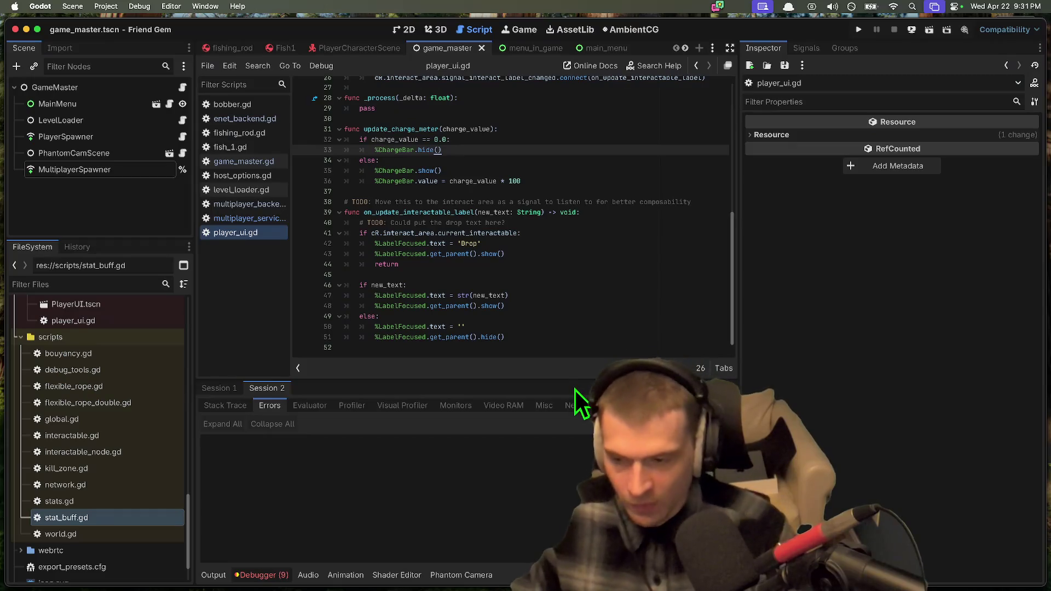
key(super+Tab)
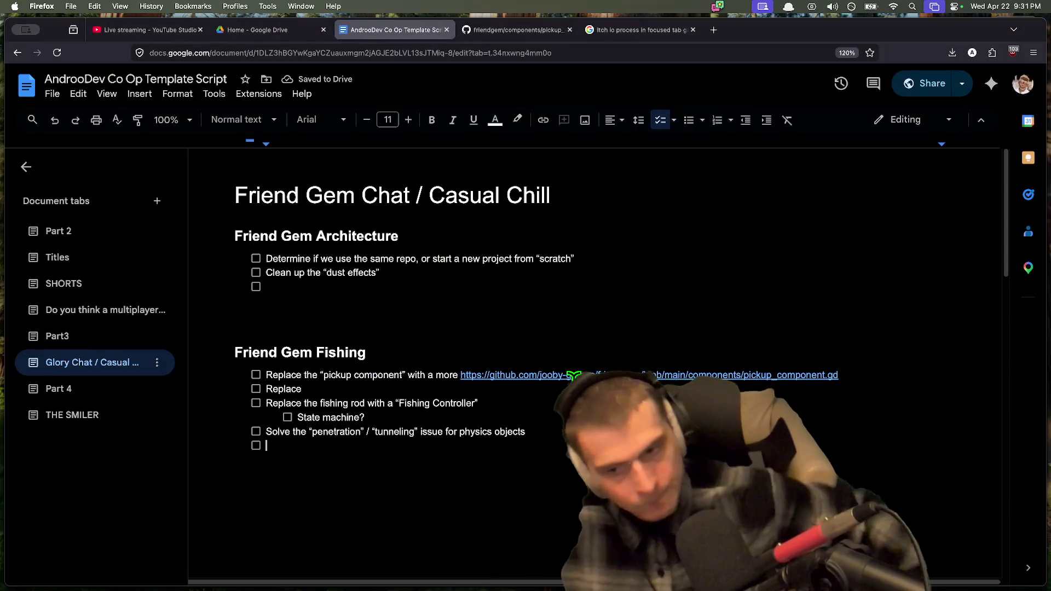
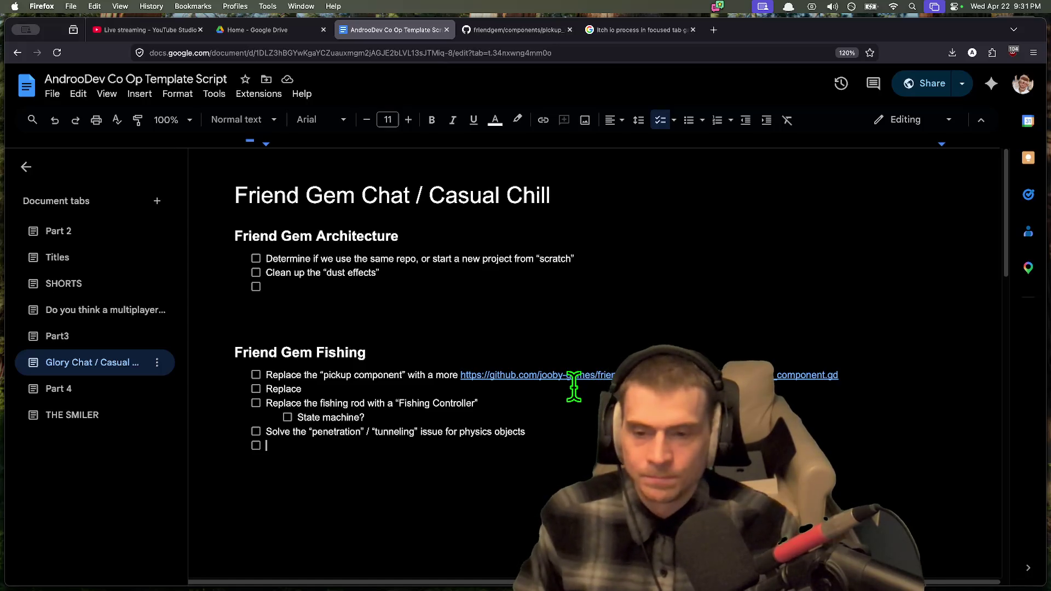
Step: Delete the unfinished 'Replace' checklist item and the leftover empty line
scroll(369, 366, down, 2)
click(385, 329)
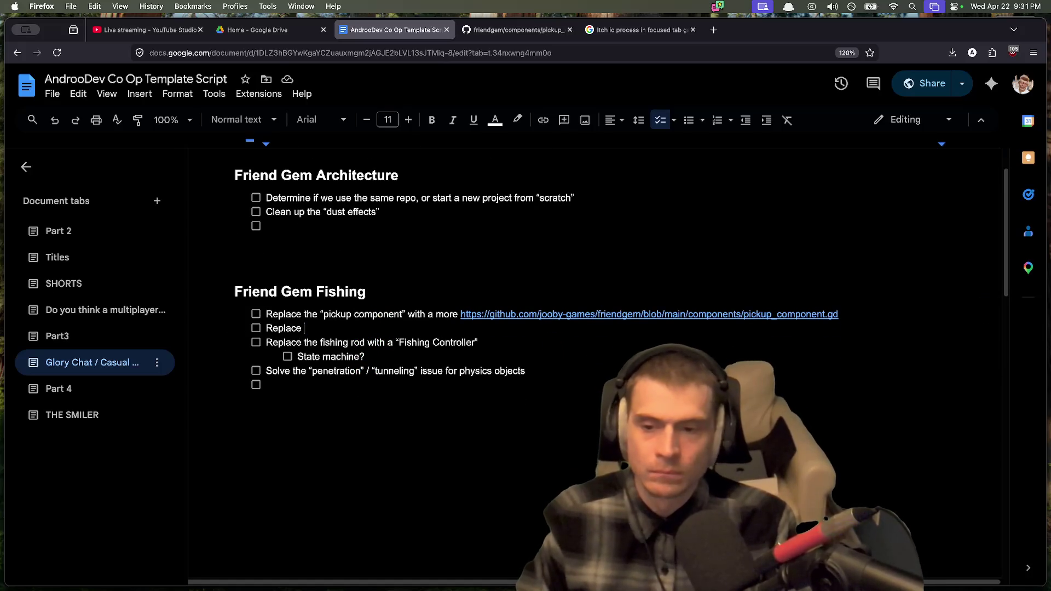
key(alt+BackSpace)
key(BackSpace)
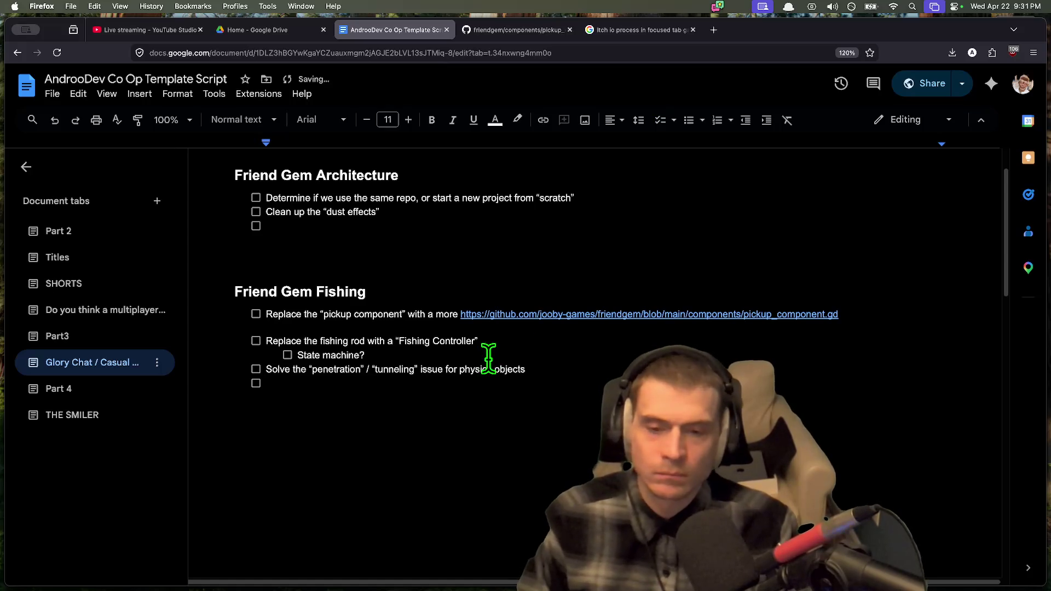
key(BackSpace)
Step: Make the pickup item ask for a 'more robust solution' and add 'Add the "chatters" as fish'
click(459, 314)
text(r)
text(obust solution)
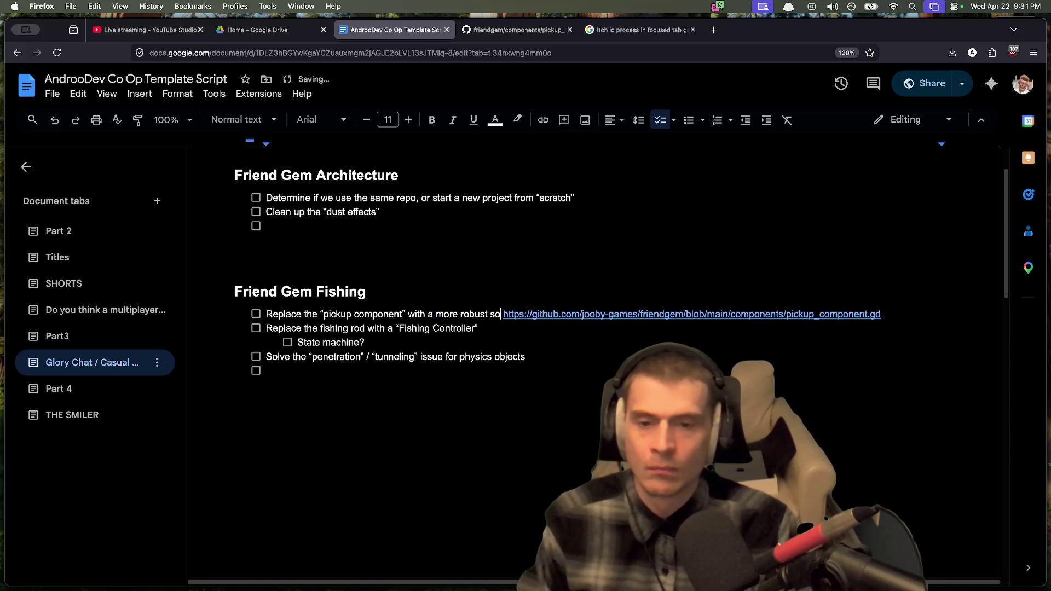
key(Down)
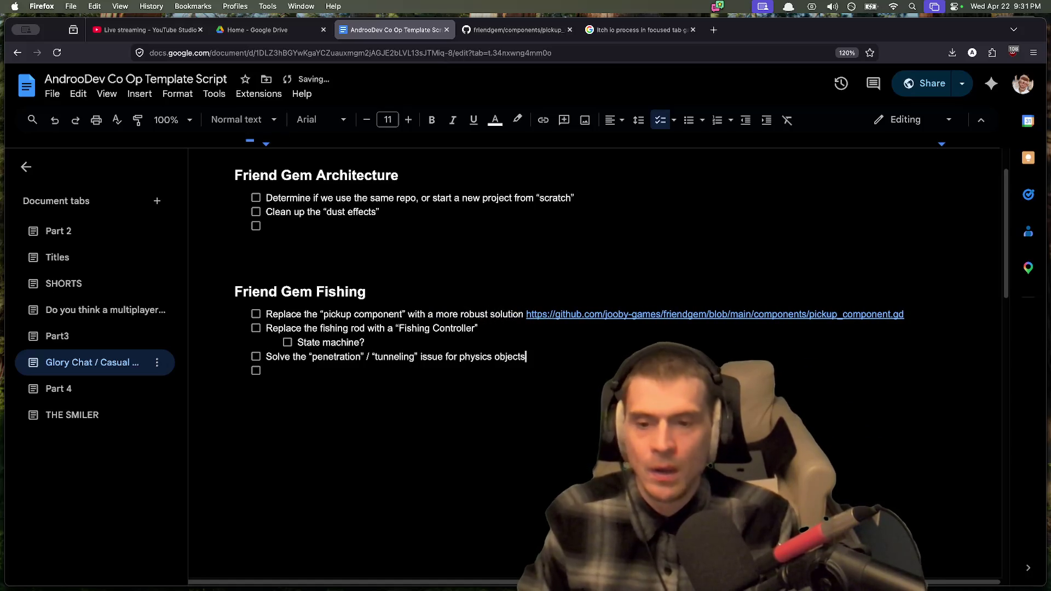
text(Add the “chatters” as fish”)
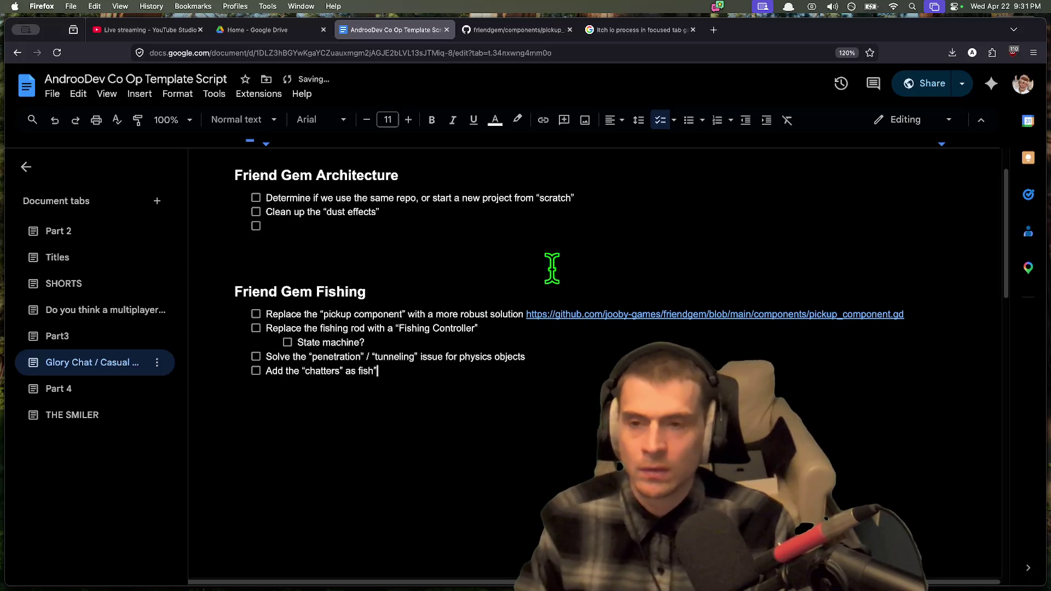
scroll(551, 270, up, 1)
Step: Rename the Glory Chat document tab to 'Friend Gem'
right_click(98, 366)
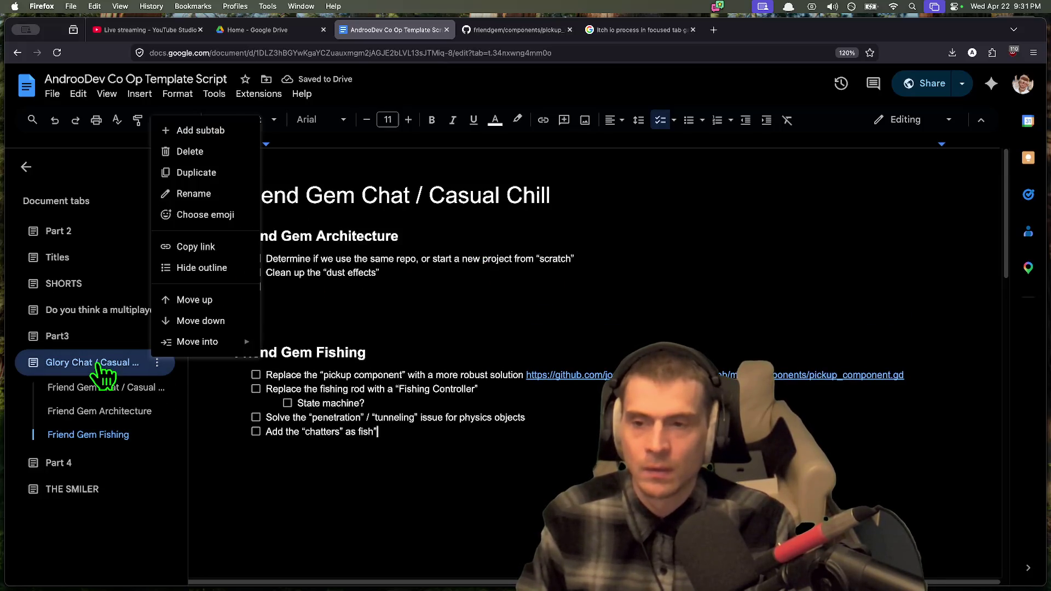
click(194, 194)
text(Friend)
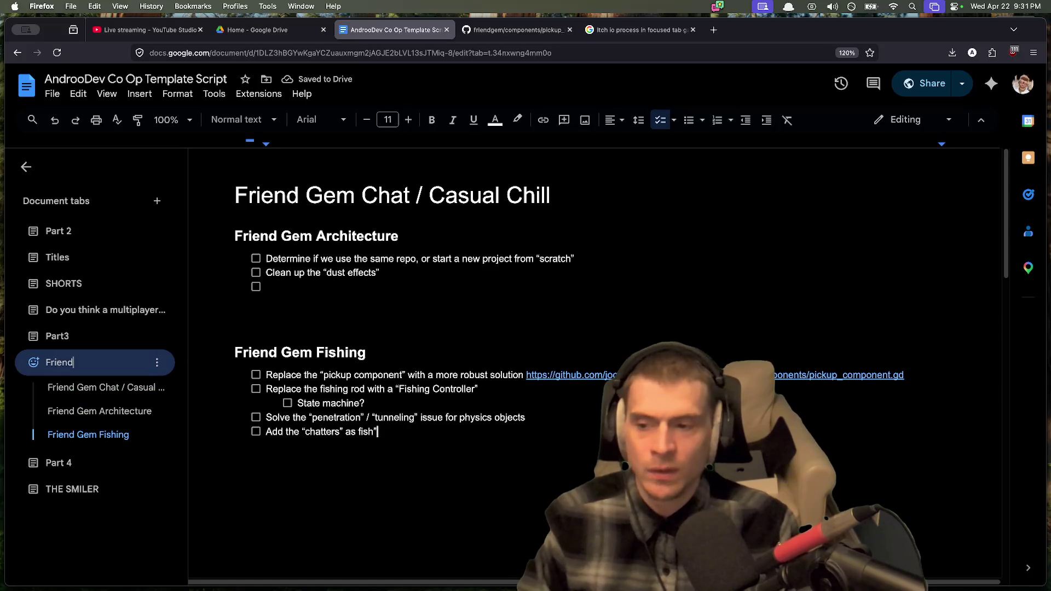
text( Gem)
key(Return)
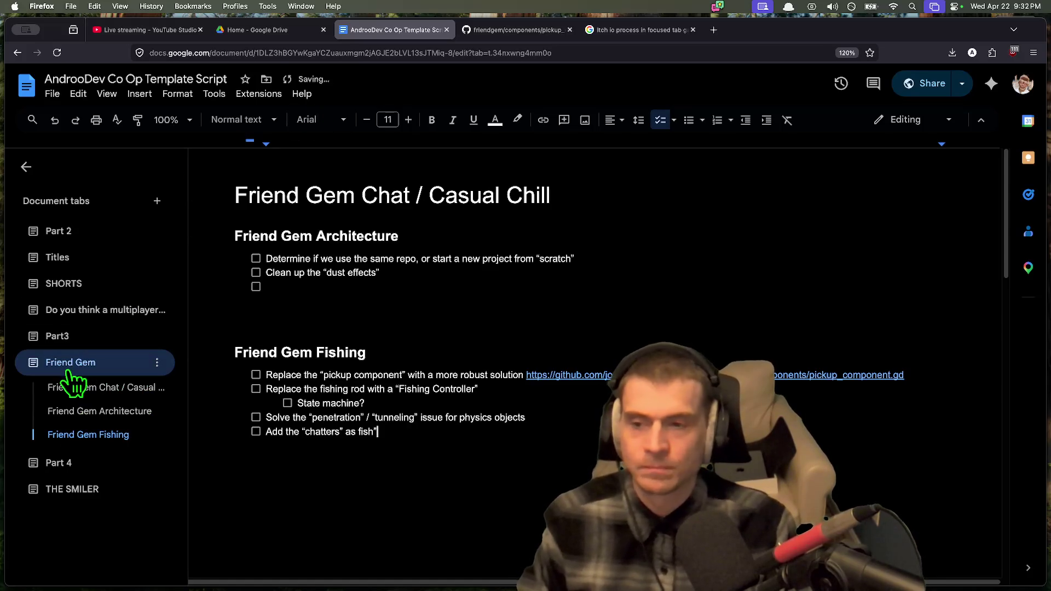
click(88, 310)
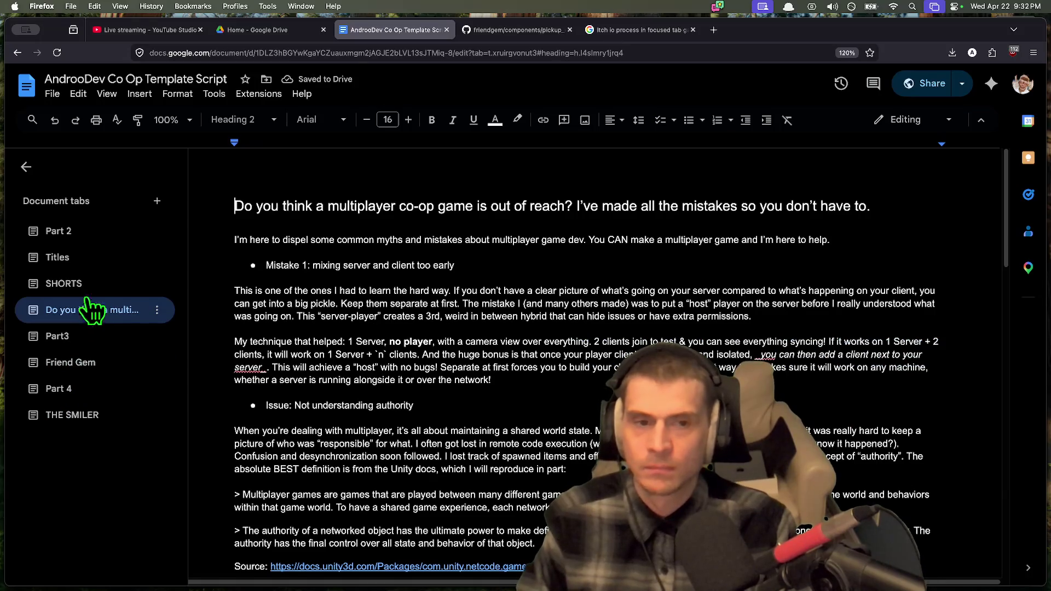
click(55, 291)
click(59, 362)
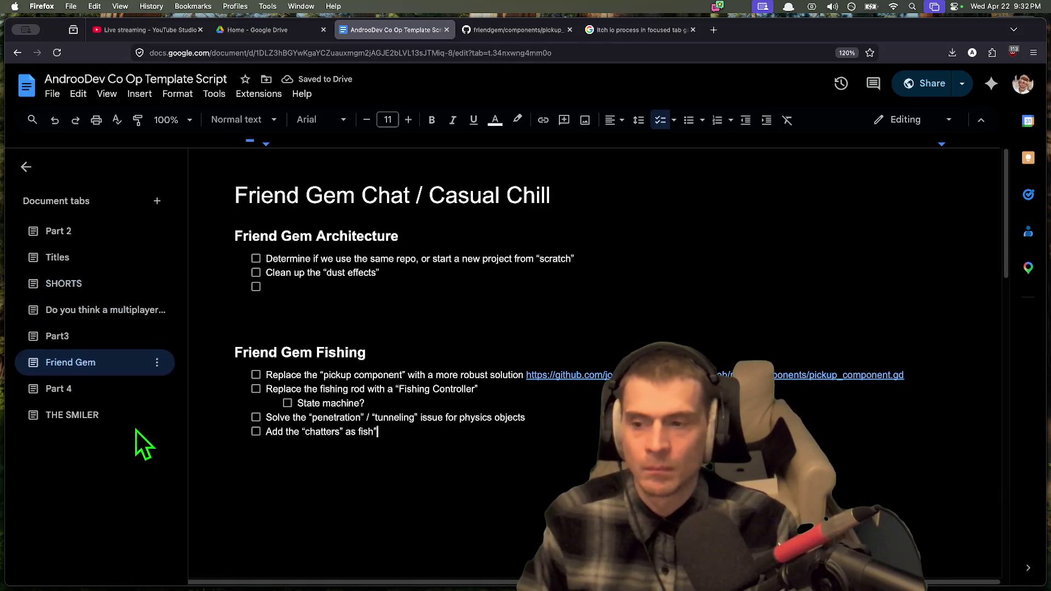
Step: Add a checklist item for a waterfall and steep cliffs environment below the chatters item
click(504, 516)
click(486, 310)
click(512, 275)
click(508, 431)
key(Return)
text(Change the environment to feature a waterfall and a)
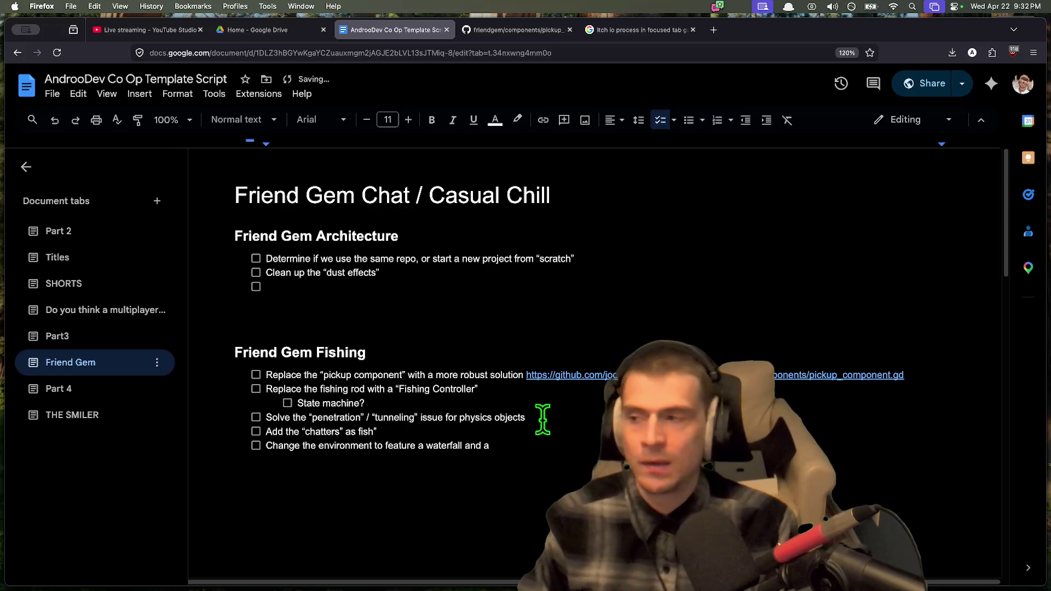
key(BackSpace)
key(BackSpace)
text(cliffs, perhaps less s)
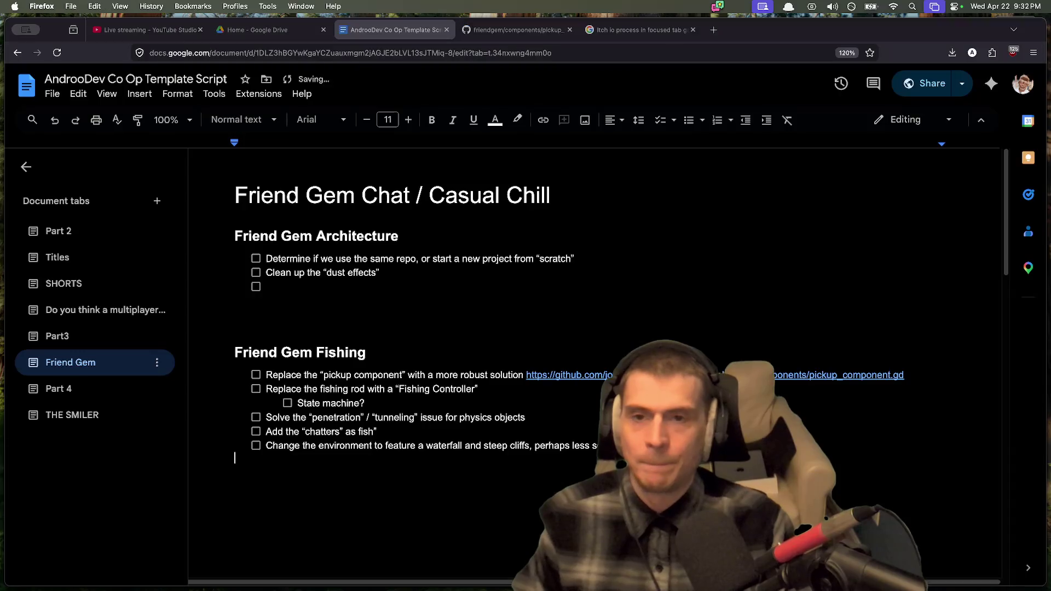
key(super+t)
Step: Go to miro.com and land on the dashboard listing FriendGem 2026, GODOT PROJECT PLANNING and KANBAN
text(miro)
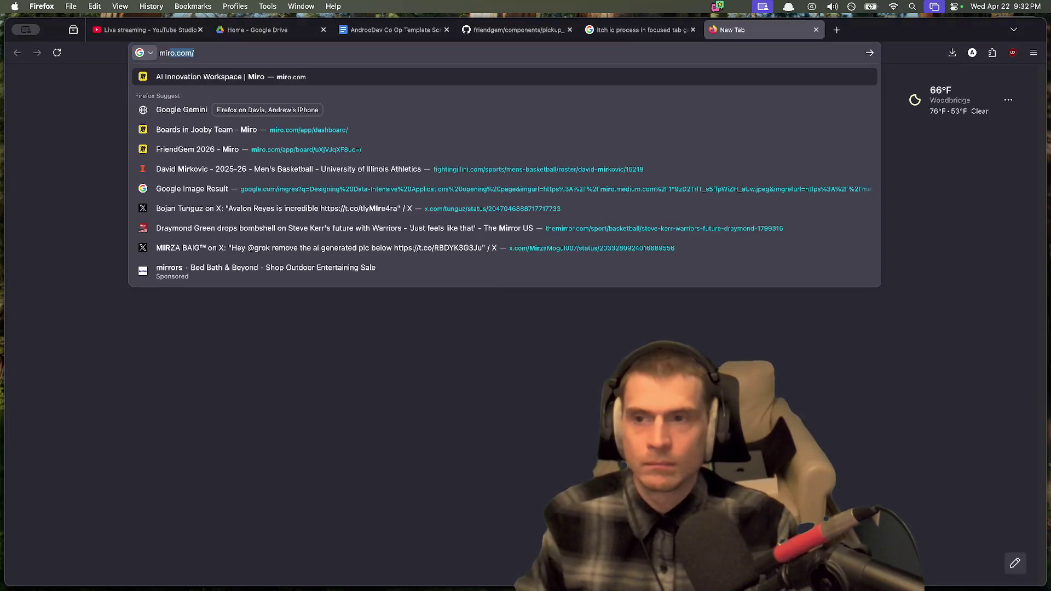
key(Return)
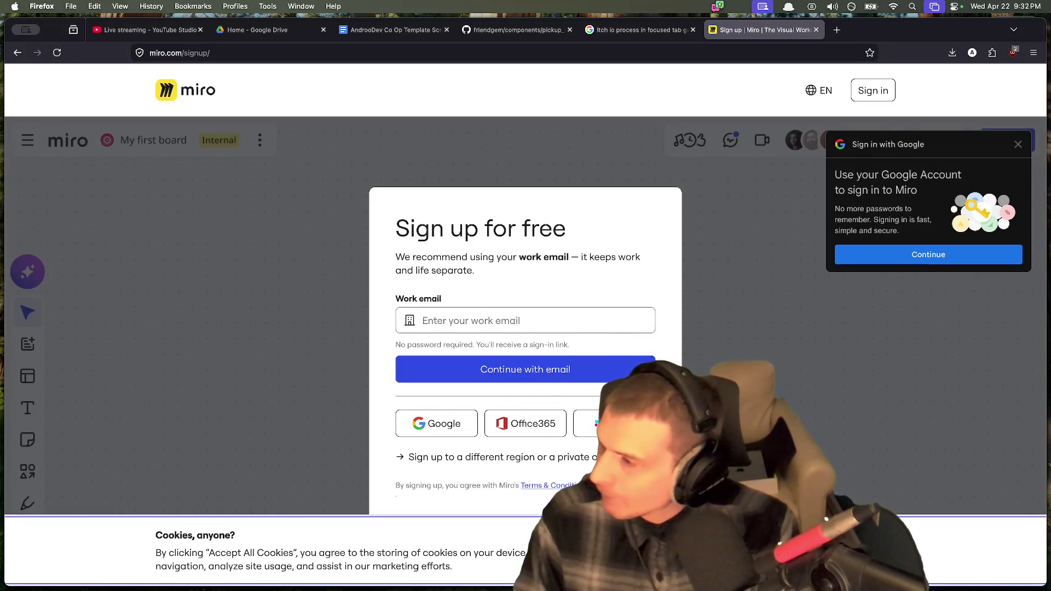
key(super+Tab)
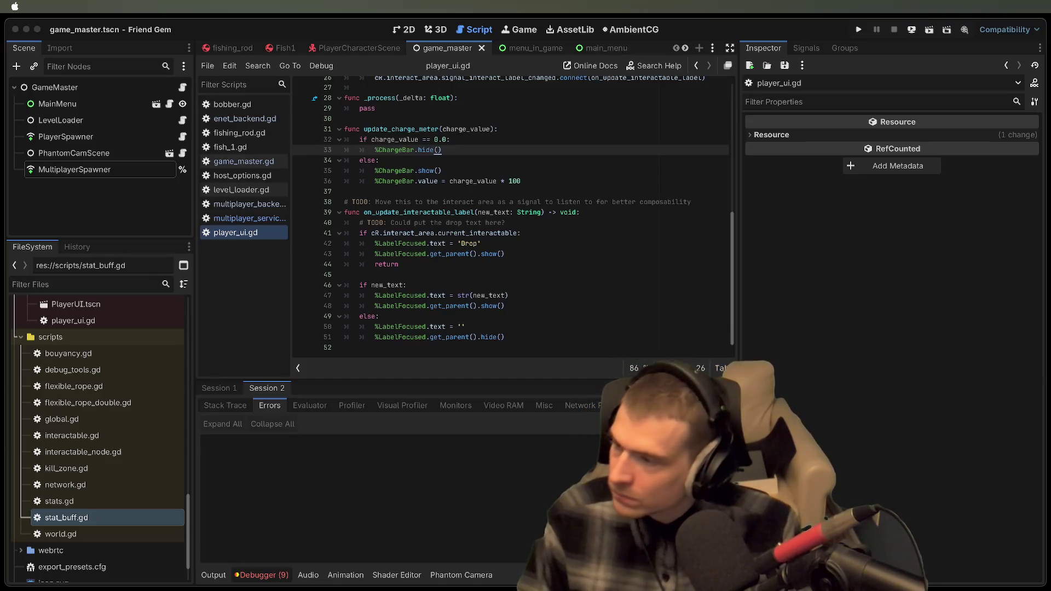
key(super+Tab)
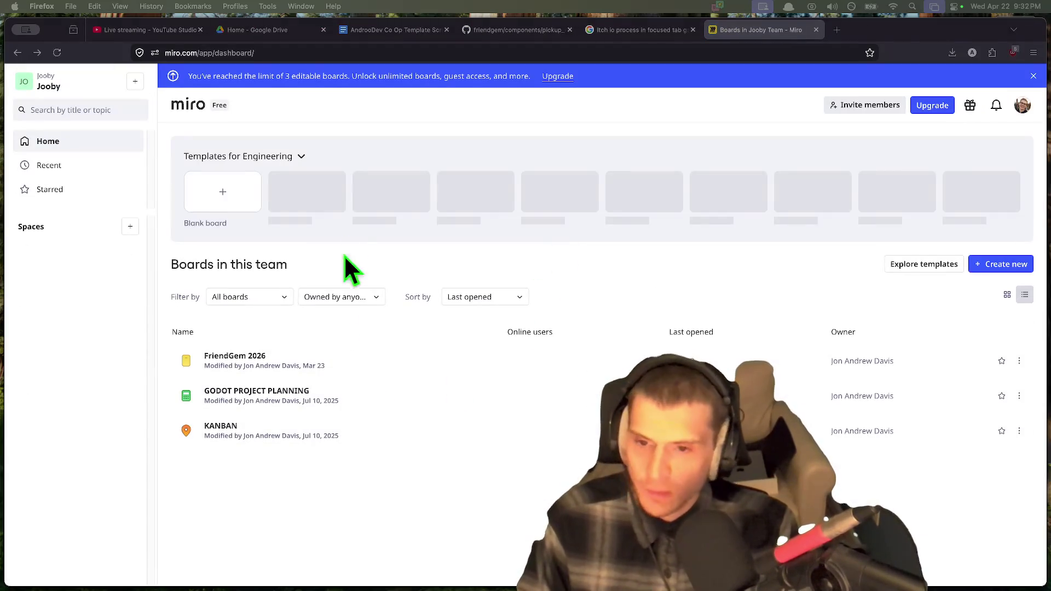
Step: Open the FriendGem 2026 board and select the freehand Pen tool
click(247, 363)
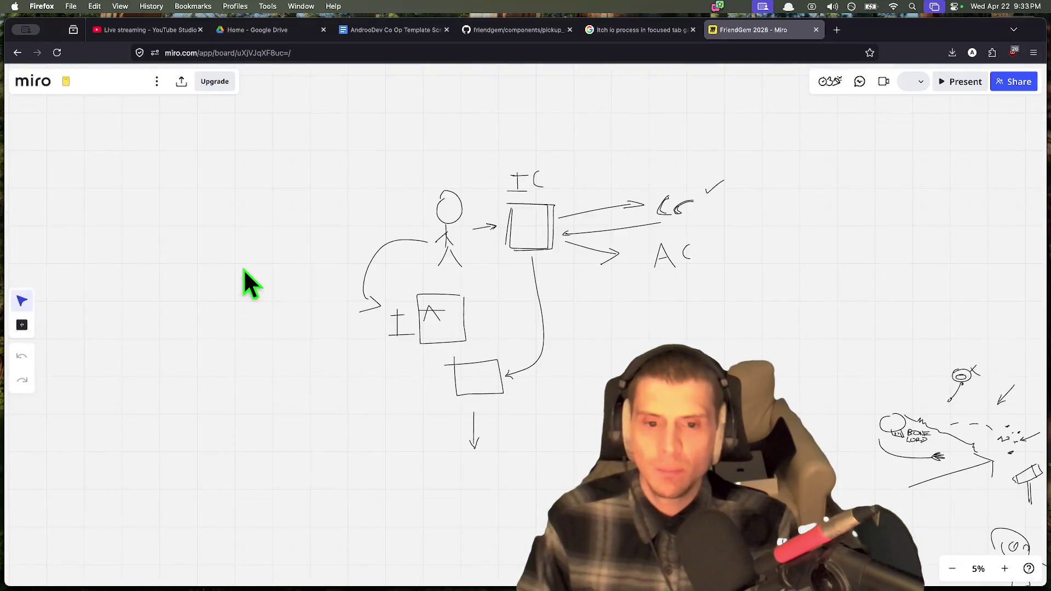
scroll(243, 268, down, 5)
scroll(485, 275, right, 10)
scroll(486, 274, up, 5)
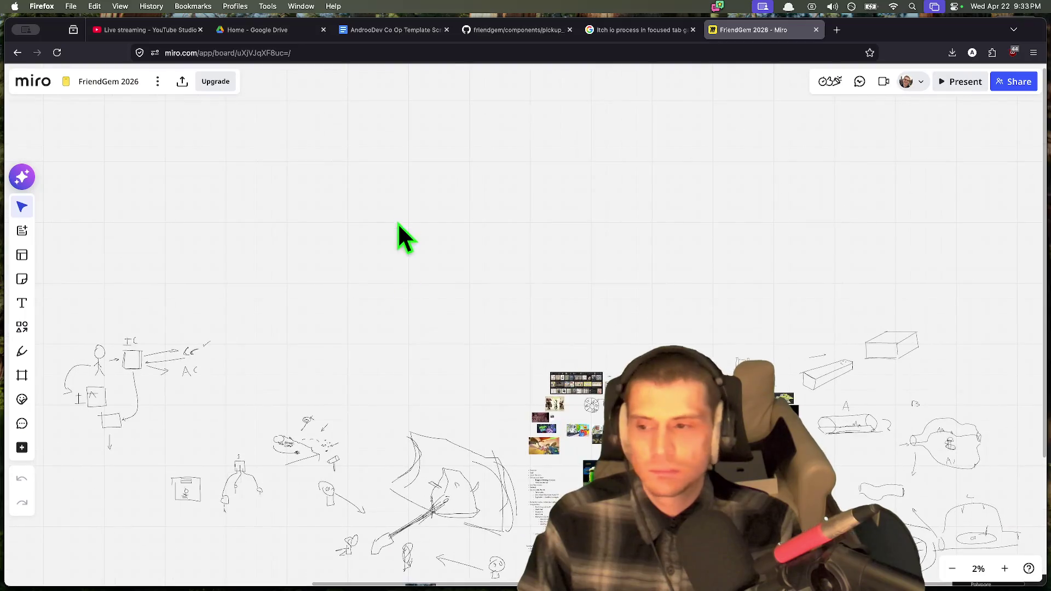
click(24, 350)
scroll(430, 236, up, 2)
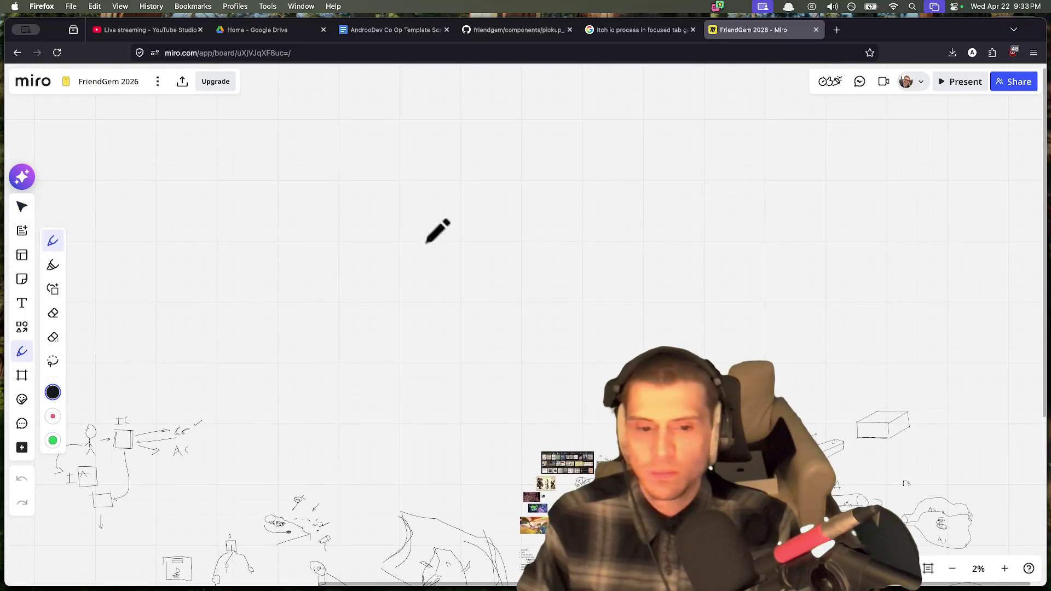
scroll(482, 246, down, 3)
scroll(422, 176, up, 5)
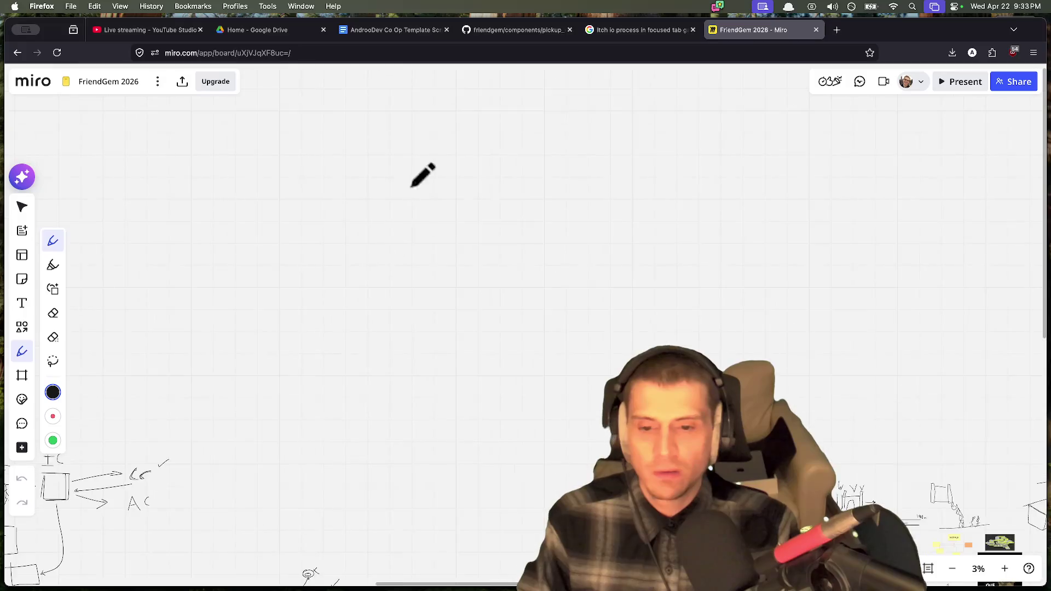
Step: Sketch three black waterfall strokes, then switch the pen colour to blue
drag(570, 169, 554, 377)
mouse_move(636, 373)
mouse_down()
mouse_move(644, 210)
mouse_move(768, 140)
mouse_up()
mouse_move(675, 148)
mouse_down()
mouse_move(632, 145)
mouse_move(624, 165)
mouse_move(693, 153)
mouse_move(602, 330)
mouse_up()
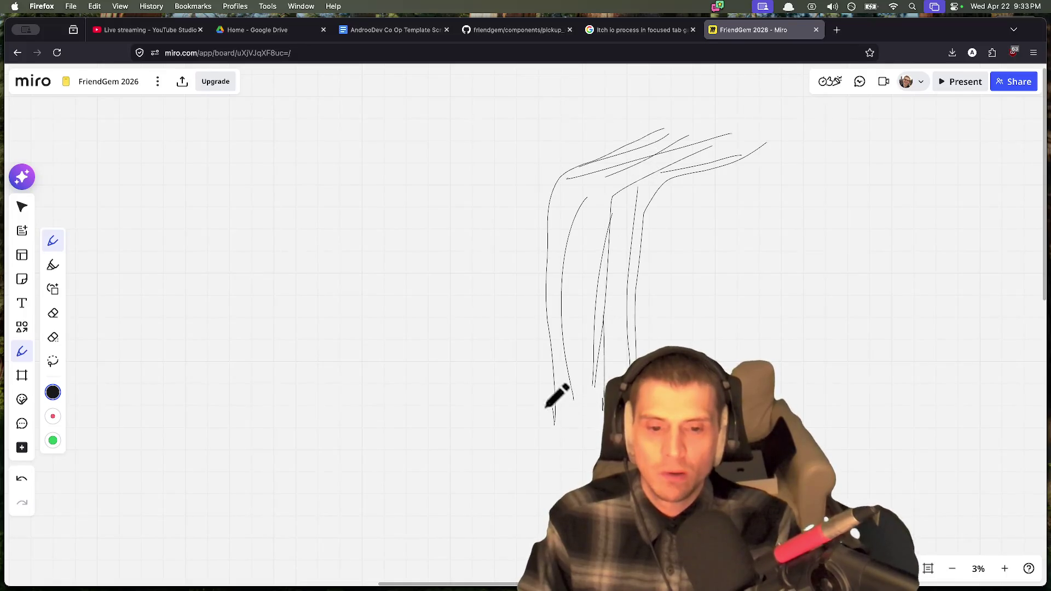
click(53, 392)
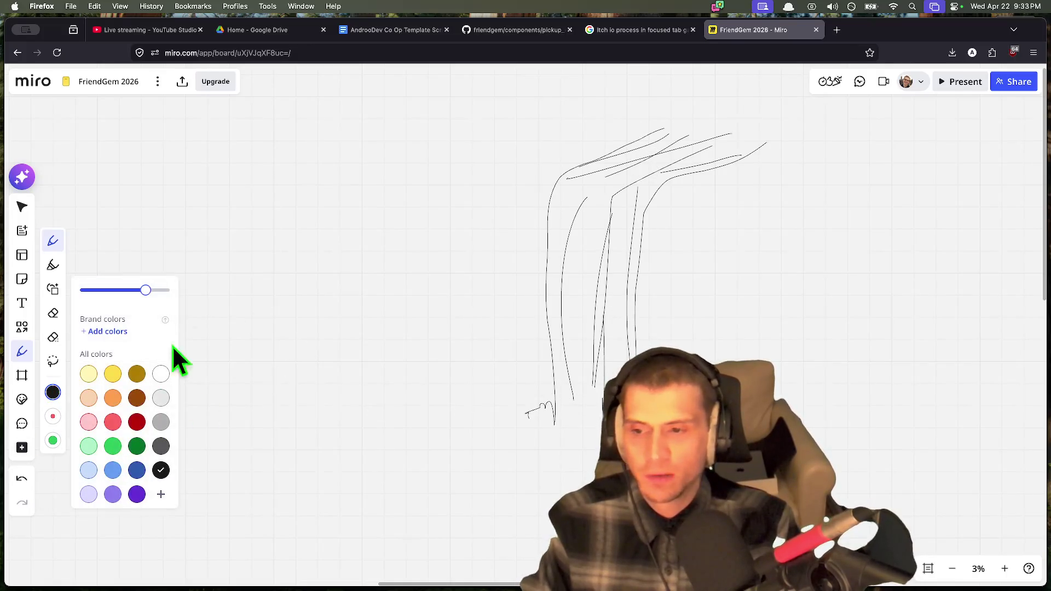
click(119, 469)
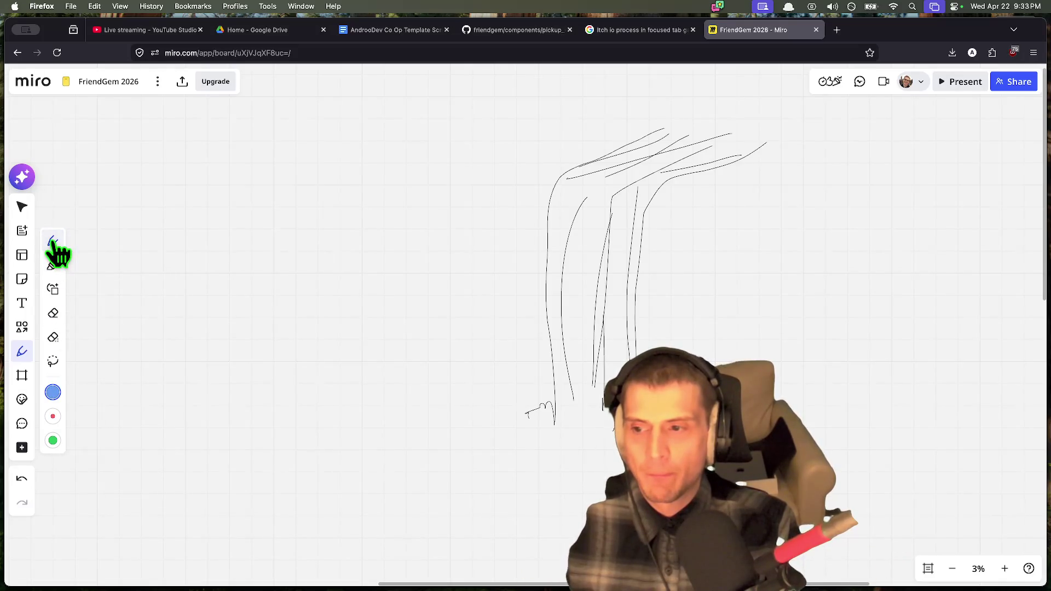
click(52, 392)
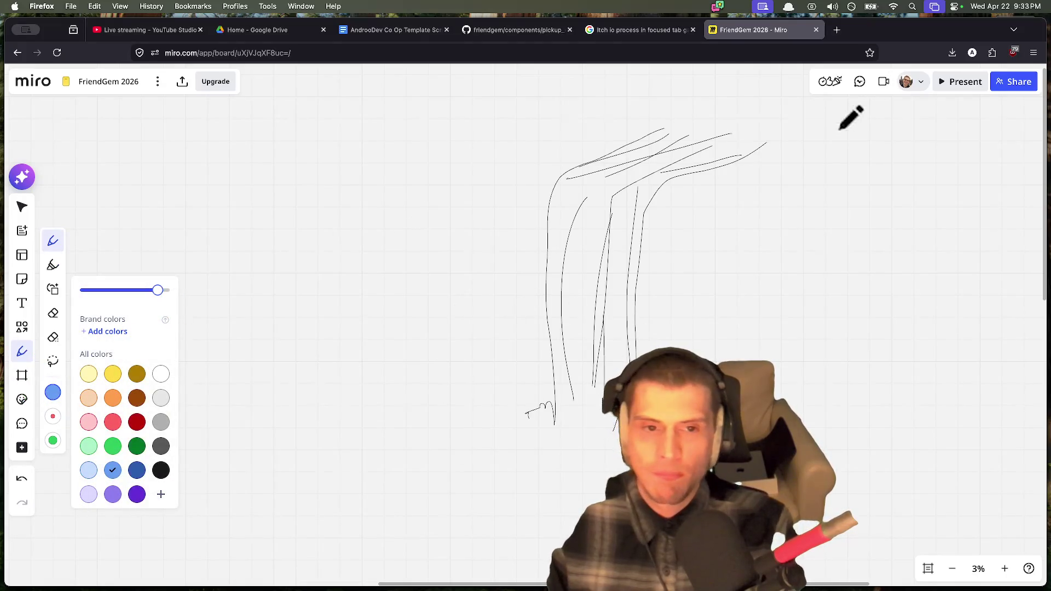
Step: Draw two long blue waterfall curves with three short streams between them
drag(772, 156, 710, 171)
scroll(616, 288, up, 10)
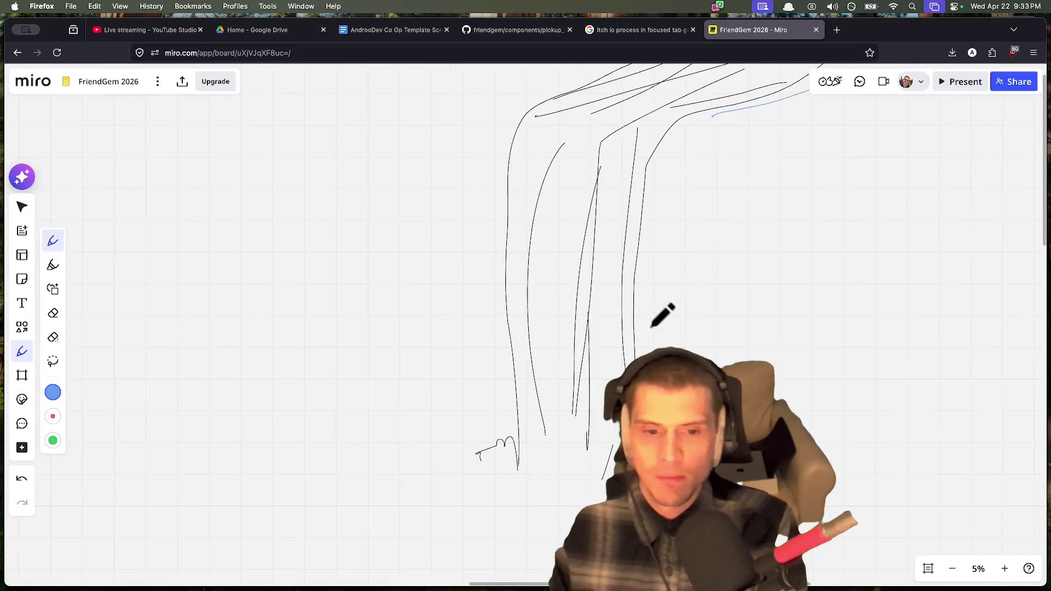
drag(265, 305, 527, 221)
scroll(331, 211, down, 5)
scroll(570, 244, left, 5)
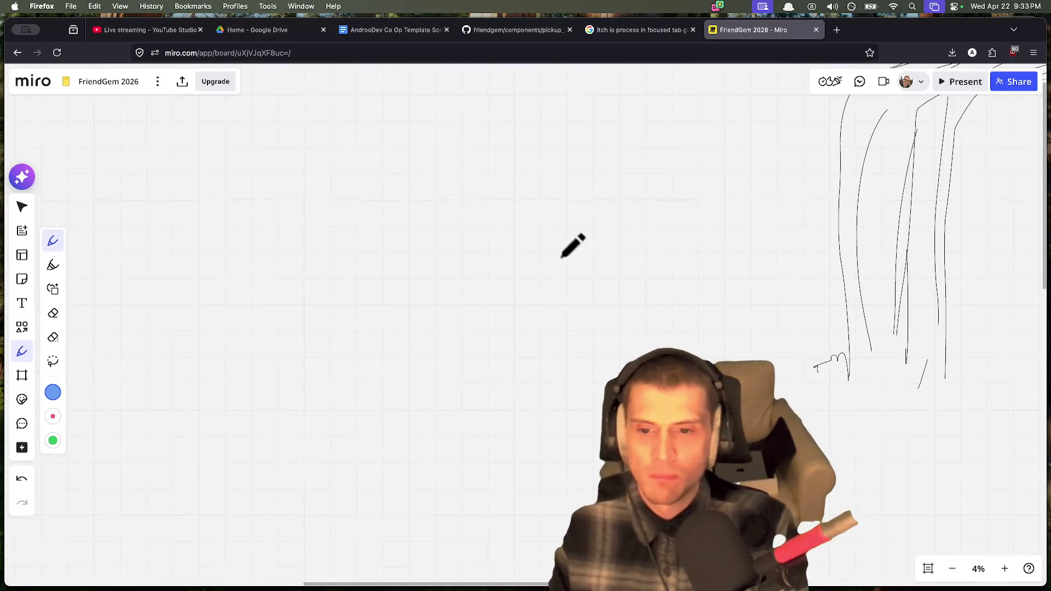
mouse_move(530, 106)
mouse_down()
mouse_move(382, 188)
mouse_move(354, 424)
mouse_up()
mouse_move(640, 132)
mouse_down()
mouse_move(525, 263)
mouse_move(524, 451)
mouse_up()
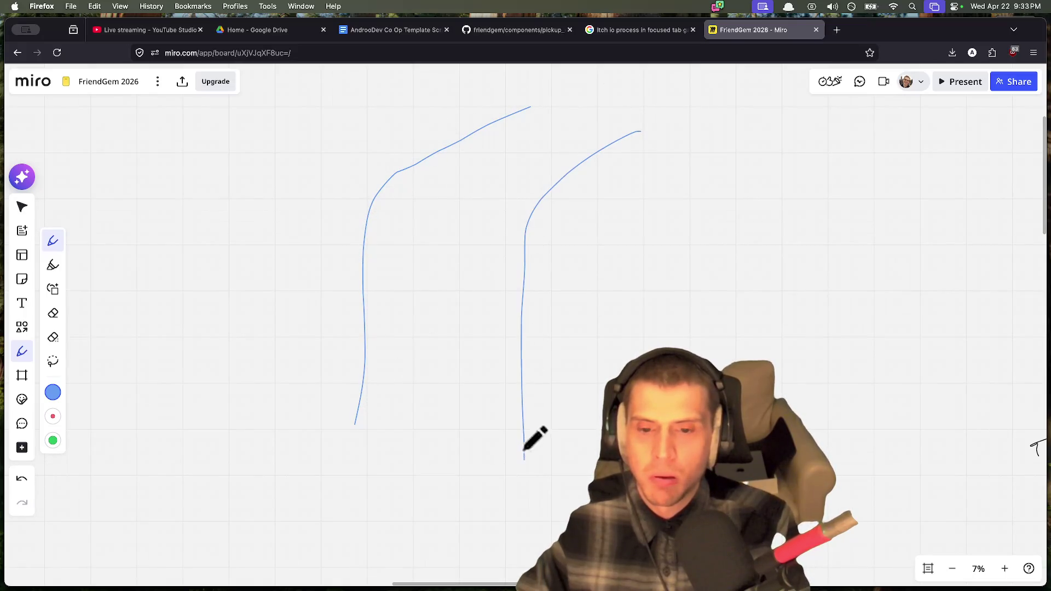
scroll(488, 350, down, 2)
drag(544, 142, 441, 209)
drag(536, 160, 474, 206)
drag(593, 162, 498, 235)
Step: Undo the blue waterfall strokes and discard a couple of trial strokes
key(super+z)
key(super+z)
key(super+z)
key(super+z)
key(super+z)
scroll(323, 238, up, 10)
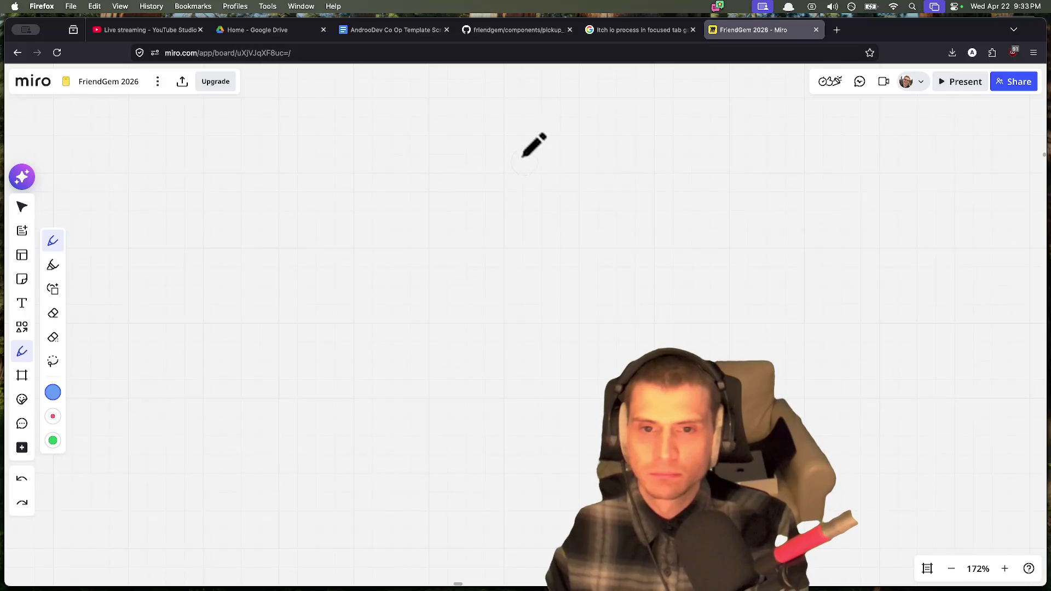
drag(550, 131, 368, 263)
key(super+z)
scroll(368, 263, down, 2)
drag(488, 176, 347, 289)
key(super+z)
Step: Redraw the waterfall's left and right blue edges and extend a line leftward
mouse_move(550, 119)
mouse_down()
mouse_move(492, 155)
mouse_move(399, 300)
mouse_move(399, 464)
mouse_up()
mouse_move(757, 123)
mouse_down()
mouse_move(681, 183)
mouse_move(604, 306)
mouse_up()
scroll(568, 431, down, 3)
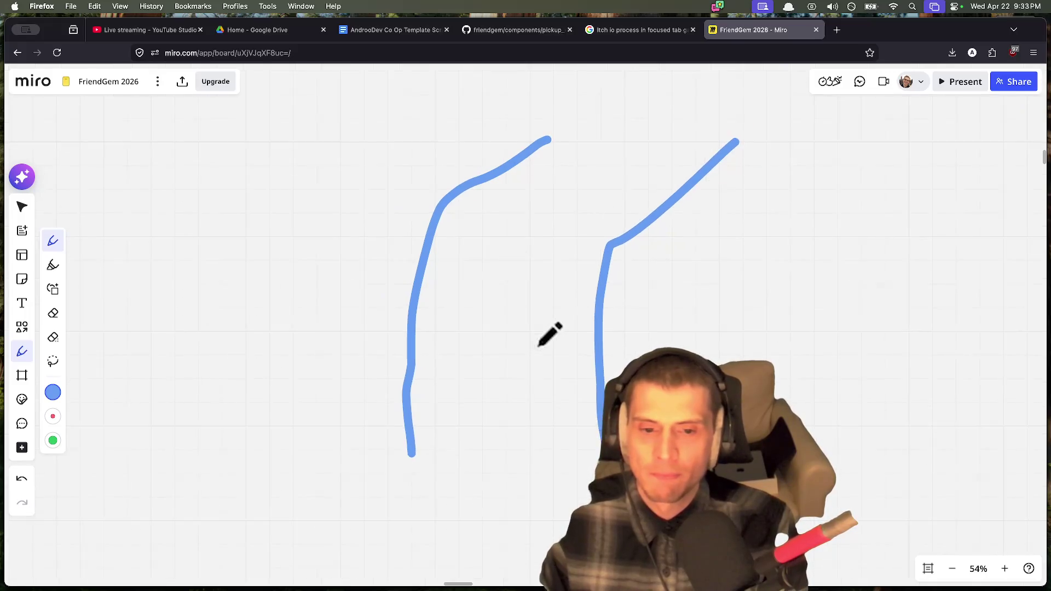
scroll(542, 275, down, 3)
mouse_move(454, 317)
mouse_down()
mouse_move(180, 346)
mouse_move(79, 427)
mouse_up()
scroll(511, 452, down, 3)
scroll(525, 383, down, 2)
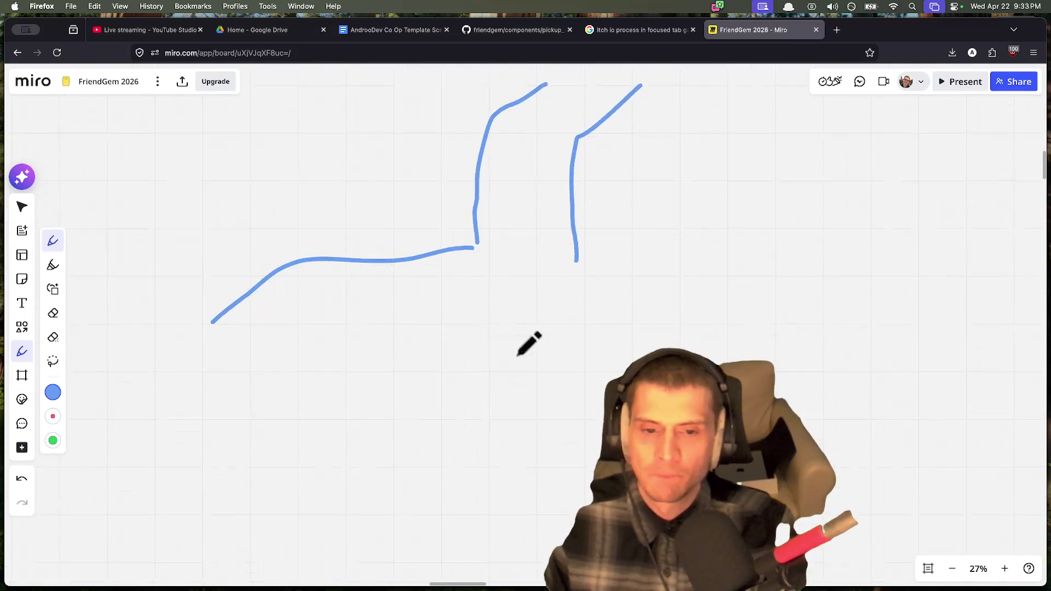
scroll(586, 156, down, 3)
Step: Add blue outline lines and short falling strokes at the lower left
mouse_move(582, 154)
mouse_down()
mouse_move(655, 180)
mouse_move(575, 413)
mouse_move(316, 405)
mouse_move(209, 416)
mouse_move(173, 452)
mouse_up()
mouse_move(219, 384)
mouse_down()
mouse_move(165, 407)
mouse_move(133, 481)
mouse_up()
mouse_move(182, 374)
mouse_down()
mouse_move(134, 416)
mouse_move(106, 526)
mouse_up()
mouse_move(147, 447)
mouse_down()
mouse_move(163, 510)
mouse_move(138, 509)
mouse_move(168, 510)
mouse_move(149, 509)
mouse_up()
drag(127, 450, 115, 506)
drag(110, 426, 218, 353)
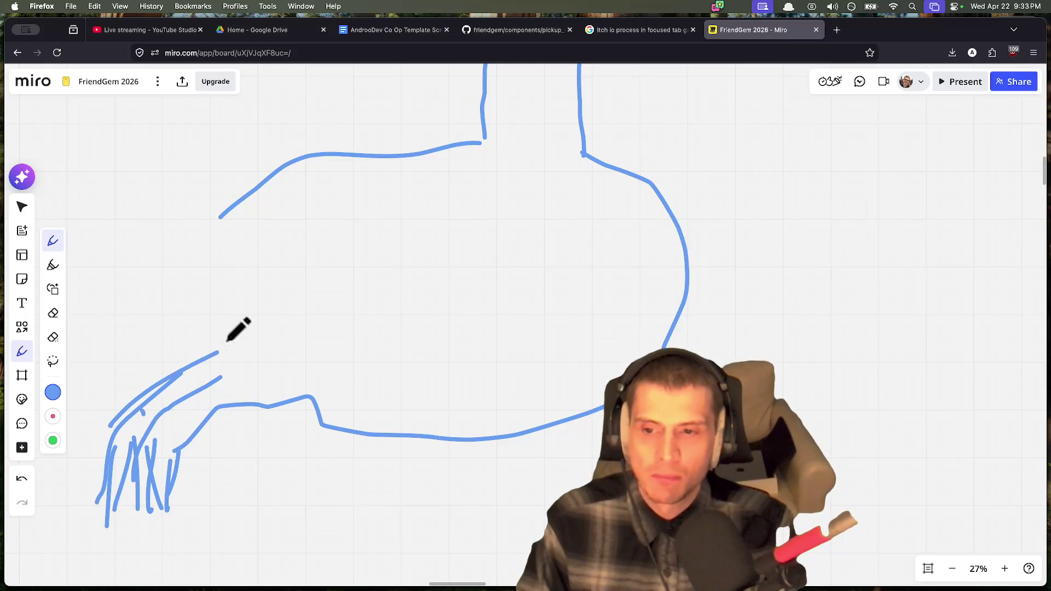
Step: Trace the rounded blue body outline with an arc and loop inside for the eye
mouse_move(484, 135)
mouse_down()
mouse_move(323, 153)
mouse_move(189, 234)
mouse_move(191, 362)
mouse_move(208, 356)
mouse_move(178, 274)
mouse_move(287, 164)
mouse_move(454, 141)
mouse_up()
mouse_move(577, 153)
mouse_down()
mouse_move(671, 170)
mouse_move(694, 209)
mouse_move(673, 350)
mouse_move(429, 438)
mouse_move(295, 383)
mouse_up()
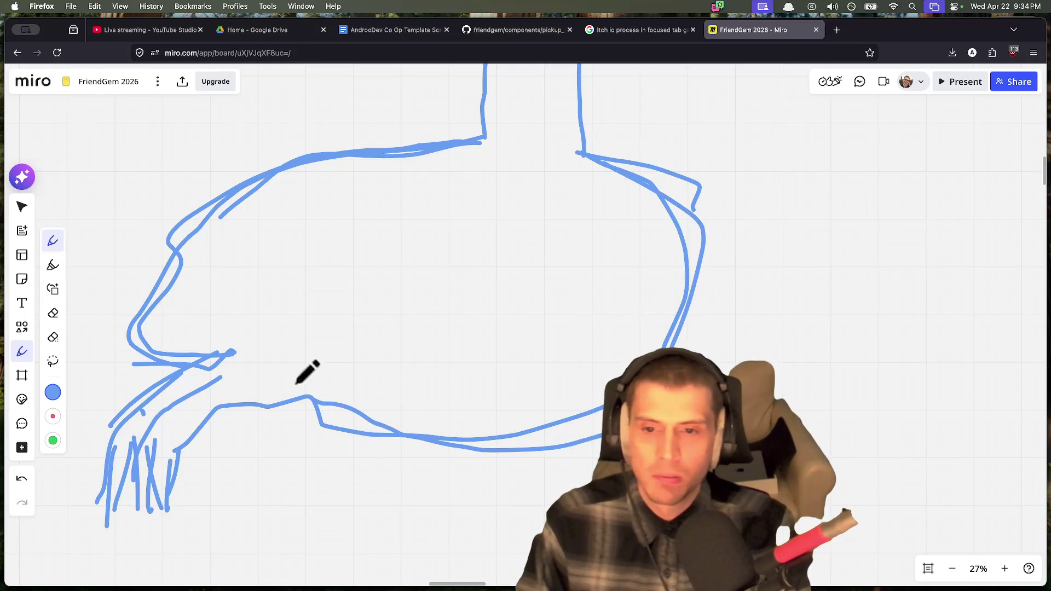
mouse_move(305, 240)
mouse_down()
mouse_move(273, 278)
mouse_move(412, 246)
mouse_move(336, 224)
mouse_up()
scroll(583, 184, down, 5)
scroll(575, 208, up, 5)
Step: Draw the tall upright neck with scribbled detail strokes along its base
mouse_move(449, 234)
mouse_down()
mouse_move(460, 149)
mouse_move(441, 141)
mouse_move(570, 96)
mouse_up()
scroll(498, 118, up, 2)
scroll(446, 198, up, 3)
drag(378, 241, 413, 64)
scroll(462, 118, down, 3)
drag(461, 317, 483, 99)
mouse_move(483, 323)
mouse_down()
mouse_move(492, 298)
mouse_move(465, 319)
mouse_up()
mouse_move(397, 304)
mouse_down()
mouse_move(377, 296)
mouse_move(471, 347)
mouse_move(408, 350)
mouse_move(373, 335)
mouse_move(481, 353)
mouse_move(417, 397)
mouse_up()
drag(366, 335, 326, 345)
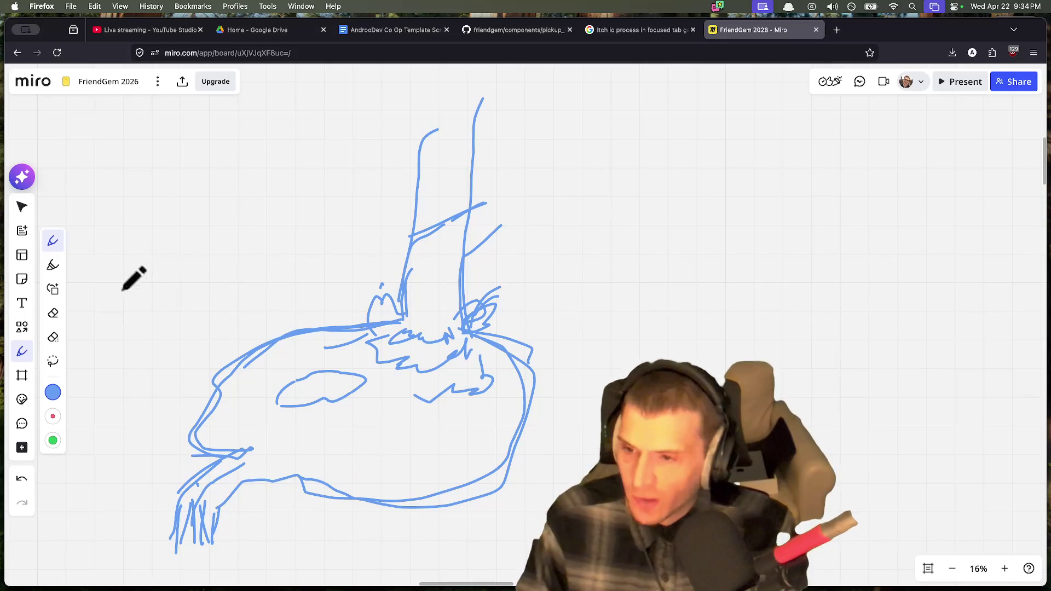
click(22, 327)
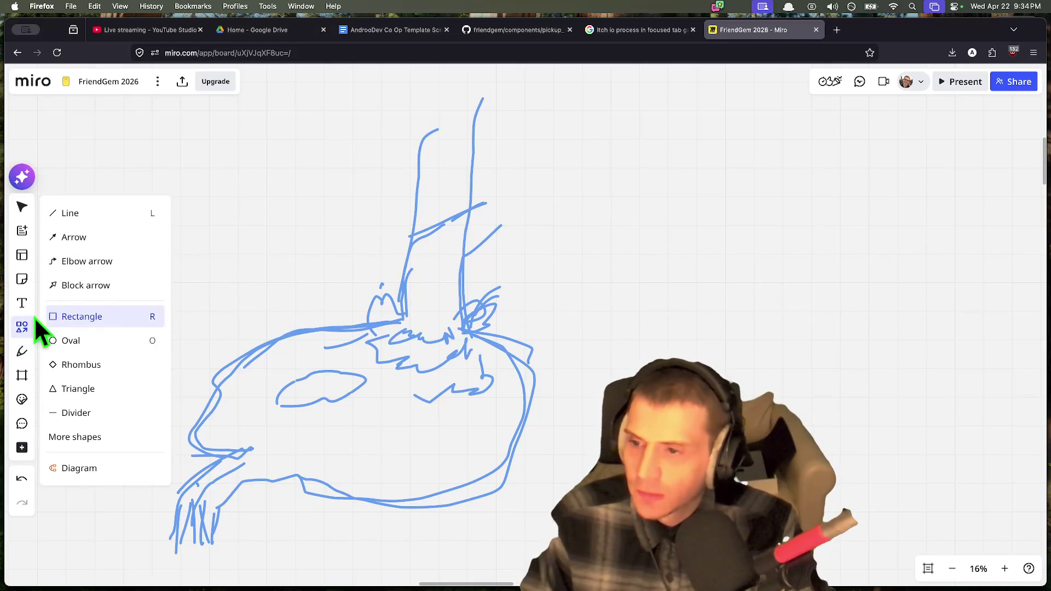
Step: Switch the pen to dark green and draw hill lines left and right plus ground lines
click(22, 351)
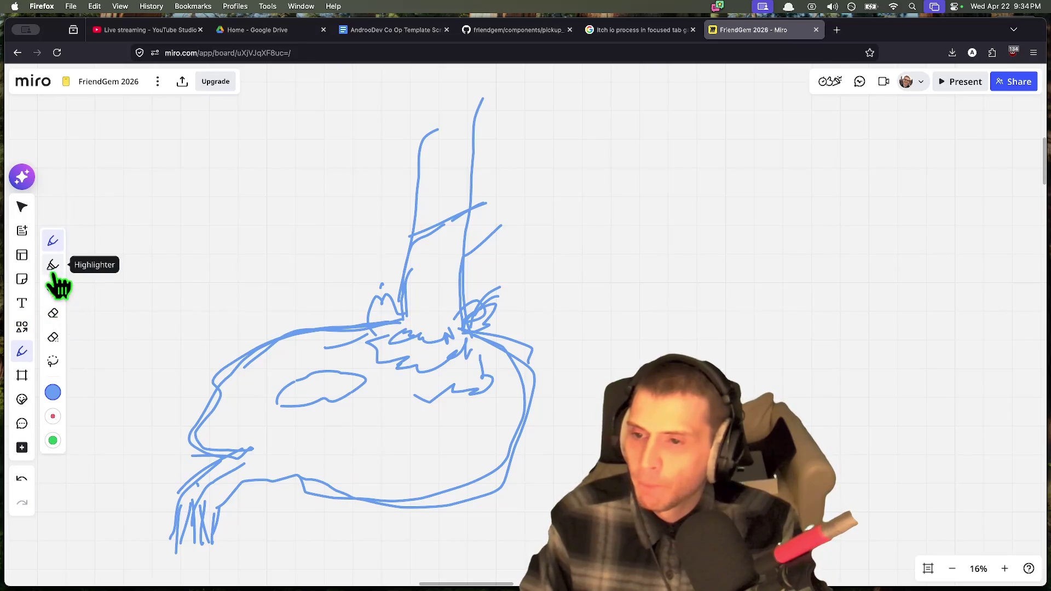
click(52, 392)
click(141, 446)
click(427, 220)
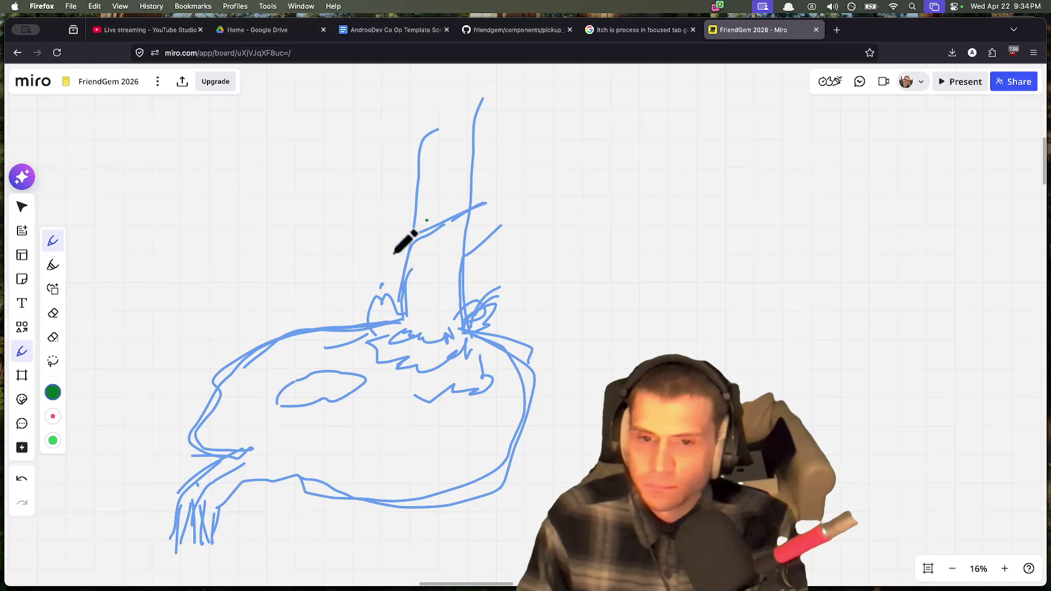
mouse_move(402, 212)
mouse_down()
mouse_move(353, 135)
mouse_move(289, 112)
mouse_up()
key(super+z)
mouse_move(407, 149)
mouse_down()
mouse_move(375, 124)
mouse_move(239, 141)
mouse_move(78, 199)
mouse_up()
mouse_move(519, 165)
mouse_down()
mouse_move(716, 145)
mouse_move(878, 221)
mouse_up()
drag(554, 313, 617, 310)
mouse_move(387, 301)
mouse_down()
mouse_move(309, 300)
mouse_move(112, 366)
mouse_move(83, 421)
mouse_up()
Step: Change the pen colour to gold and try, then undo, zigzag strokes on the left
scroll(166, 350, down, 1)
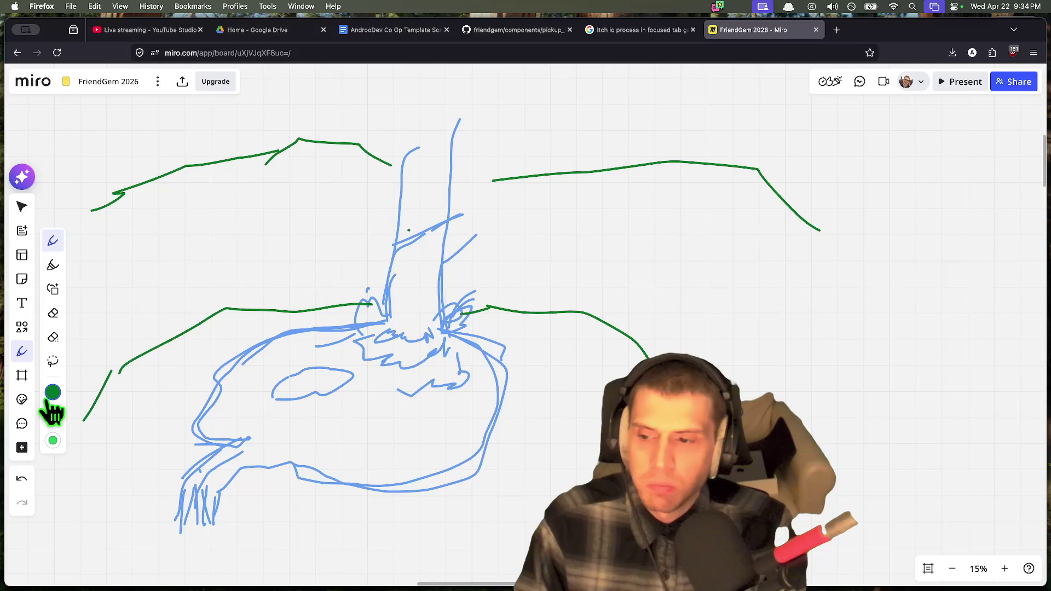
click(53, 392)
click(137, 371)
click(203, 349)
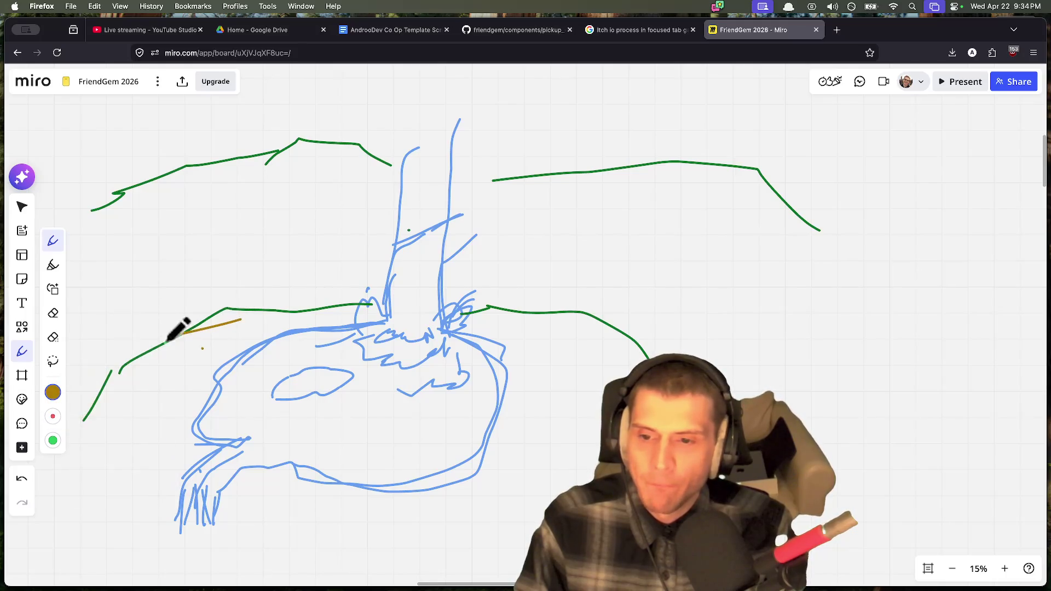
mouse_move(242, 313)
mouse_down()
mouse_move(364, 297)
mouse_move(190, 322)
mouse_move(230, 348)
mouse_move(65, 424)
mouse_move(153, 444)
mouse_move(133, 472)
mouse_up()
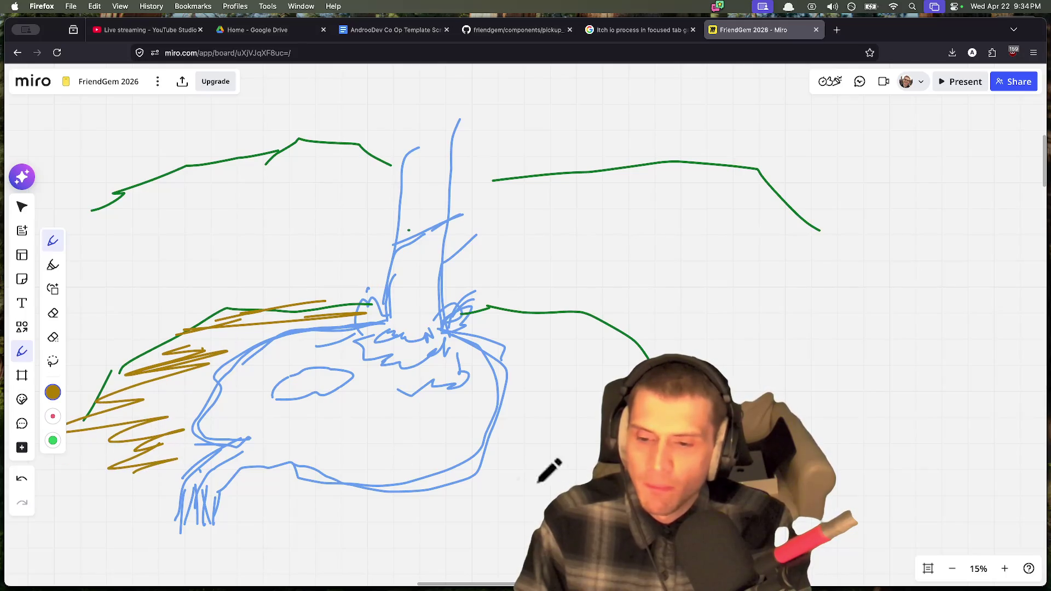
key(super+z)
key(super+z)
key(super+z)
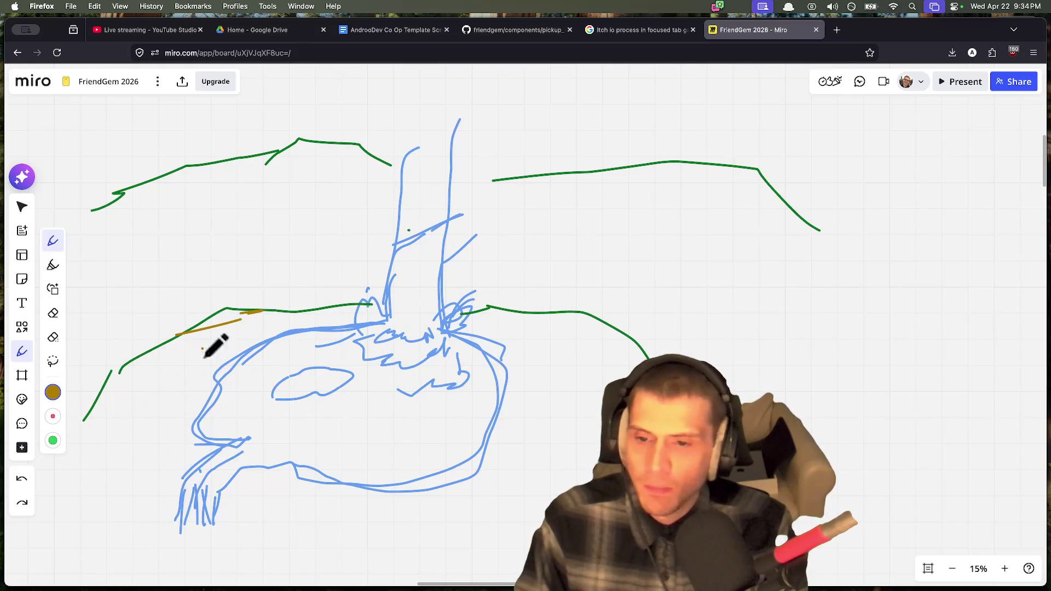
Step: Reduce the gold pen thickness twice, testing and undoing thin strokes each time
click(59, 393)
click(129, 290)
mouse_move(173, 324)
mouse_down()
mouse_move(249, 310)
mouse_move(331, 316)
mouse_up()
key(super+z)
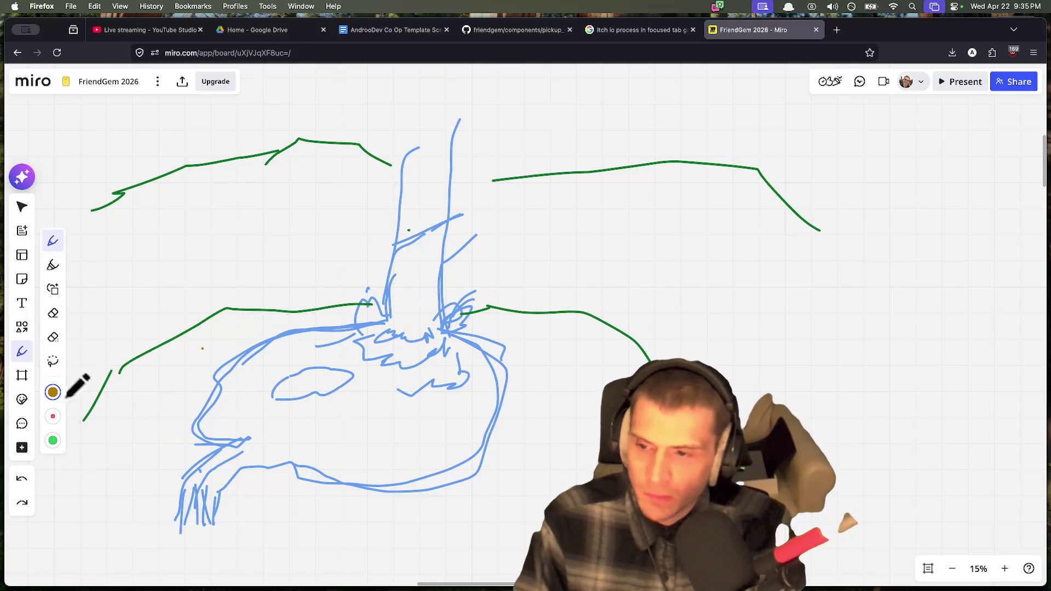
click(52, 392)
click(99, 290)
mouse_move(267, 312)
mouse_down()
mouse_move(296, 313)
mouse_move(259, 331)
mouse_move(195, 328)
mouse_move(171, 380)
mouse_move(124, 425)
mouse_move(164, 382)
mouse_move(178, 416)
mouse_up()
key(super+z)
key(super+z)
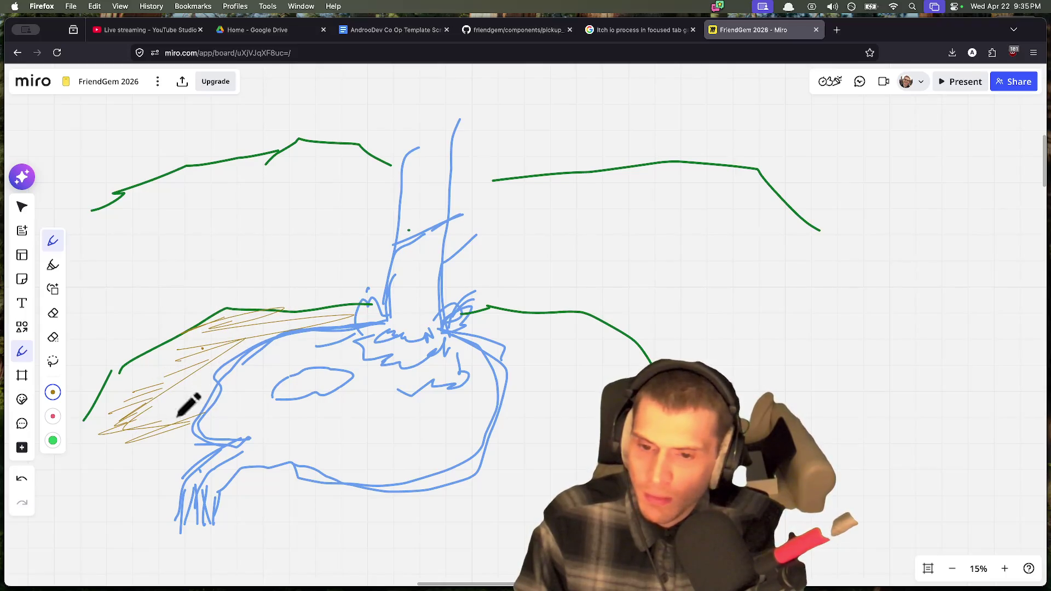
Step: Hatch the eye in gold and add thin gold upright strokes behind the creature
mouse_move(319, 377)
mouse_down()
mouse_move(318, 366)
mouse_move(310, 376)
mouse_up()
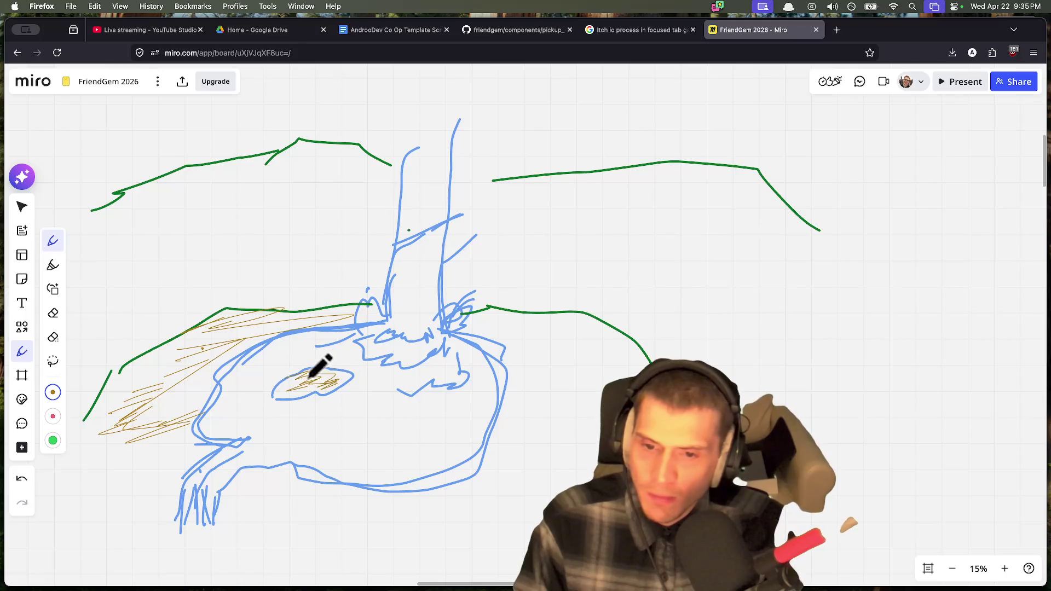
mouse_move(517, 338)
mouse_down()
mouse_move(506, 312)
mouse_move(511, 346)
mouse_move(567, 328)
mouse_move(566, 345)
mouse_move(595, 250)
mouse_up()
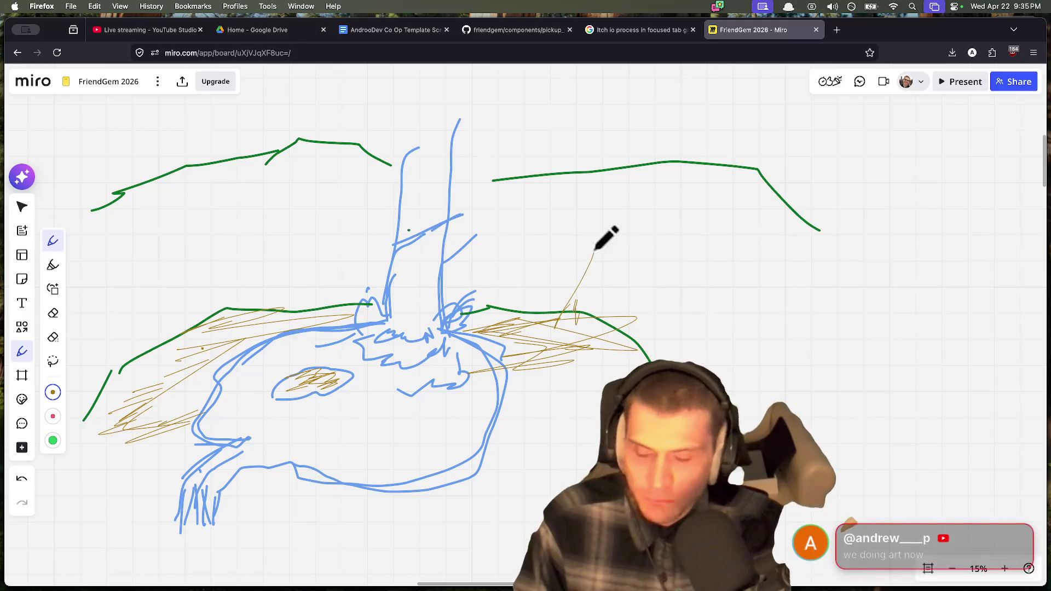
drag(256, 278, 237, 263)
scroll(312, 331, down, 2)
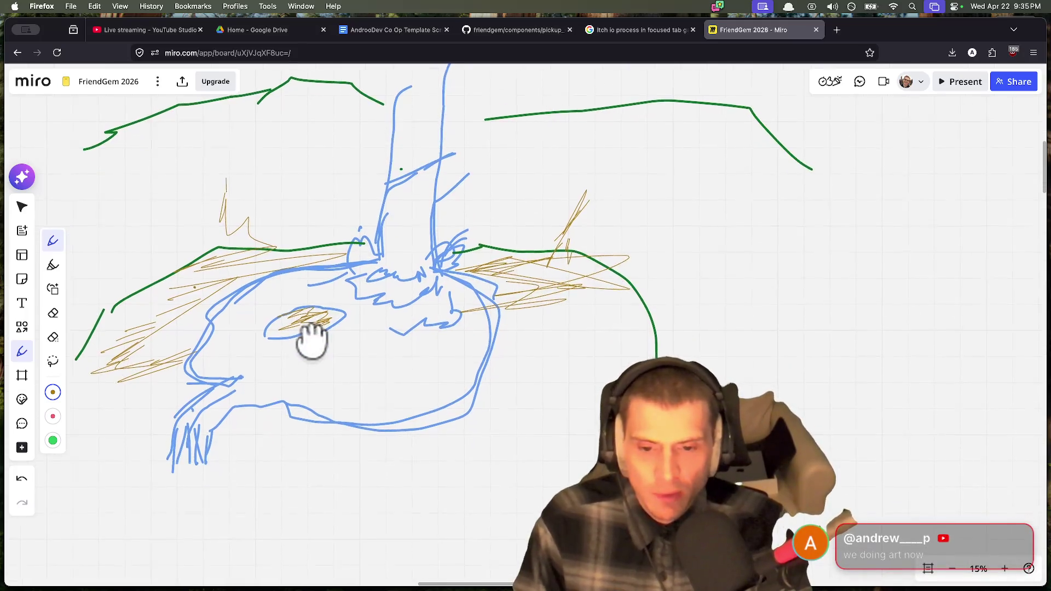
drag(476, 232, 507, 146)
drag(326, 234, 311, 171)
drag(223, 244, 224, 179)
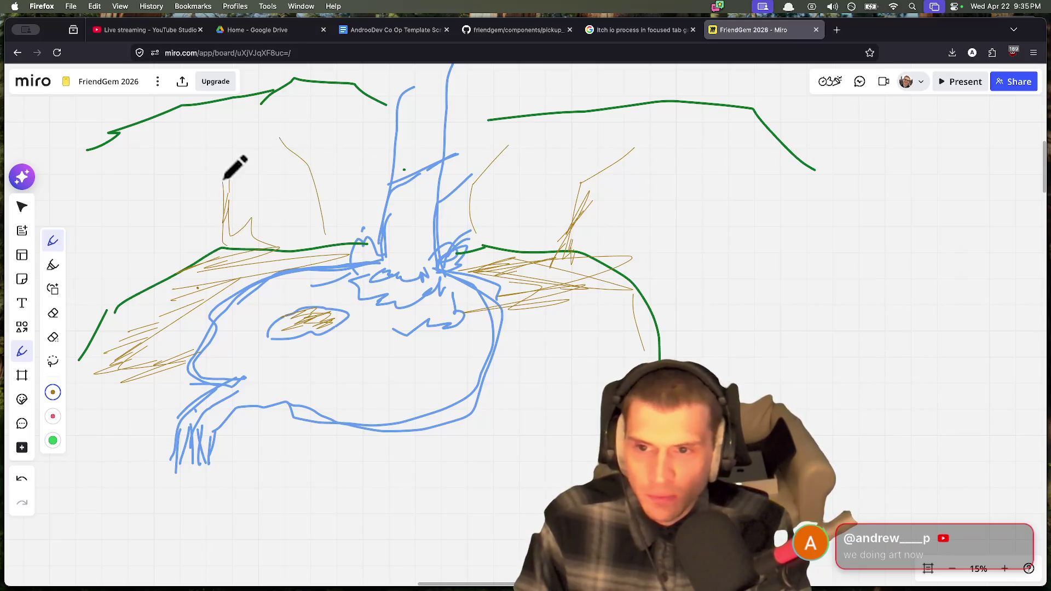
mouse_move(220, 242)
mouse_down()
mouse_move(180, 188)
mouse_move(147, 180)
mouse_up()
Step: Hatch gold above both green hill lines and draw a gold curve enclosing the scene
scroll(188, 183, up, 3)
scroll(188, 183, left, 2)
mouse_move(164, 224)
mouse_down()
mouse_move(98, 195)
mouse_move(183, 213)
mouse_up()
drag(159, 184, 226, 199)
drag(186, 171, 260, 182)
mouse_move(177, 157)
mouse_down()
mouse_move(357, 168)
mouse_move(419, 160)
mouse_up()
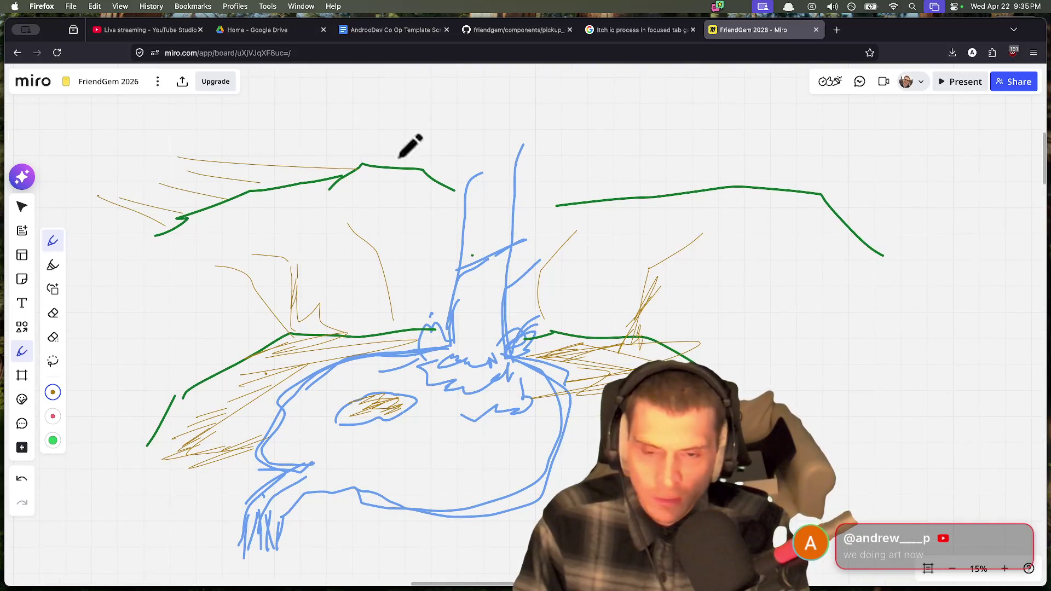
drag(538, 186, 859, 111)
drag(575, 189, 816, 163)
drag(691, 192, 896, 153)
drag(756, 193, 936, 177)
drag(867, 209, 983, 189)
drag(900, 262, 896, 524)
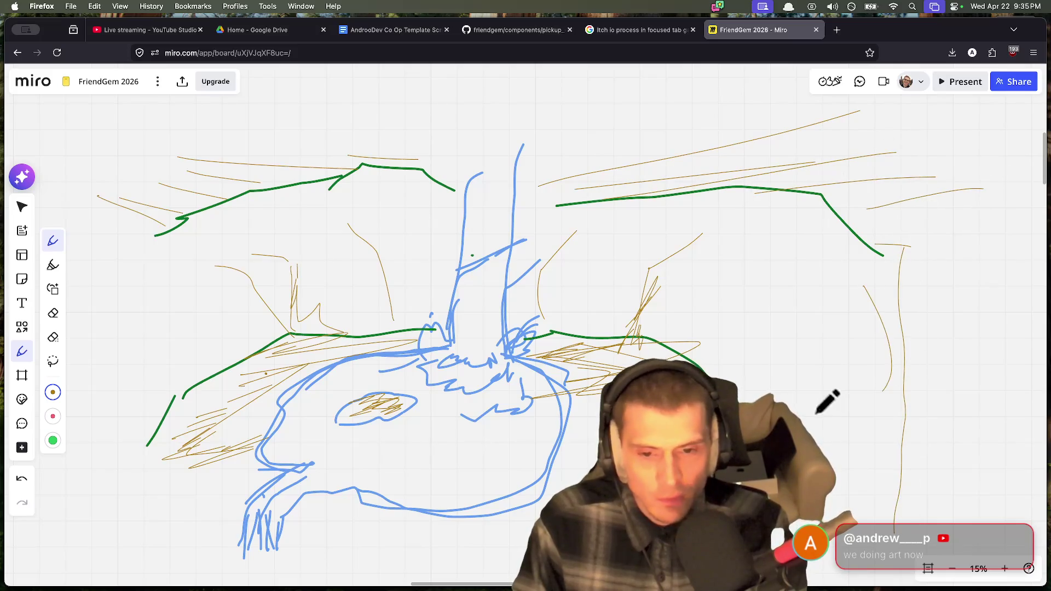
mouse_move(159, 230)
mouse_down()
mouse_move(94, 293)
mouse_move(246, 511)
mouse_move(522, 555)
mouse_up()
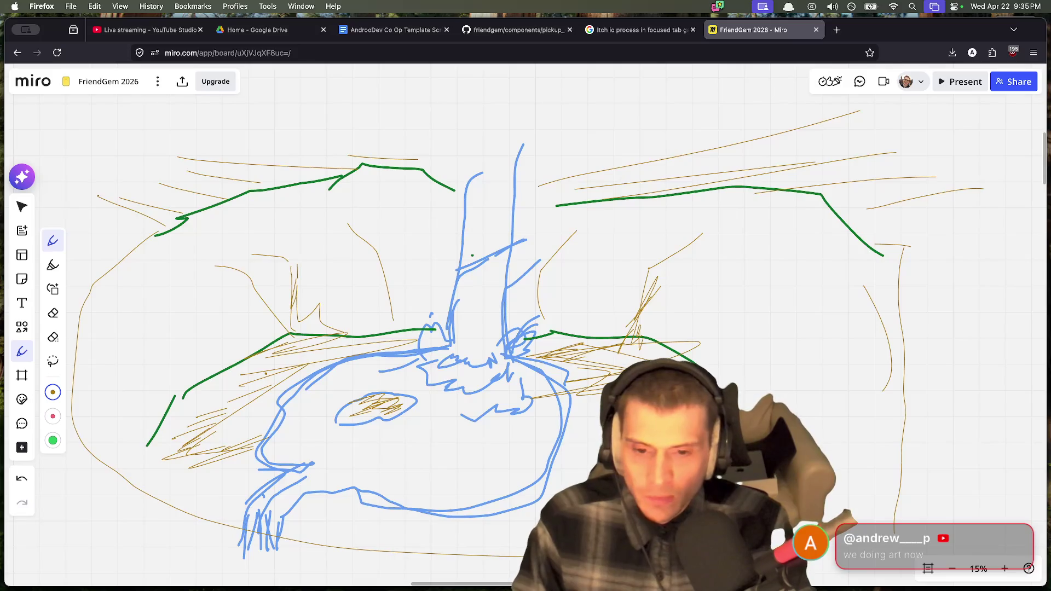
Step: Switch the pen to a thicker dark green and trace the eye loop and body line
click(52, 392)
click(113, 470)
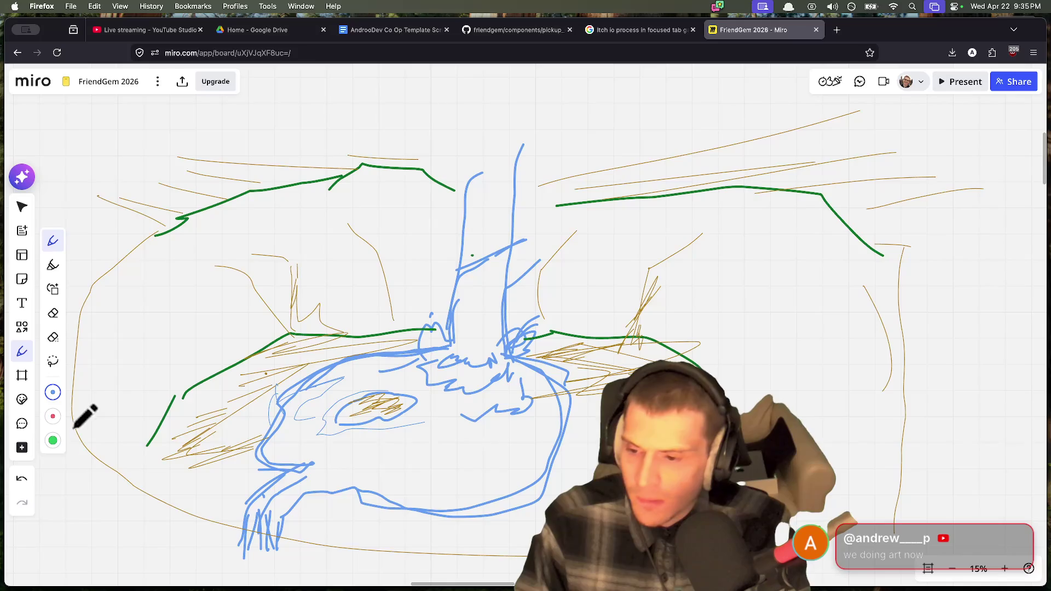
click(53, 393)
click(137, 447)
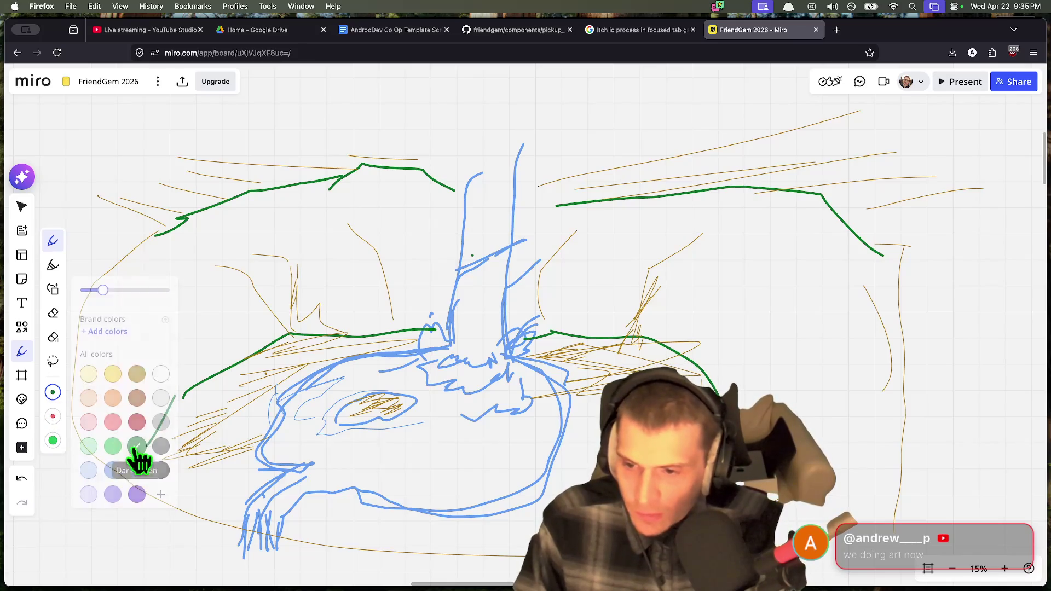
click(52, 392)
drag(121, 294, 131, 295)
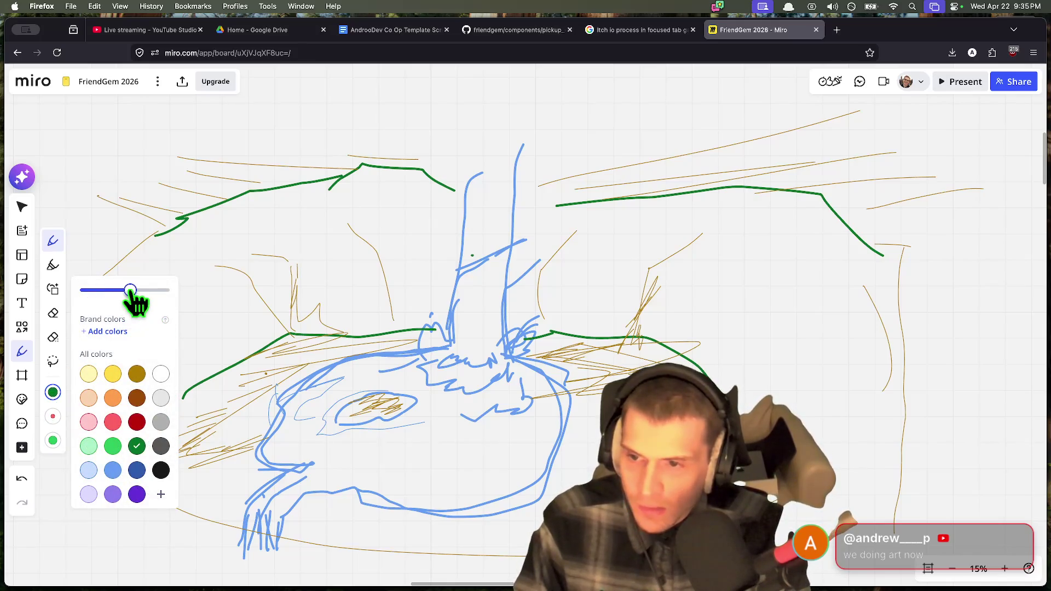
scroll(383, 394, up, 3)
mouse_move(325, 381)
mouse_down()
mouse_move(301, 402)
mouse_move(408, 394)
mouse_up()
mouse_move(372, 362)
mouse_down()
mouse_move(413, 359)
mouse_move(428, 385)
mouse_up()
mouse_move(440, 288)
mouse_down()
mouse_move(342, 299)
mouse_move(237, 336)
mouse_move(175, 404)
mouse_move(167, 482)
mouse_up()
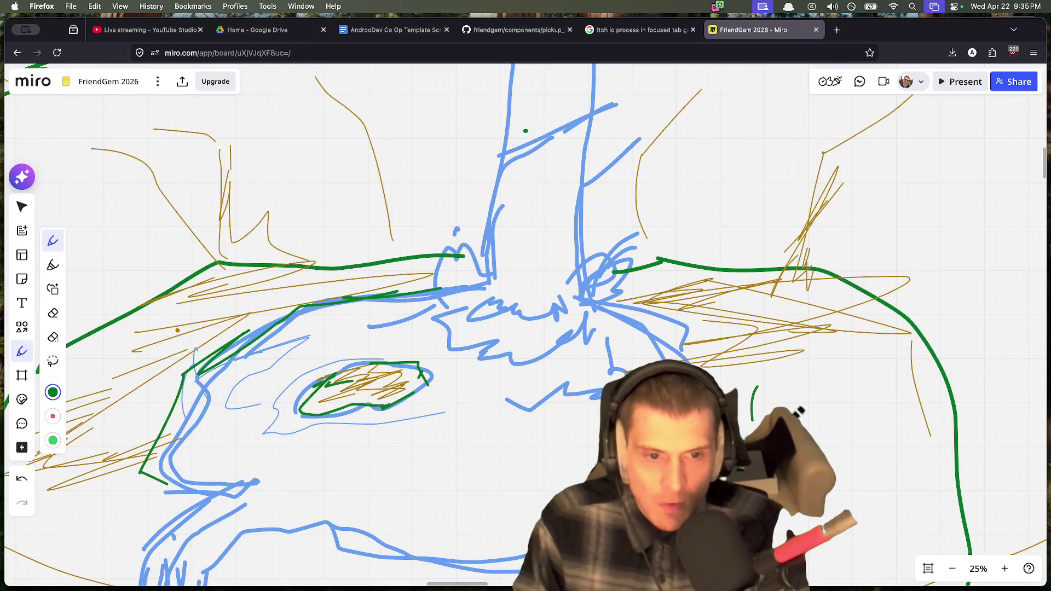
Step: Draw green pine trees on the right and left cliff tops beside the neck
mouse_move(865, 366)
mouse_down()
mouse_move(849, 244)
mouse_move(877, 289)
mouse_move(859, 183)
mouse_up()
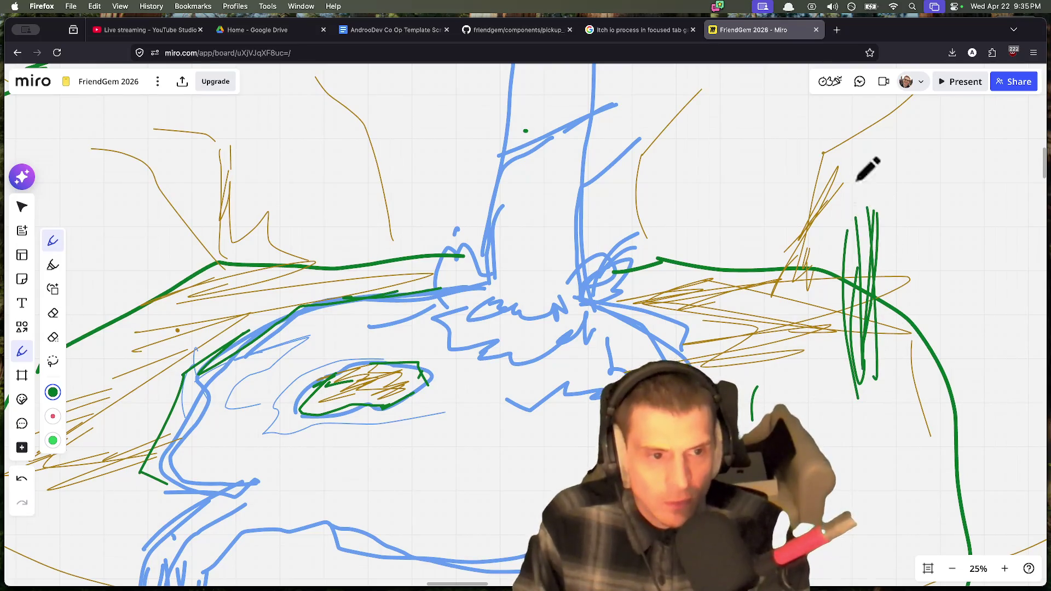
scroll(851, 292, up, 4)
key(super+z)
key(super+z)
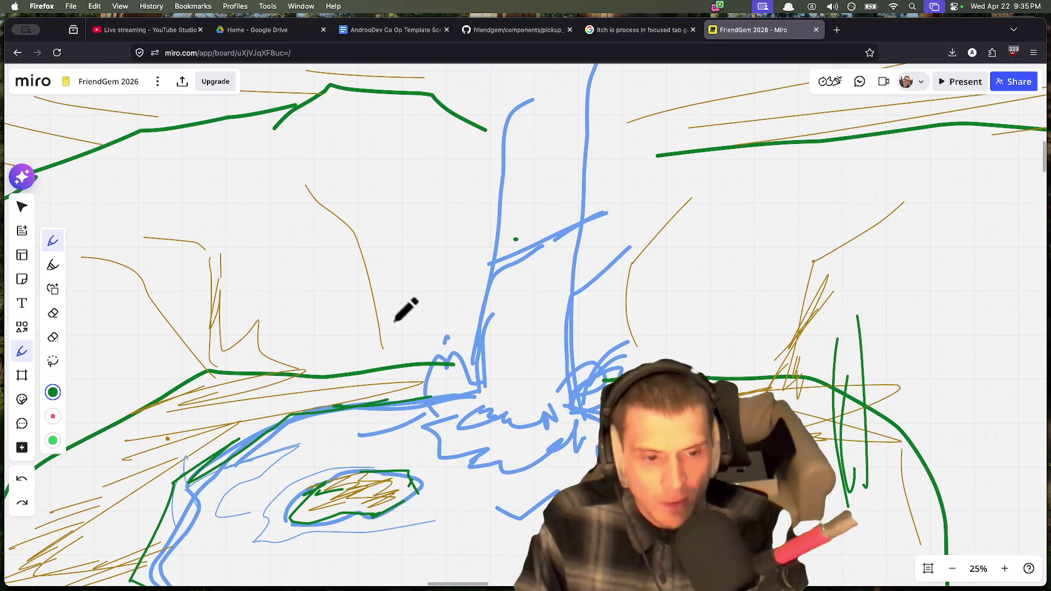
drag(887, 213, 821, 271)
mouse_move(887, 249)
mouse_down()
mouse_move(827, 280)
mouse_move(829, 315)
mouse_up()
drag(895, 201, 998, 302)
mouse_move(923, 262)
mouse_down()
mouse_move(991, 323)
mouse_move(998, 302)
mouse_up()
scroll(918, 294, down, 4)
key(super+z)
drag(871, 189, 928, 260)
drag(895, 206, 925, 258)
drag(821, 189, 775, 253)
scroll(690, 287, down, 5)
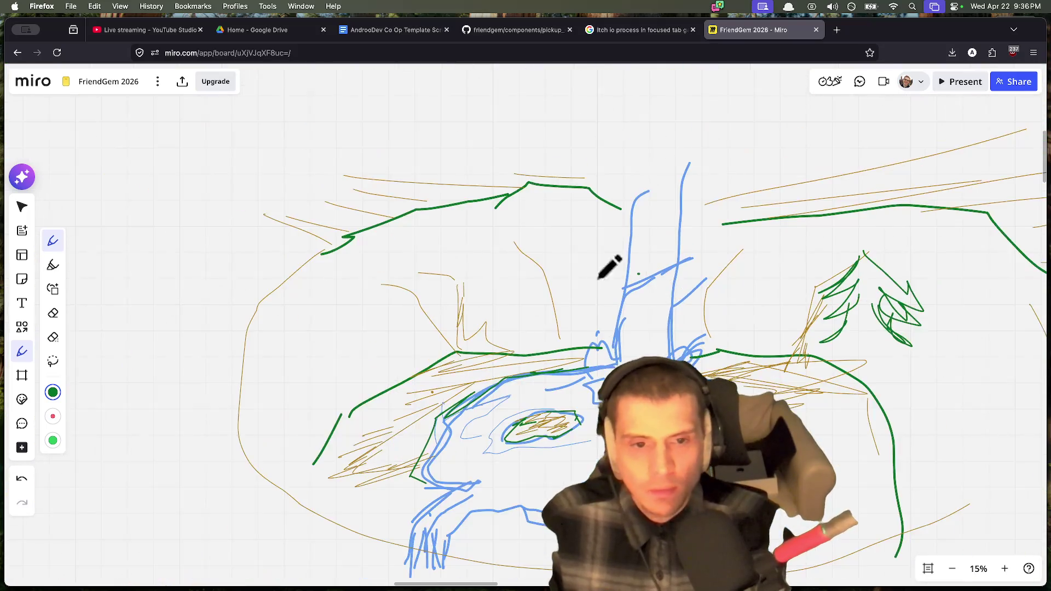
mouse_move(356, 295)
mouse_down()
mouse_move(349, 266)
mouse_move(372, 267)
mouse_move(343, 294)
mouse_up()
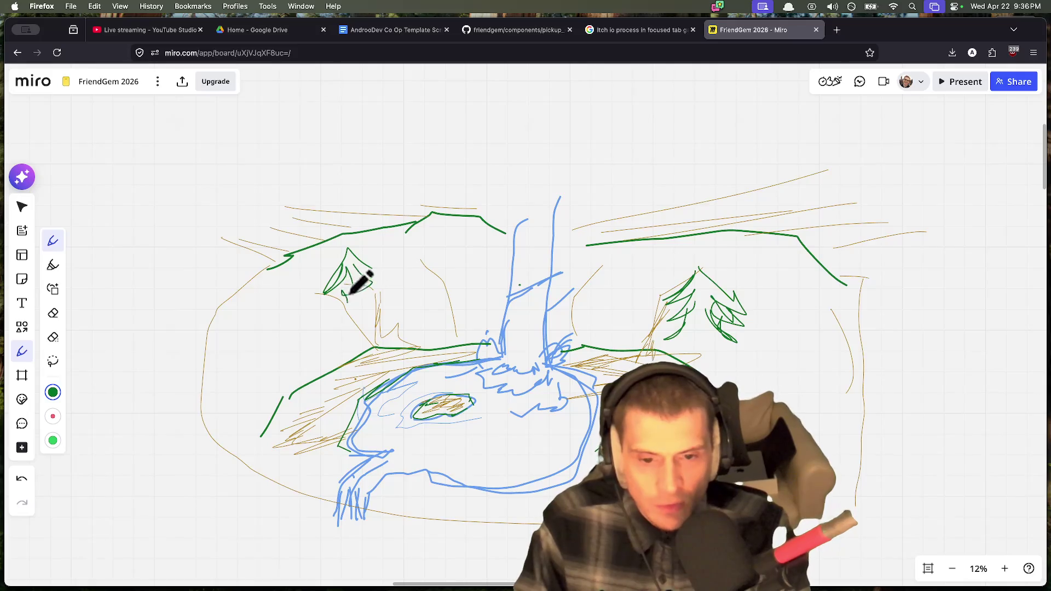
click(52, 393)
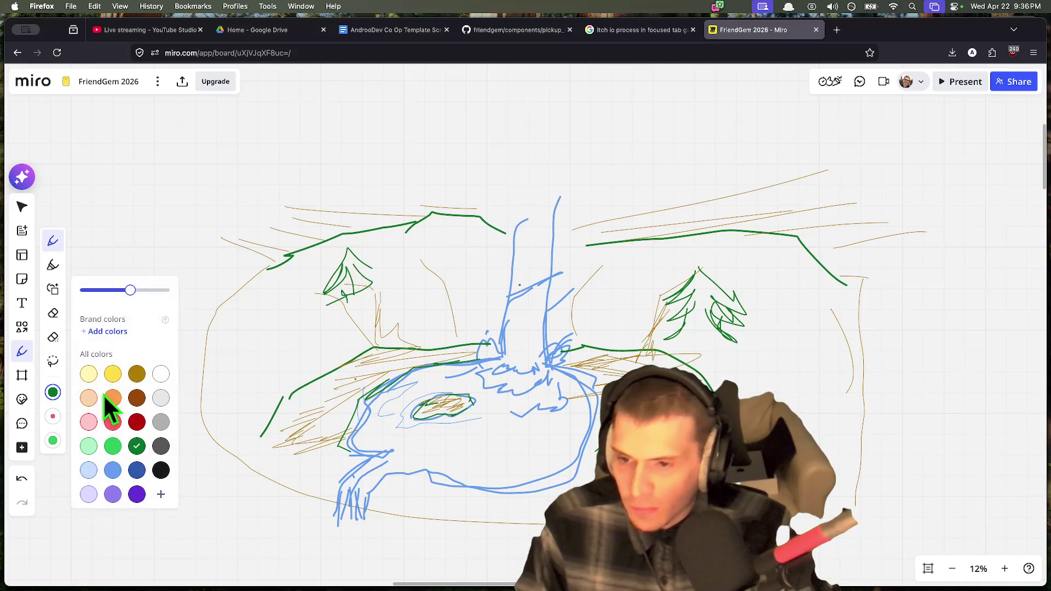
Step: In black, draw a roof shape with a line beneath it left of the creature
click(159, 493)
scroll(265, 438, up, 3)
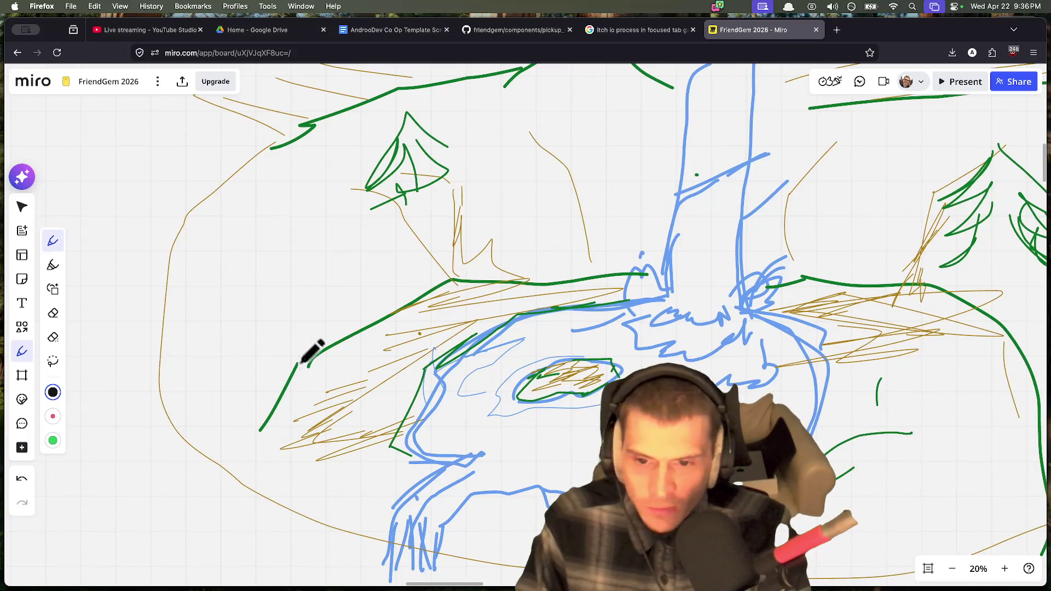
mouse_move(302, 353)
mouse_down()
mouse_move(366, 246)
mouse_move(307, 275)
mouse_move(358, 253)
mouse_move(327, 249)
mouse_move(287, 270)
mouse_move(327, 284)
mouse_up()
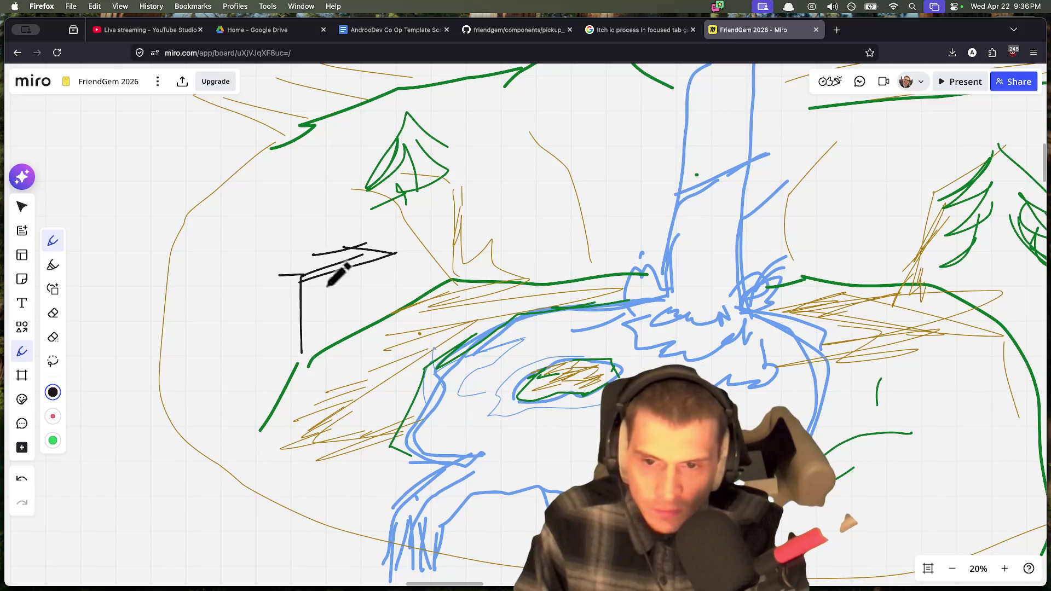
mouse_move(302, 332)
mouse_down()
mouse_move(372, 307)
mouse_move(314, 329)
mouse_move(303, 367)
mouse_move(305, 340)
mouse_move(373, 309)
mouse_up()
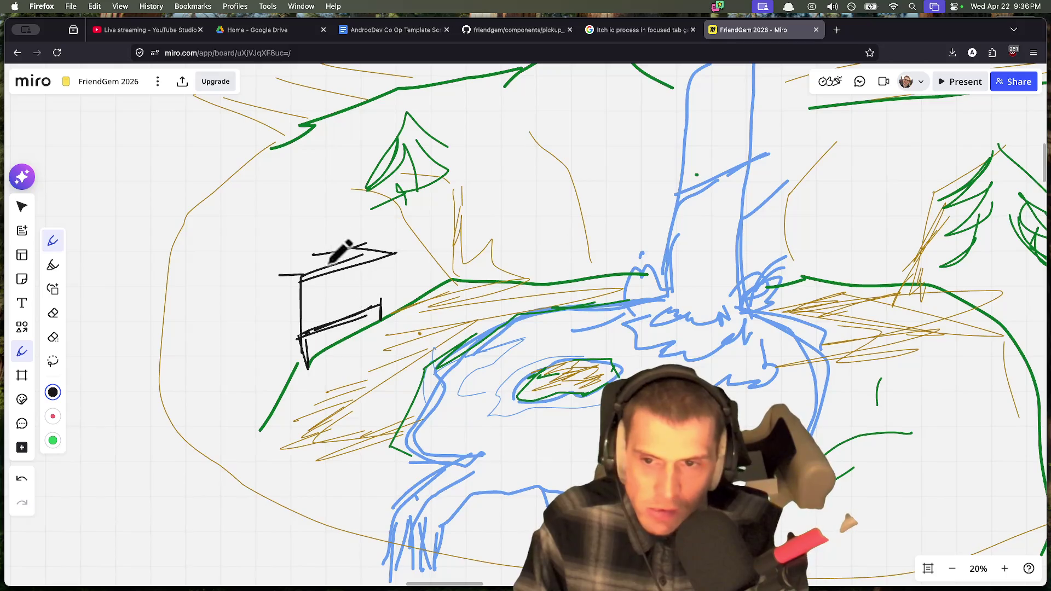
Step: Switch to orange and fill the sign above the box with orange scribbles
click(52, 392)
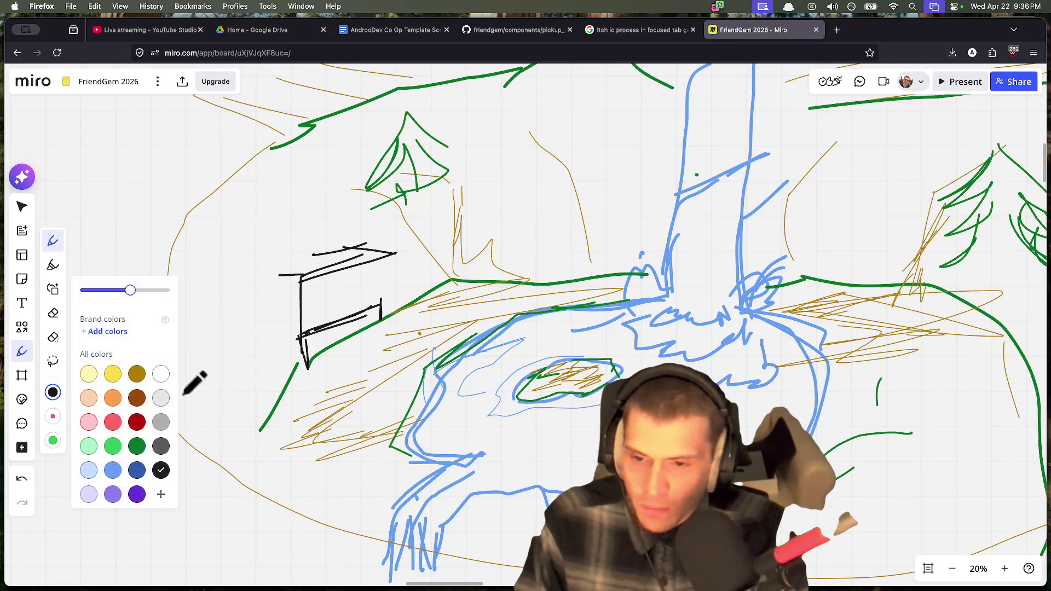
click(112, 401)
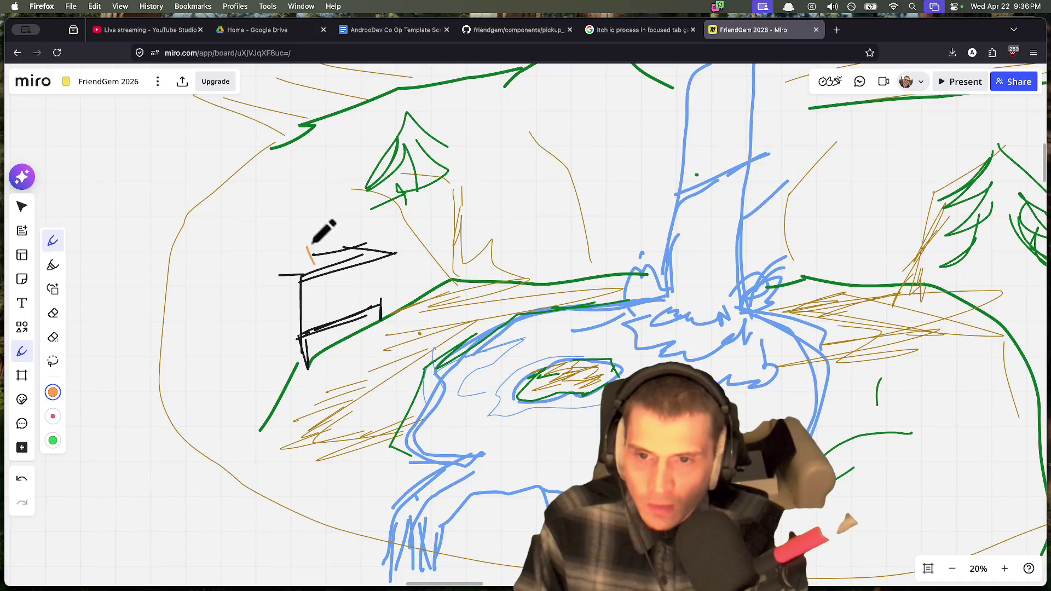
mouse_move(343, 232)
mouse_down()
mouse_move(348, 247)
mouse_move(384, 243)
mouse_up()
mouse_move(298, 239)
mouse_down()
mouse_move(390, 264)
mouse_move(392, 226)
mouse_move(325, 230)
mouse_up()
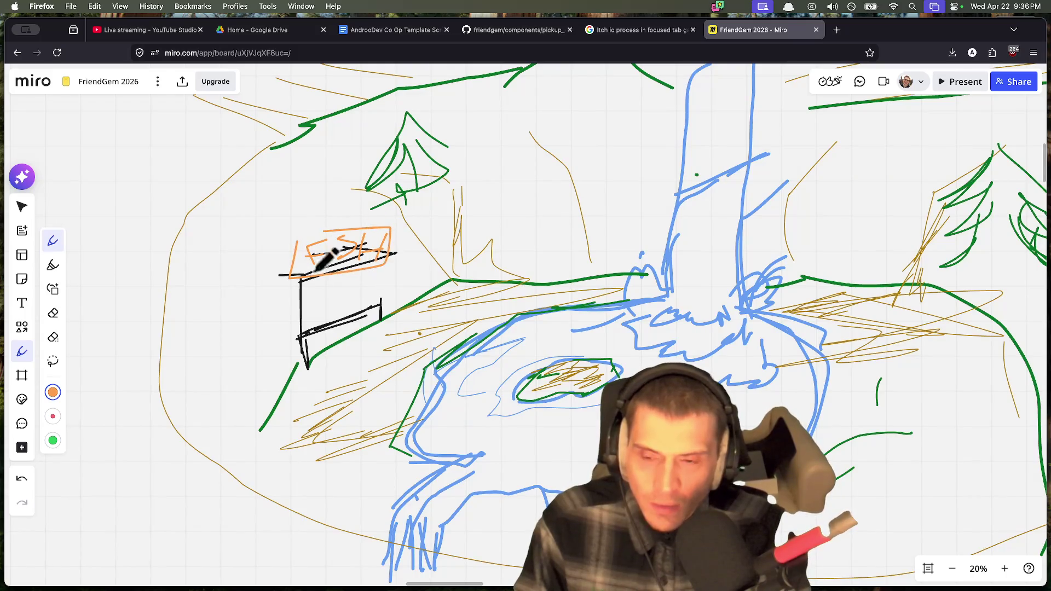
click(52, 392)
key(Escape)
key(super+z)
click(22, 351)
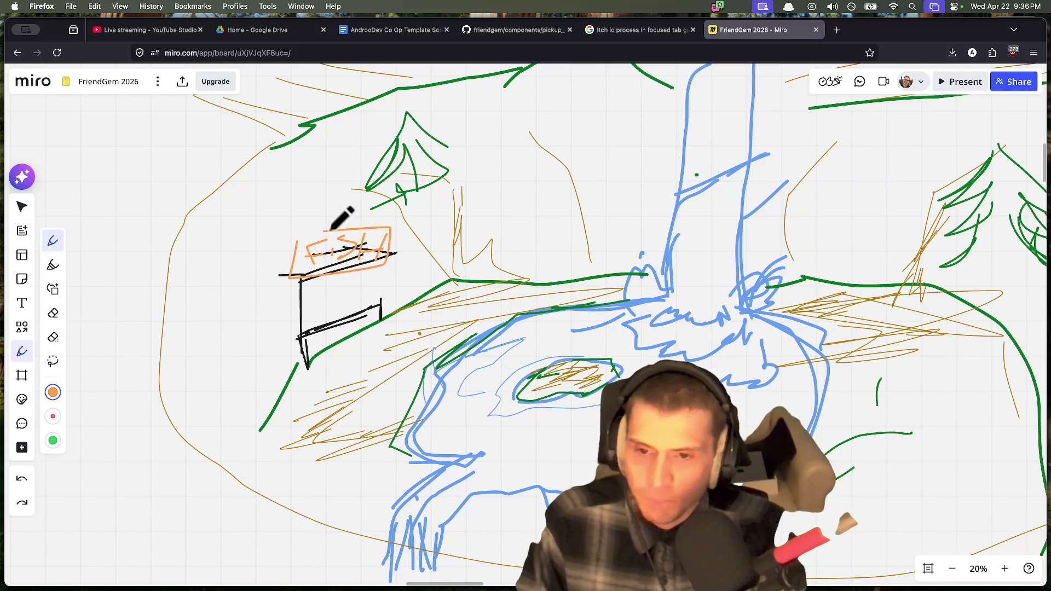
mouse_move(335, 233)
mouse_down()
mouse_move(310, 241)
mouse_move(366, 233)
mouse_move(305, 274)
mouse_up()
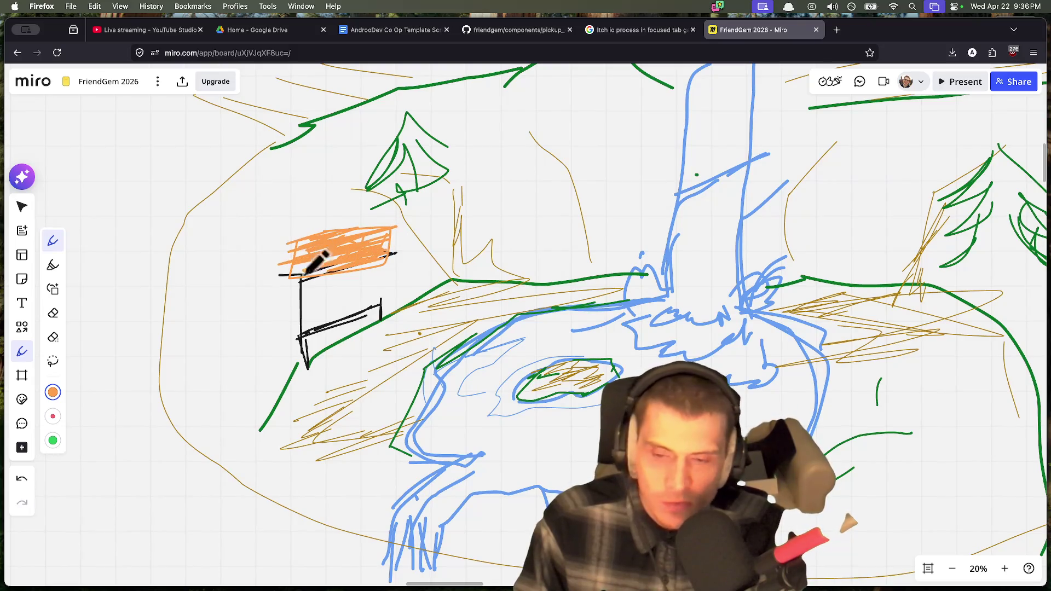
click(53, 392)
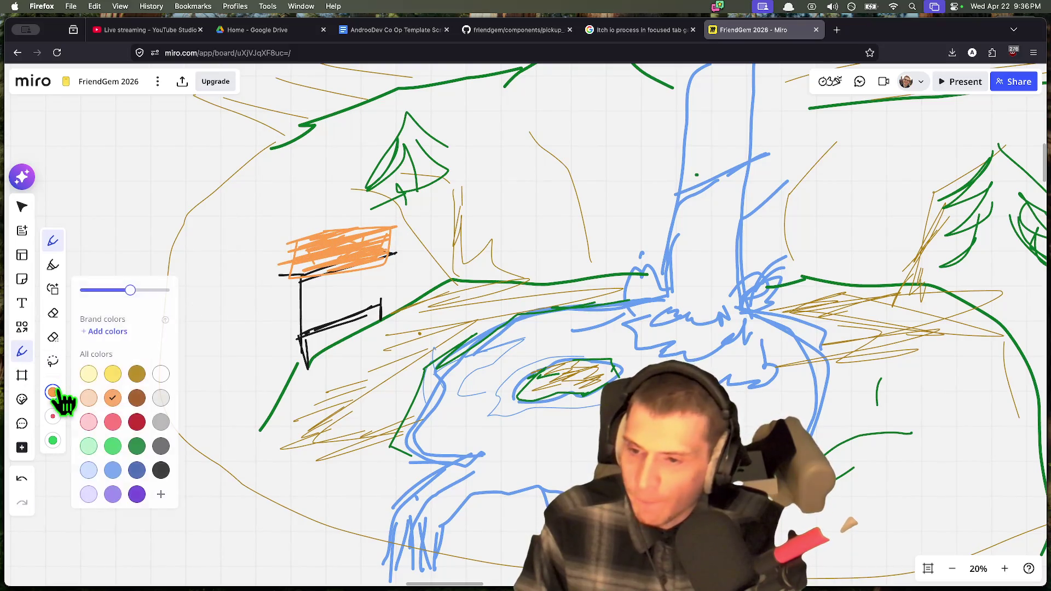
Step: Letter FISH in black on the orange sign, add a down arrow, and hatch the box below
click(160, 470)
drag(307, 245, 366, 252)
key(cmd+z)
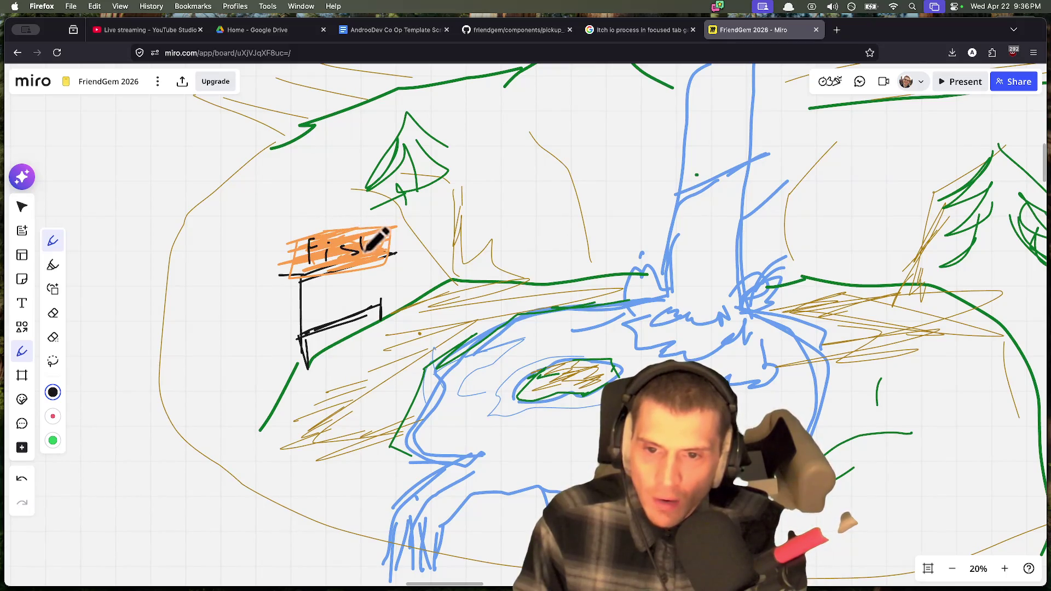
key(super+z)
key(super+z)
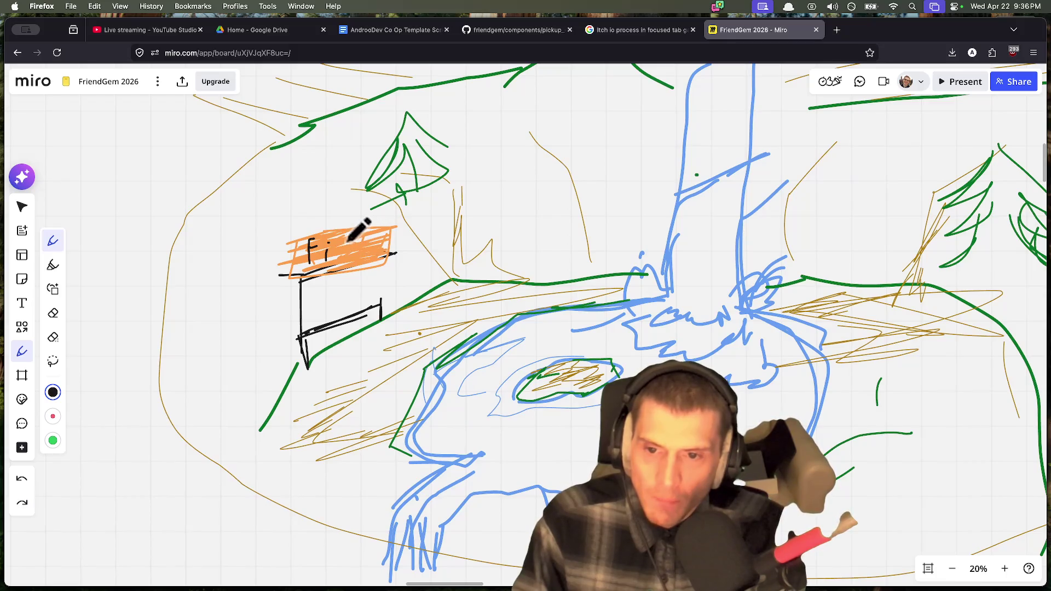
mouse_move(344, 256)
mouse_down()
mouse_move(364, 249)
mouse_move(342, 279)
mouse_move(358, 276)
mouse_move(287, 308)
mouse_up()
scroll(350, 307, down, 2)
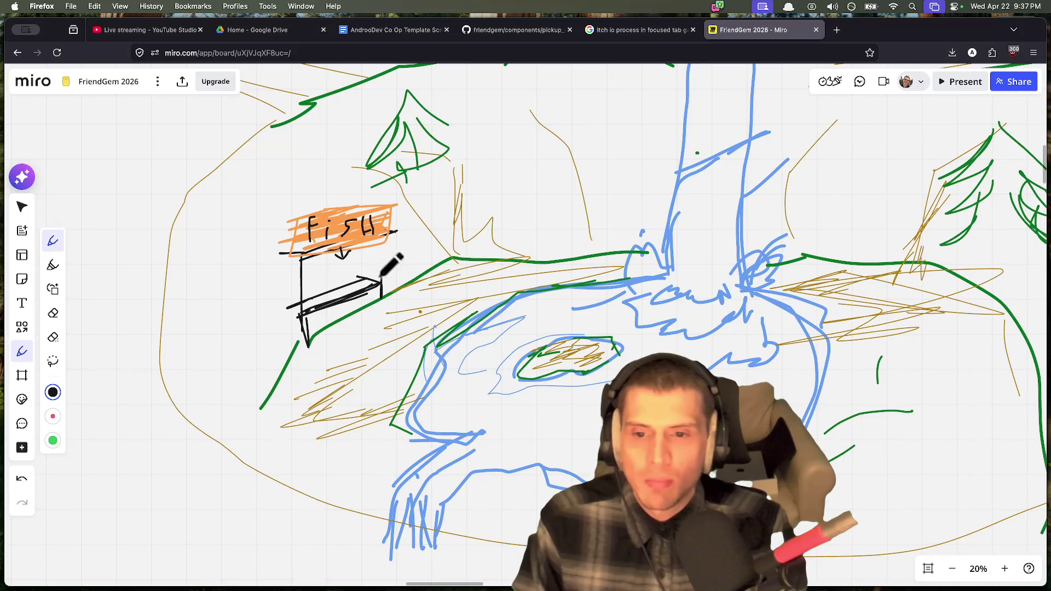
mouse_move(376, 236)
mouse_down()
mouse_move(372, 268)
mouse_move(314, 272)
mouse_move(334, 252)
mouse_move(312, 277)
mouse_move(337, 288)
mouse_up()
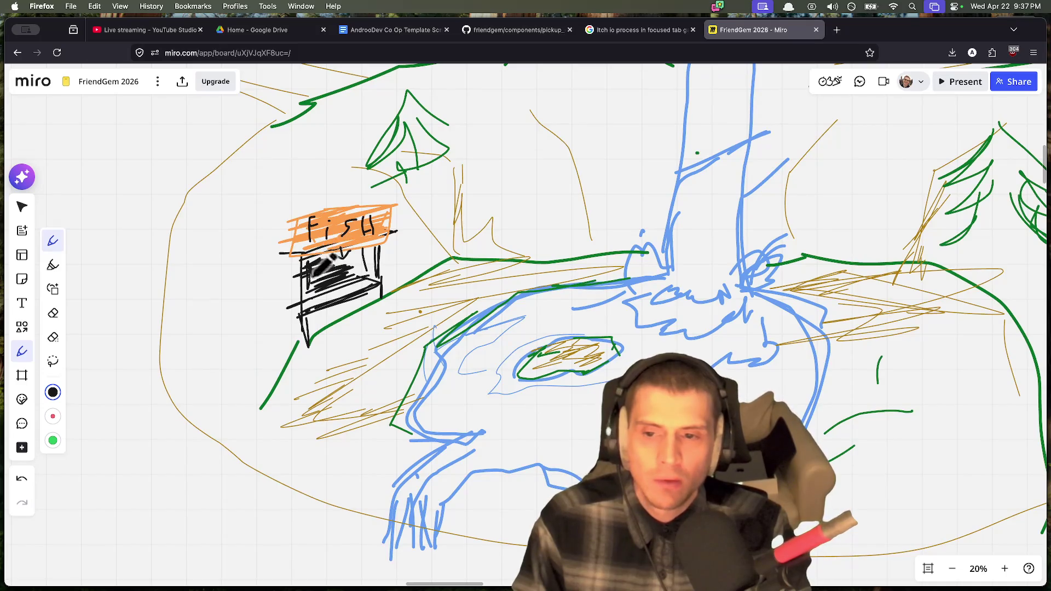
click(52, 393)
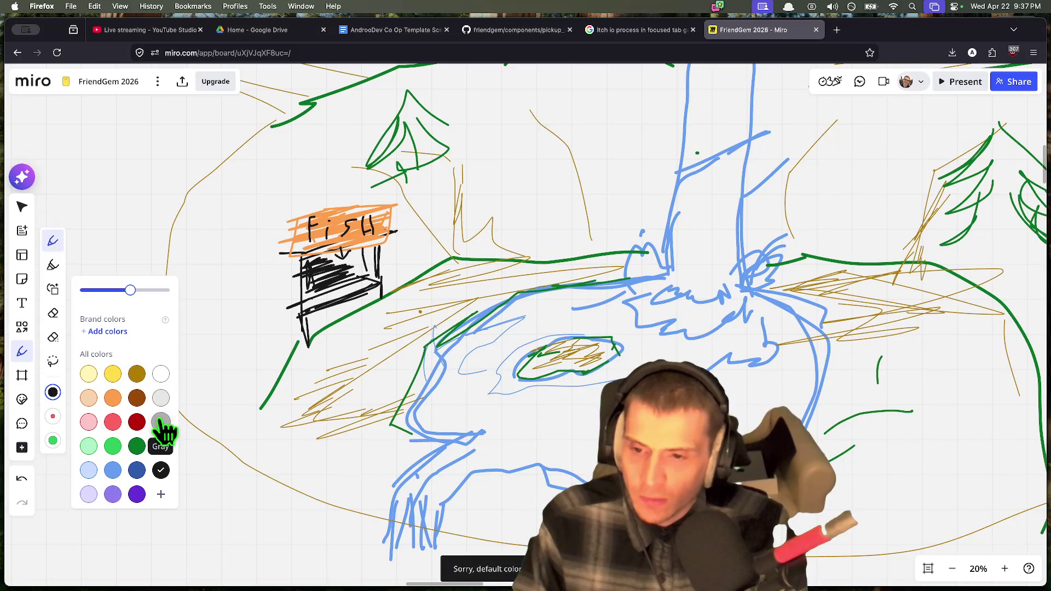
Step: In grey, add strokes beside the FISH box and ridge outlines behind the waterfall
click(161, 422)
drag(287, 342, 251, 280)
drag(277, 238, 267, 268)
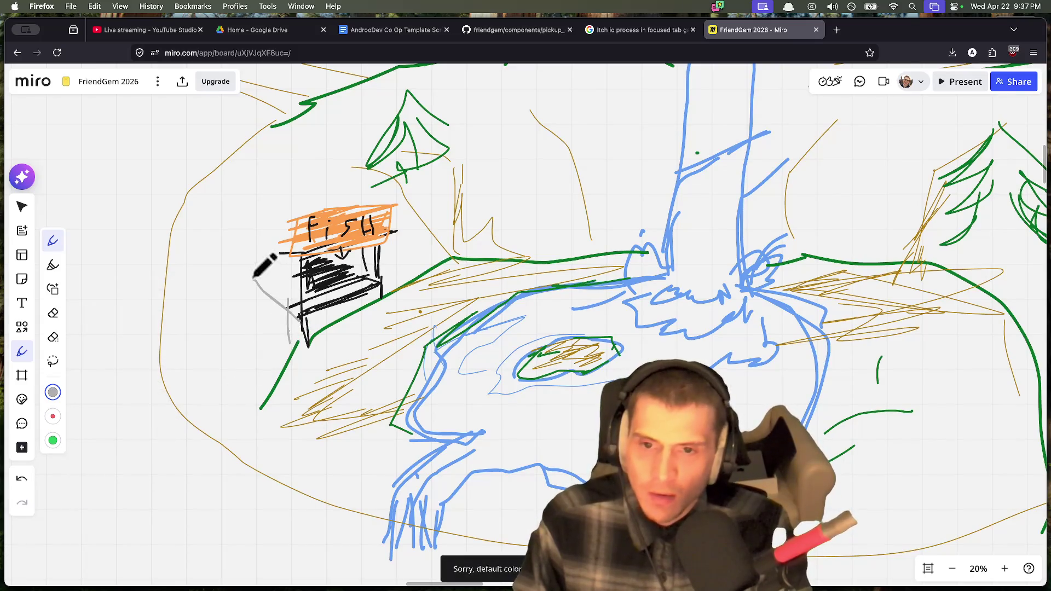
scroll(511, 183, up, 2)
mouse_move(501, 159)
mouse_down()
mouse_move(587, 241)
mouse_move(586, 274)
mouse_up()
mouse_move(671, 182)
mouse_down()
mouse_move(631, 238)
mouse_move(631, 260)
mouse_up()
mouse_move(578, 285)
mouse_down()
mouse_move(630, 253)
mouse_move(664, 267)
mouse_up()
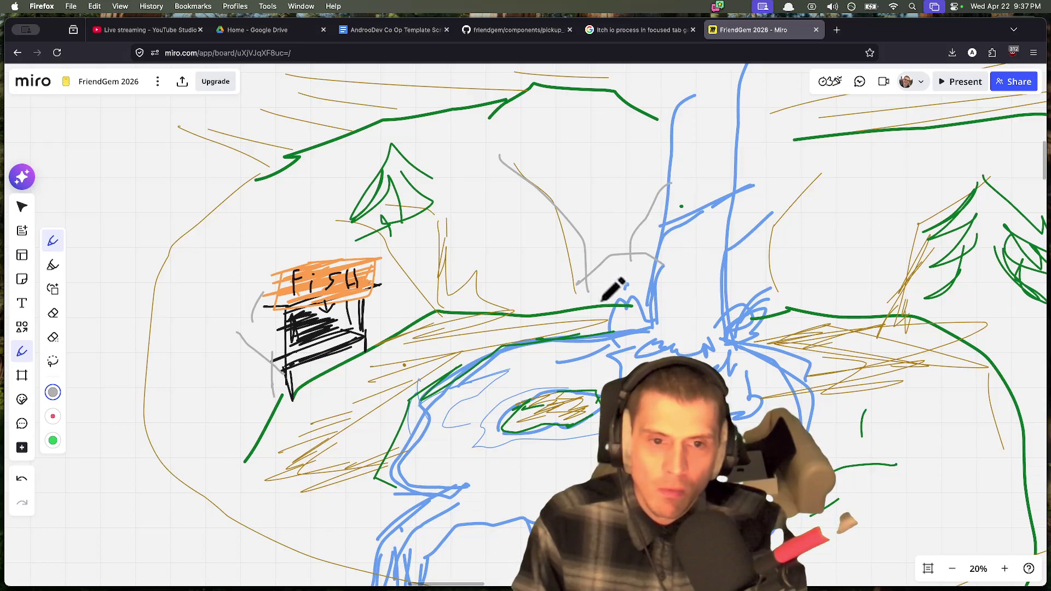
drag(777, 279, 871, 275)
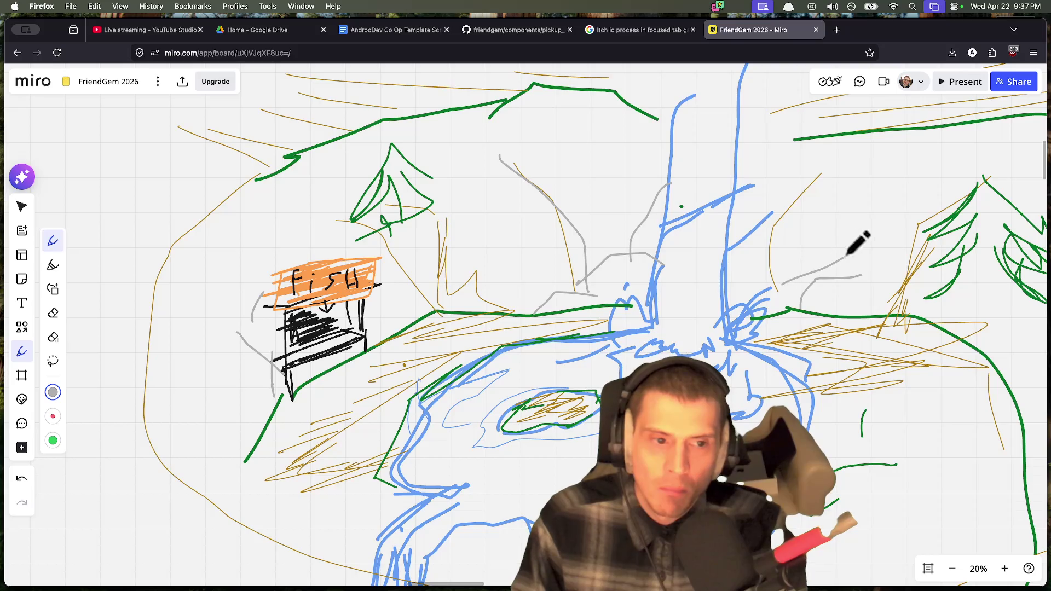
Step: Draw long grey diagonal streaks across the left and right sides of the scene
scroll(818, 308, down, 3)
scroll(767, 306, right, 3)
scroll(811, 312, right, 2)
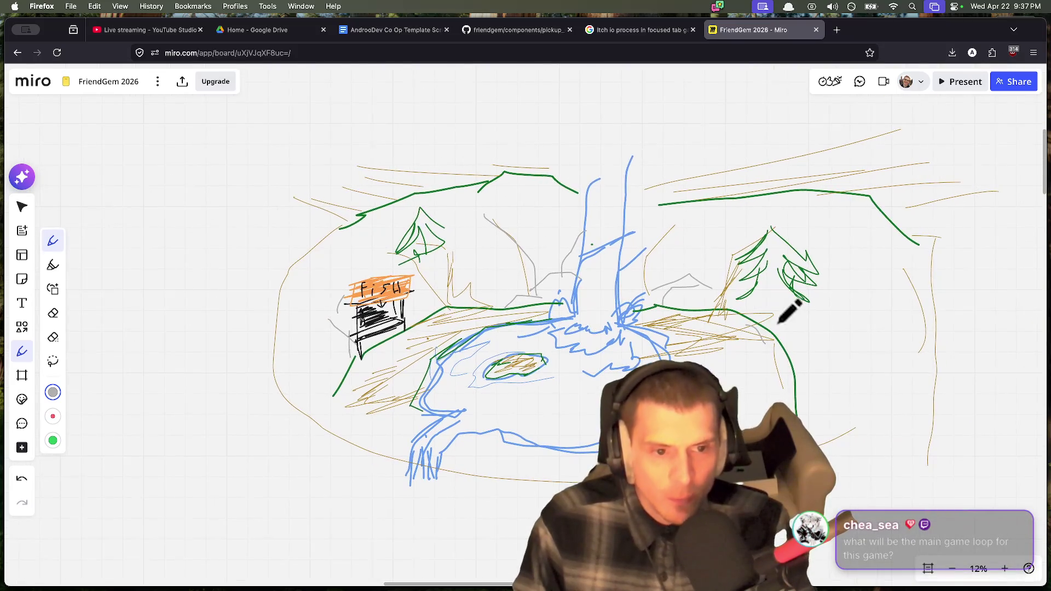
scroll(500, 263, right, 3)
scroll(499, 263, down, 1)
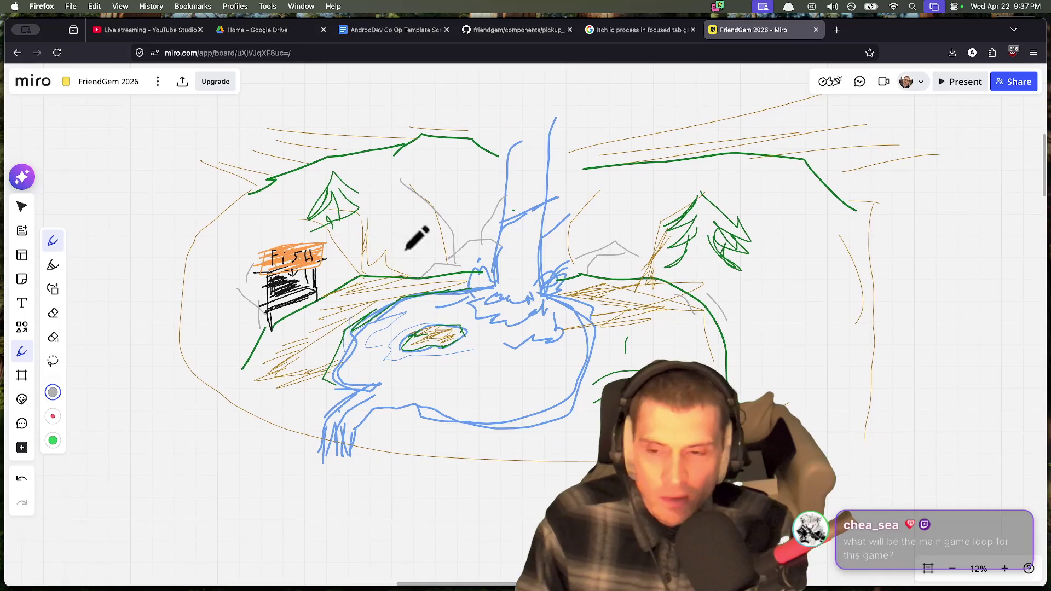
drag(346, 152, 66, 331)
drag(305, 174, 66, 345)
drag(316, 137, 72, 295)
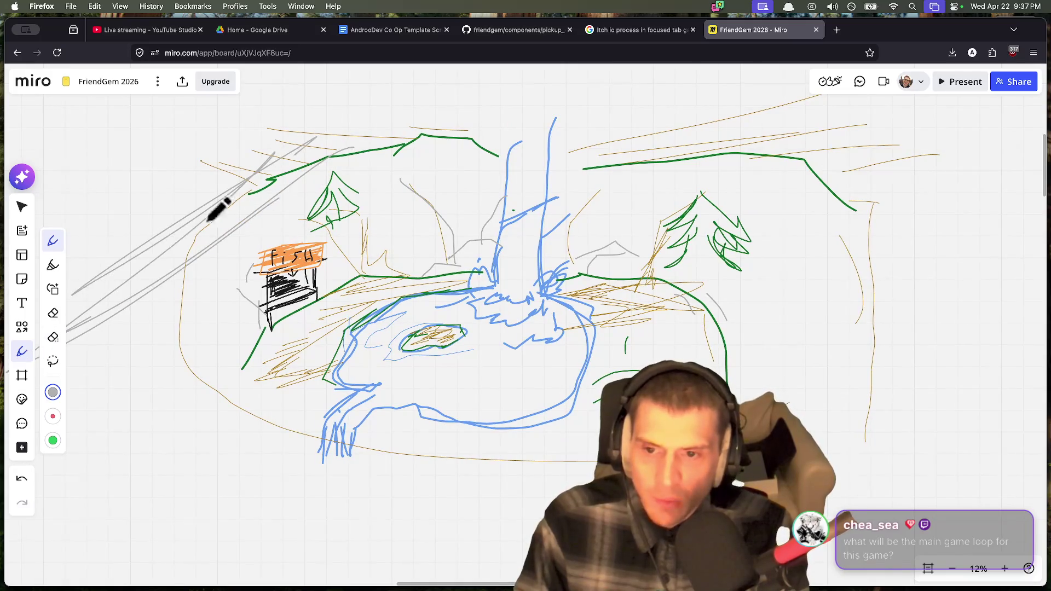
drag(834, 224, 531, 486)
drag(848, 239, 545, 495)
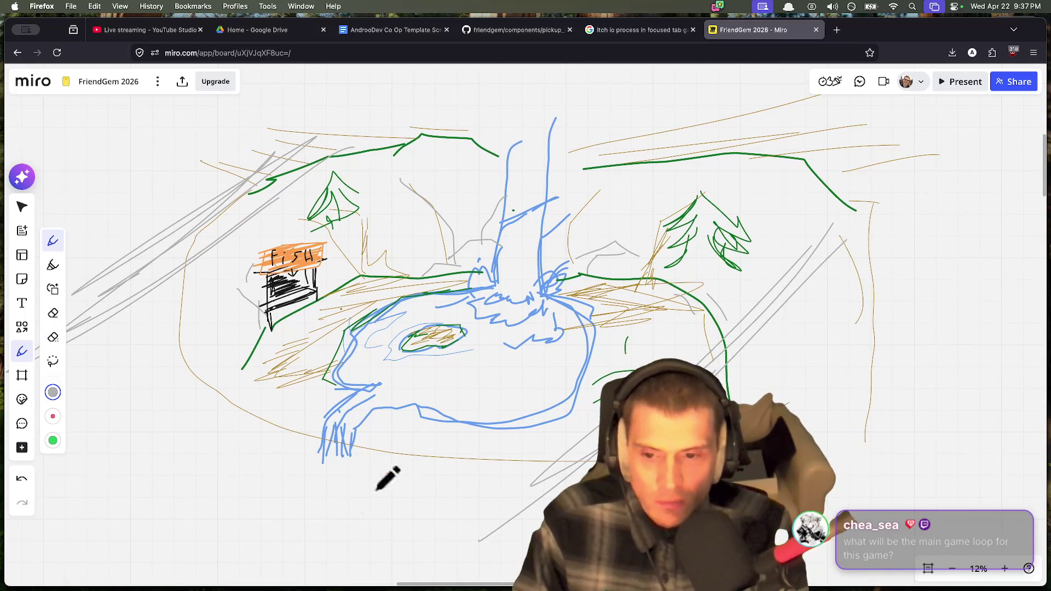
drag(276, 405, 297, 393)
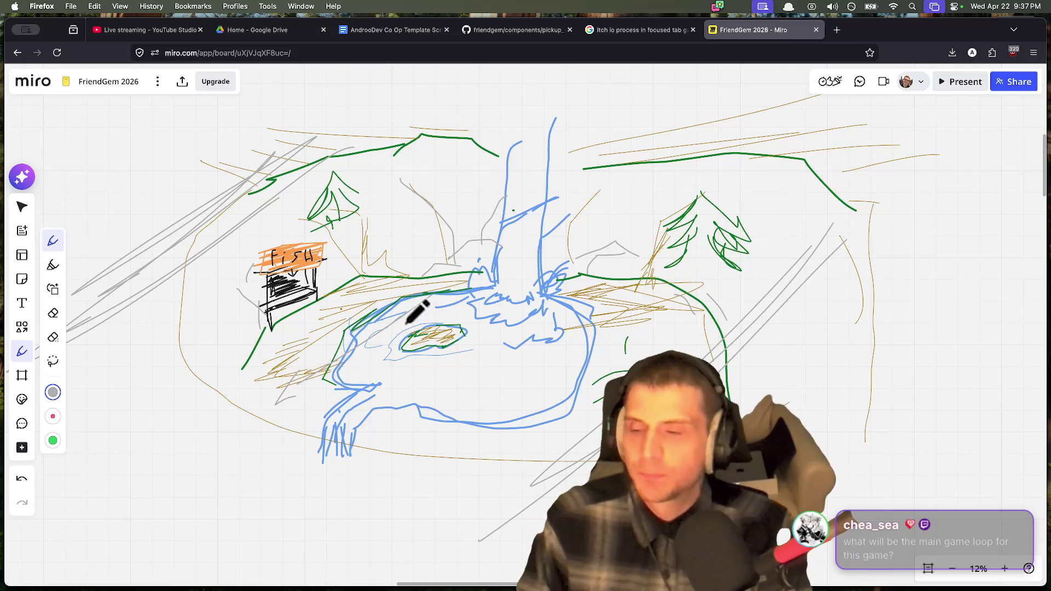
scroll(445, 246, up, 3)
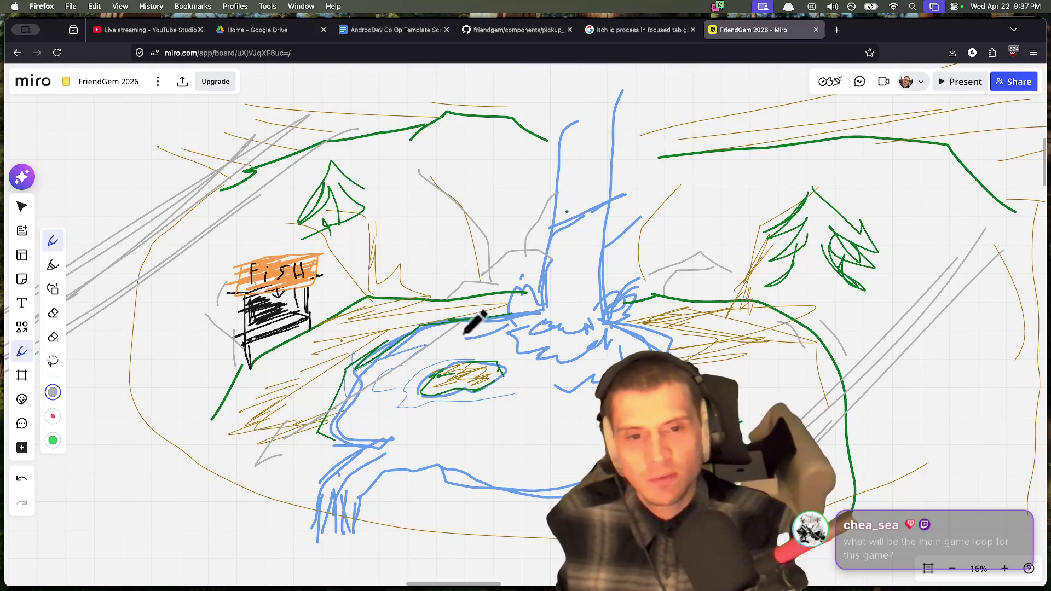
click(52, 392)
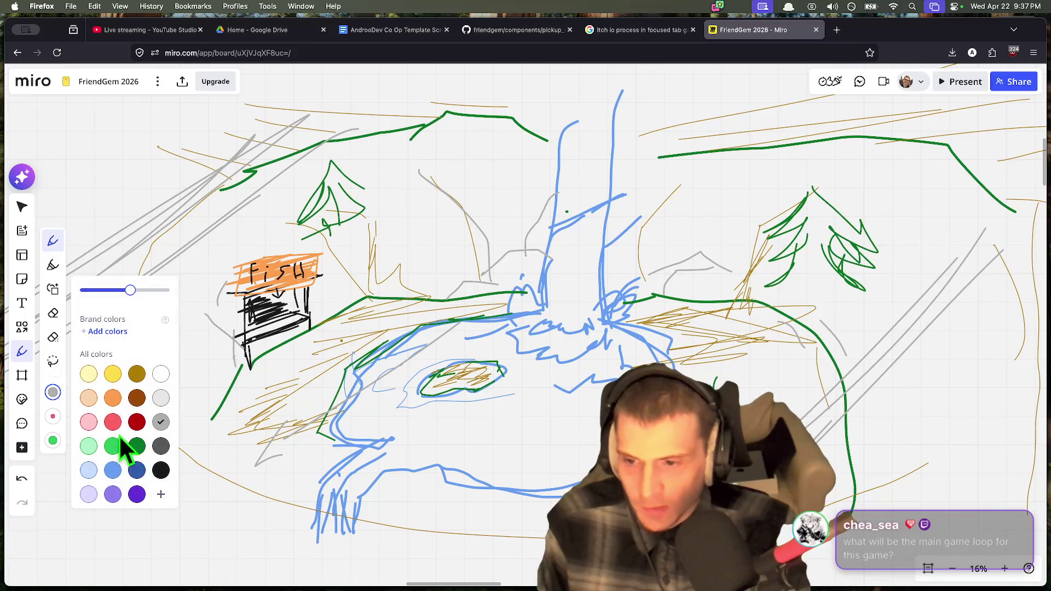
Step: Add vertical blue strokes through the waterfall and at its top
click(113, 477)
scroll(455, 375, up, 2)
mouse_move(547, 247)
mouse_down()
mouse_move(563, 342)
mouse_move(570, 199)
mouse_move(580, 342)
mouse_up()
drag(591, 257, 597, 154)
scroll(569, 227, down, 5)
scroll(549, 335, down, 2)
scroll(624, 244, left, 5)
scroll(645, 263, right, 5)
scroll(592, 281, up, 10)
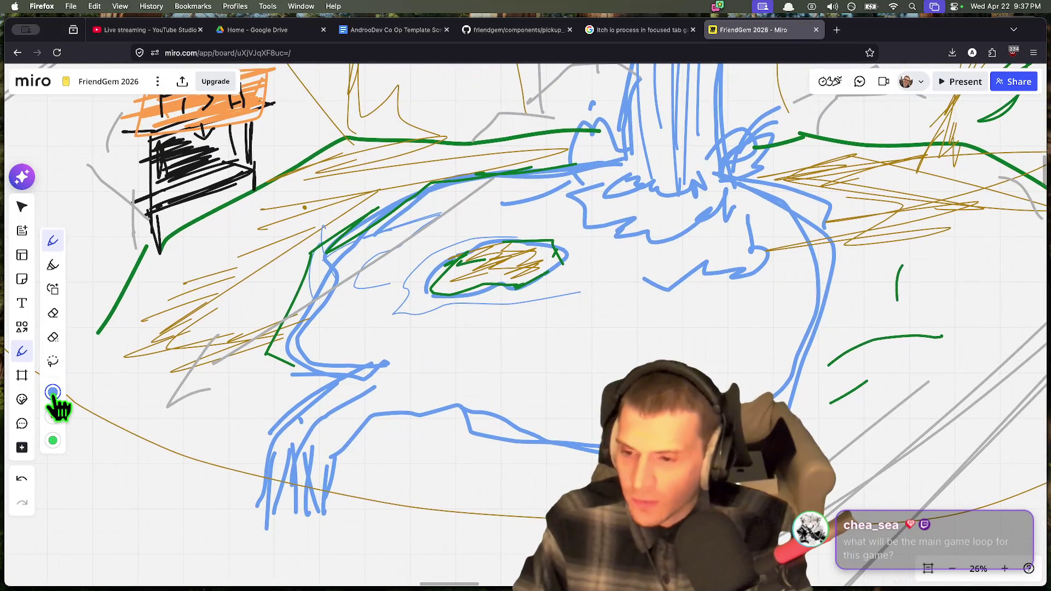
Step: Switch the pen to red and draw a small red figure in the pool
click(52, 394)
click(113, 423)
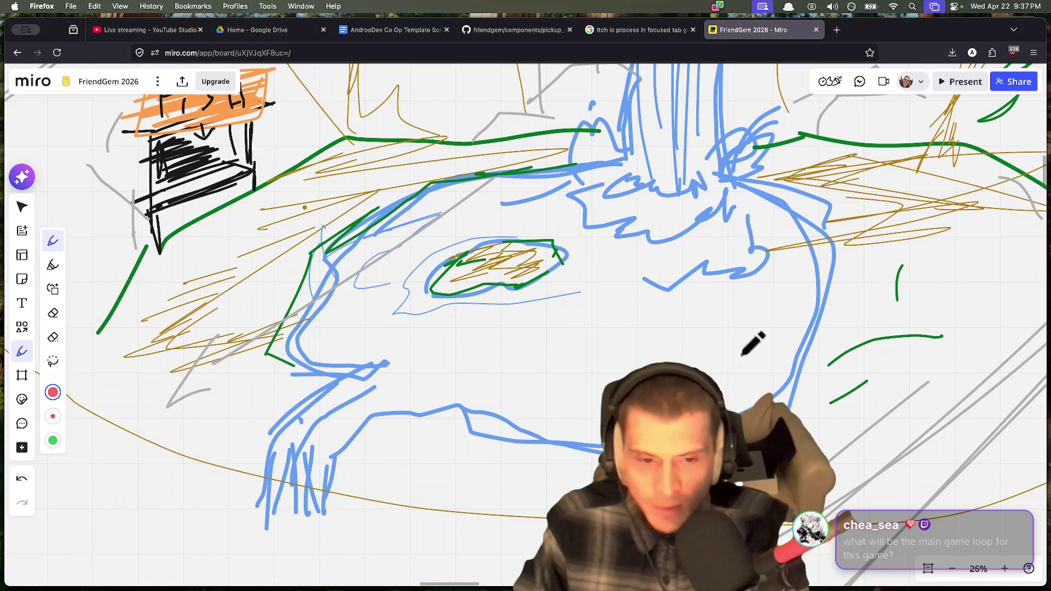
drag(718, 355, 728, 366)
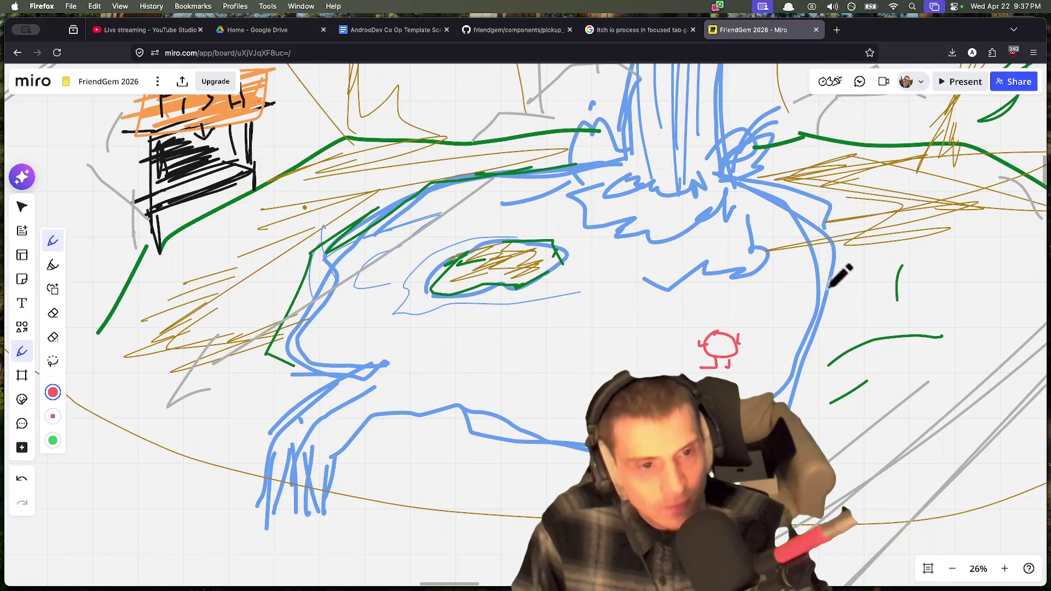
Step: Draw a small light-blue scribbled creature body on the right
click(53, 392)
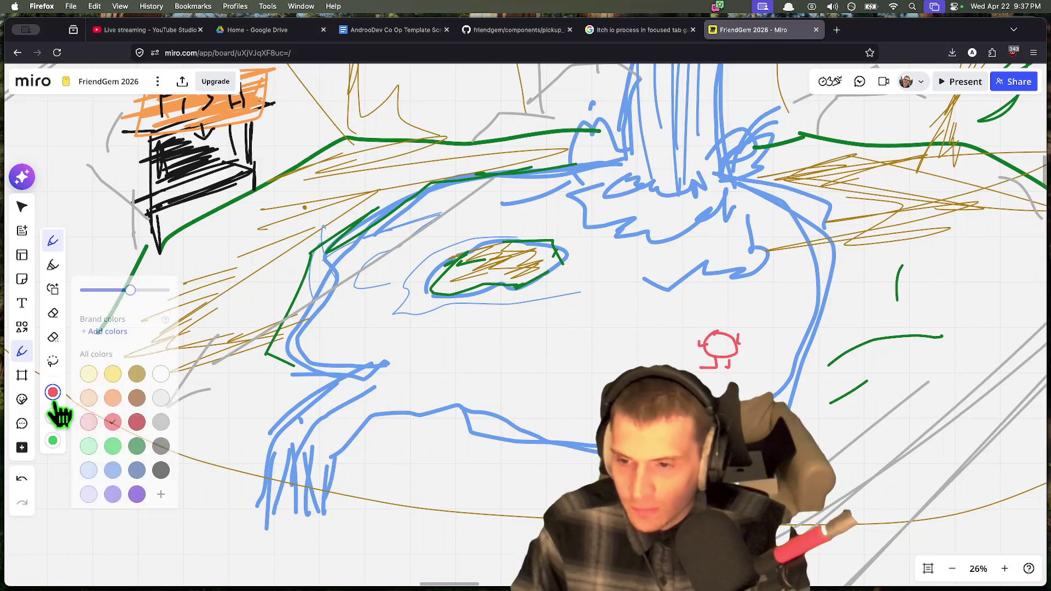
click(108, 370)
scroll(304, 300, up, 2)
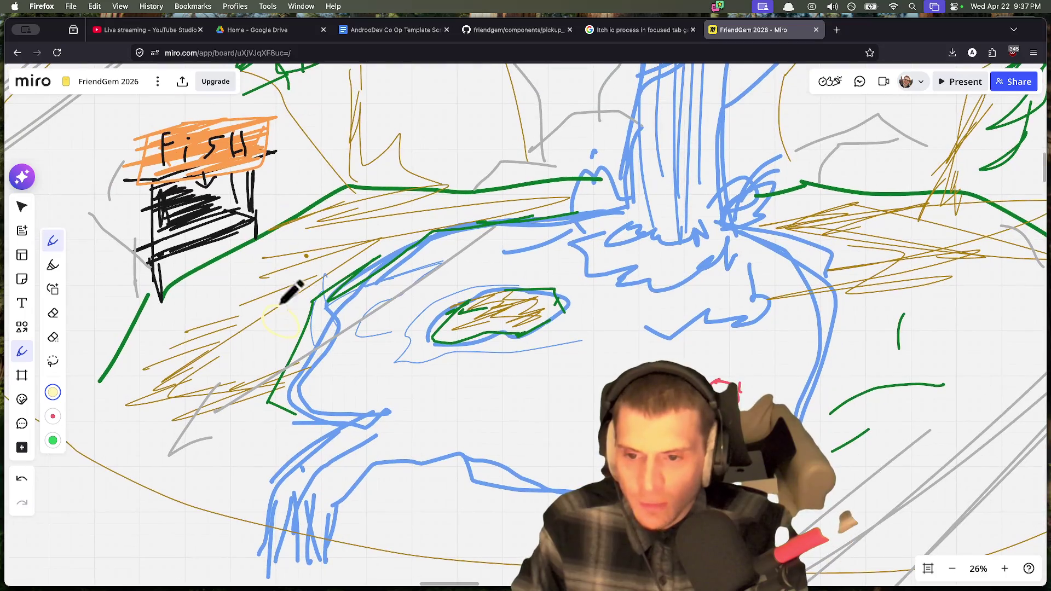
click(53, 392)
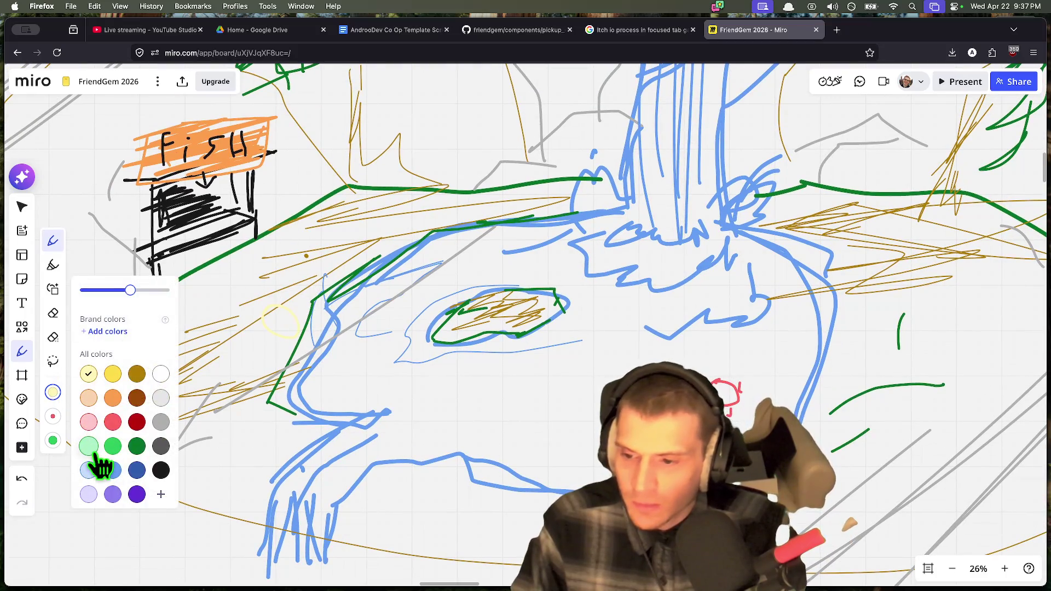
click(93, 474)
mouse_move(874, 314)
mouse_down()
mouse_move(887, 335)
mouse_move(885, 327)
mouse_up()
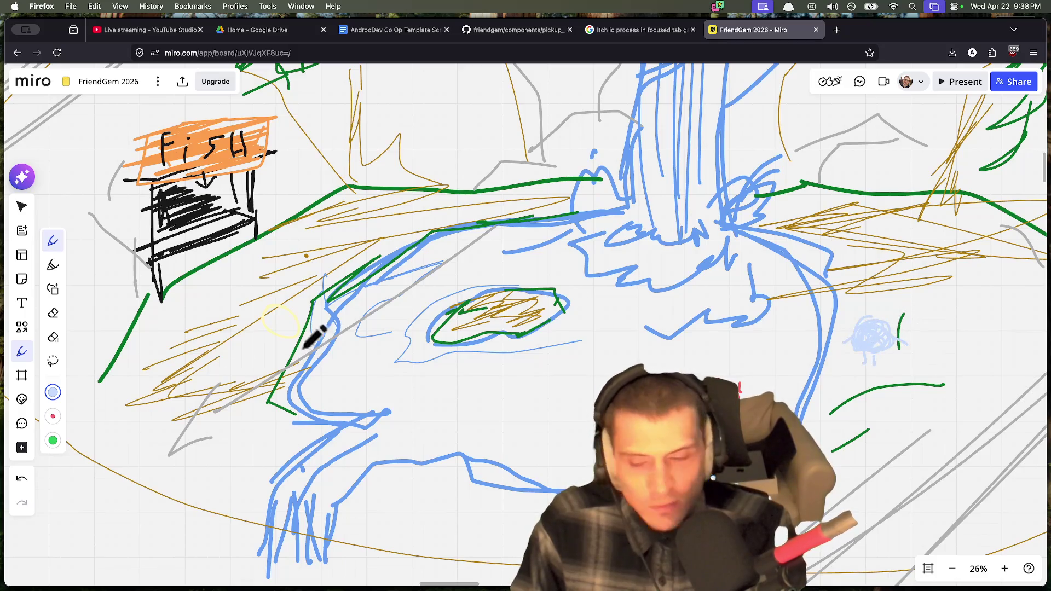
Step: In dark blue, add a curl and a smiling face to the creature
click(52, 391)
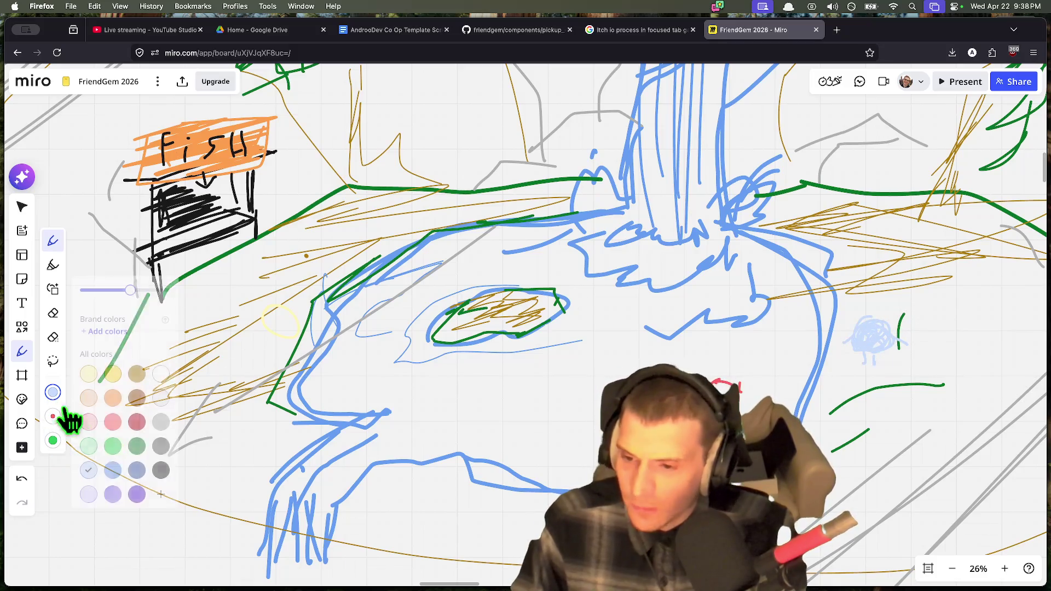
click(136, 472)
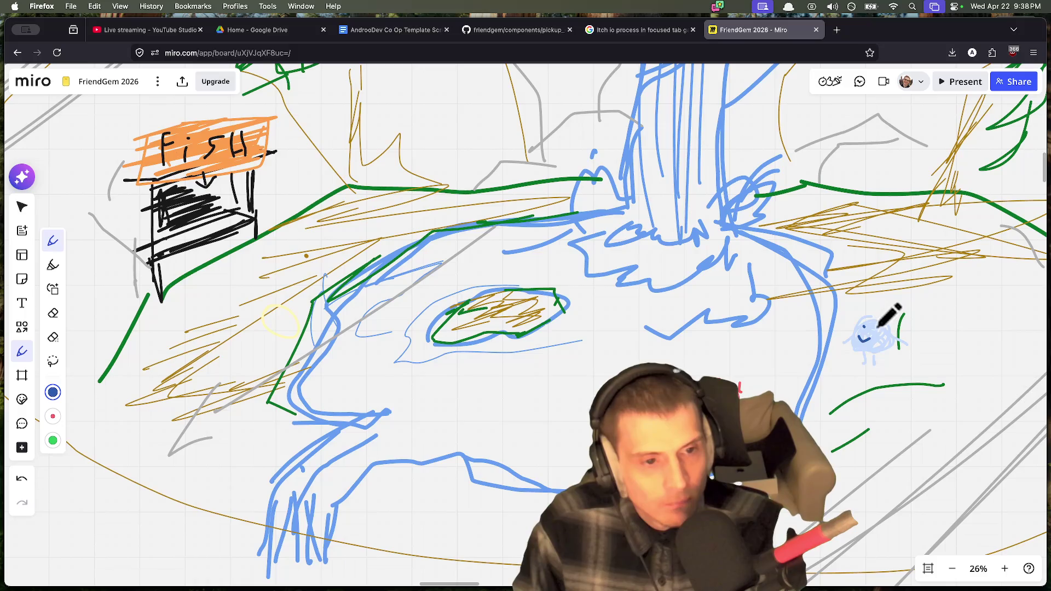
drag(870, 316, 884, 317)
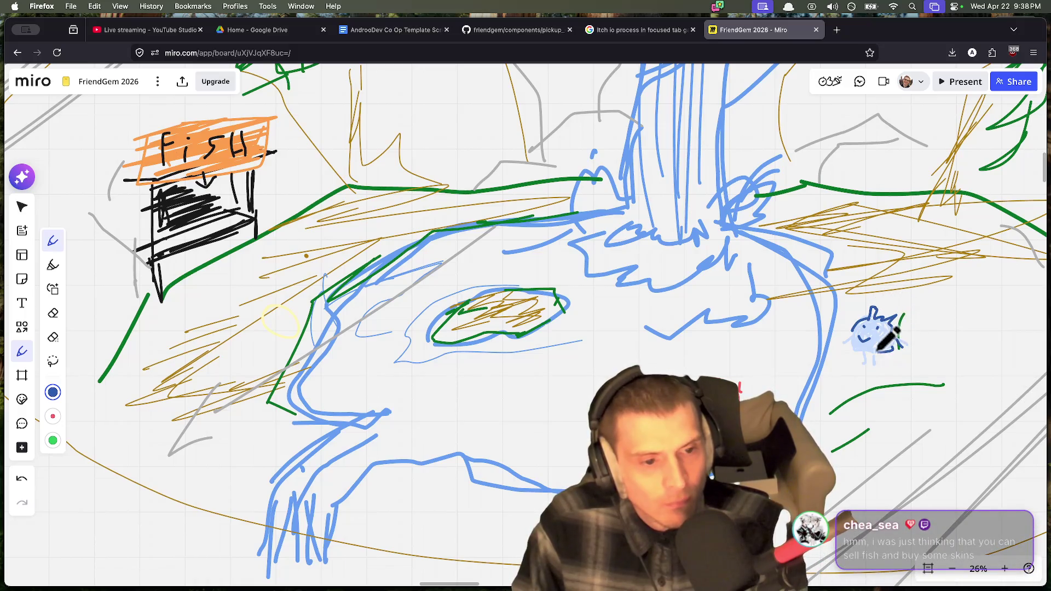
drag(853, 348, 879, 365)
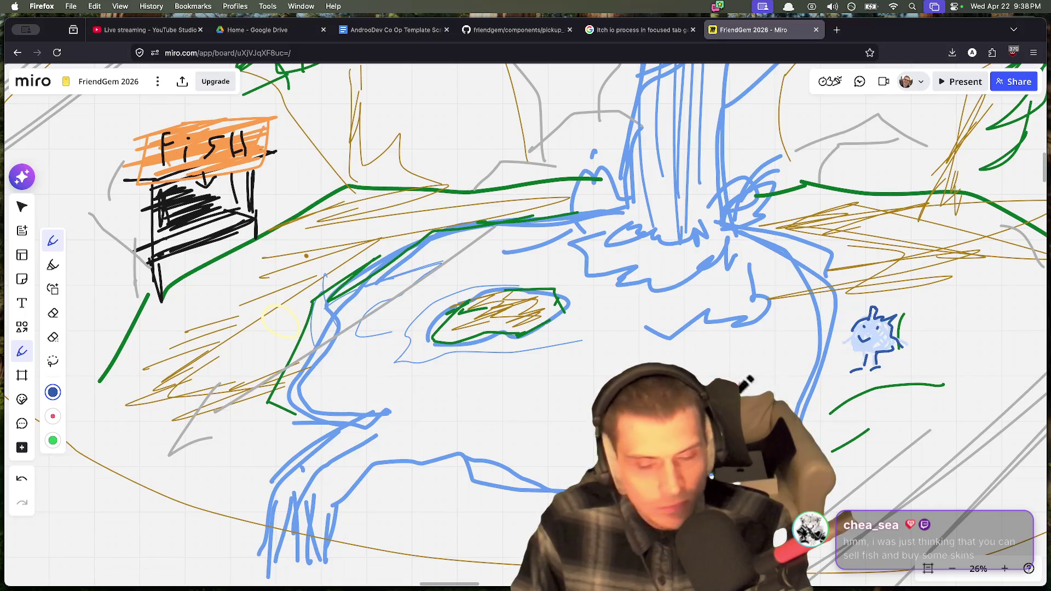
Step: Draw a black arrow from the creature up toward the waterfall
click(52, 392)
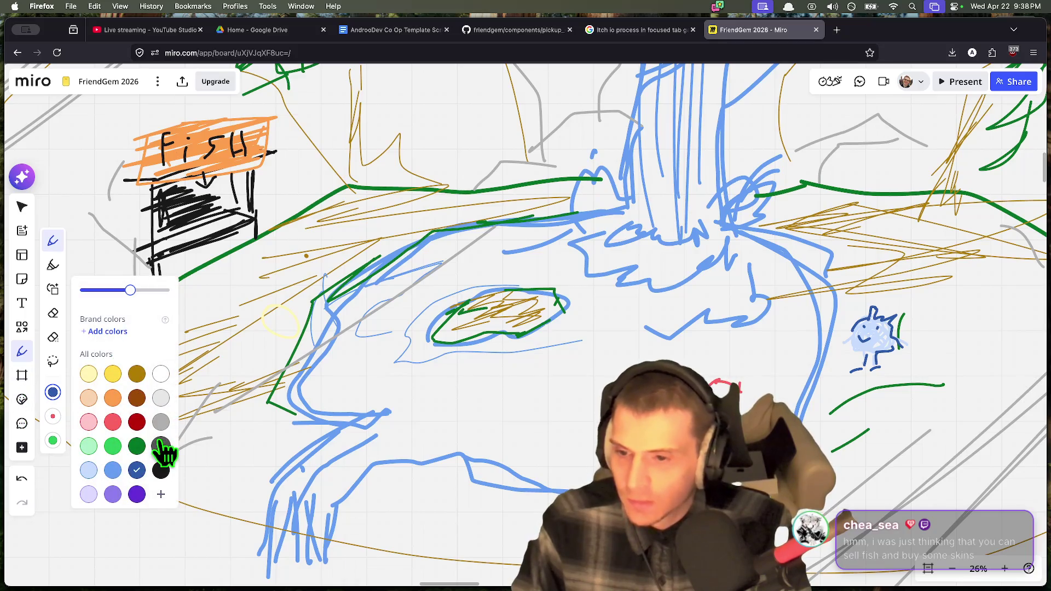
click(160, 470)
drag(851, 344, 783, 275)
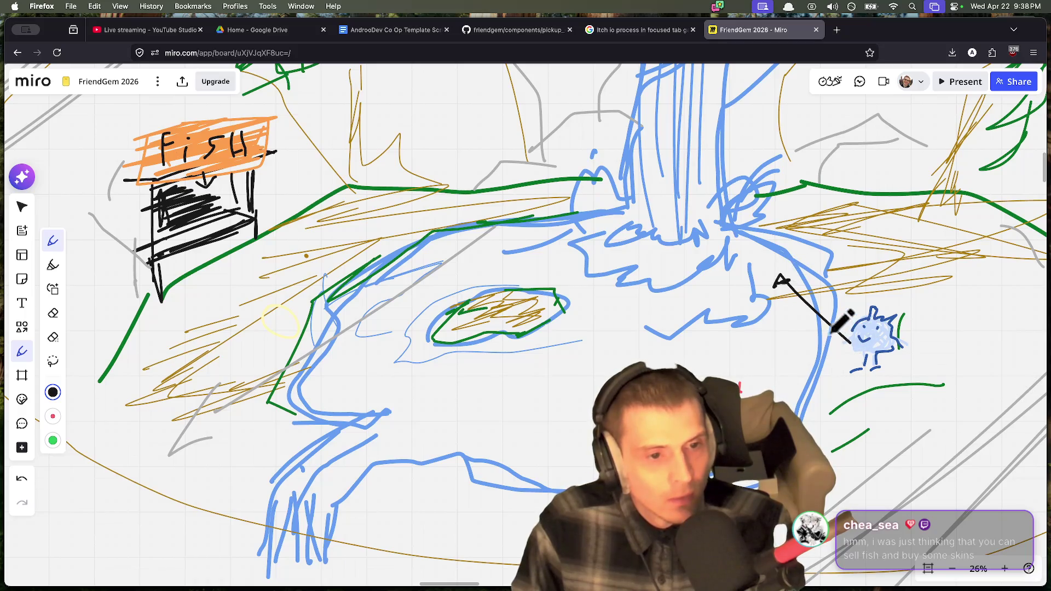
click(53, 392)
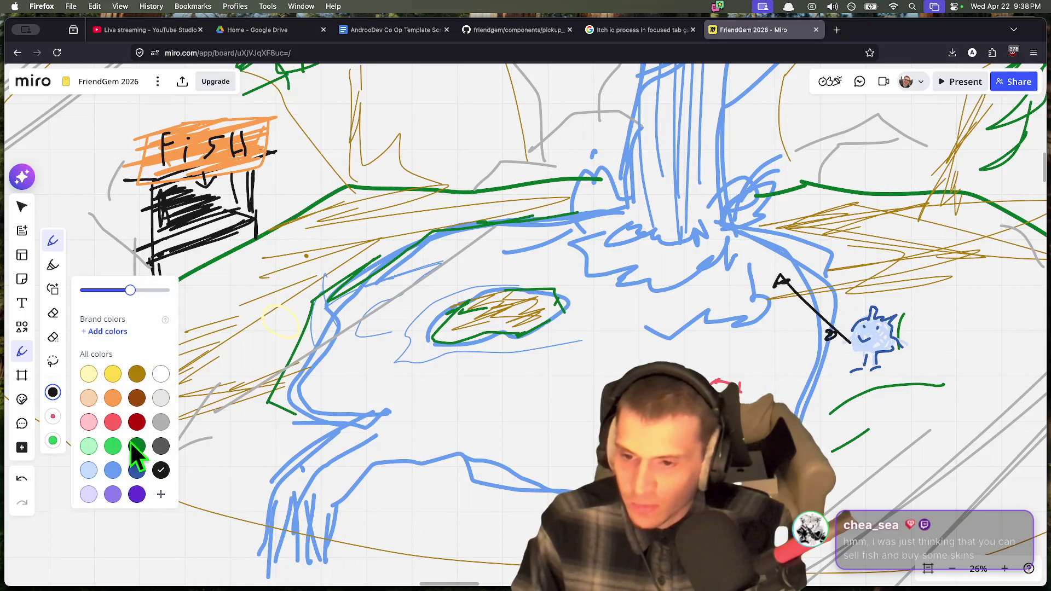
click(137, 471)
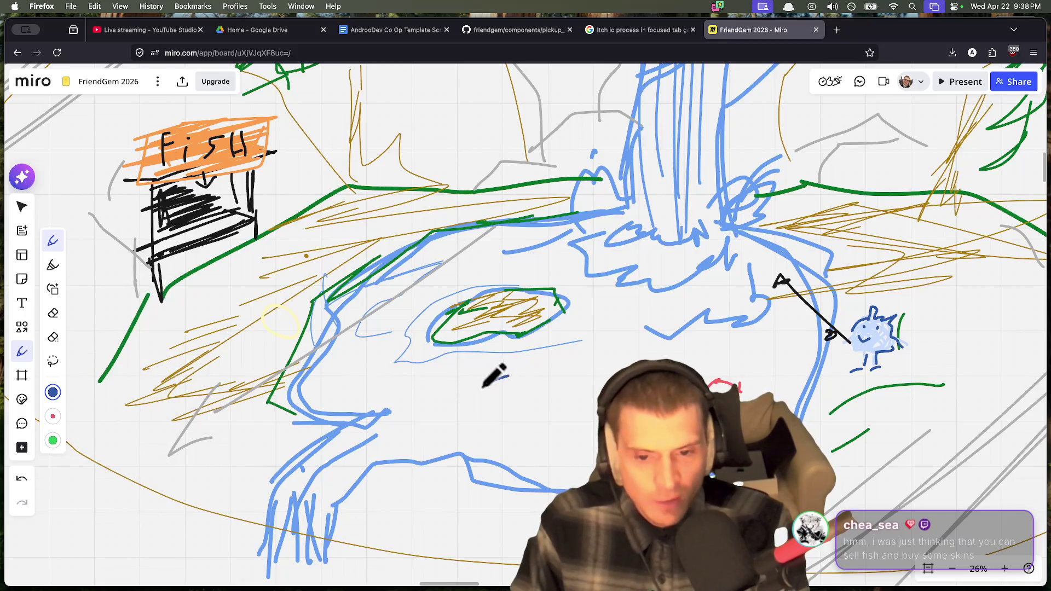
Step: Draw four small dark-blue fish in the lake, including one near the waterfall's base
mouse_move(469, 406)
mouse_down()
mouse_move(513, 385)
mouse_move(528, 398)
mouse_up()
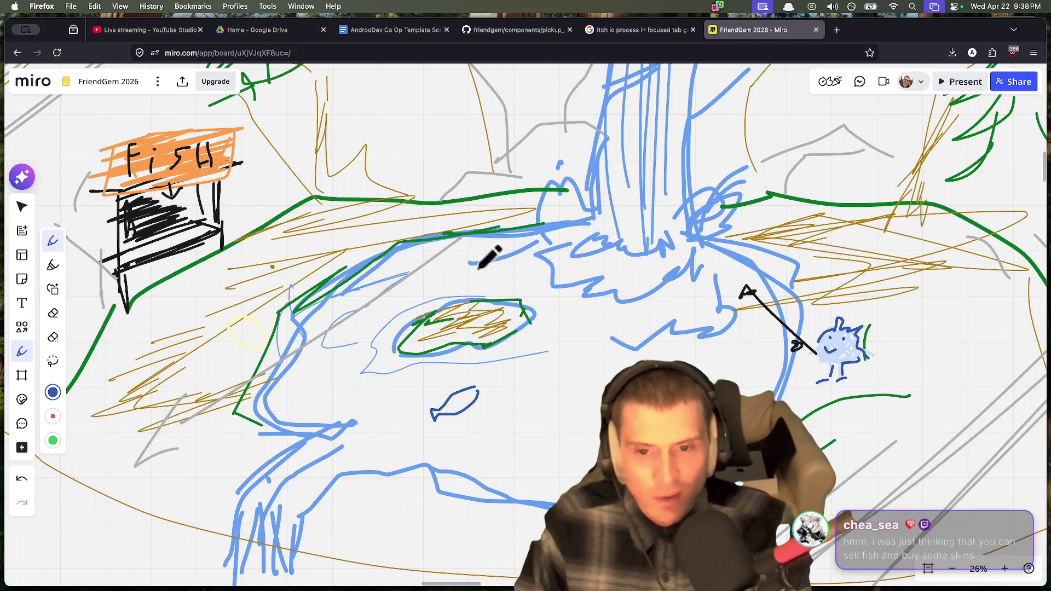
drag(463, 271, 491, 270)
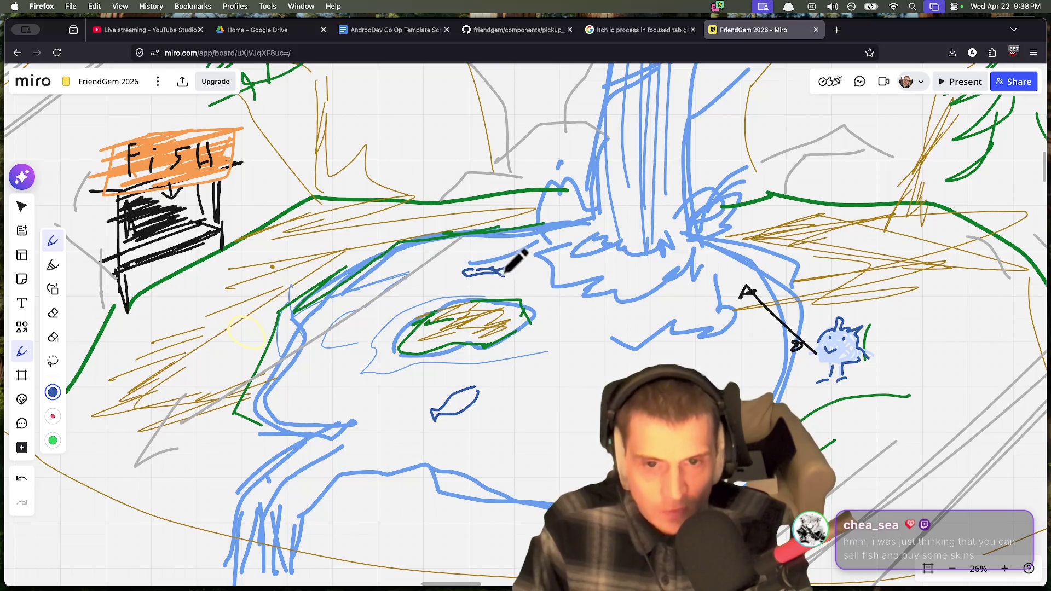
scroll(625, 313, down, 1)
mouse_move(332, 340)
mouse_down()
mouse_move(299, 346)
mouse_move(307, 341)
mouse_up()
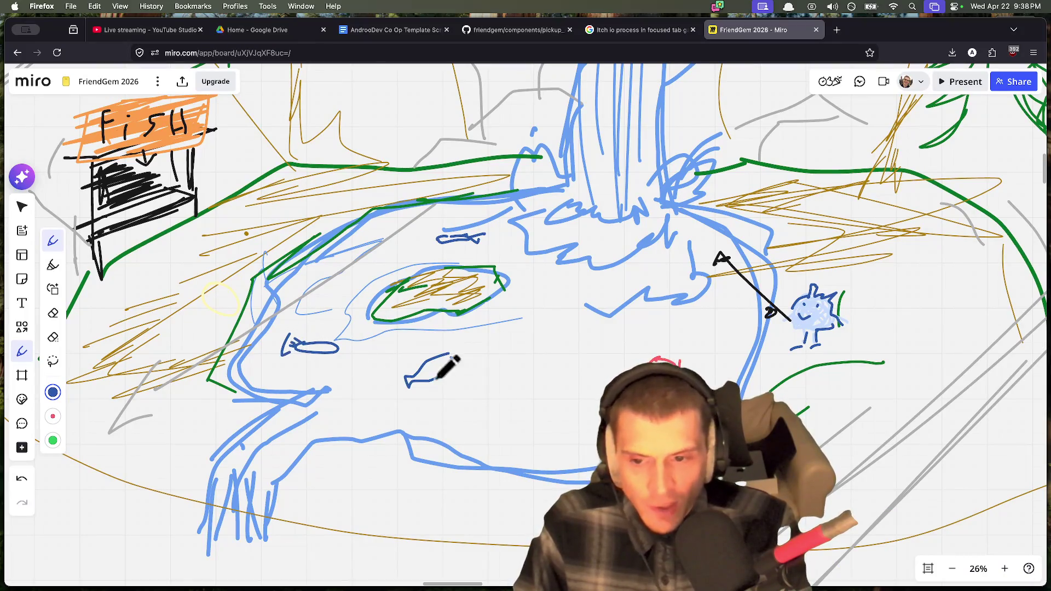
scroll(493, 383, right, 3)
drag(466, 441, 503, 447)
scroll(495, 404, right, 3)
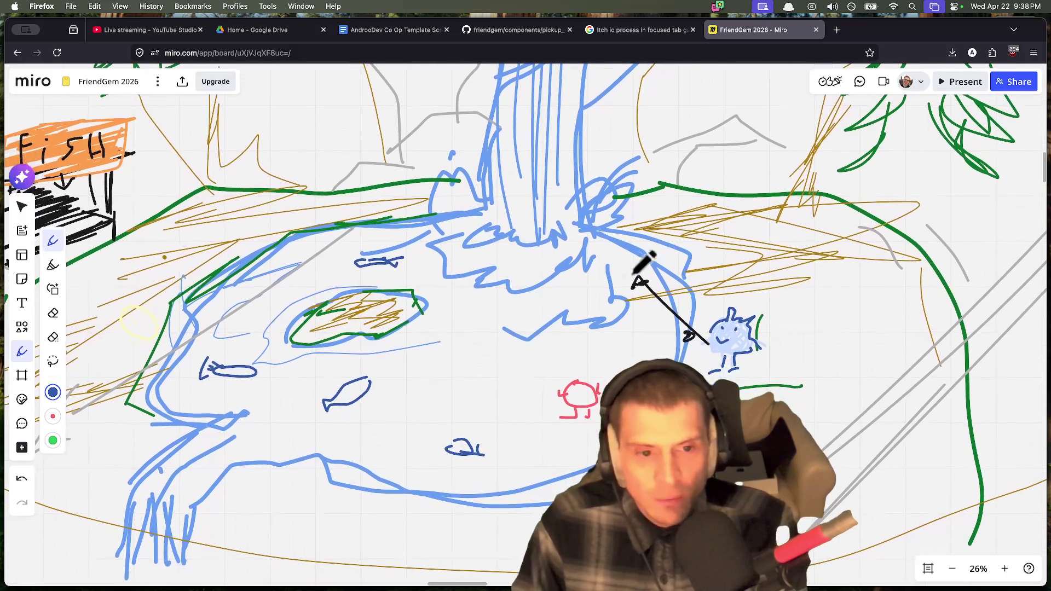
scroll(662, 353, down, 3)
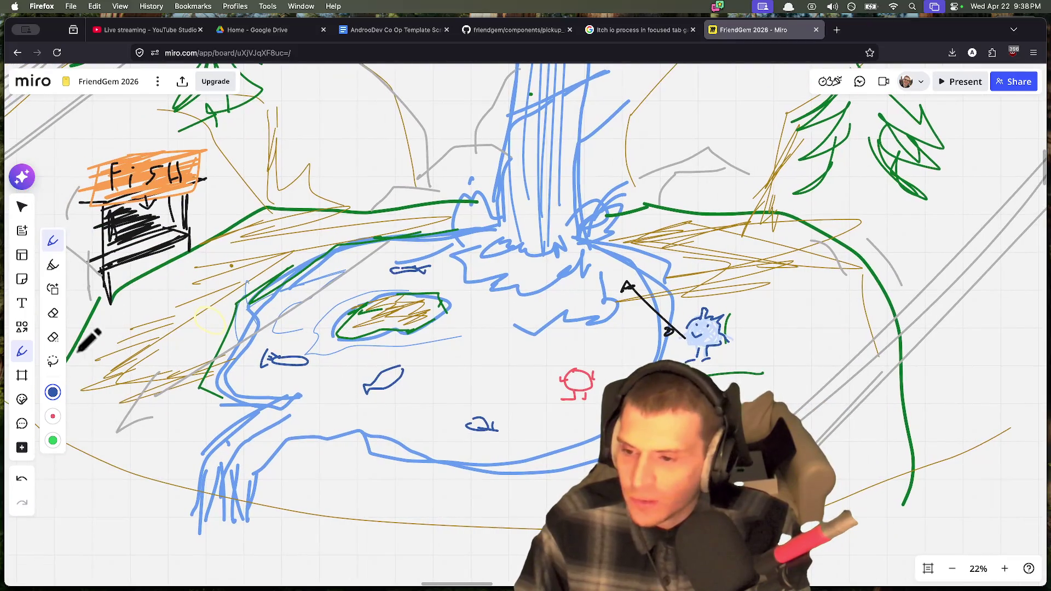
Step: Scribble an orange structure on the right shore and outline it in dark grey
click(52, 392)
click(149, 425)
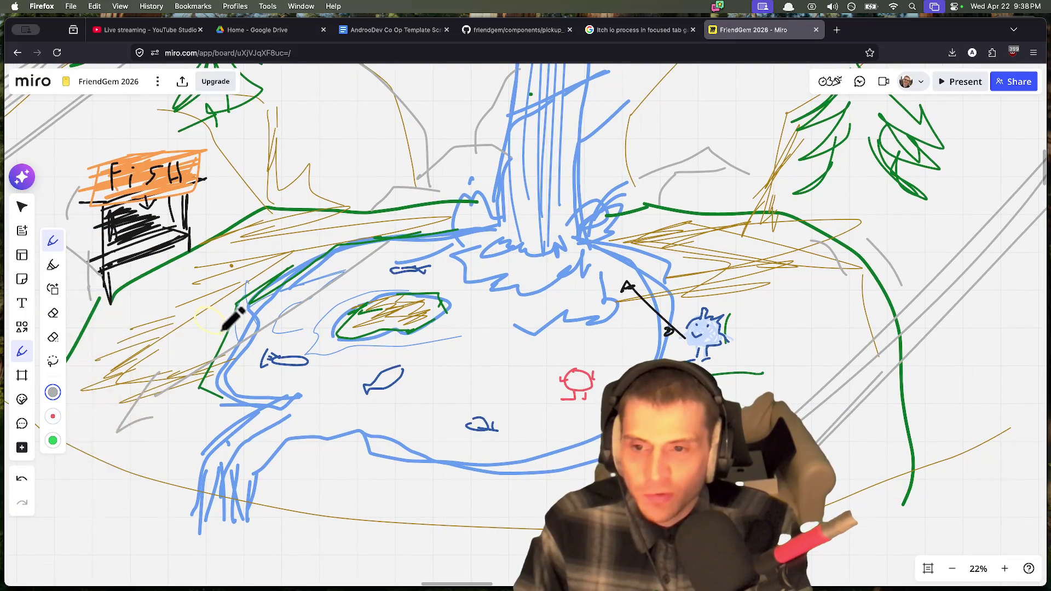
scroll(501, 217, right, 2)
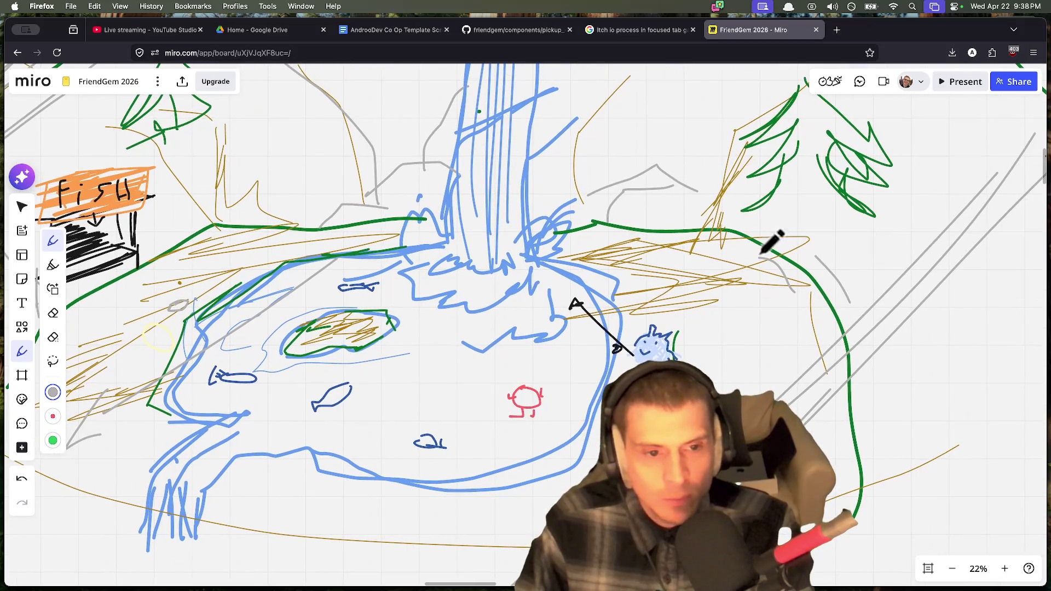
click(52, 392)
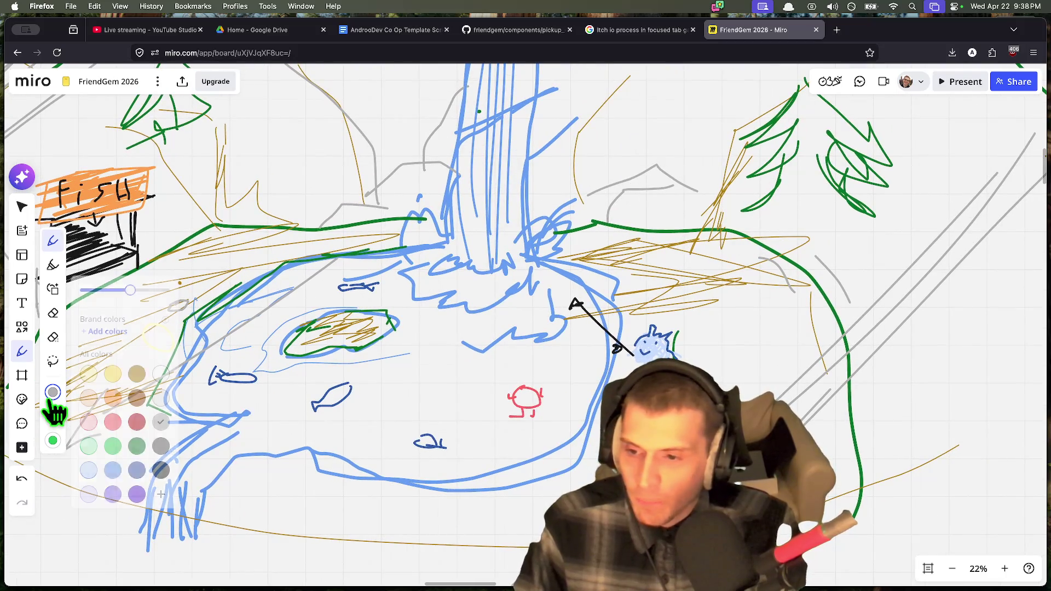
click(137, 408)
mouse_move(832, 271)
mouse_down()
mouse_move(809, 304)
mouse_move(817, 297)
mouse_move(770, 285)
mouse_move(820, 262)
mouse_move(811, 242)
mouse_move(887, 305)
mouse_move(821, 279)
mouse_move(819, 351)
mouse_move(815, 290)
mouse_up()
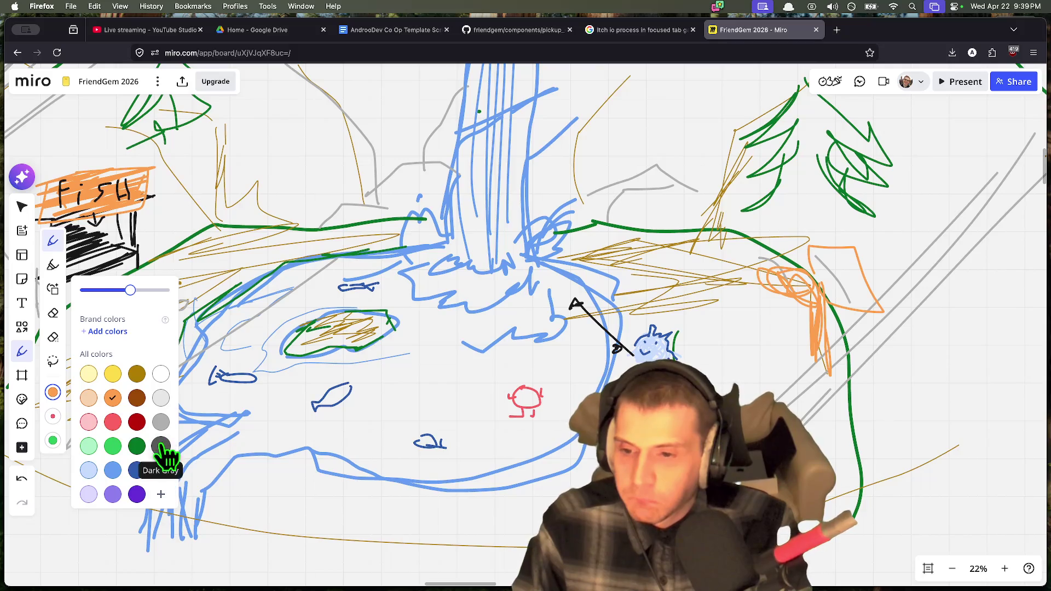
click(159, 472)
mouse_move(804, 265)
mouse_down()
mouse_move(820, 268)
mouse_move(811, 227)
mouse_move(848, 225)
mouse_move(882, 276)
mouse_move(864, 308)
mouse_move(815, 254)
mouse_move(822, 244)
mouse_move(825, 278)
mouse_move(802, 316)
mouse_move(817, 362)
mouse_move(819, 309)
mouse_up()
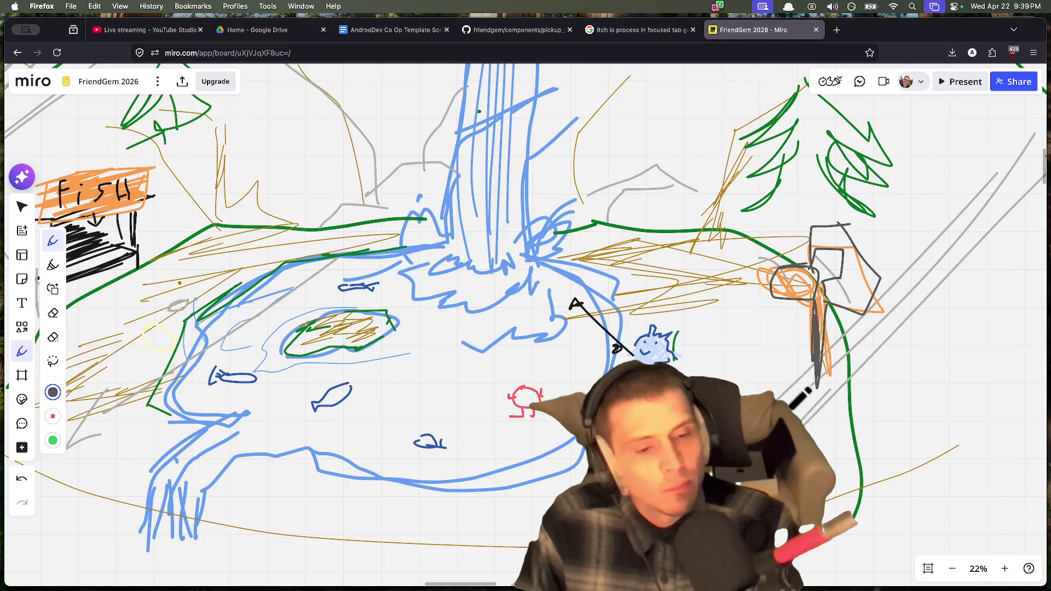
mouse_move(777, 295)
mouse_down()
mouse_move(794, 277)
mouse_move(819, 282)
mouse_move(772, 296)
mouse_up()
Step: Pan and zoom out to view the whole waterfall scene
drag(329, 386, 370, 378)
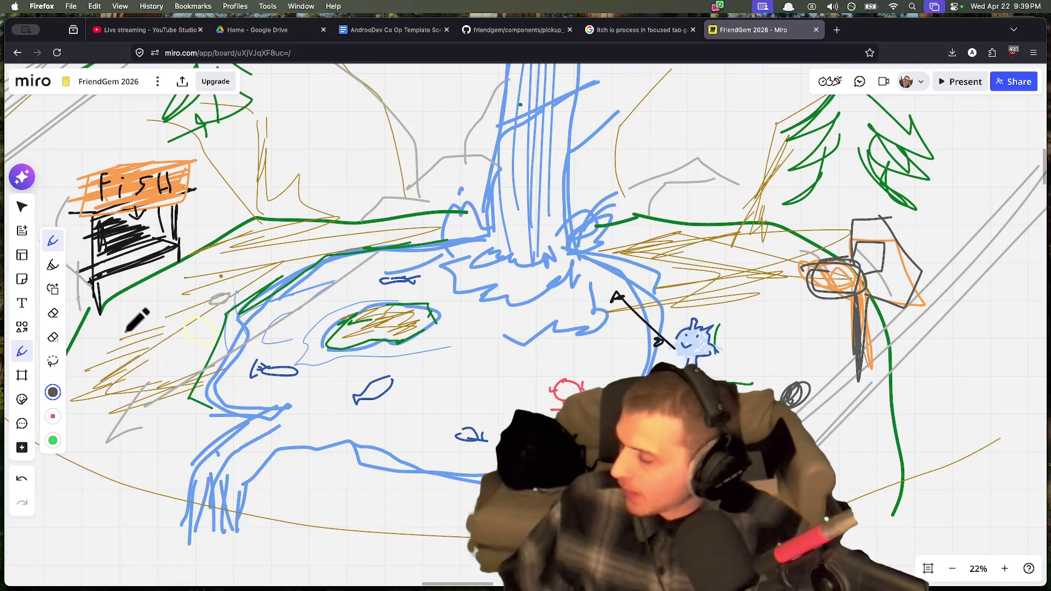
scroll(296, 320, down, 5)
key(super+Tab)
key(super+Tab)
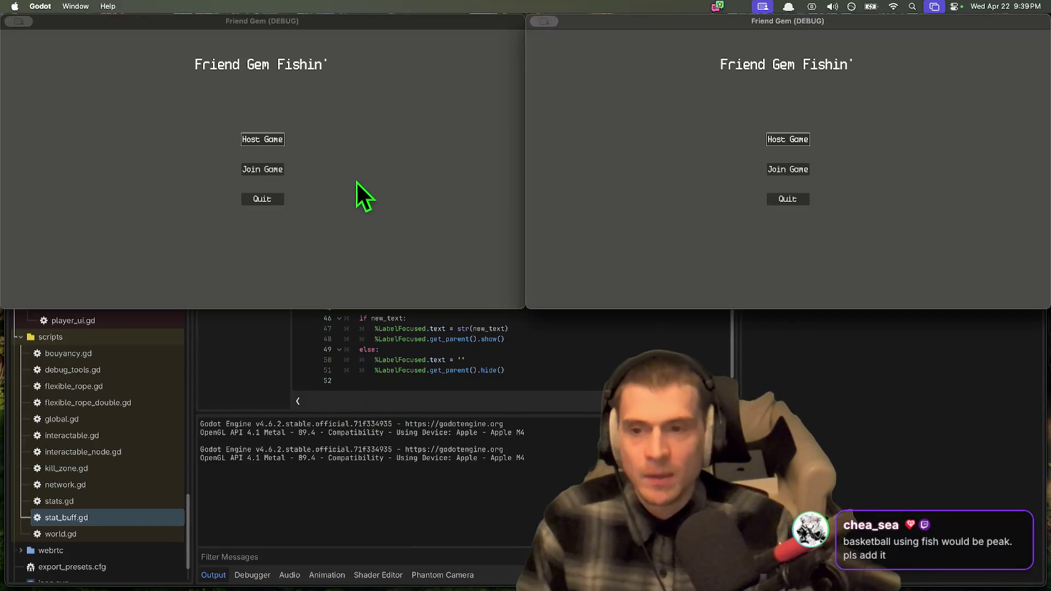
Step: Host a game in the first debug window and pick up the fishing rod
click(259, 141)
click(214, 246)
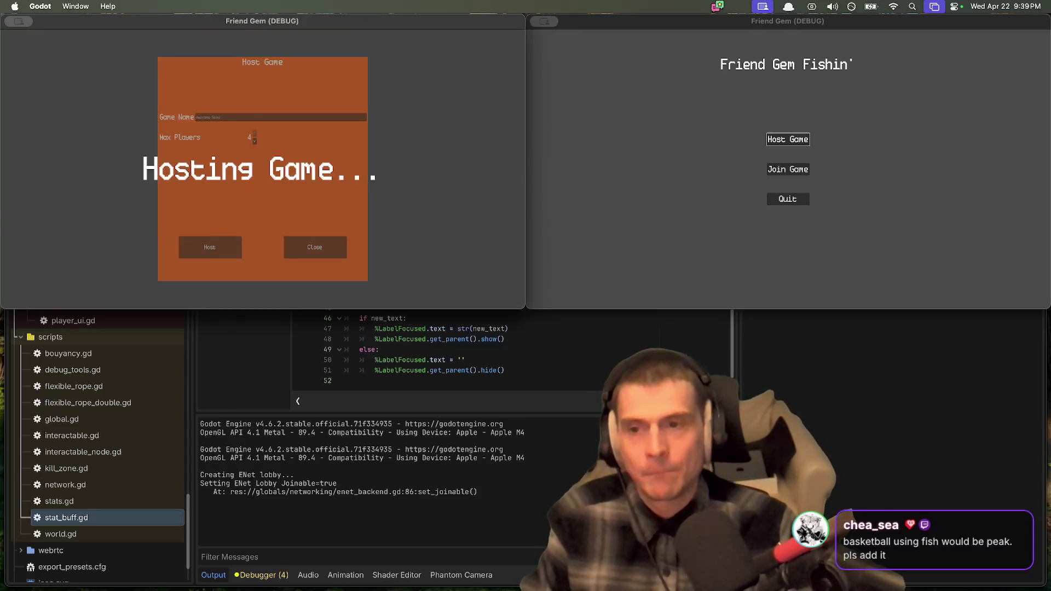
key(w)
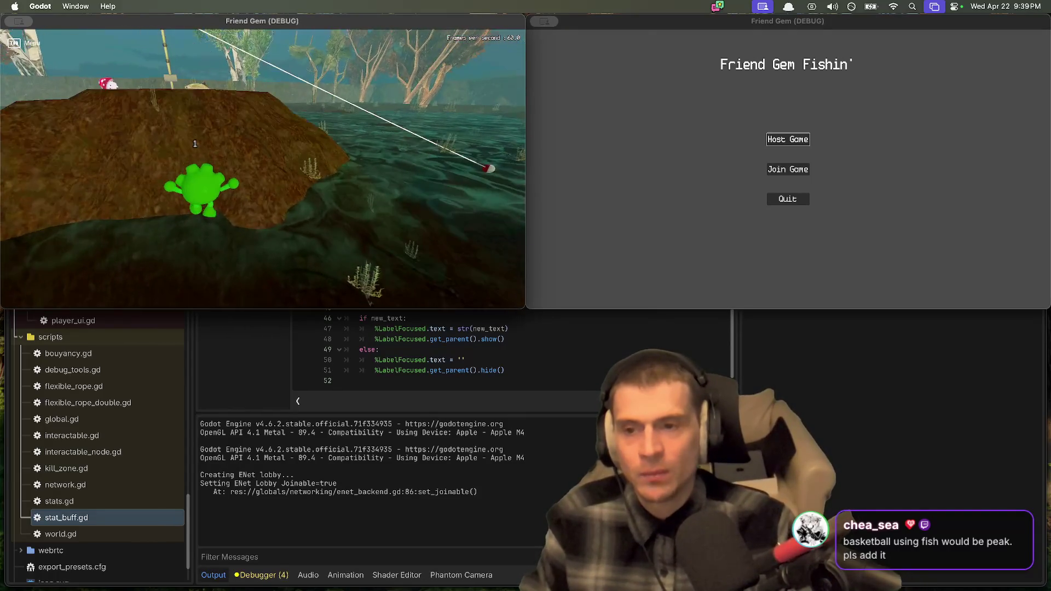
key(e)
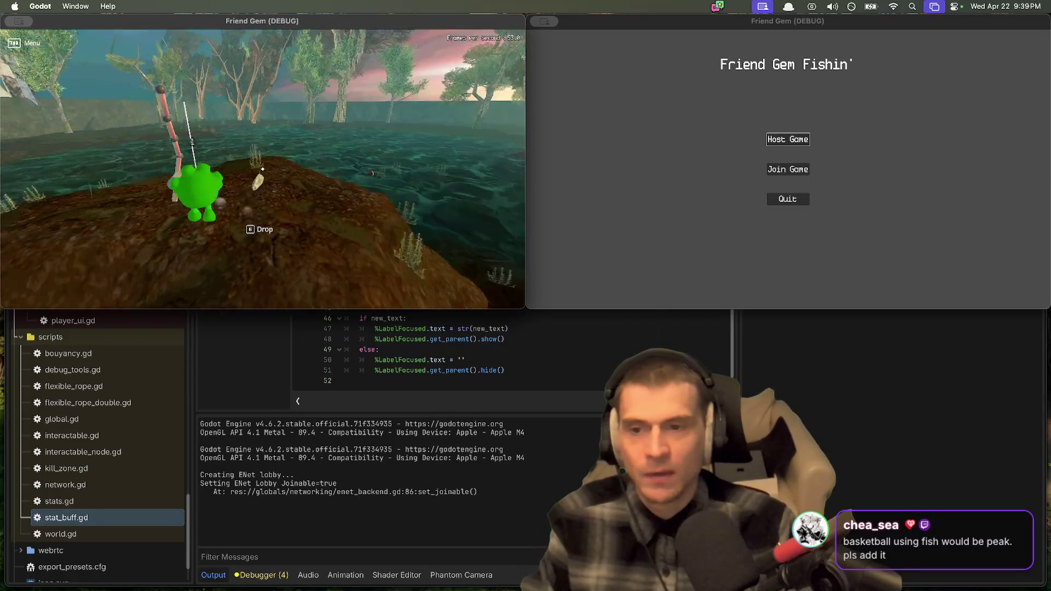
Step: Cast the fishing line onto the water and walk the character into it
click(262, 169)
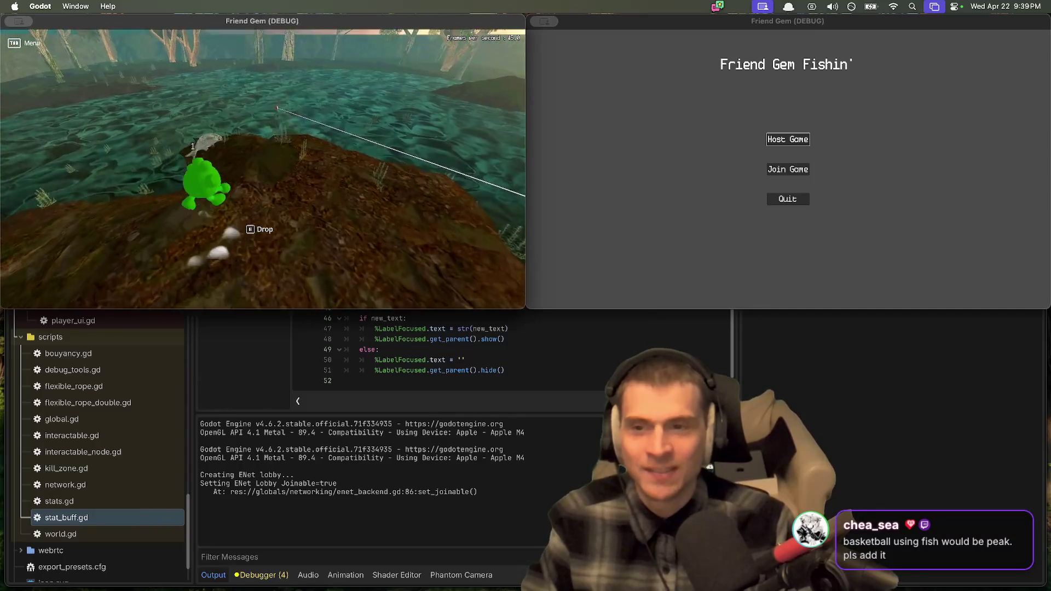
key(e)
key(w)
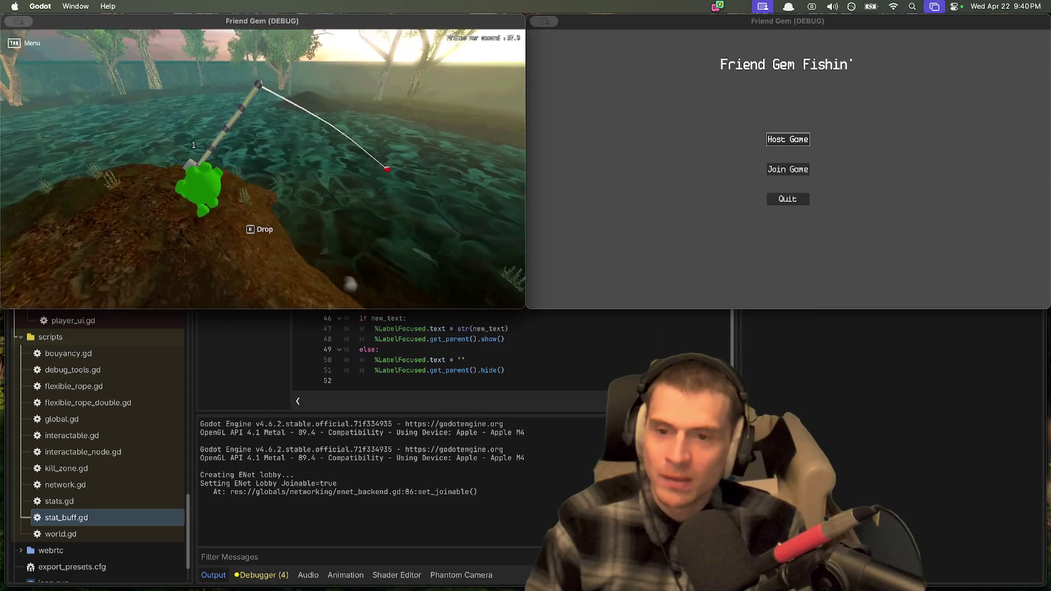
key(super+Tab)
key(super+Tab)
key(super+Tab)
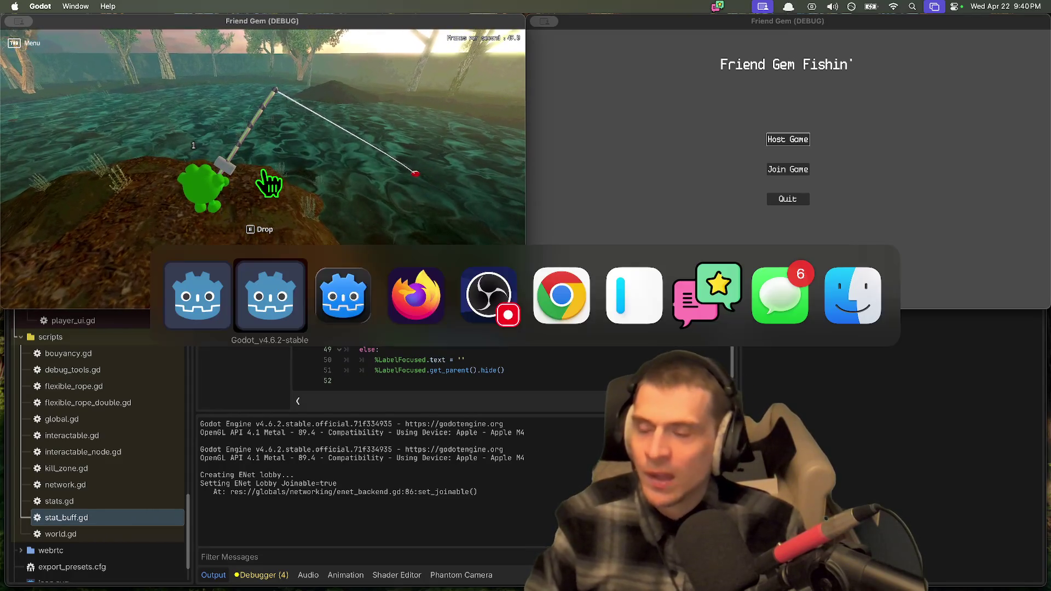
Step: Edit the Friend Gem Fishing checklist, keeping the environment item on its own line
key(ctrl+shift+Tab)
key(ctrl+shift+Tab)
key(ctrl+shift+Tab)
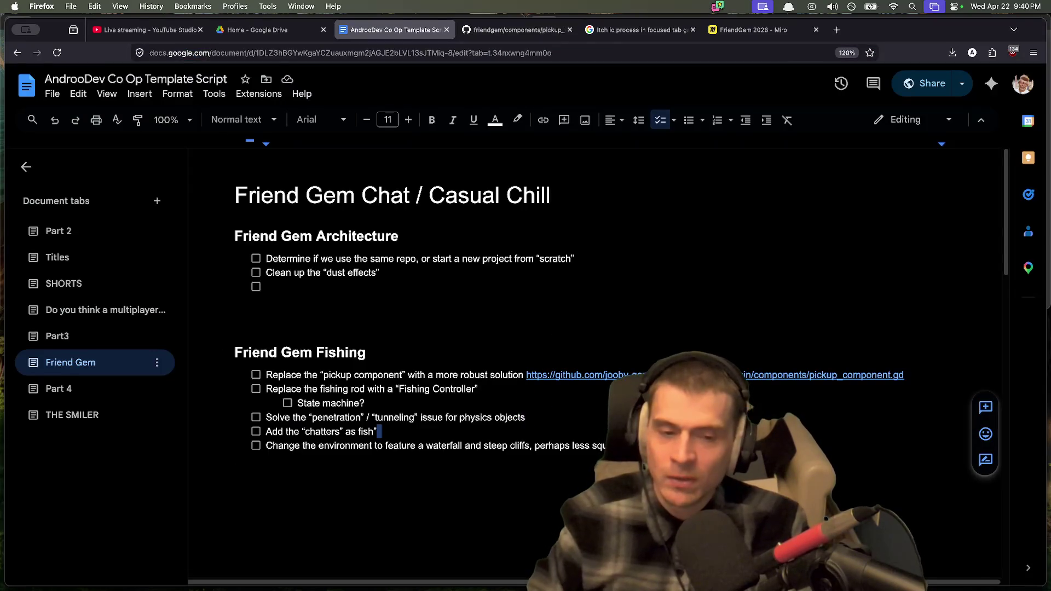
key(Delete)
key(super+z)
text(Code the “Fishing Mini-Game” Timing)
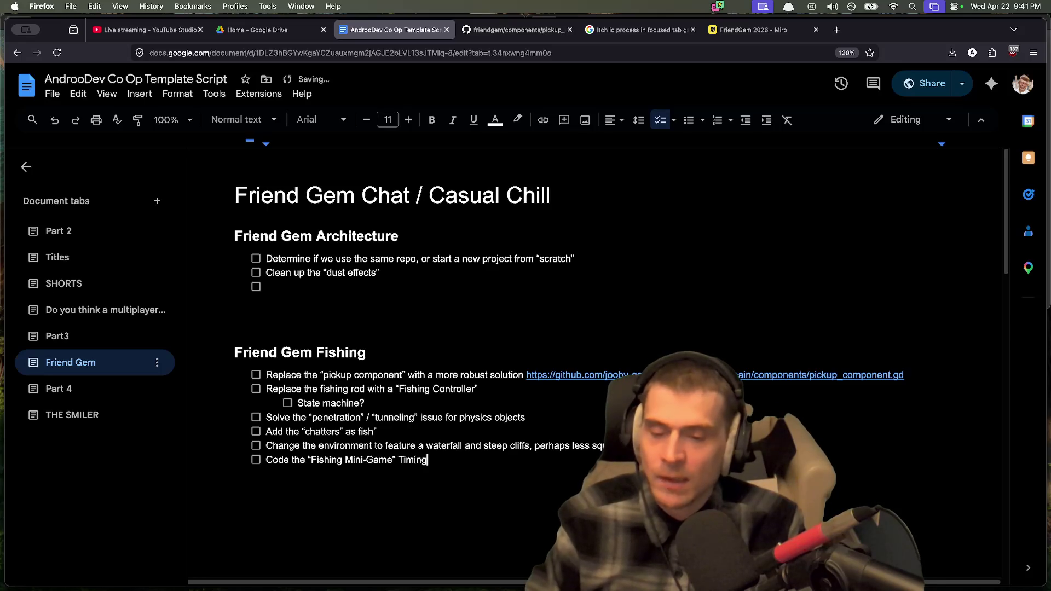
key(super+Tab)
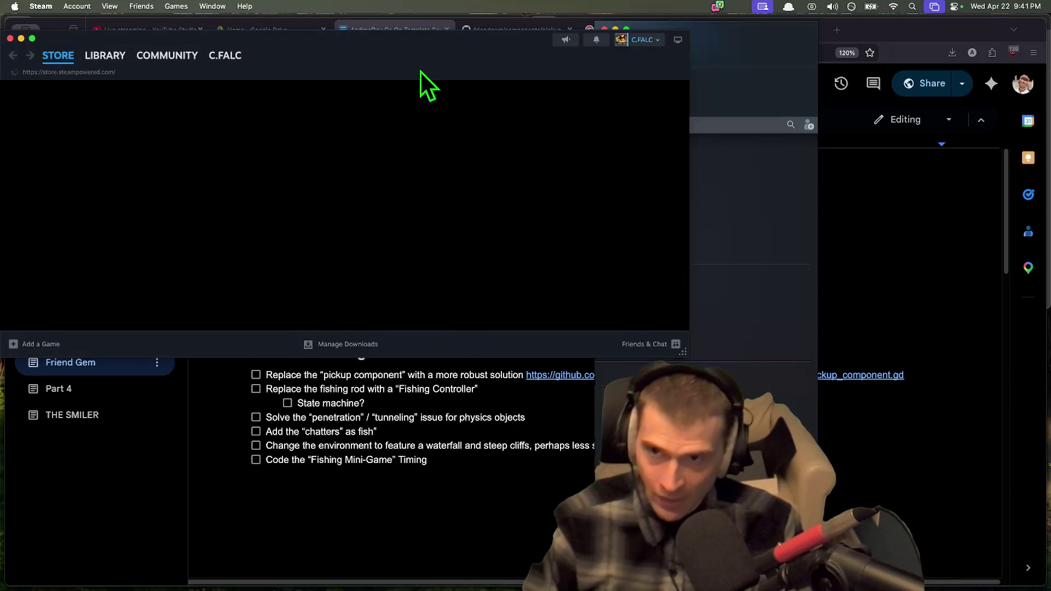
Step: Move the Steam window, search the store for 'sink or s' and open Sink or Skim's page
drag(418, 50, 513, 3)
click(560, 71)
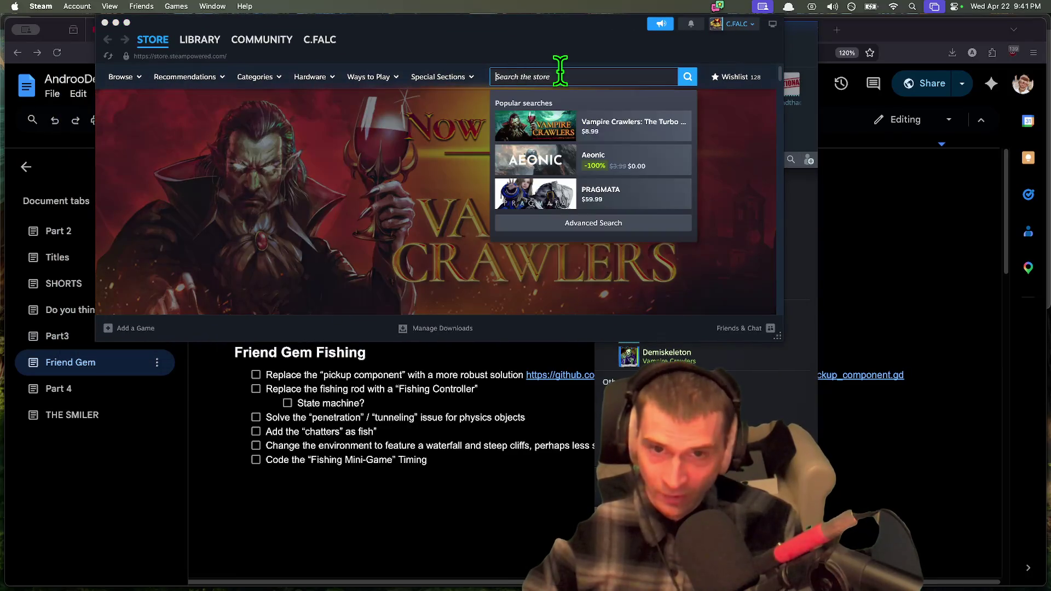
text(sin)
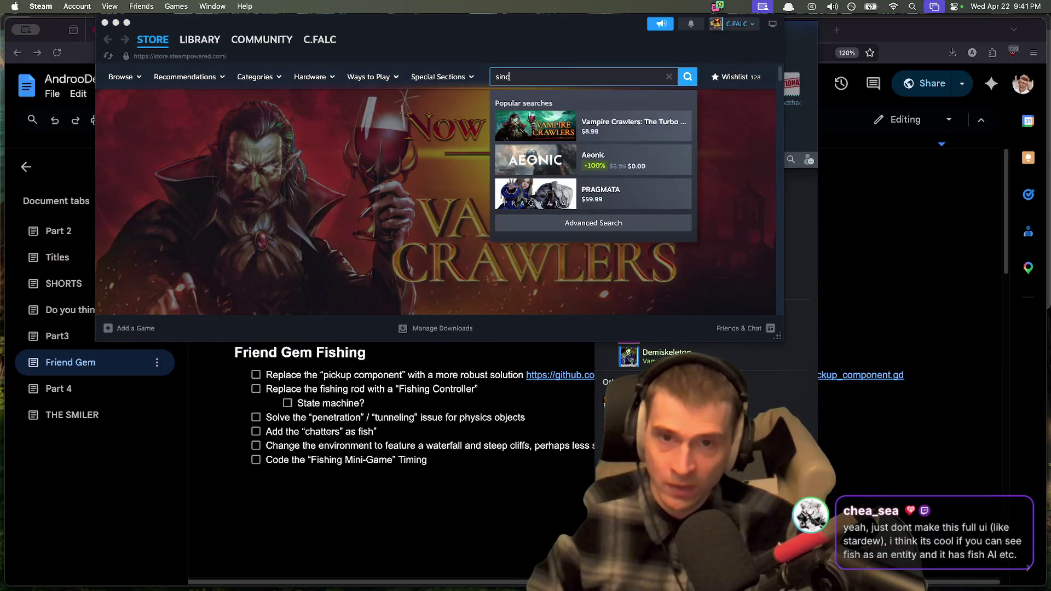
text(k or s)
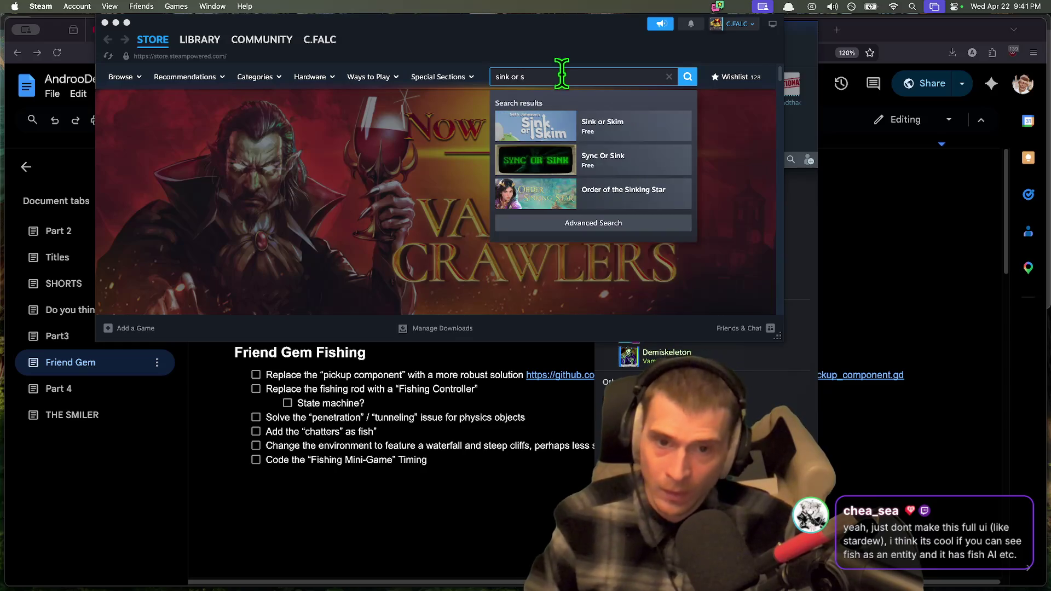
click(626, 129)
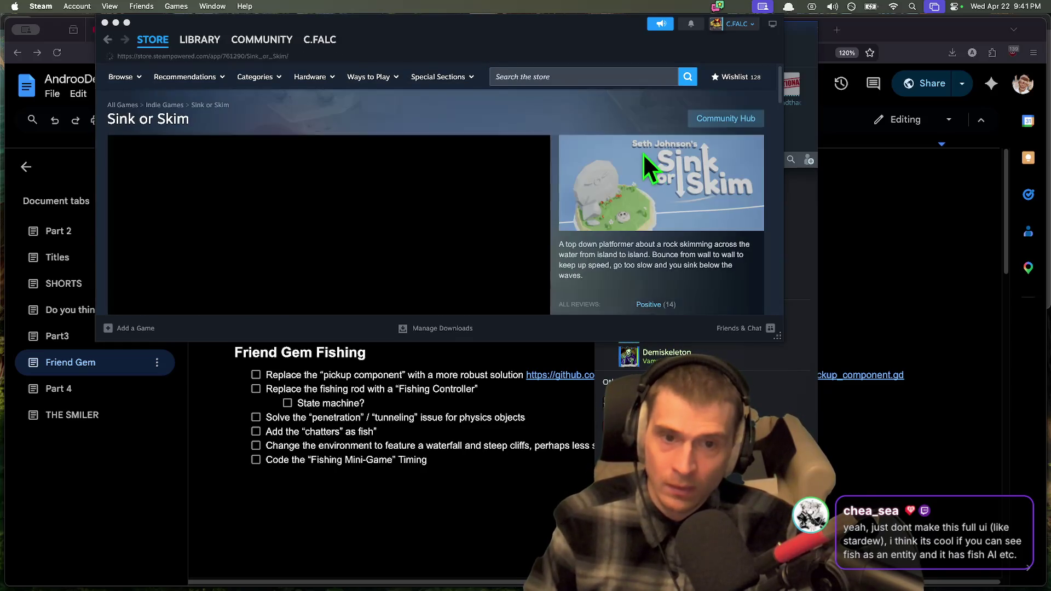
Step: Go back and search 'sinker' instead, opening the Sinker sound store page
key(super+Left)
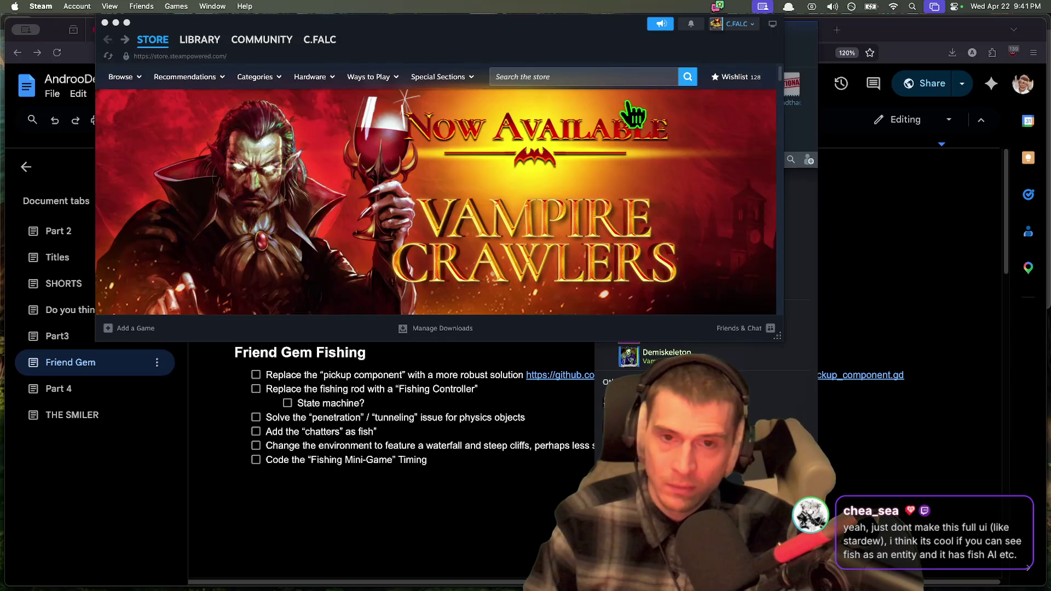
click(622, 76)
text(sinkor)
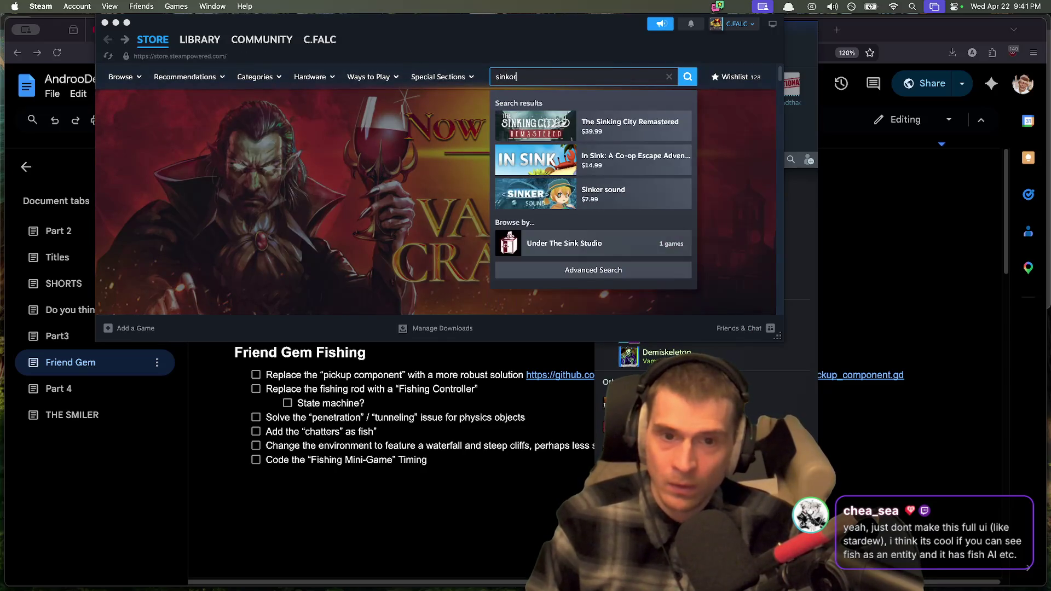
text(swim)
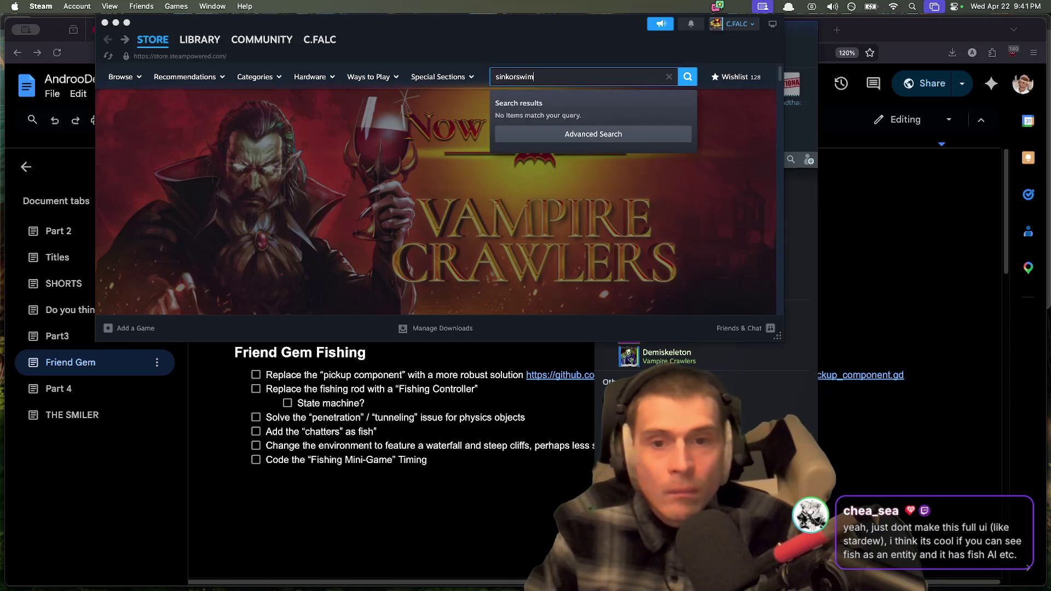
key(super+a)
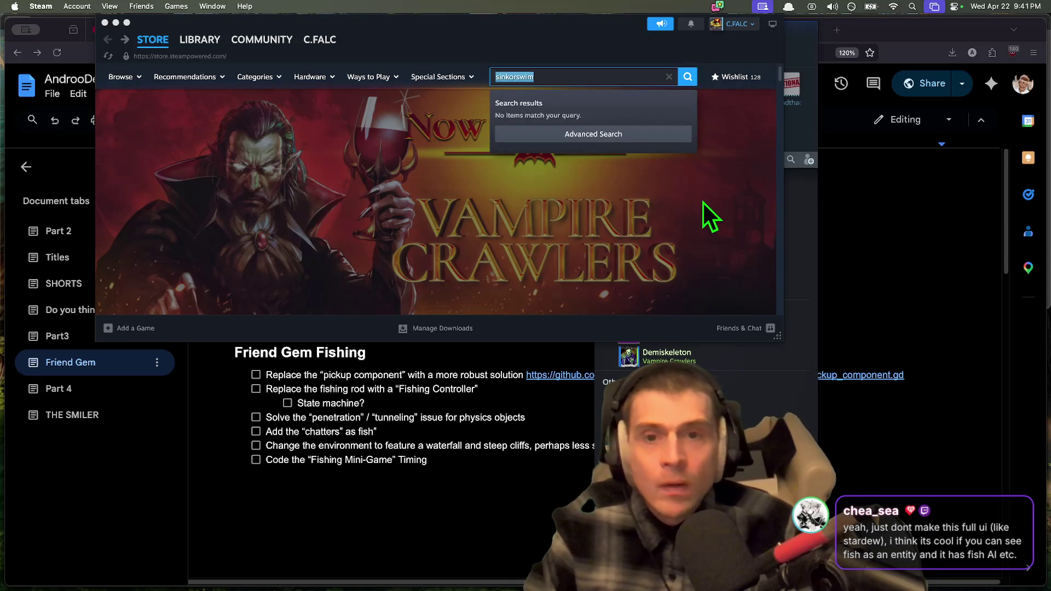
text(sinke)
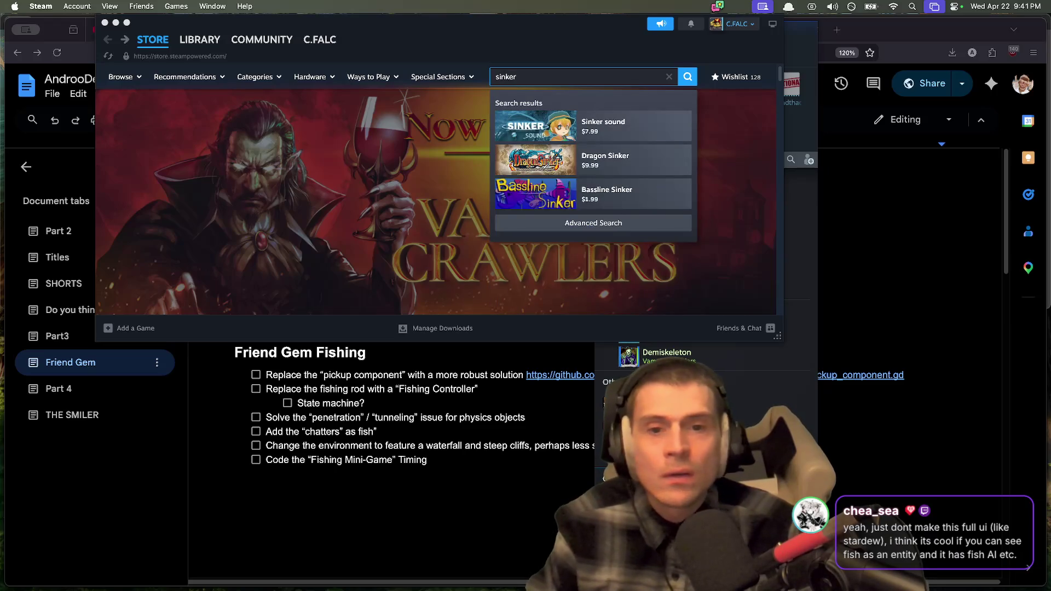
click(629, 121)
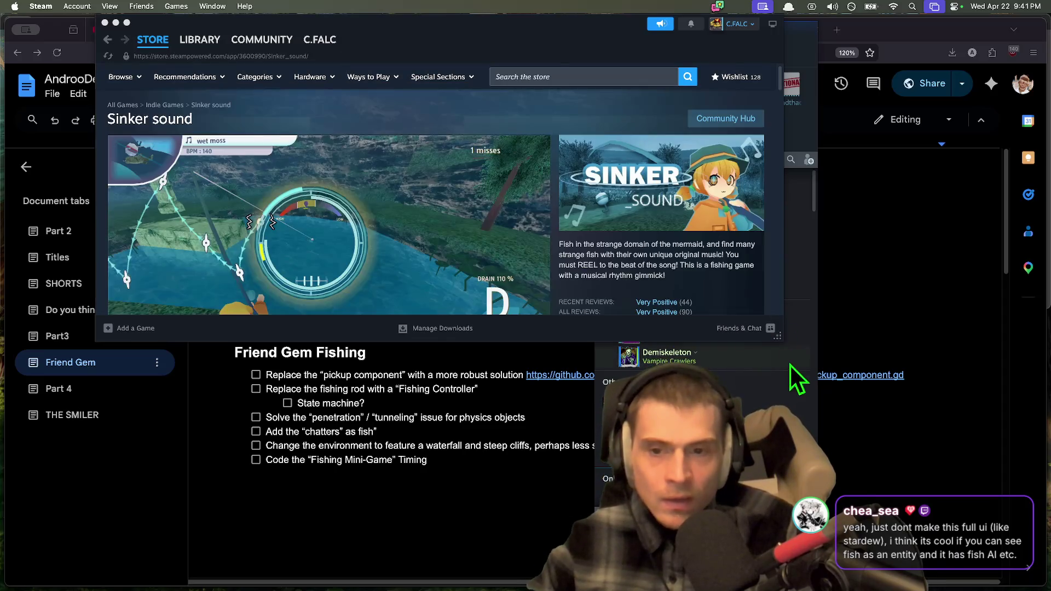
Step: Enlarge the Steam window and play the Sinker sound trailer with the volume raised
click(241, 294)
click(684, 326)
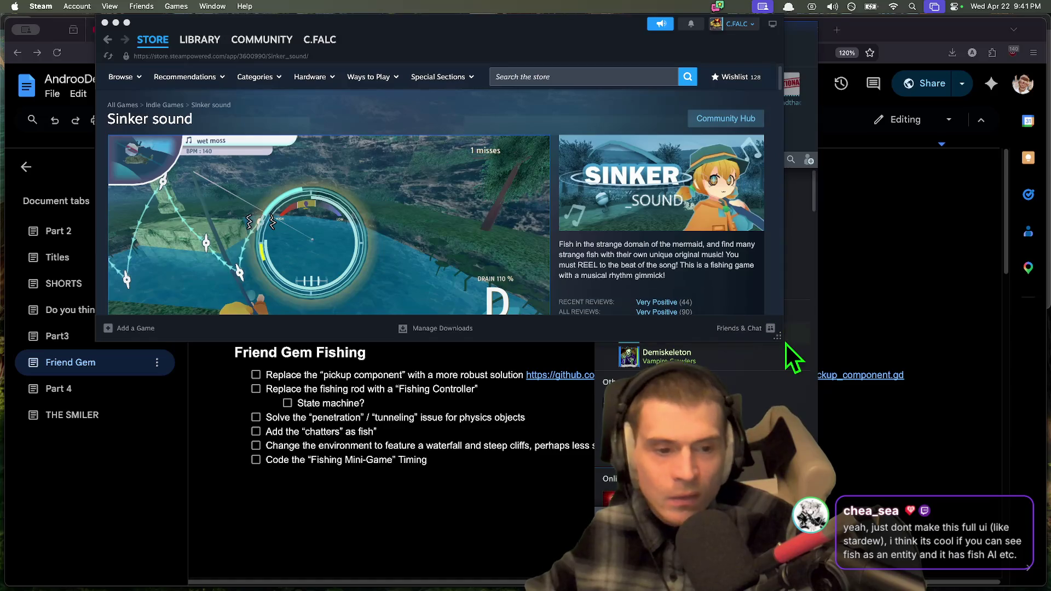
drag(782, 336, 832, 436)
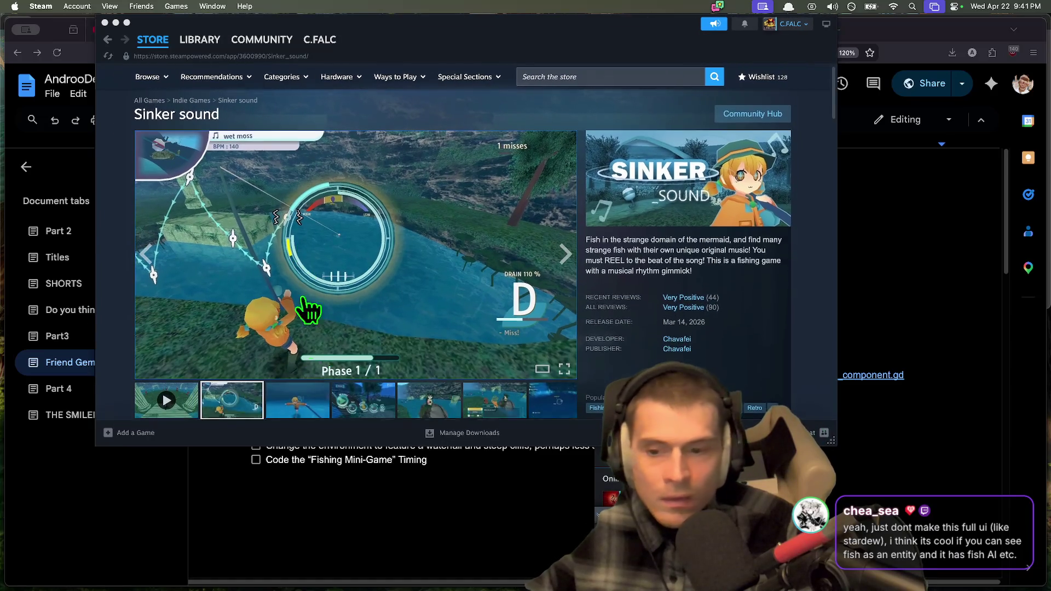
click(180, 399)
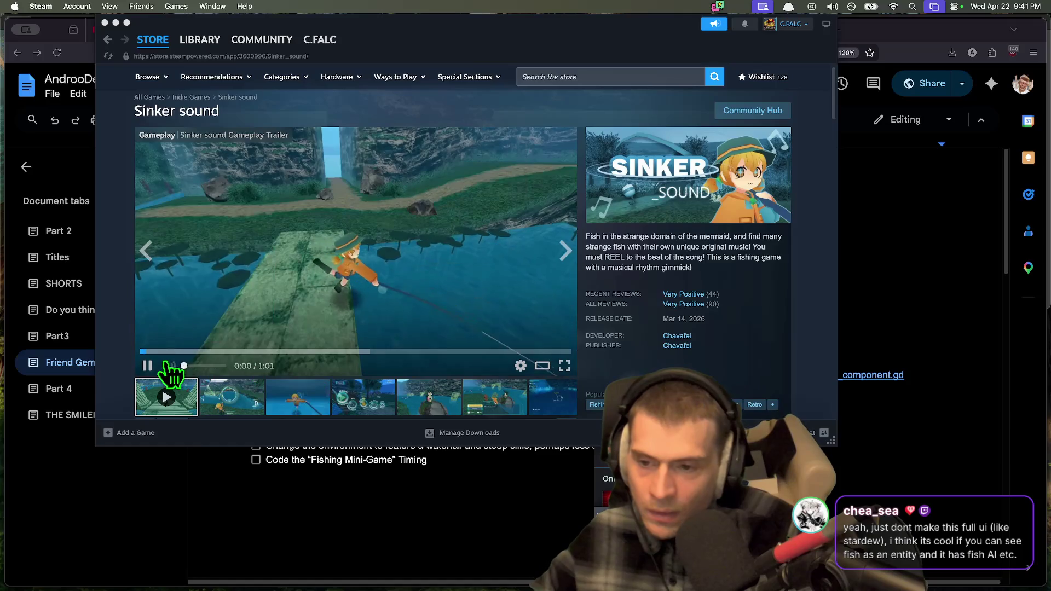
click(212, 366)
drag(212, 365, 198, 365)
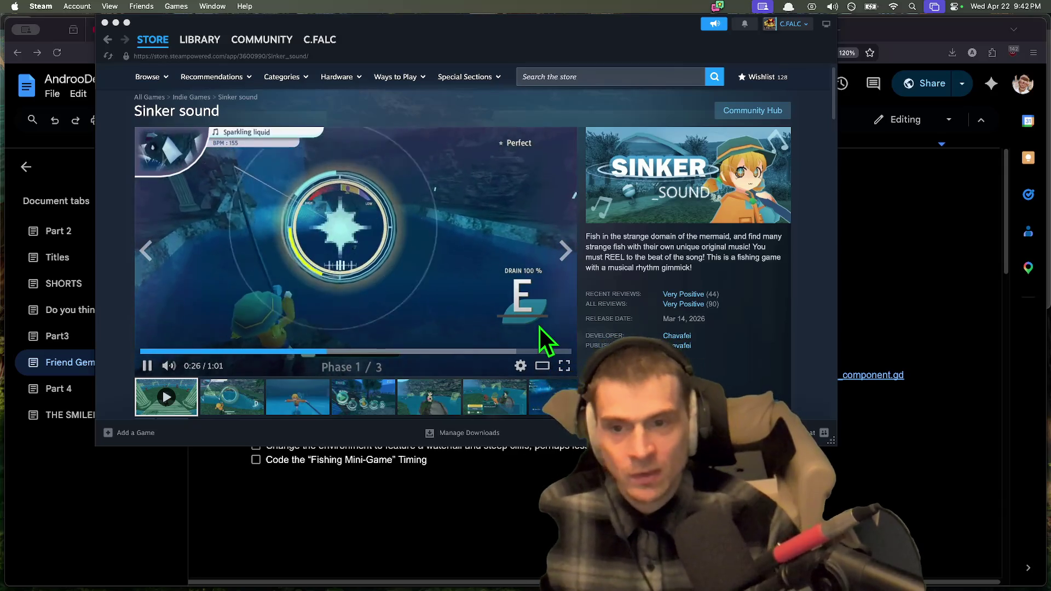
Step: Pause the trailer and skip between scenes, jumping ahead to 0:31 and then 0:43
click(384, 319)
click(329, 326)
click(330, 291)
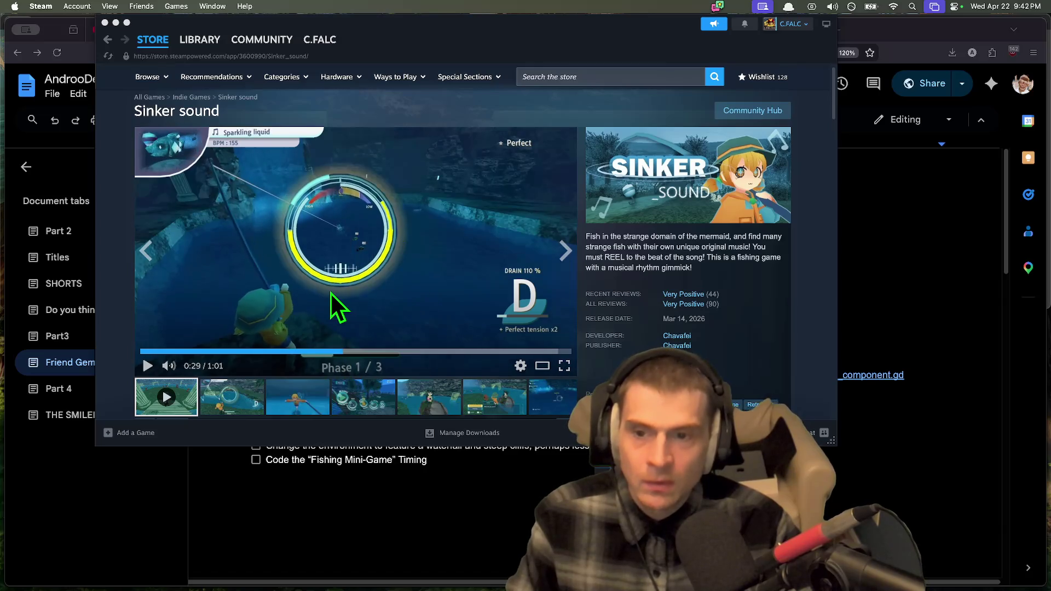
click(296, 352)
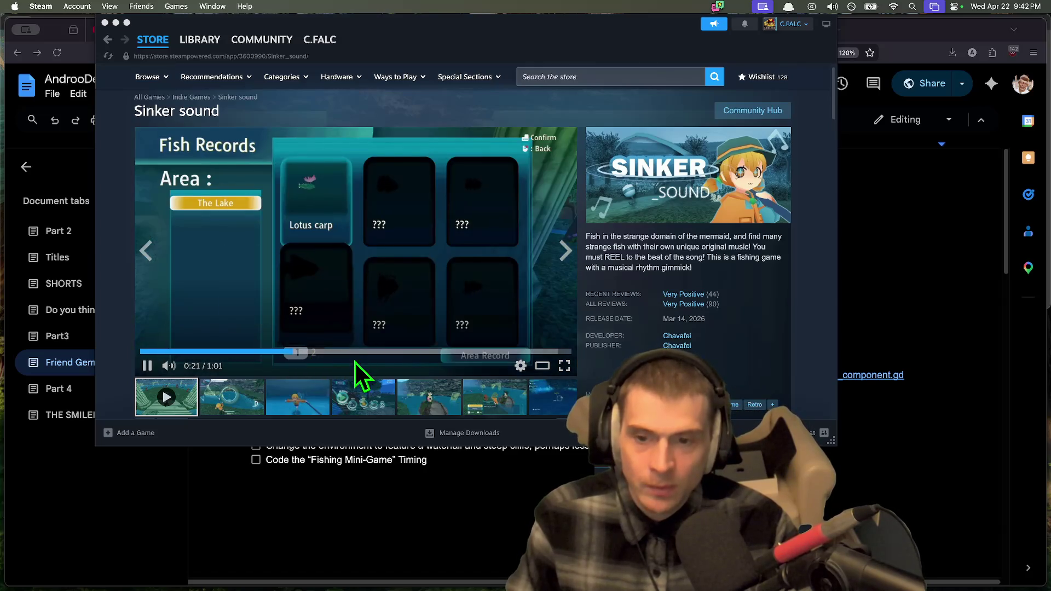
click(359, 352)
click(418, 225)
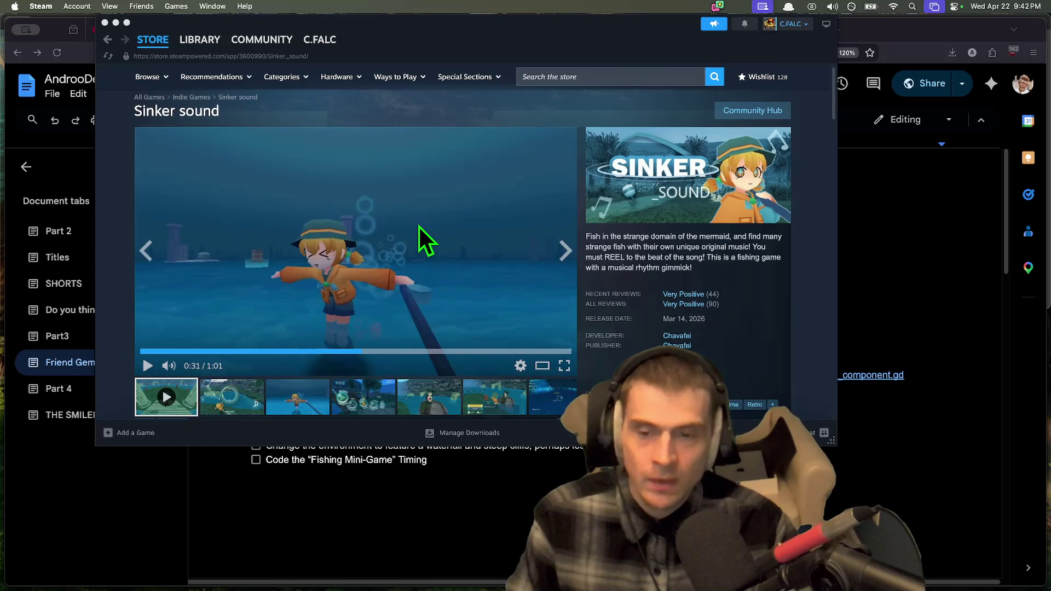
click(418, 226)
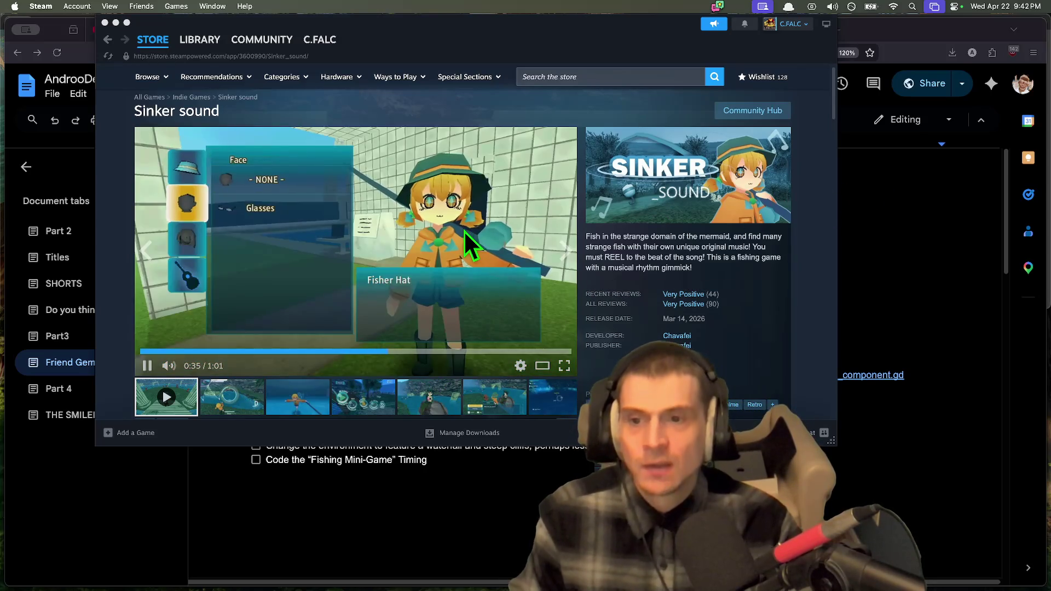
click(463, 241)
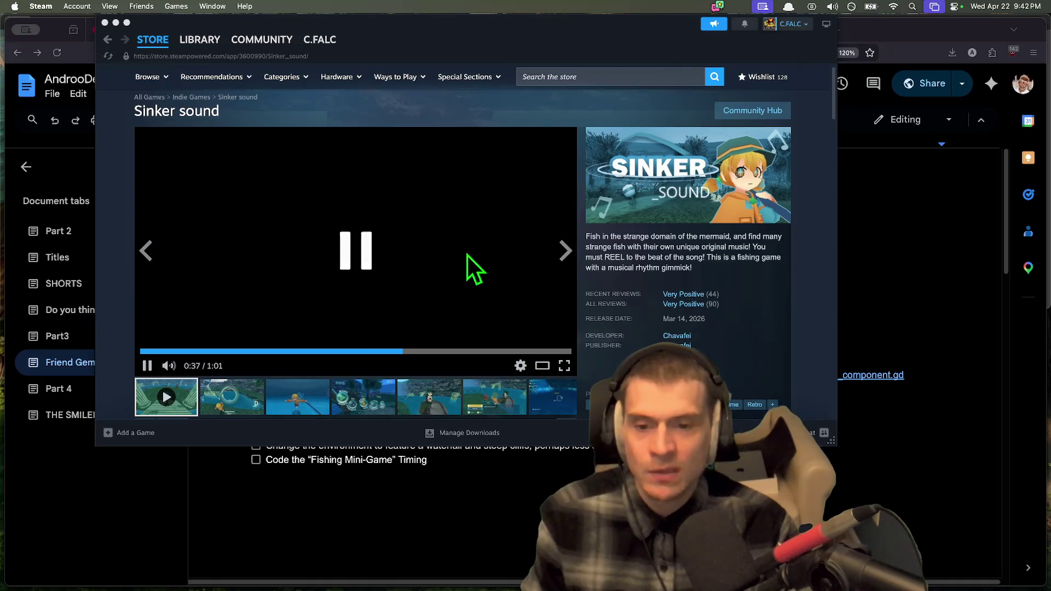
click(444, 351)
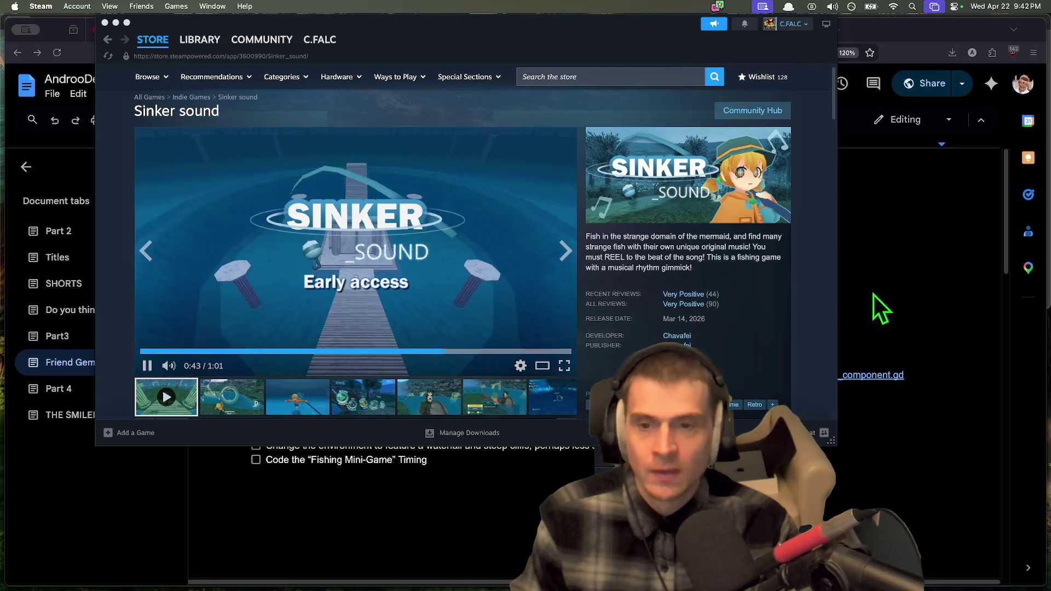
Step: Rewind to 0:19 on the Fish Records screen, then replay the trailer from 0:13
scroll(603, 235, down, 4)
scroll(544, 188, up, 5)
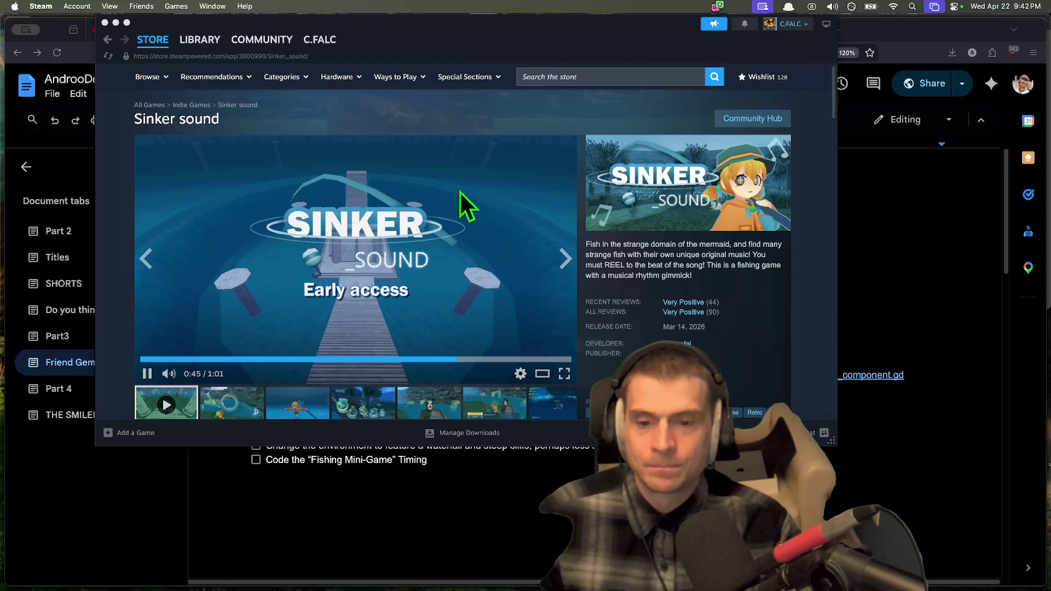
click(272, 360)
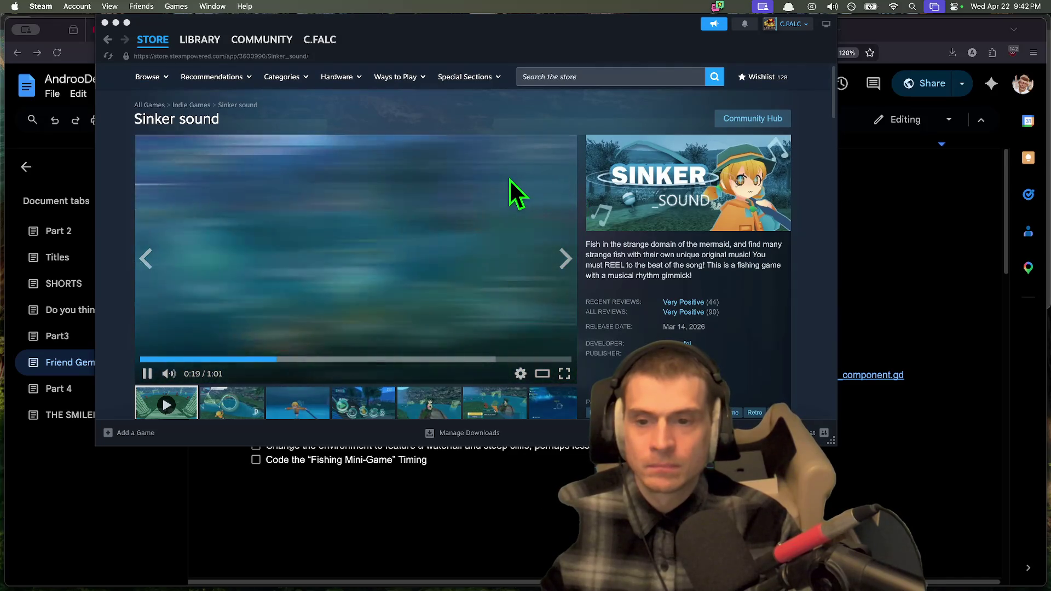
click(247, 345)
click(236, 360)
click(179, 230)
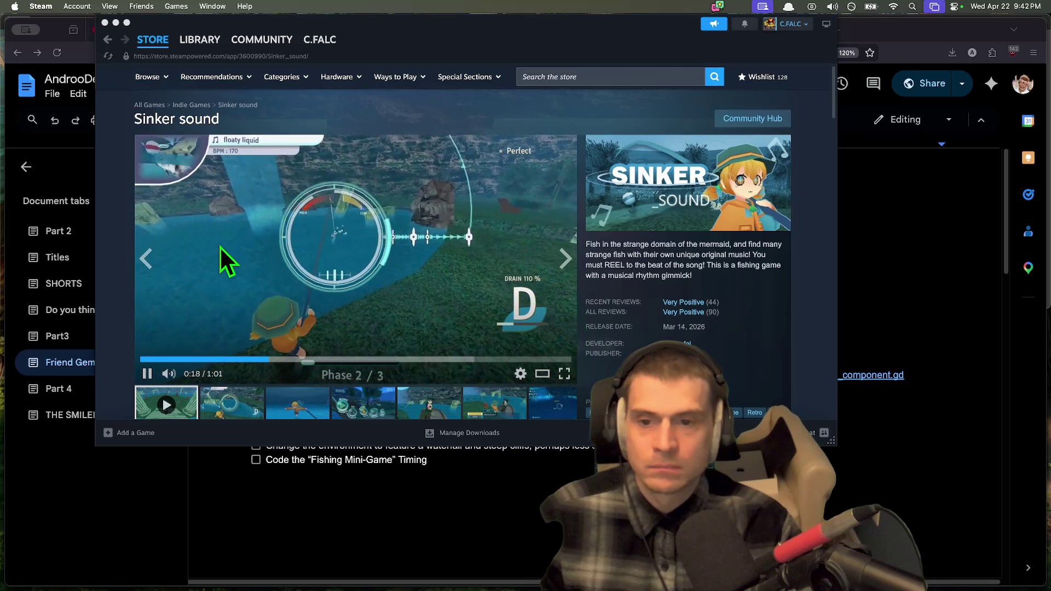
Step: Replay the trailer from 0:17 and again from 0:05, then pause it
click(268, 327)
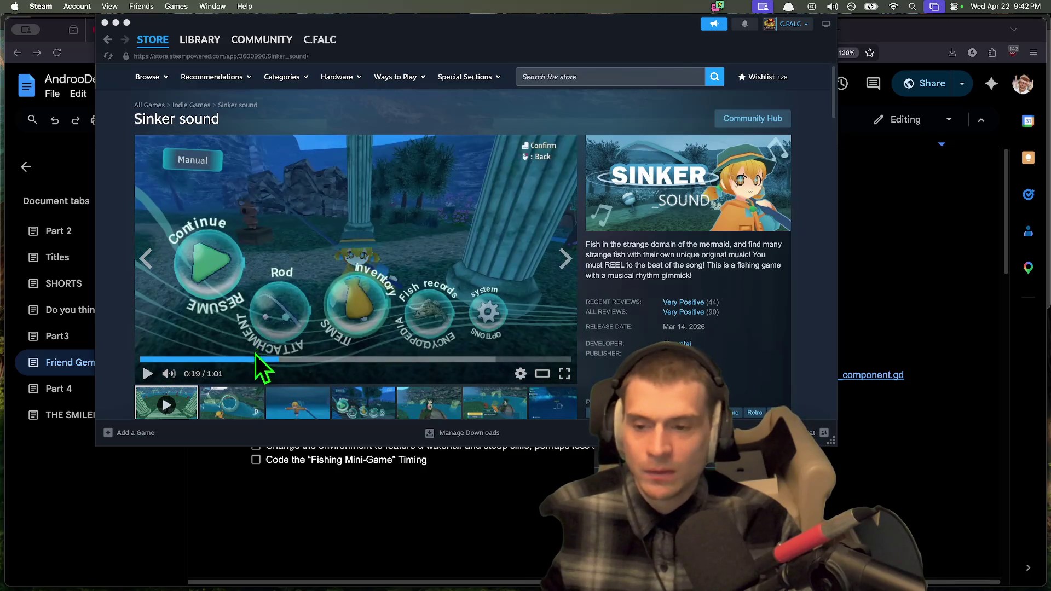
click(255, 359)
click(261, 265)
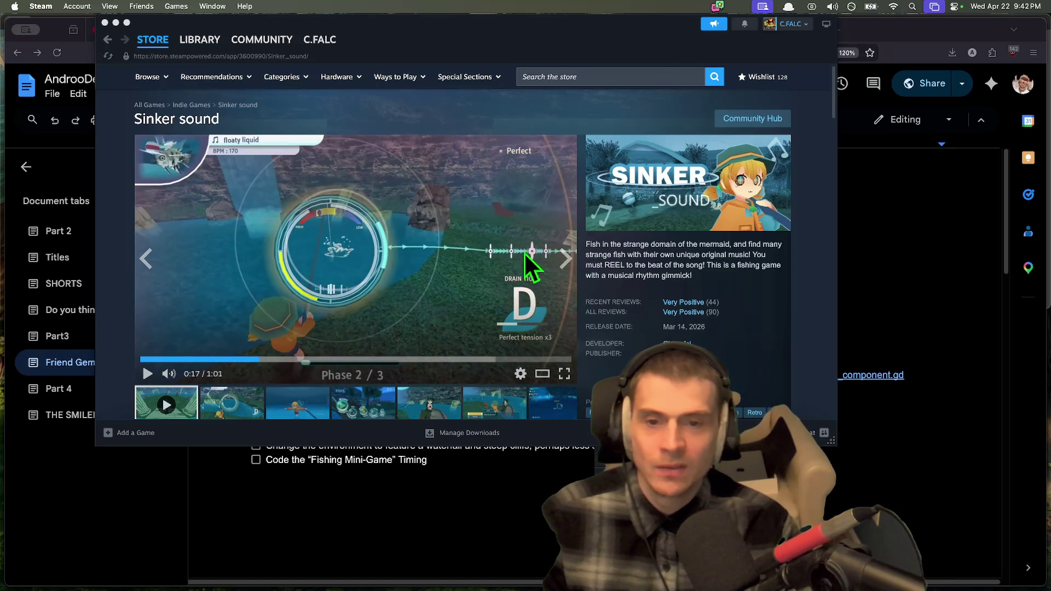
click(479, 293)
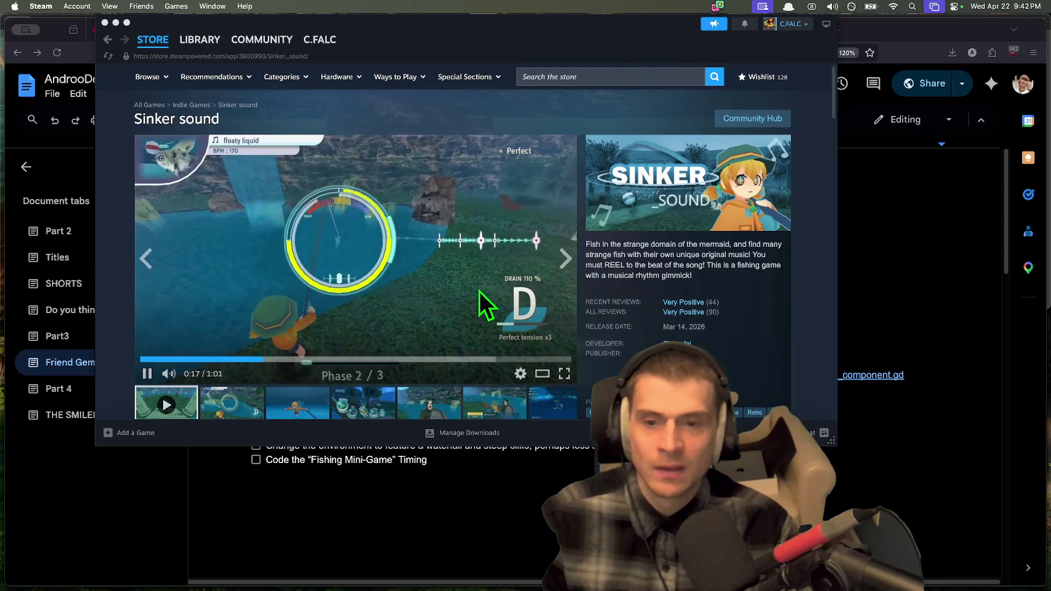
click(174, 359)
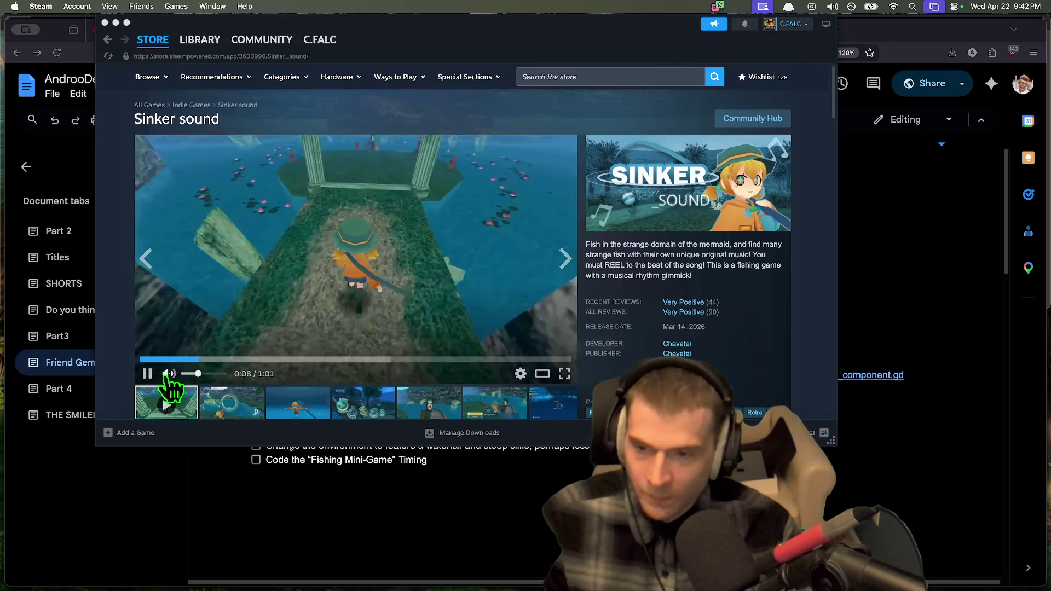
mouse_move(170, 375)
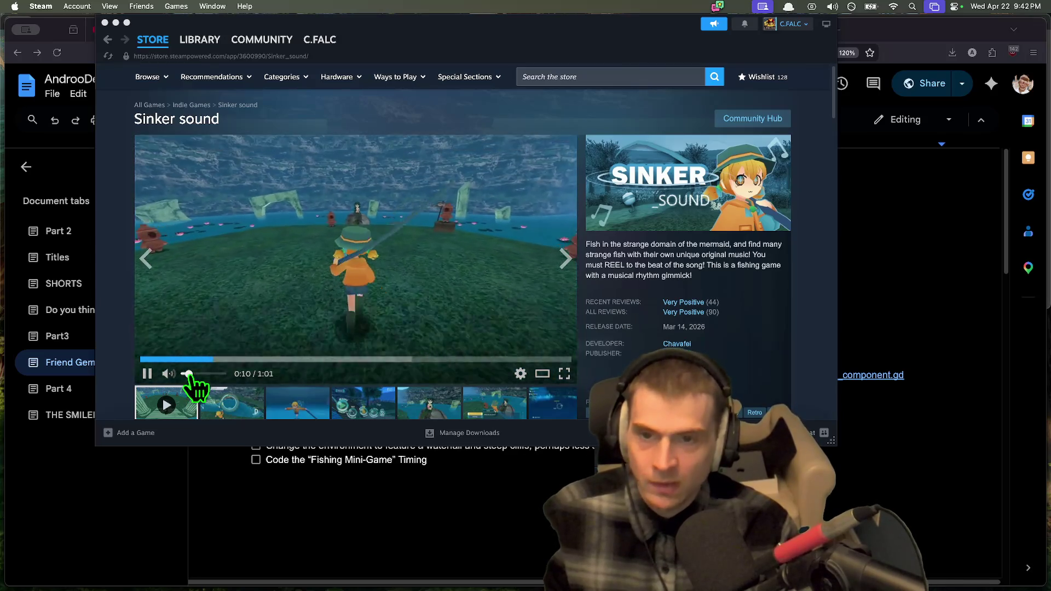
click(511, 307)
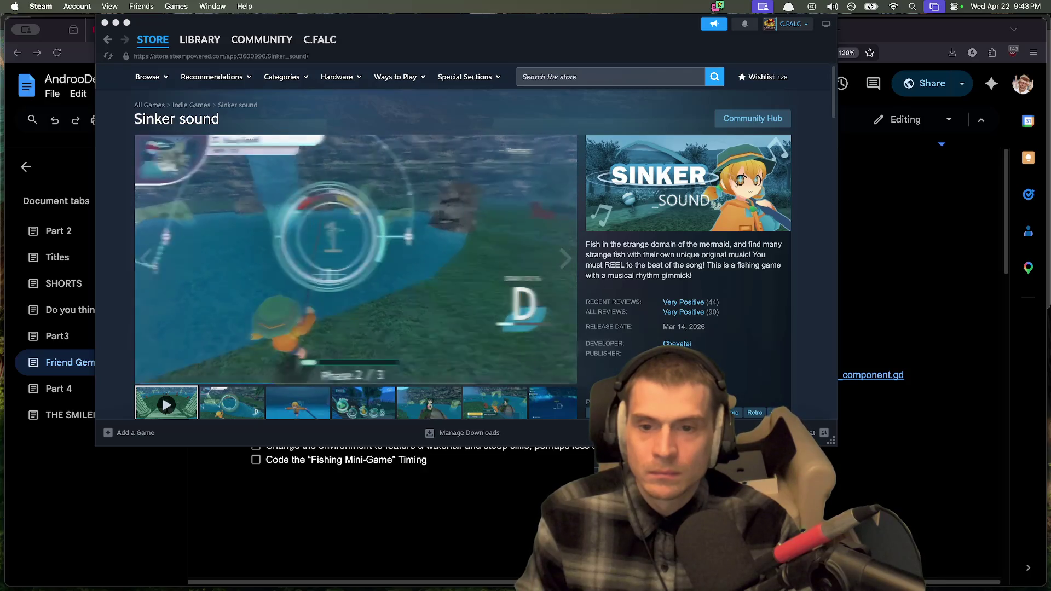
click(589, 76)
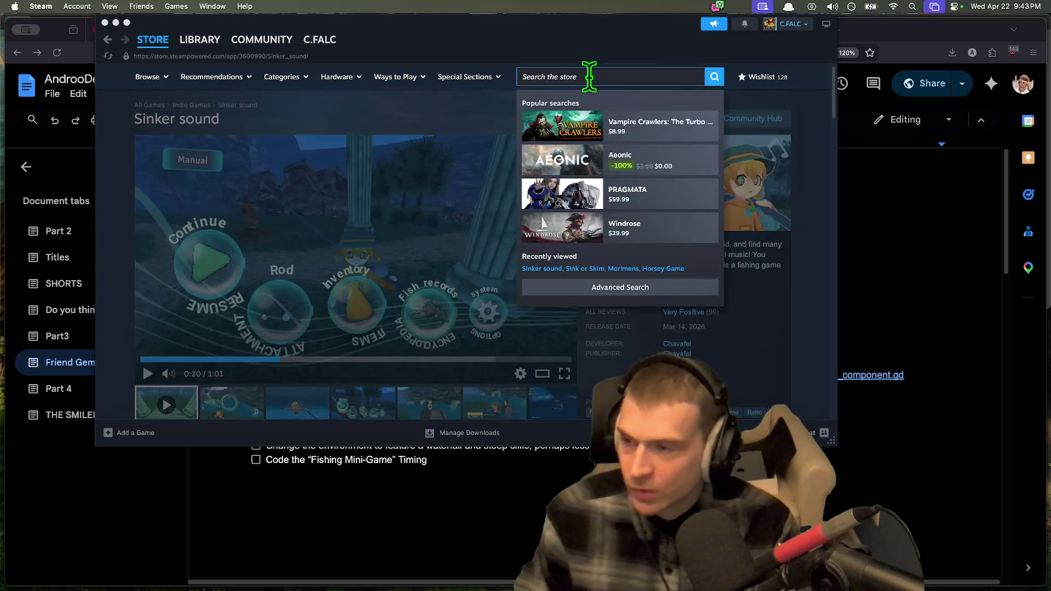
Step: Search the store for 'dredge' and open the DREDGE store page
text(dredge)
key(Return)
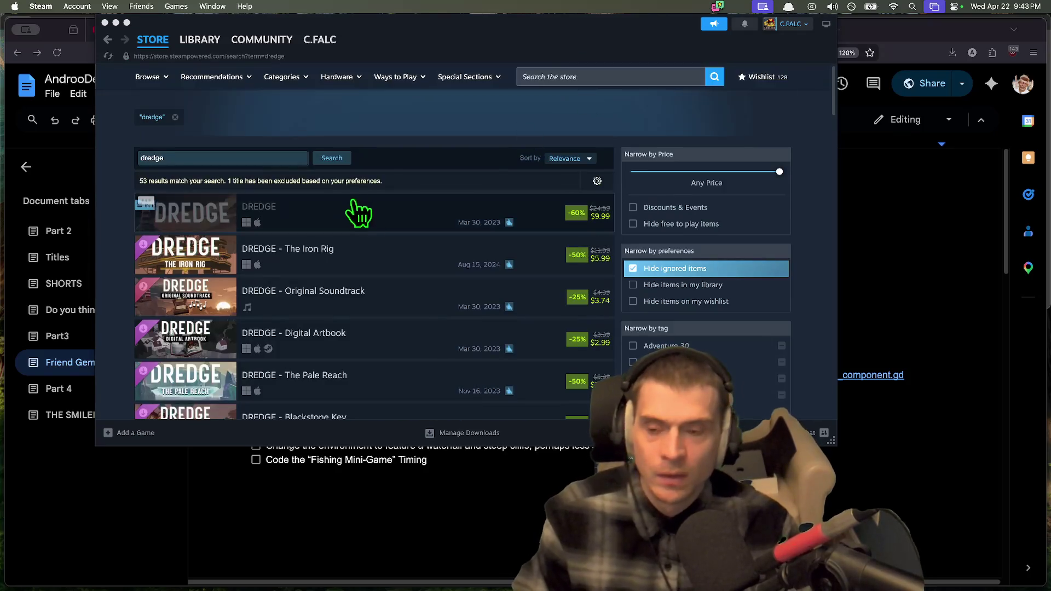
click(561, 222)
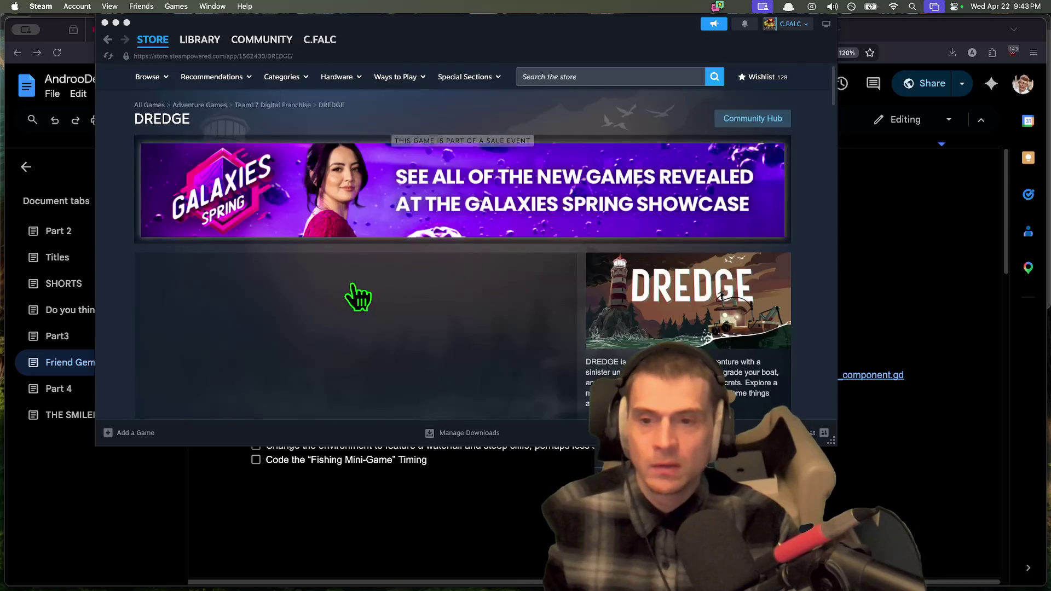
scroll(350, 320, down, 3)
scroll(265, 427, up, 6)
scroll(200, 352, down, 4)
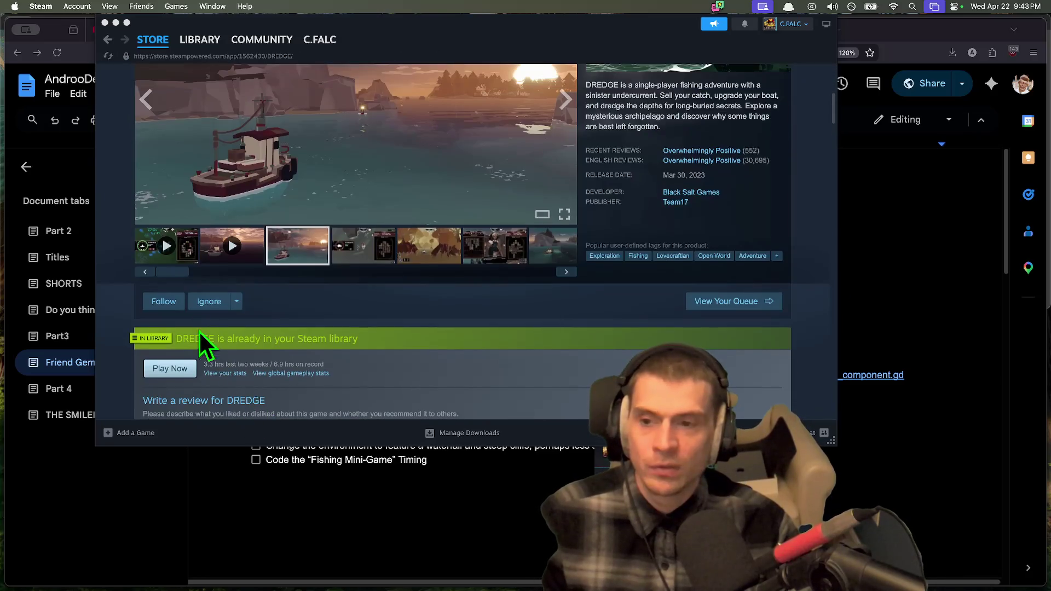
scroll(219, 271, down, 2)
scroll(266, 266, up, 2)
Step: Play the first DREDGE trailer and pause it on the Disturbed Water fishing scene
click(232, 246)
scroll(211, 289, up, 5)
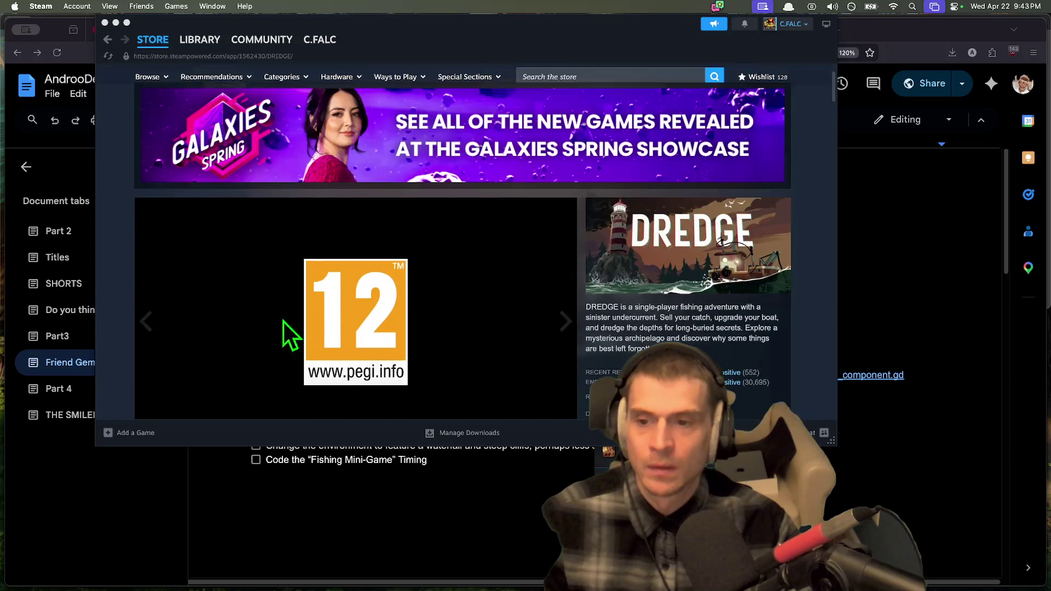
scroll(291, 335, down, 2)
scroll(189, 408, down, 2)
click(171, 364)
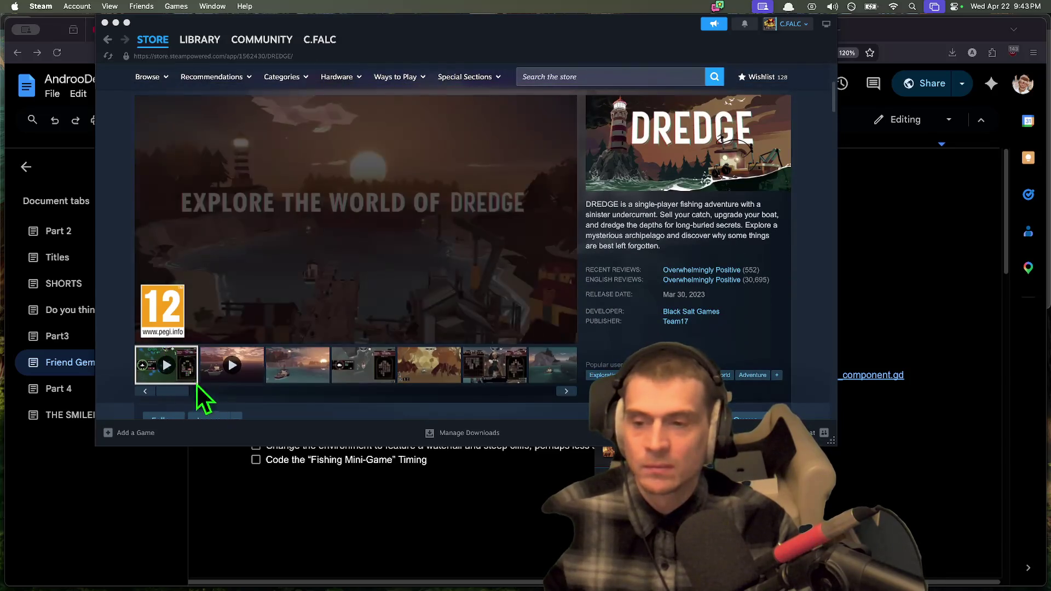
click(250, 319)
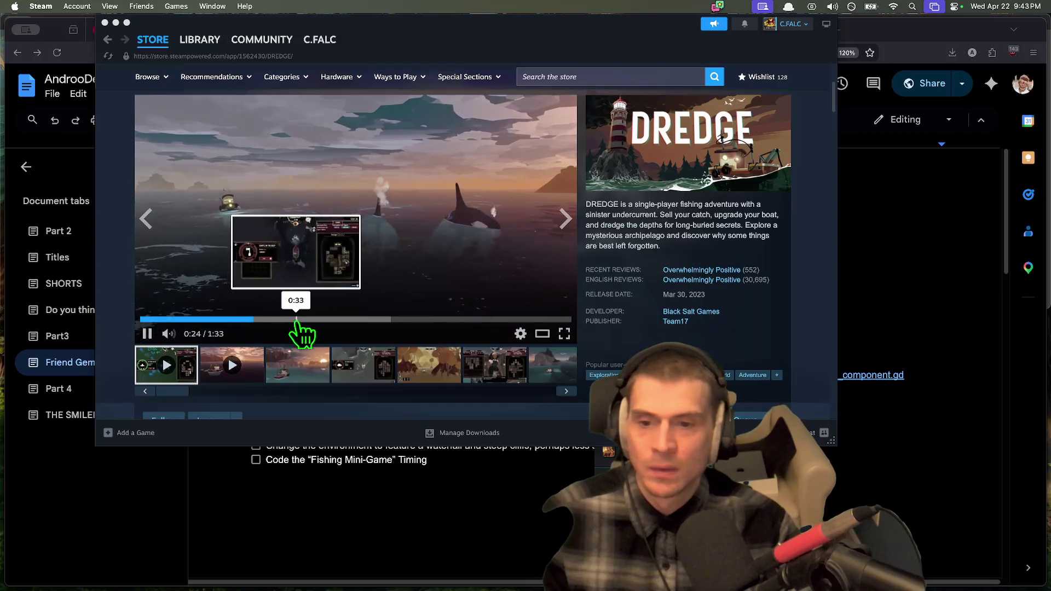
click(289, 320)
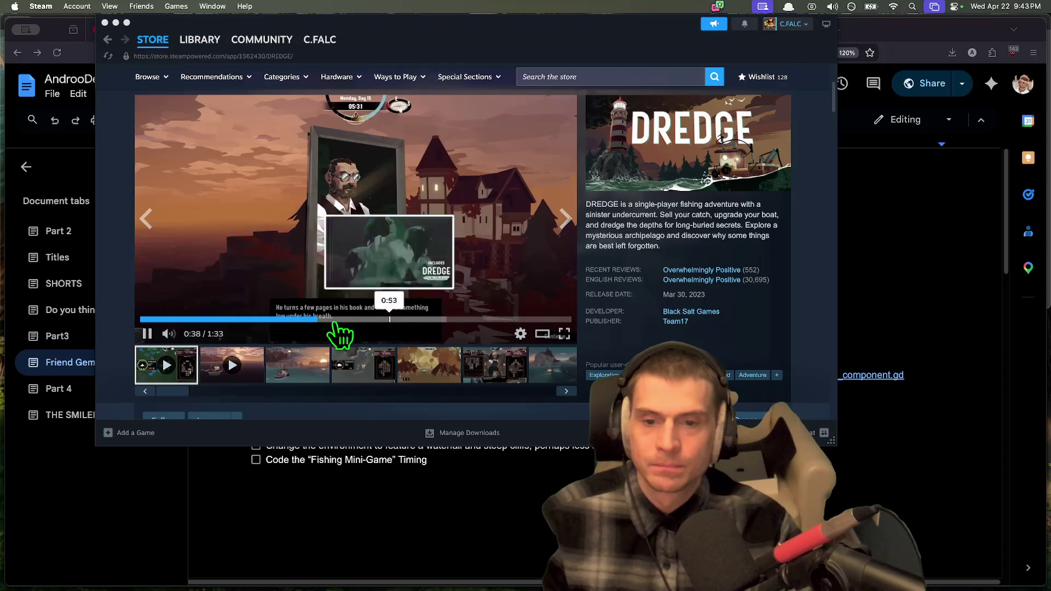
click(176, 319)
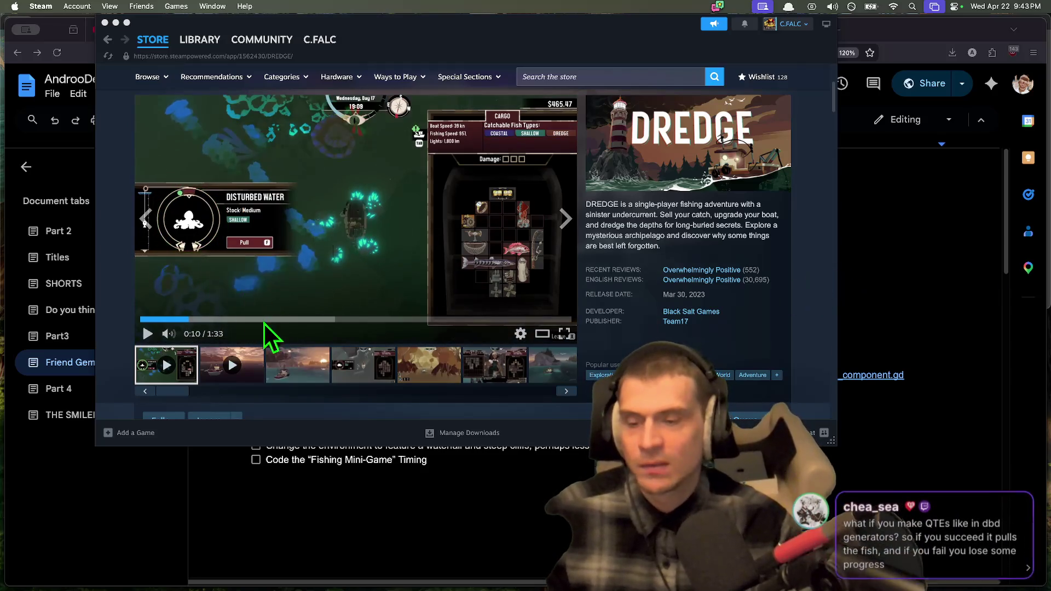
click(176, 320)
click(328, 268)
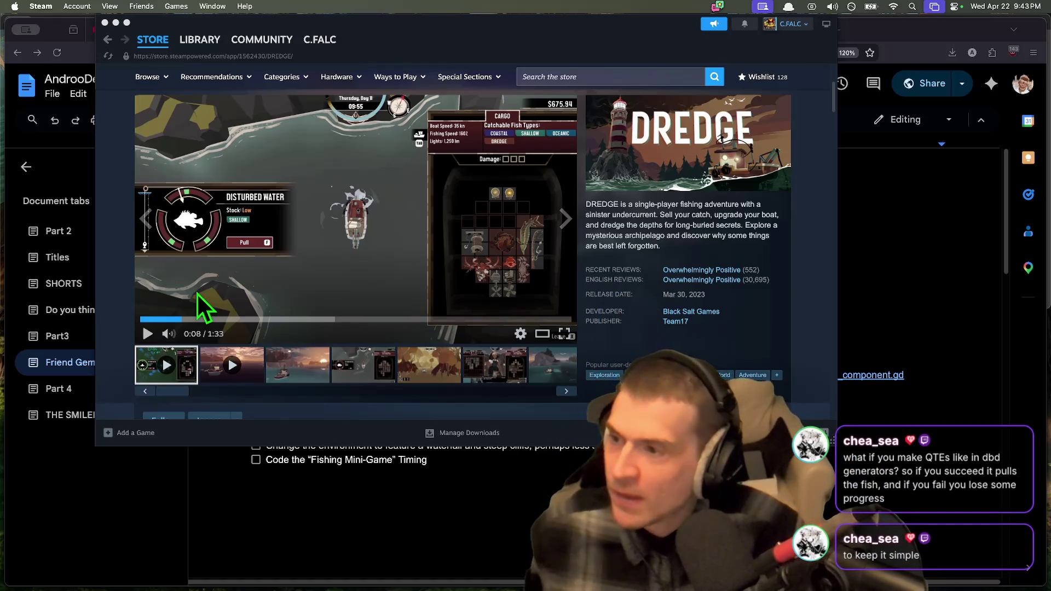
Step: Move the Steam window aside and capture a screenshot of the fishing interface
drag(399, 35, 520, 1)
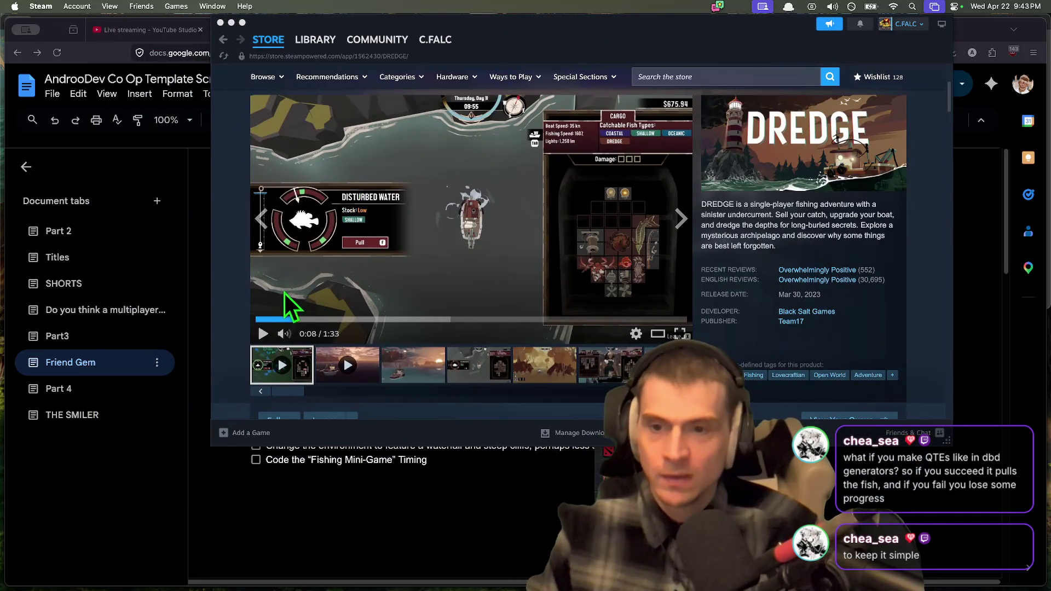
key(super+shift+4)
mouse_move(236, 288)
mouse_down()
mouse_move(414, 152)
mouse_move(501, 125)
mouse_move(548, 125)
mouse_move(528, 129)
mouse_up()
Step: Copy the screenshot, paste it into the Friend Gem doc below the Timing item, and shrink it
right_click(960, 528)
click(963, 495)
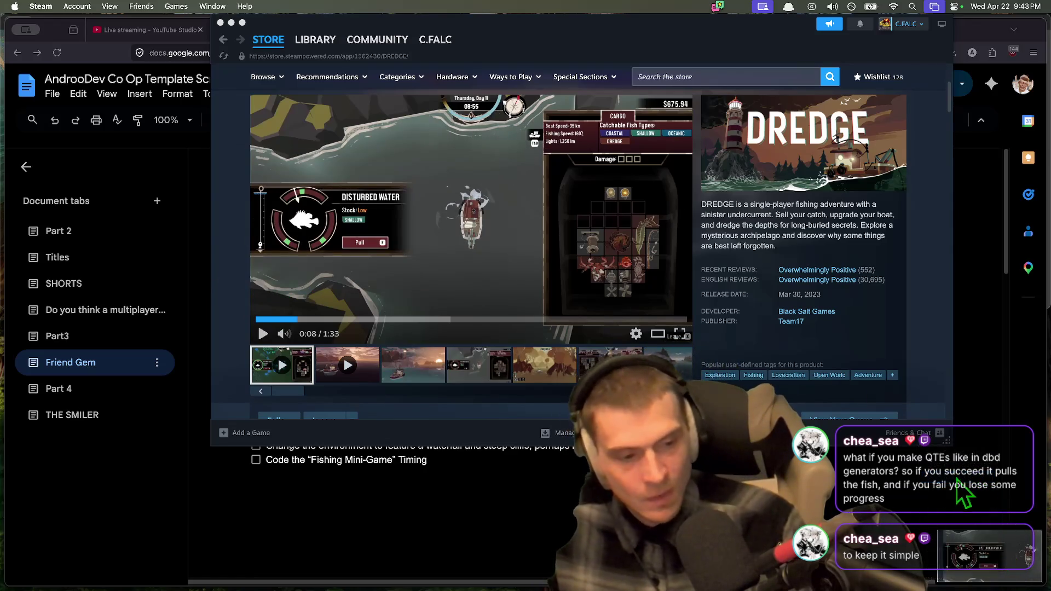
click(562, 467)
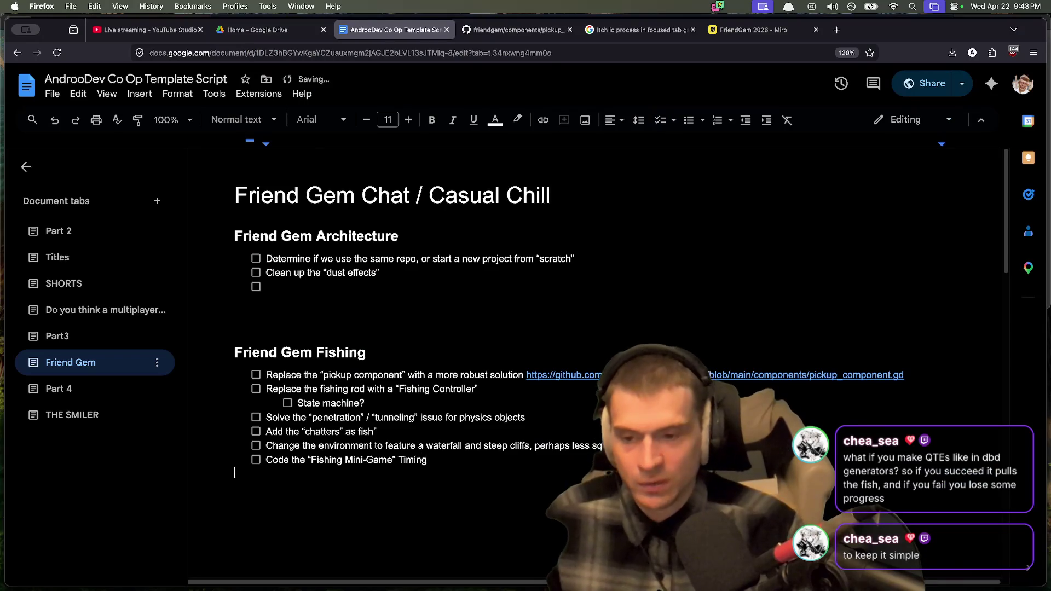
key(super+v)
click(561, 464)
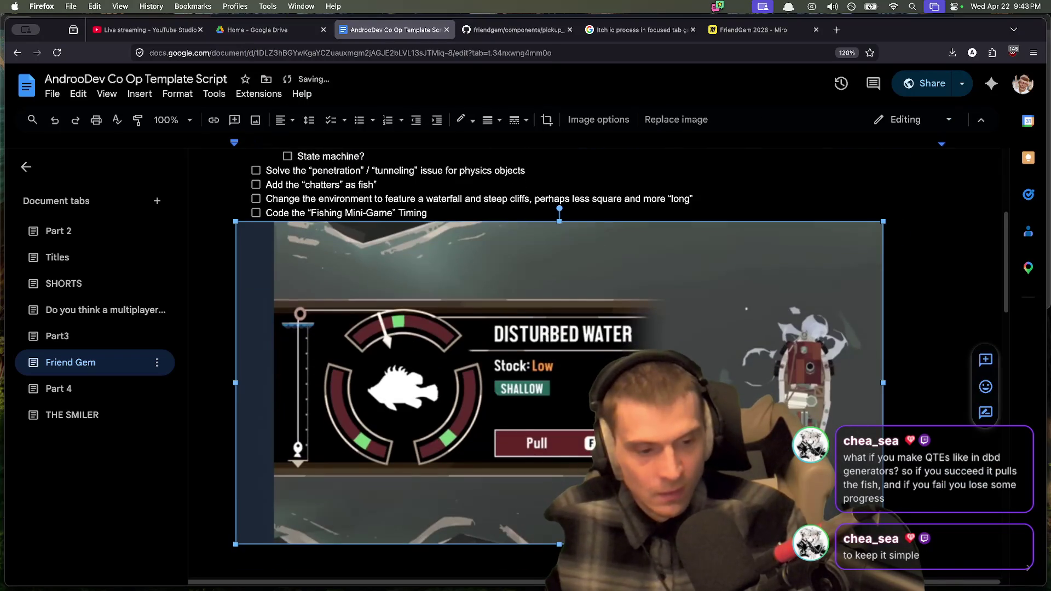
mouse_move(875, 540)
mouse_down()
mouse_move(446, 282)
mouse_move(510, 357)
mouse_up()
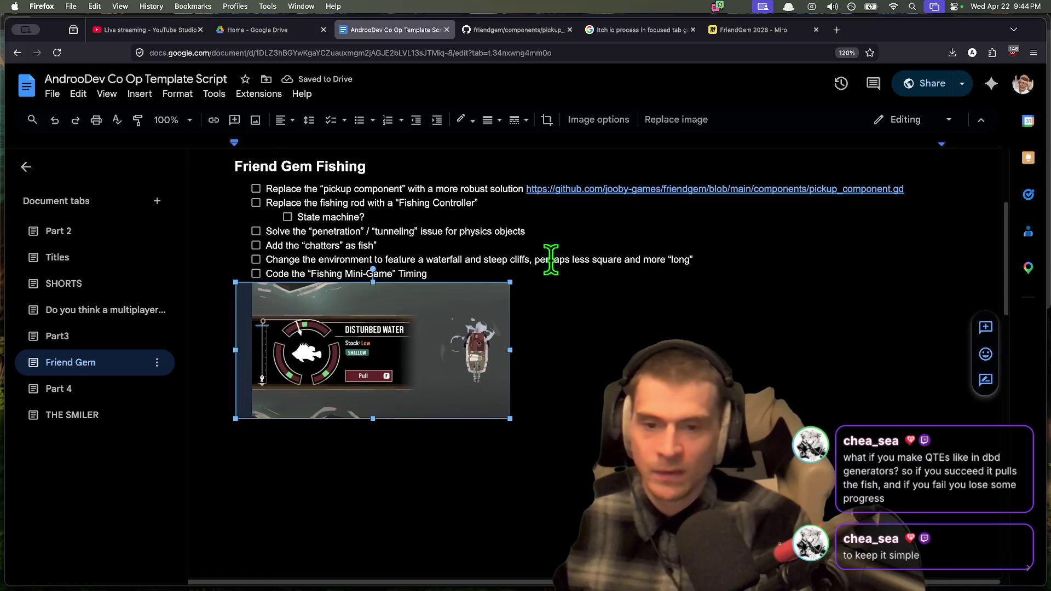
click(554, 260)
Step: Add blank lines above the screenshot and shrink it further
key(Return)
key(Return)
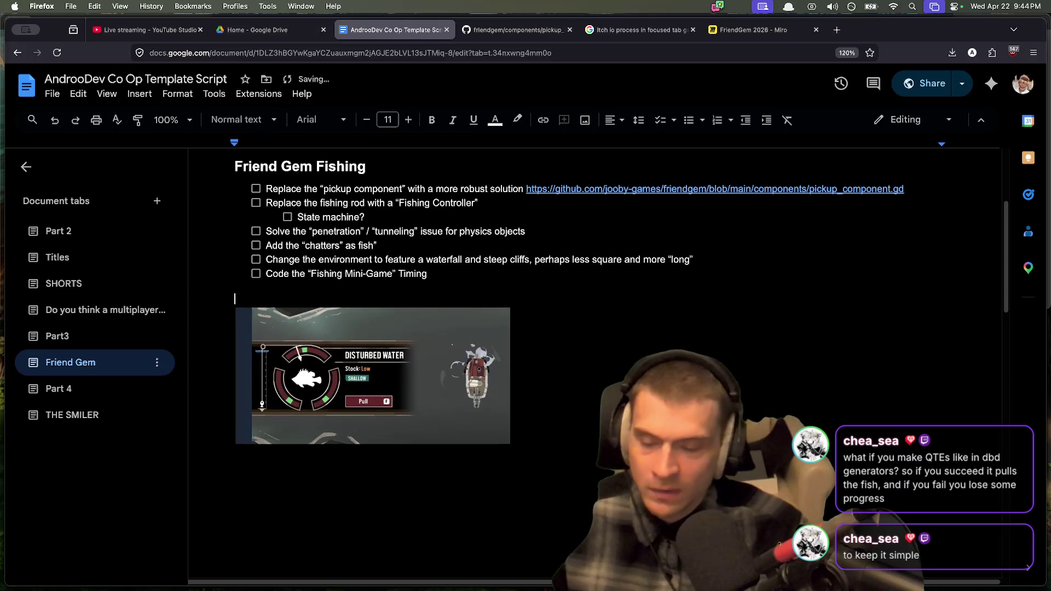
click(494, 395)
drag(515, 449, 429, 415)
click(525, 467)
Step: Delete the extra blank line above the Friend Gem Fishing heading
click(367, 285)
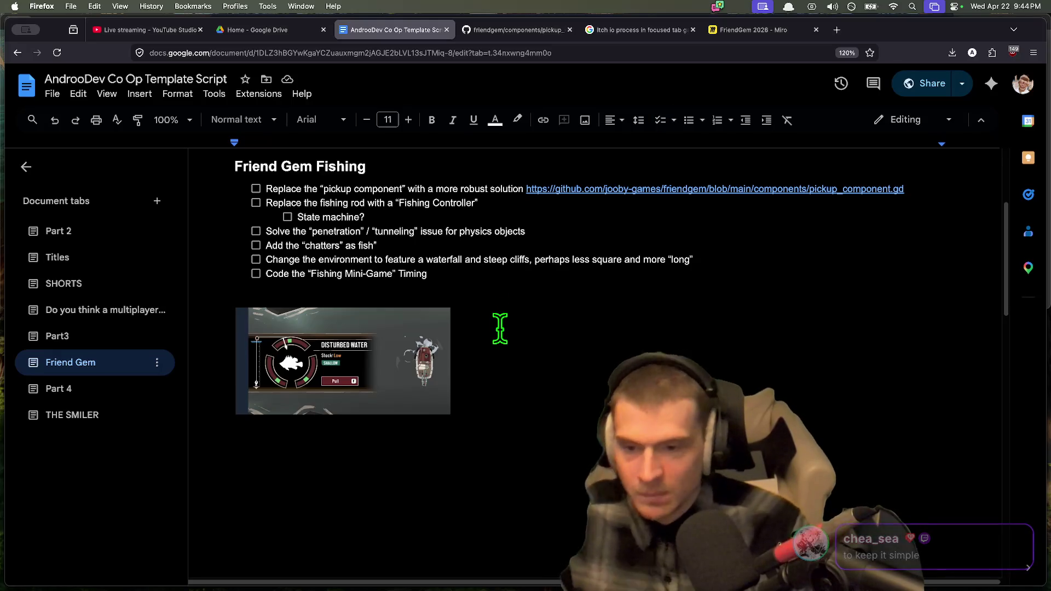
key(Up)
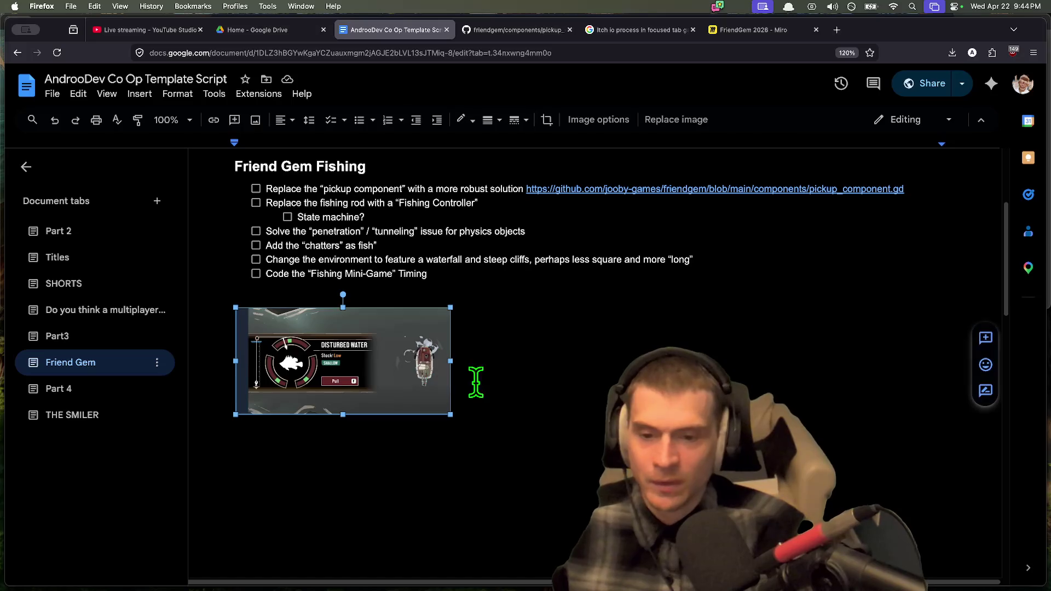
scroll(477, 382, up, 2)
click(506, 355)
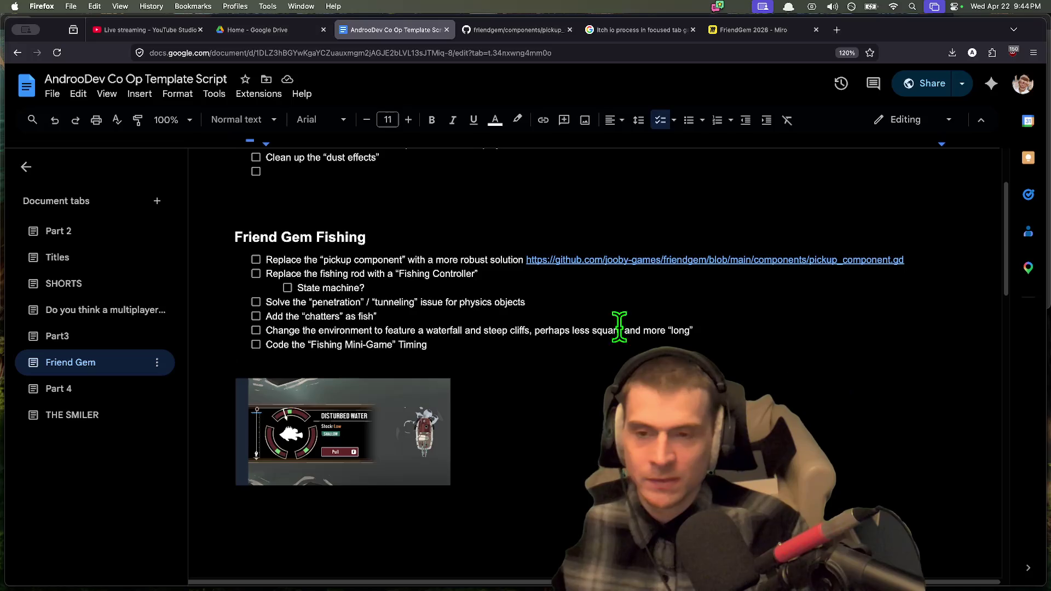
scroll(619, 327, up, 2)
click(559, 270)
key(Up)
key(Up)
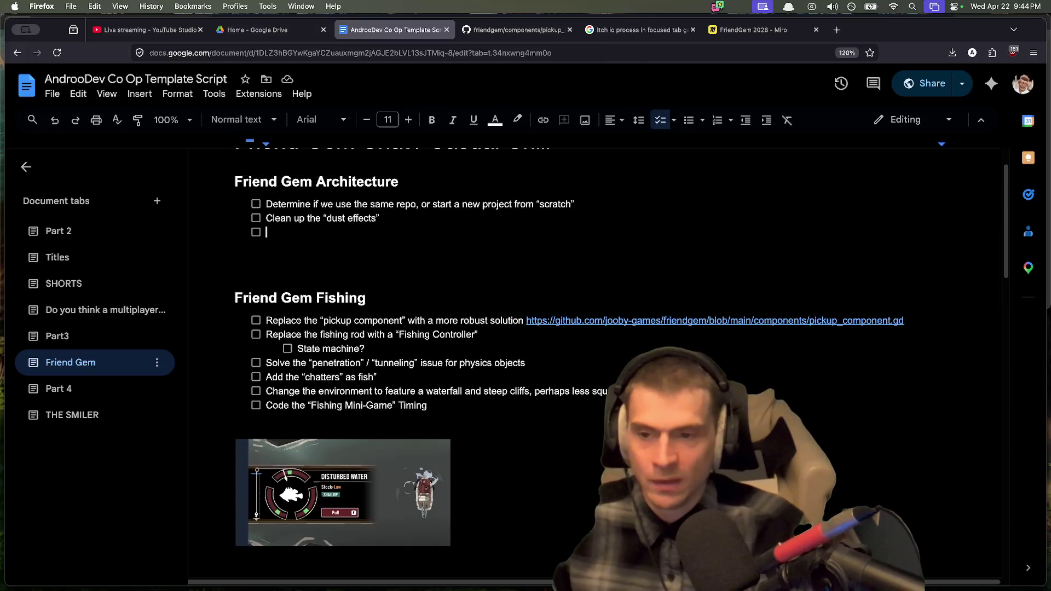
key(Down)
key(BackSpace)
key(Down)
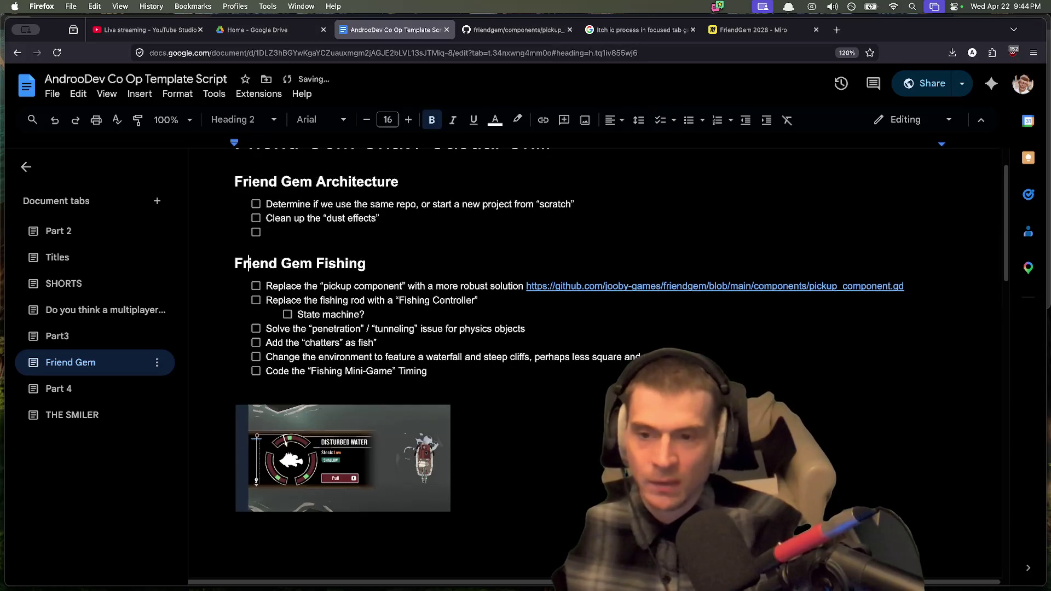
click(461, 397)
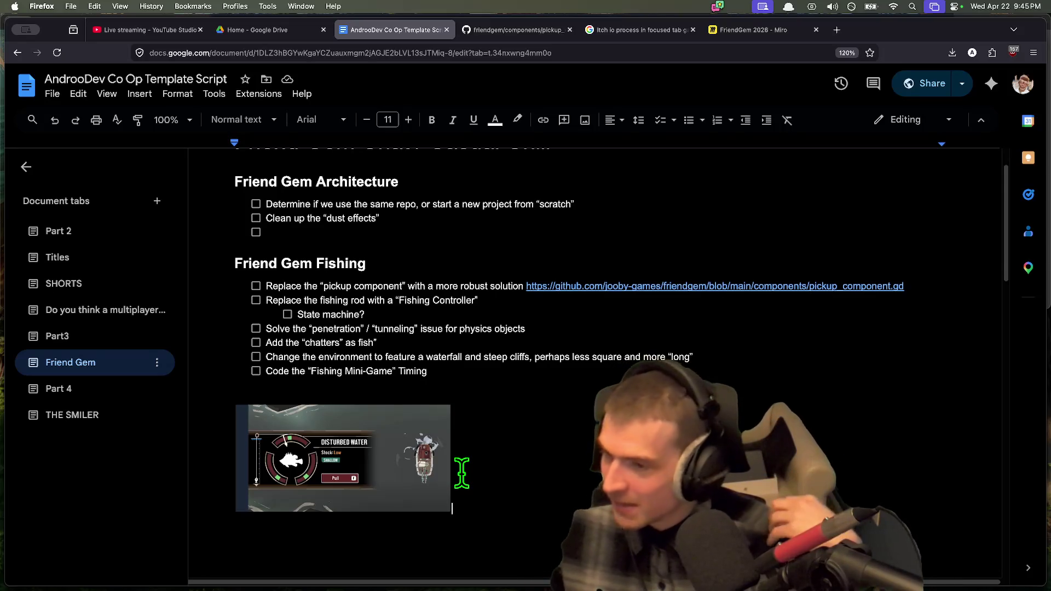
key(super+Tab)
key(super+Tab)
key(super+Tab)
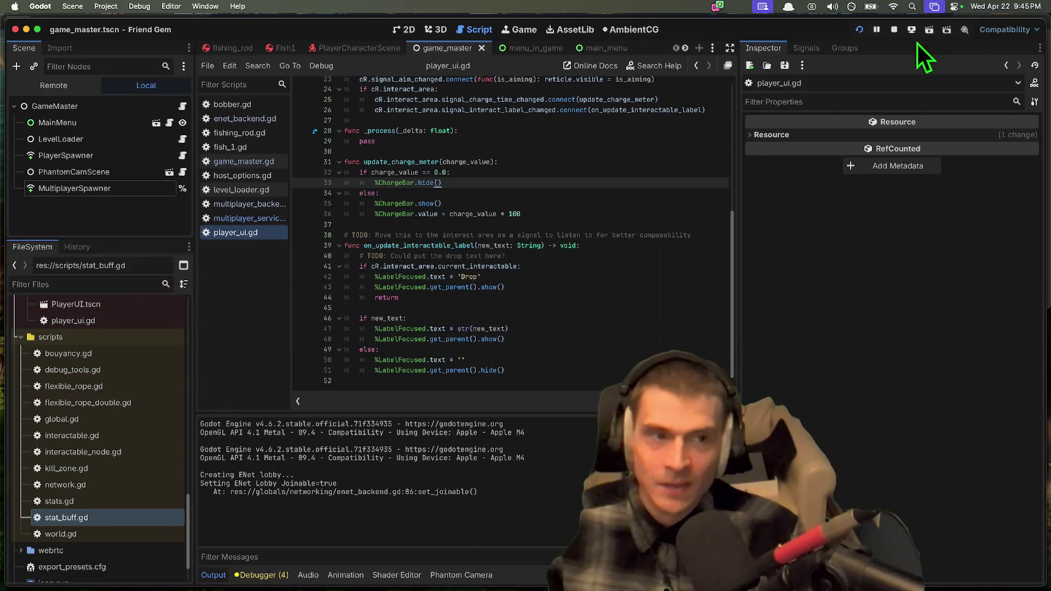
Step: Stop the running game and open PlayerCharacterScene in the 3D view
click(894, 29)
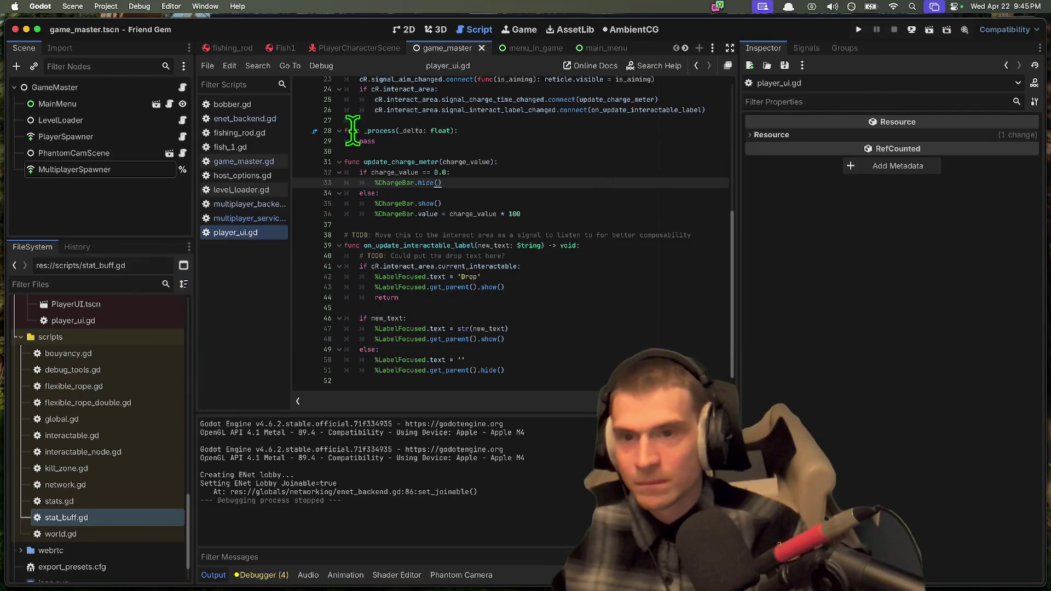
click(429, 28)
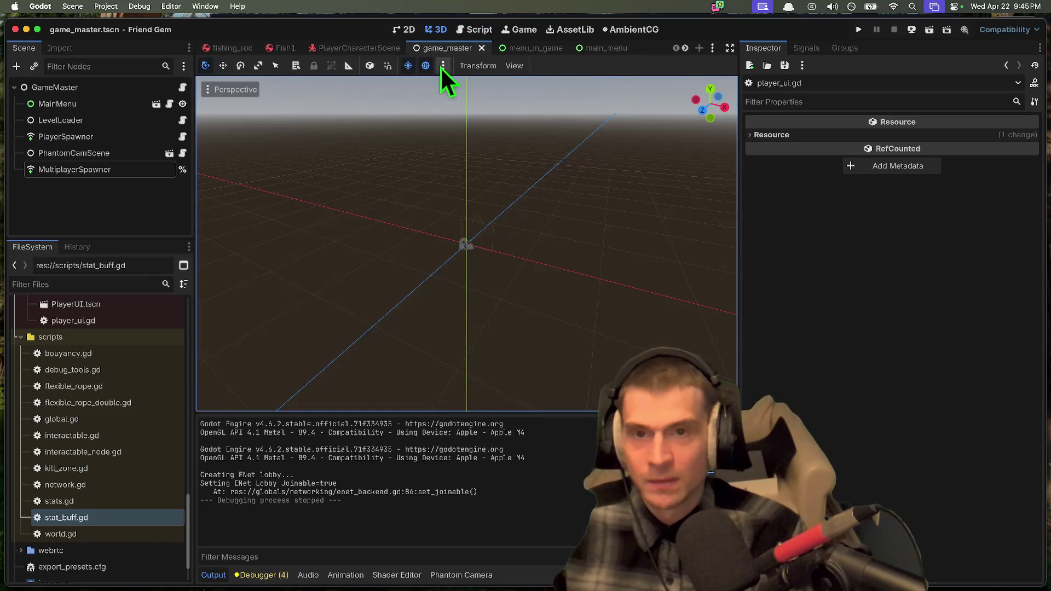
click(333, 47)
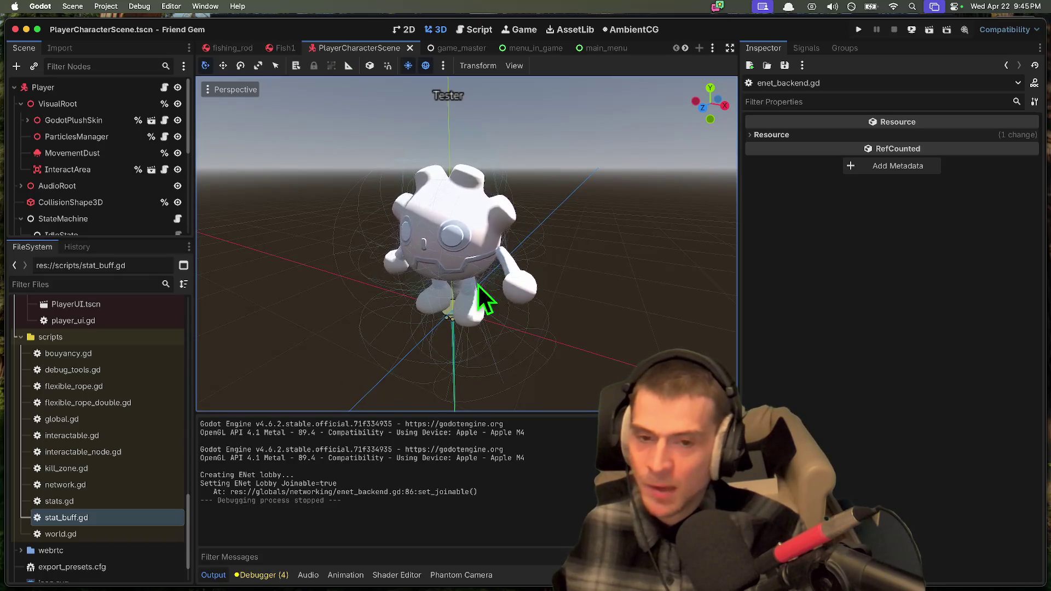
click(457, 228)
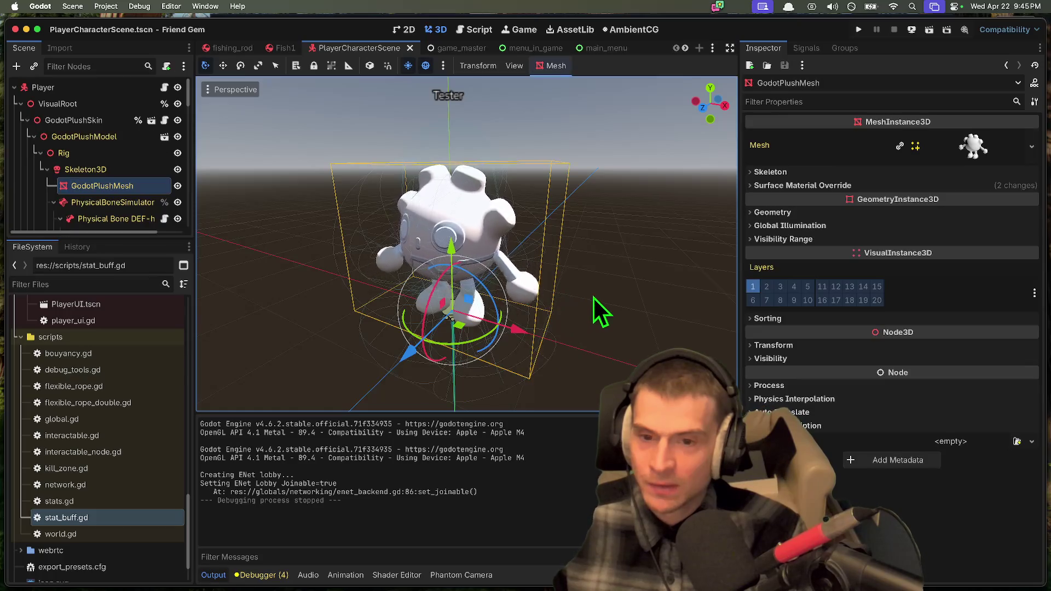
scroll(592, 296, down, 3)
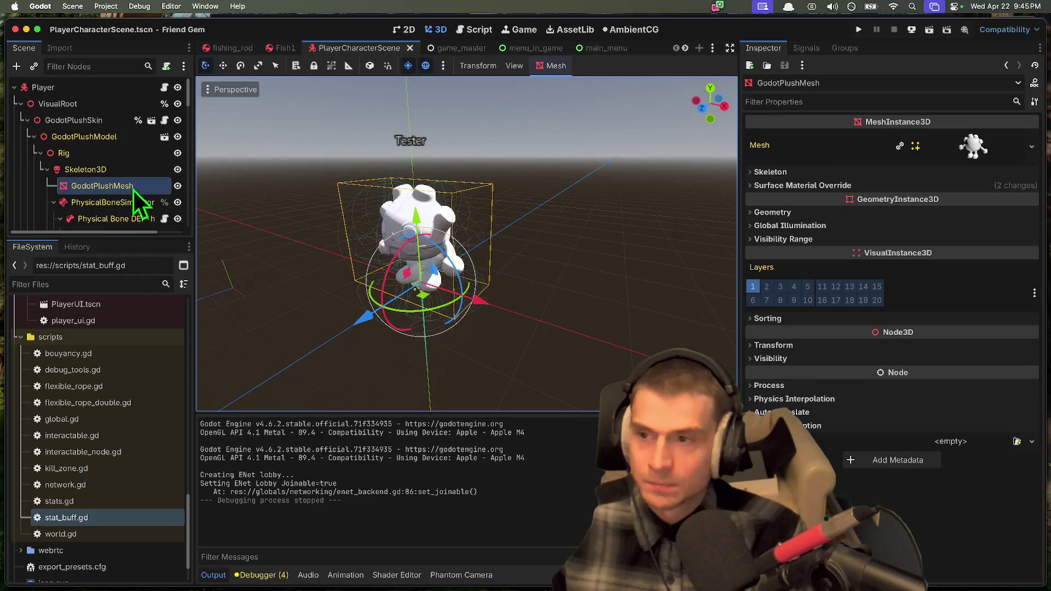
Step: Test-move the Player node and add a PlushSkin node, then undo both changes
click(107, 92)
mouse_move(380, 219)
mouse_down()
mouse_move(485, 225)
mouse_move(435, 209)
mouse_move(391, 214)
mouse_up()
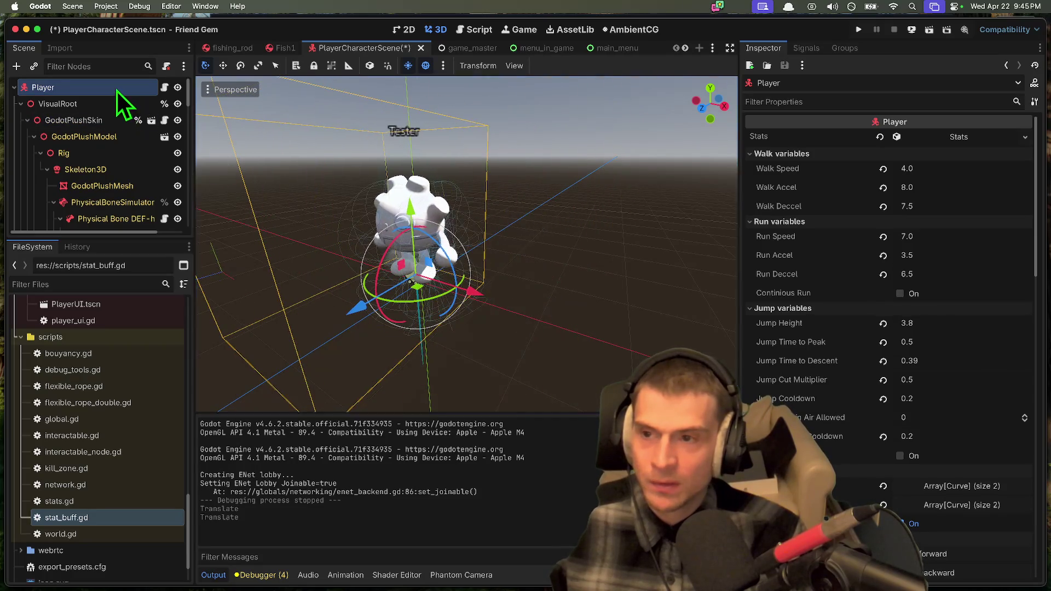
click(666, 284)
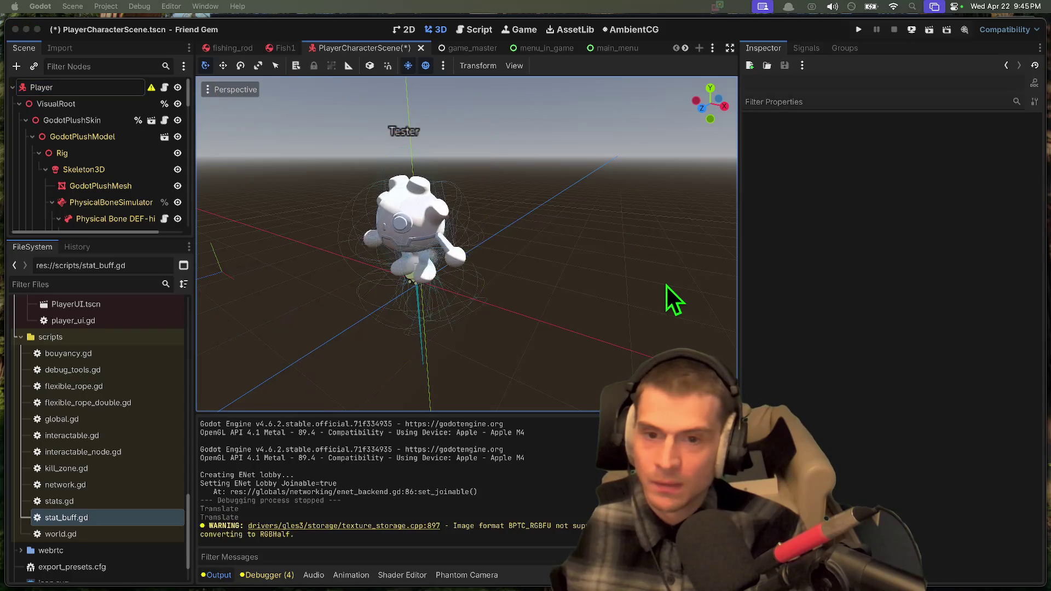
key(ctrl+v)
key(f)
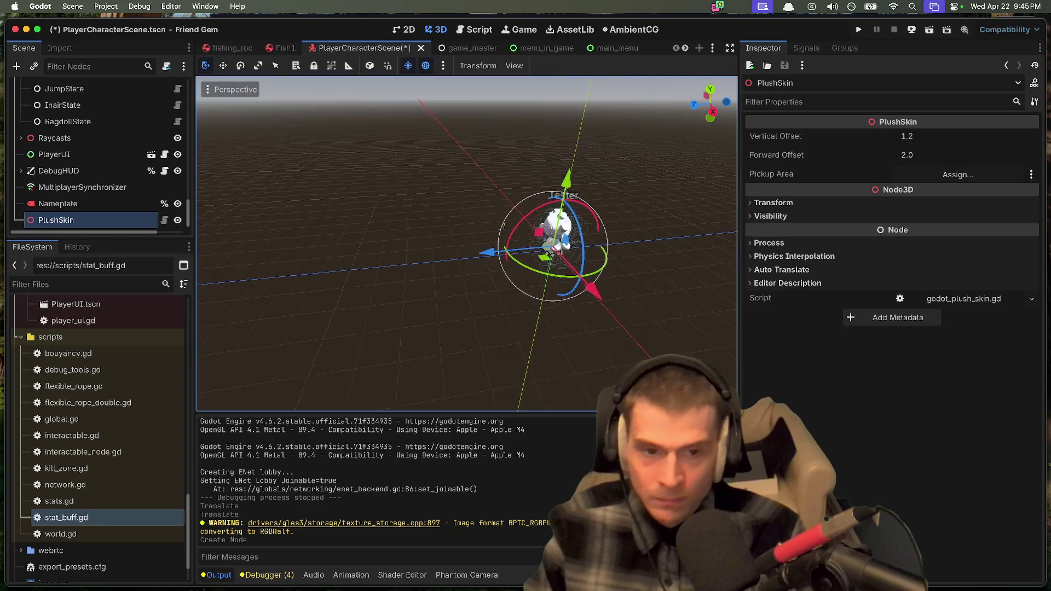
key(ctrl+z)
key(ctrl+z)
key(ctrl+z)
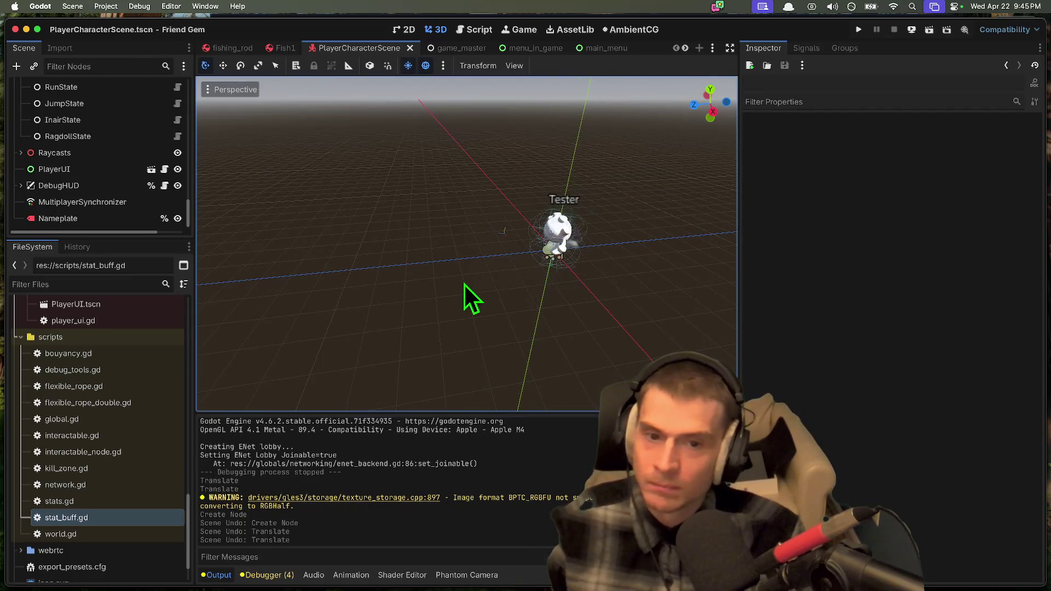
key(ctrl+z)
key(ctrl+shift+z)
key(ctrl+z)
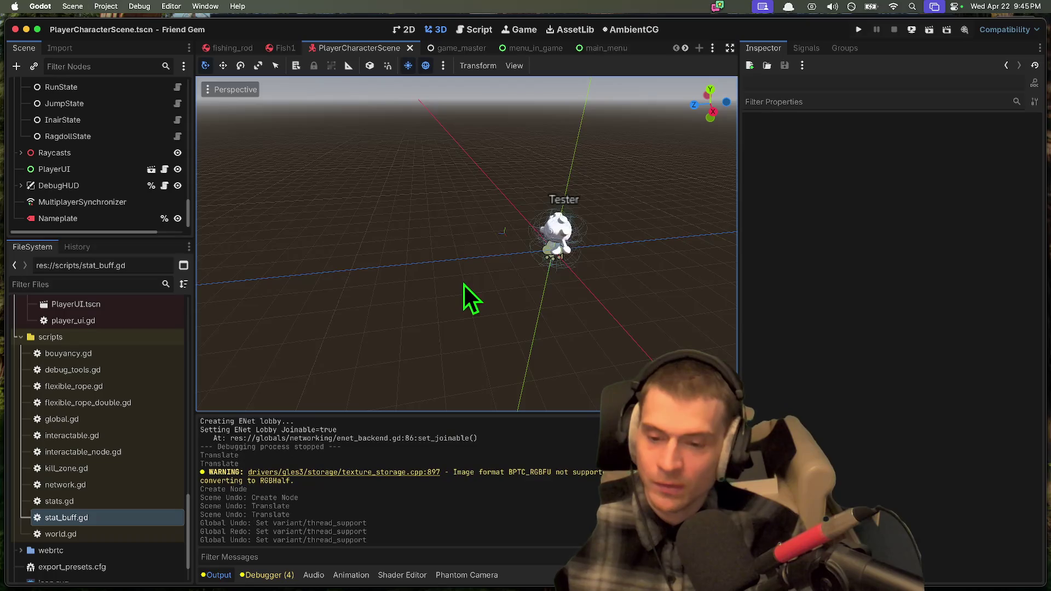
Step: Open the Fish1 scene in the editor
drag(156, 238, 159, 515)
scroll(64, 352, up, 10)
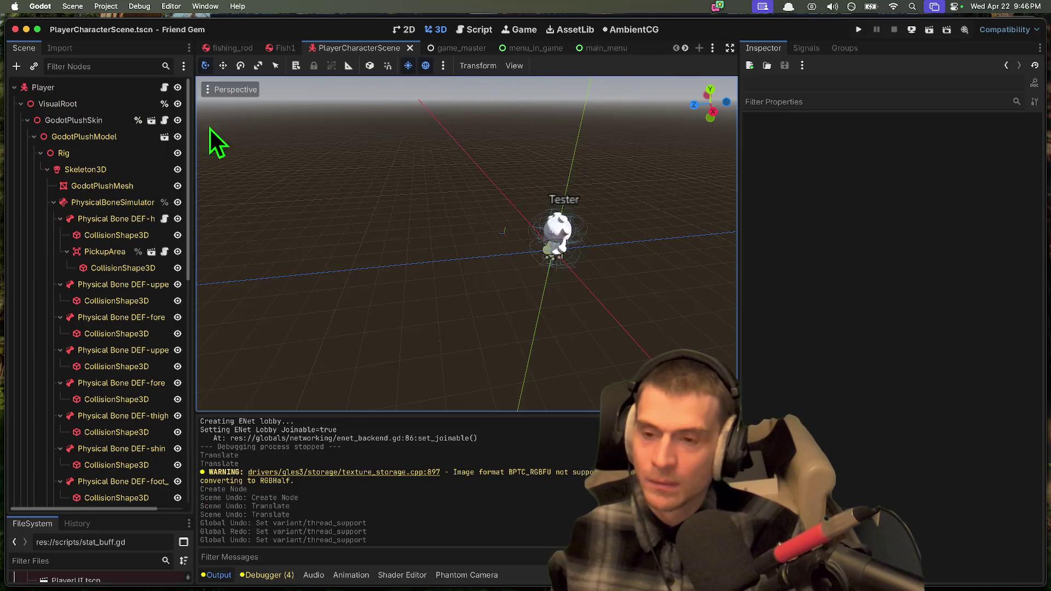
click(264, 50)
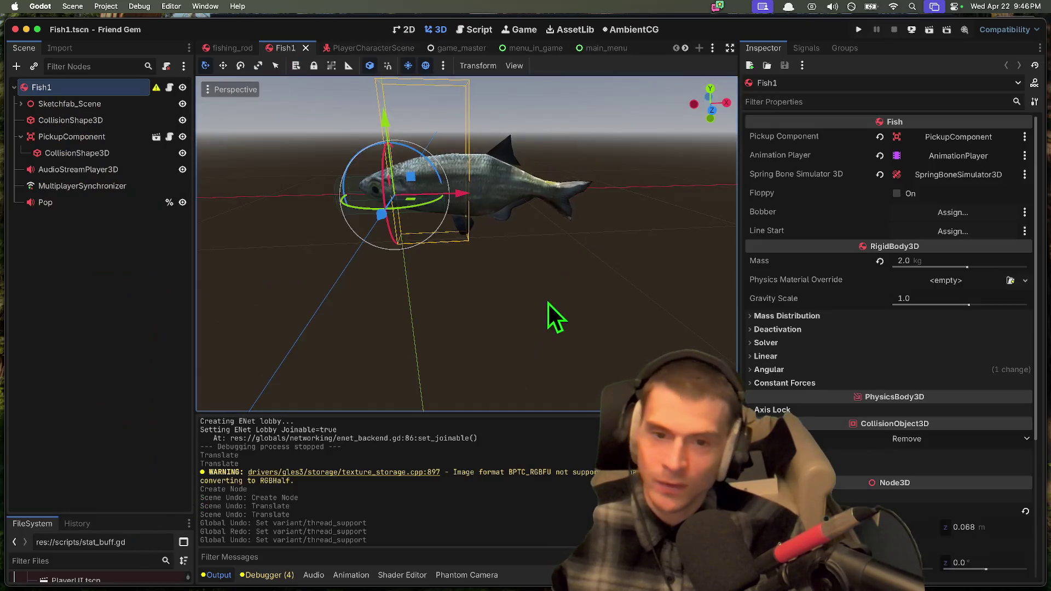
click(558, 326)
scroll(557, 326, left, 5)
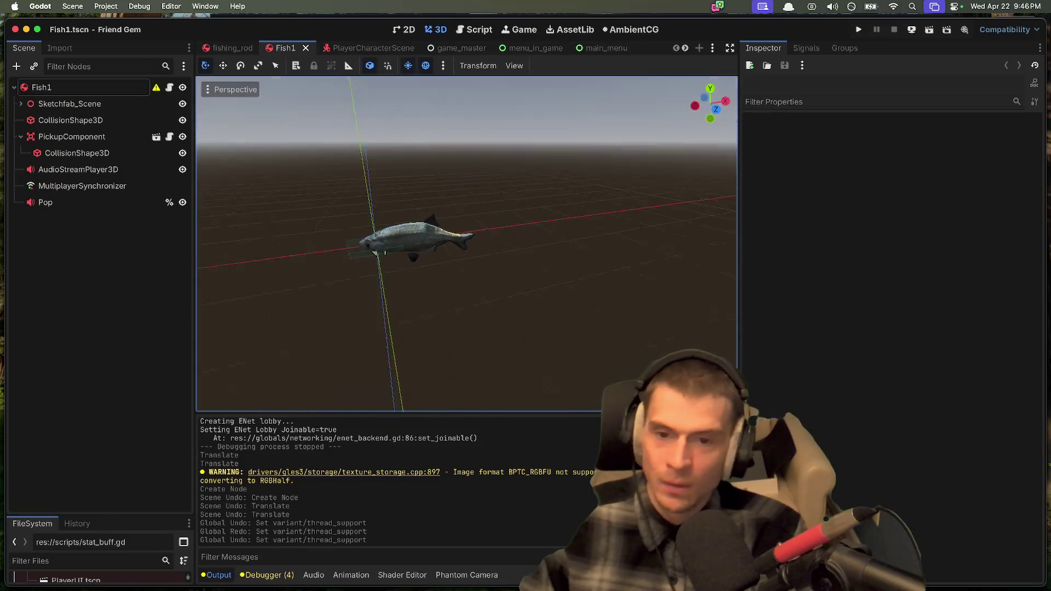
click(393, 294)
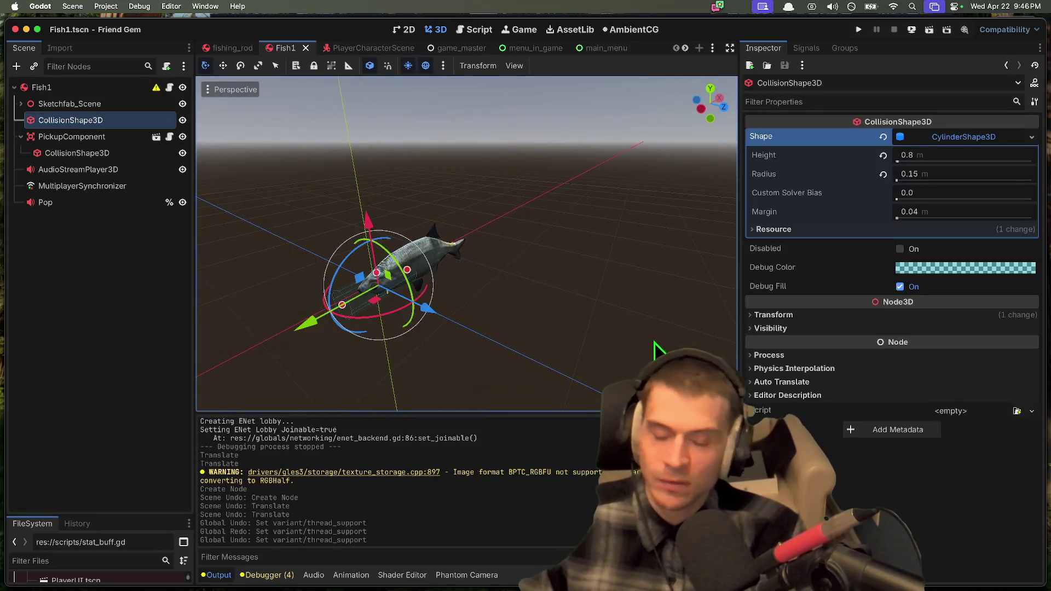
click(554, 284)
scroll(614, 337, left, 5)
scroll(617, 337, left, 3)
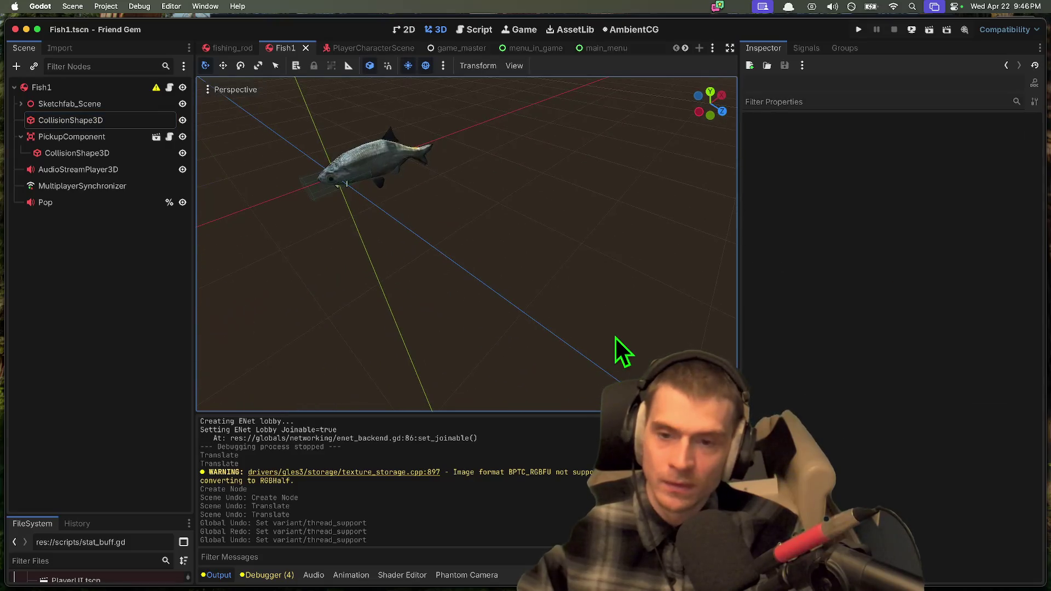
key(super+shift+o)
text(fish)
key(Down)
key(Down)
key(Return)
key(Return)
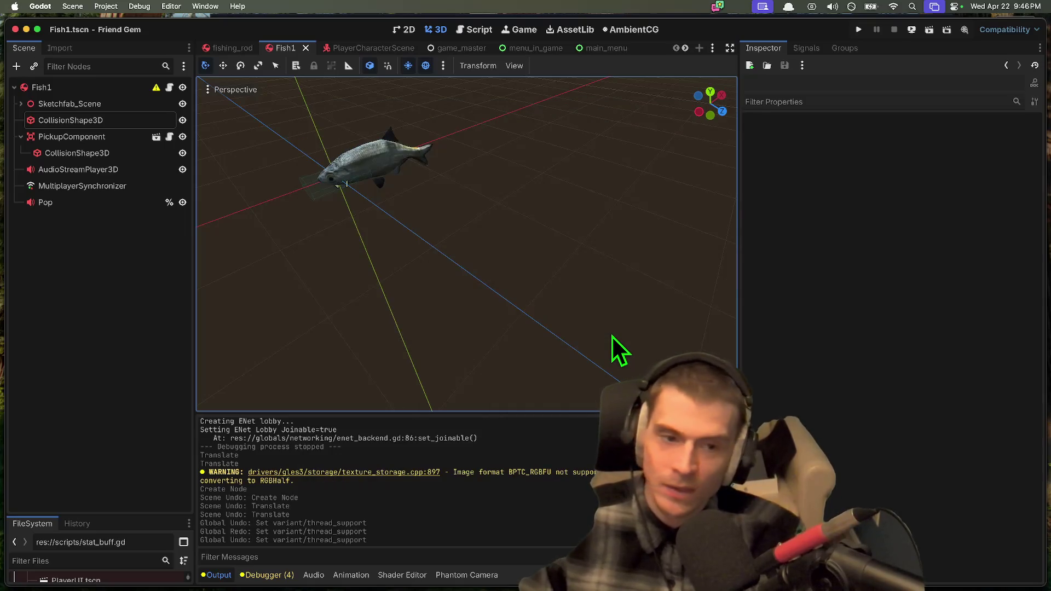
key(super+shift+o)
text(fish)
key(Down)
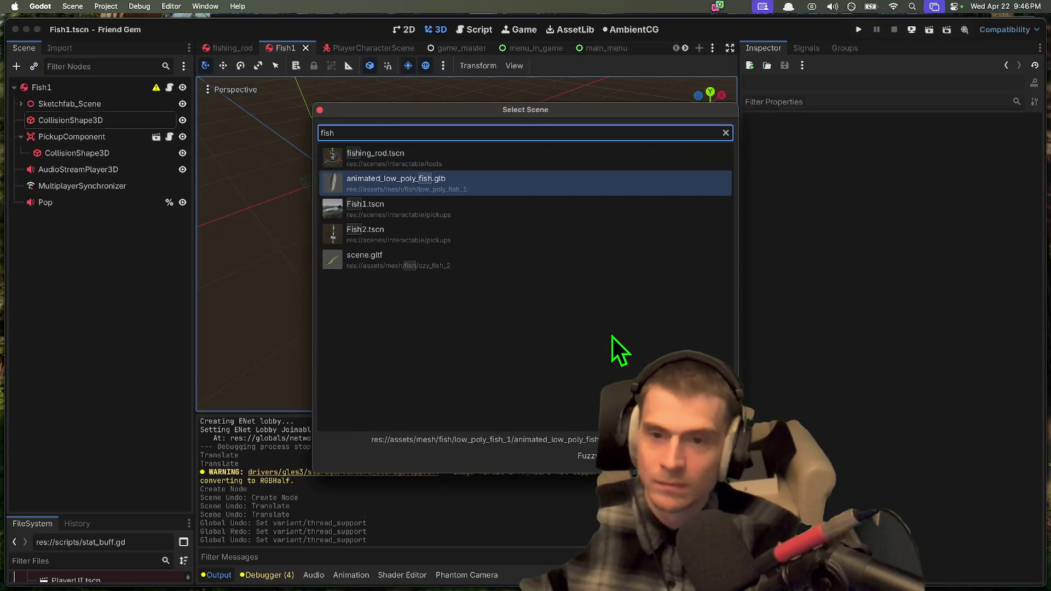
key(Return)
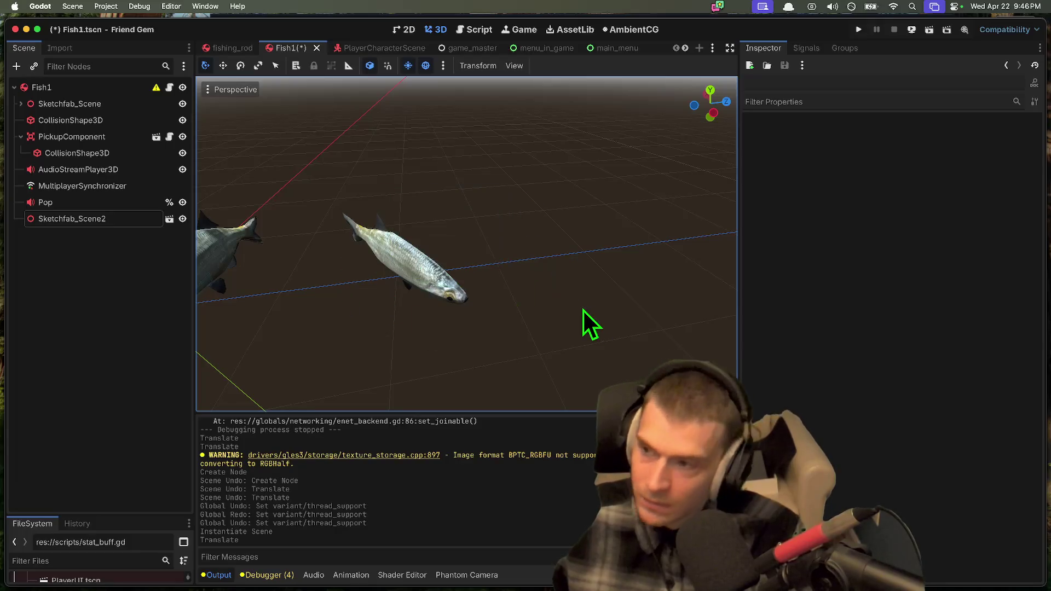
scroll(499, 307, left, 5)
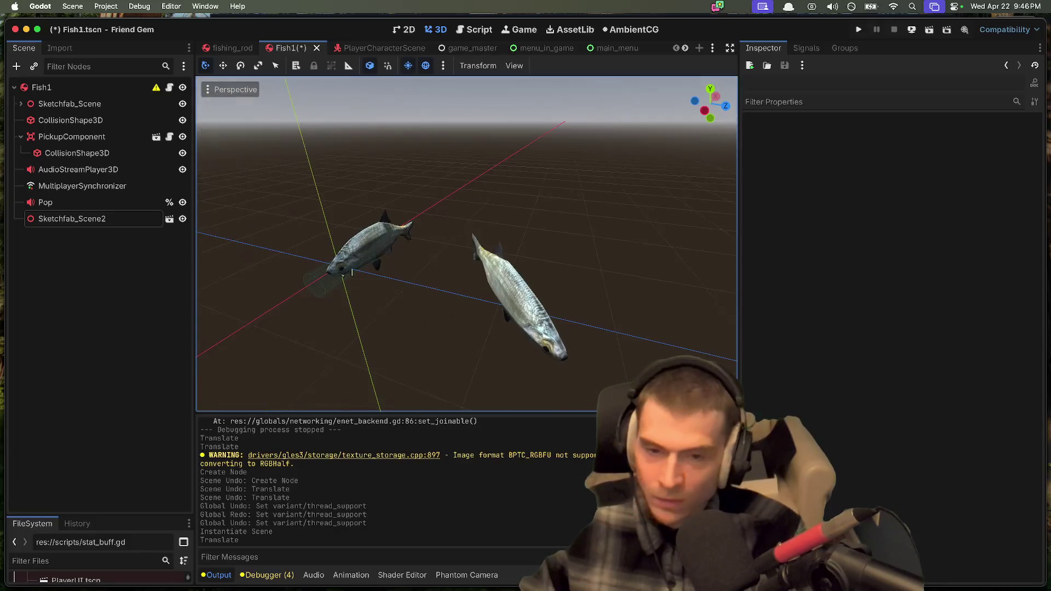
click(374, 258)
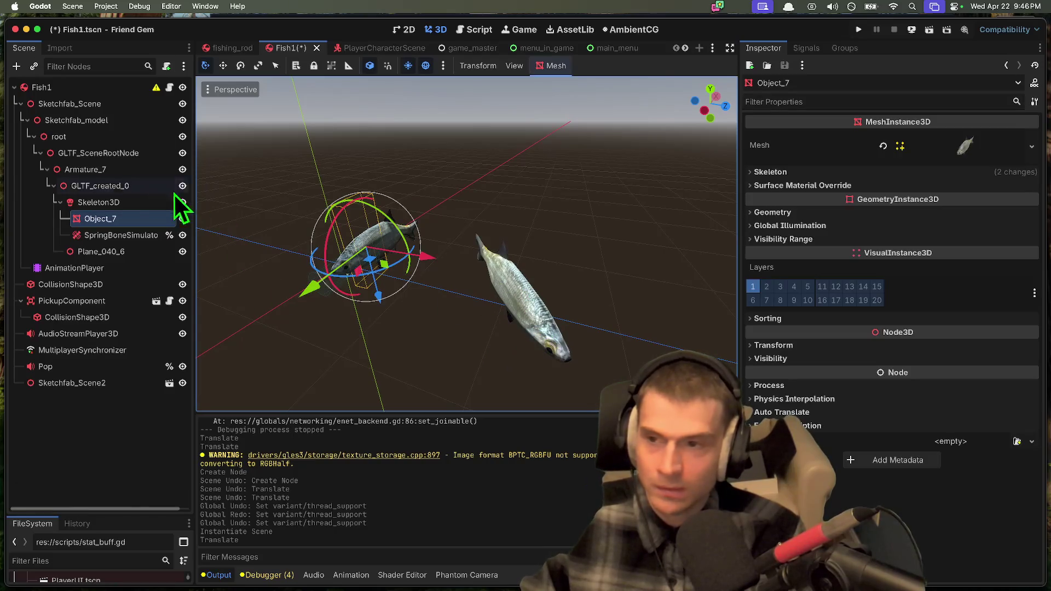
click(99, 87)
mouse_move(406, 281)
mouse_down()
mouse_move(532, 307)
mouse_move(369, 296)
mouse_move(443, 317)
mouse_move(356, 307)
mouse_move(428, 320)
mouse_move(362, 304)
mouse_up()
click(361, 304)
scroll(489, 301, right, 10)
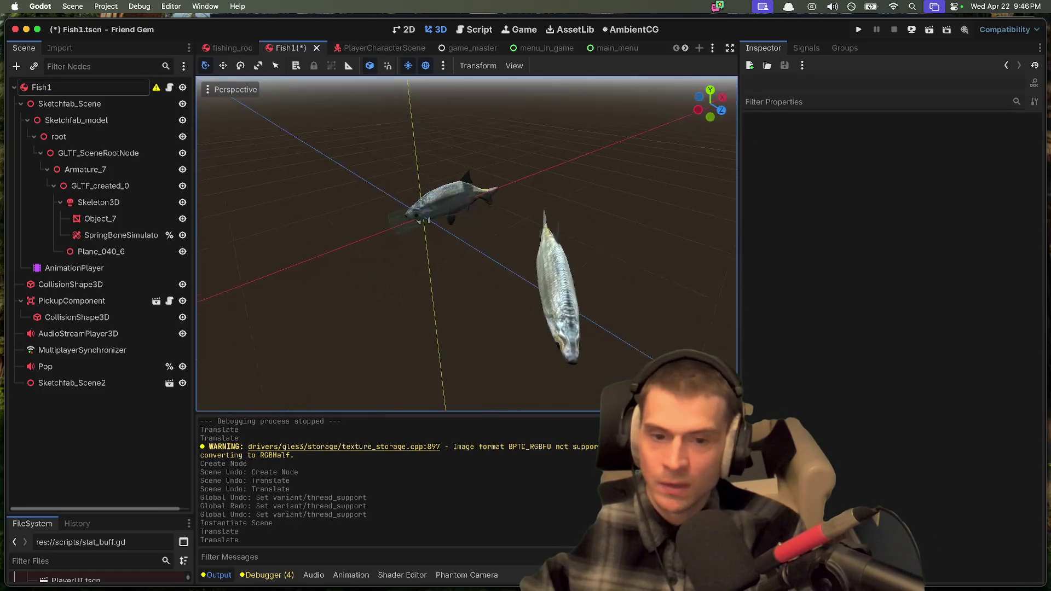
click(82, 367)
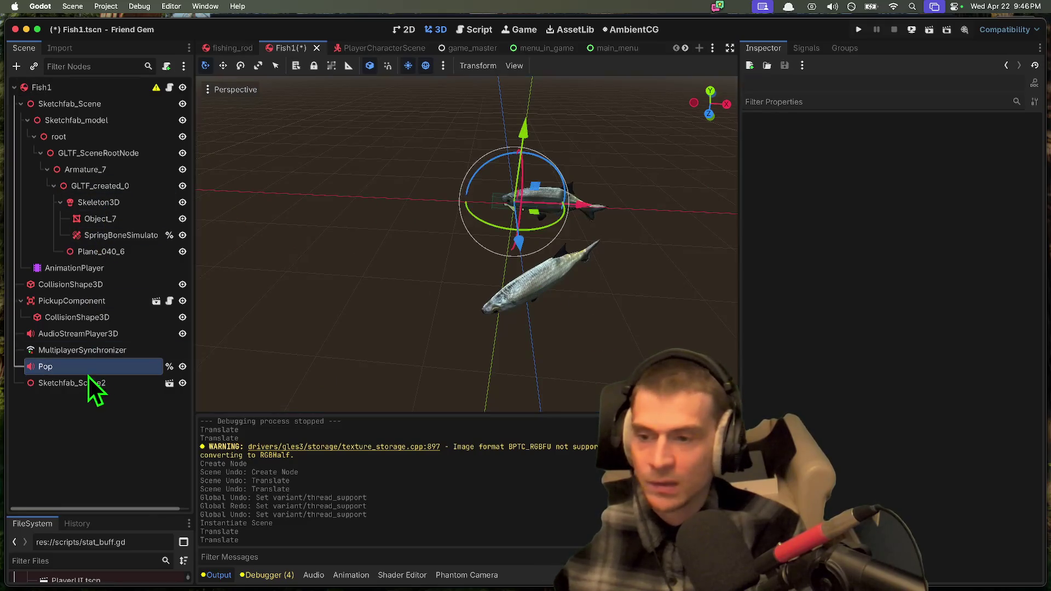
click(110, 383)
mouse_move(593, 298)
mouse_down()
mouse_move(265, 246)
mouse_move(353, 228)
mouse_up()
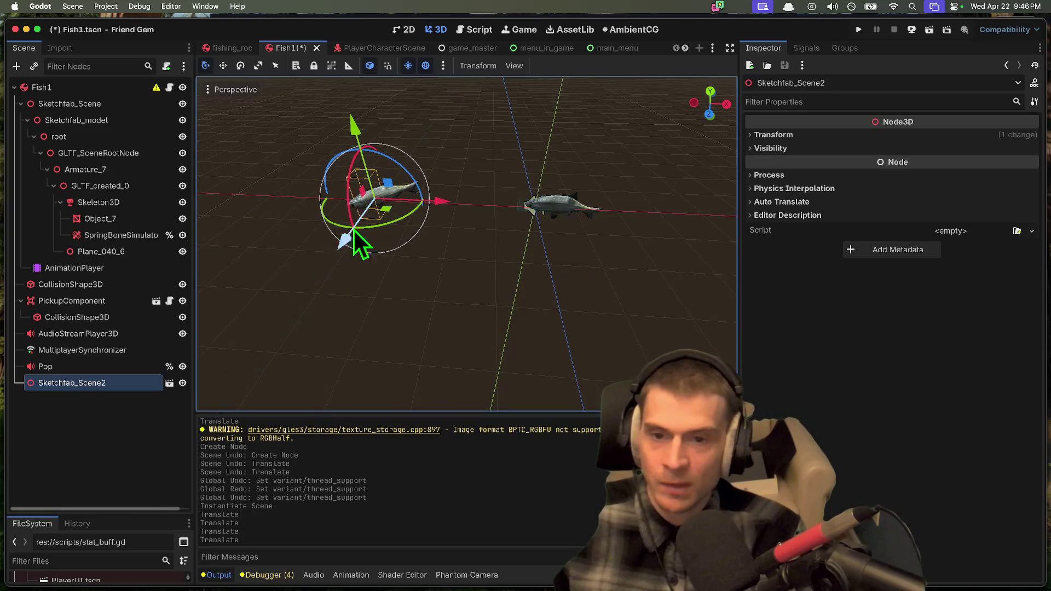
click(642, 254)
drag(642, 254, 471, 138)
click(423, 339)
click(544, 215)
click(412, 314)
click(378, 197)
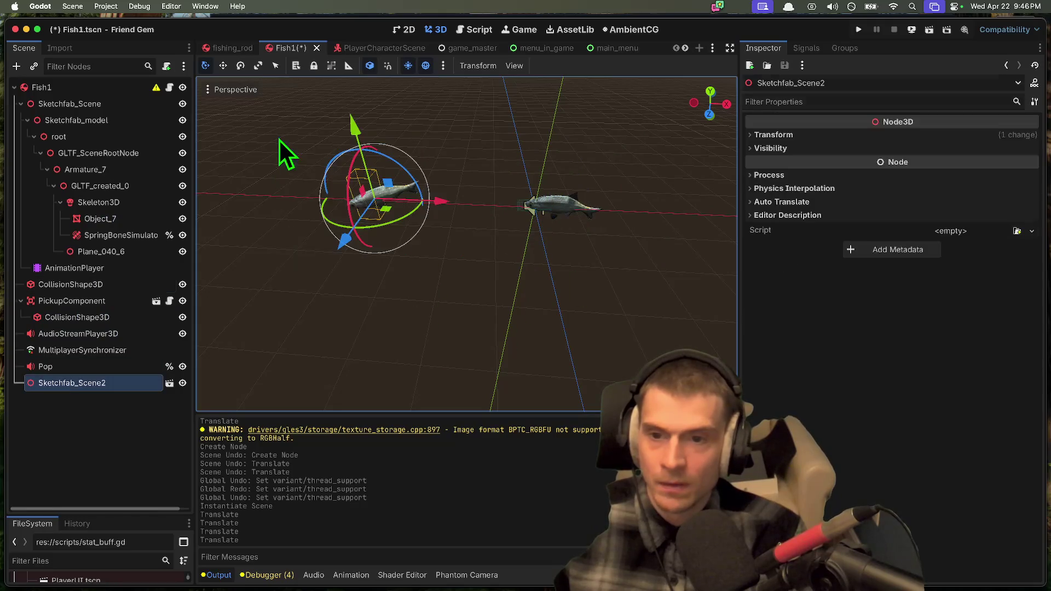
drag(448, 201, 344, 209)
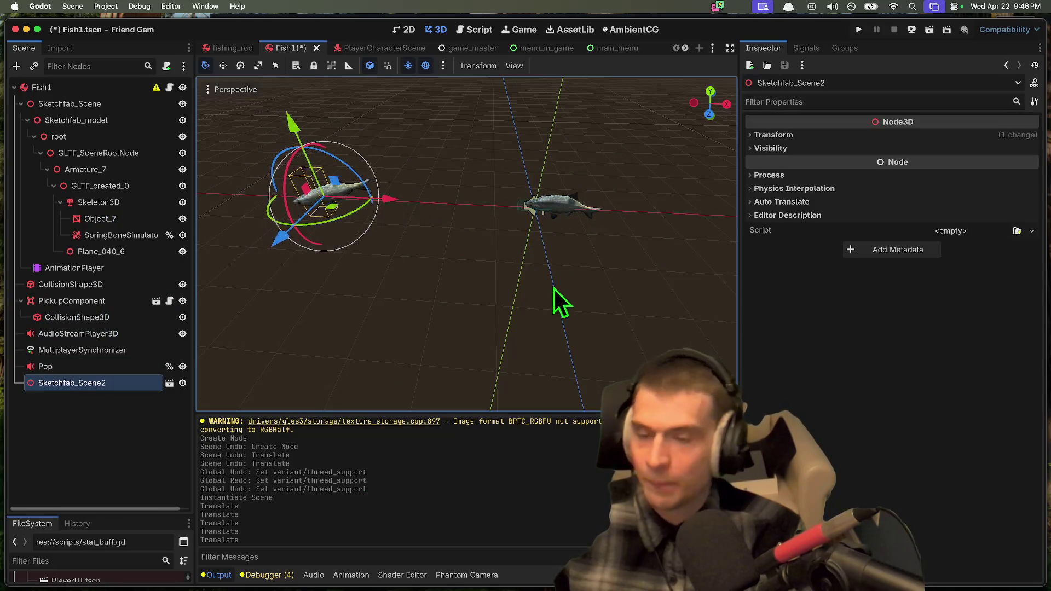
click(553, 290)
key(super+z)
key(super+z)
key(super+z)
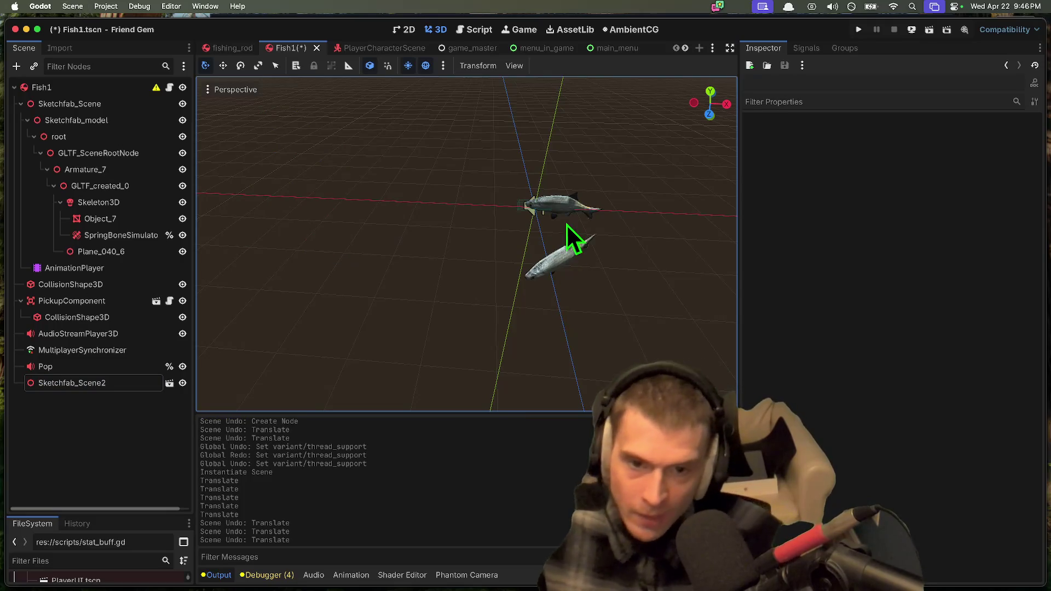
key(super+z)
key(super+z)
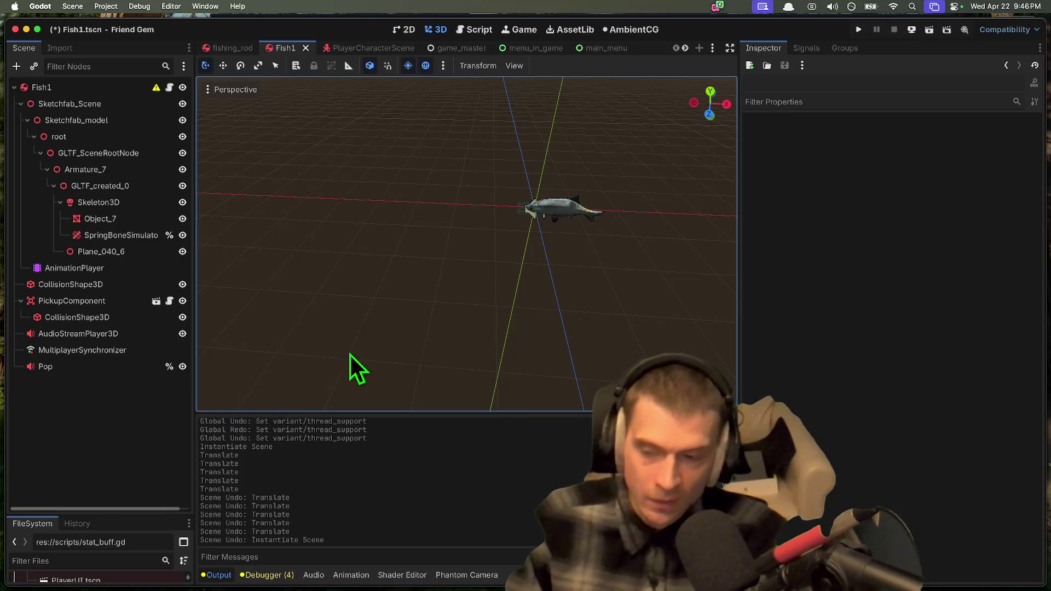
click(135, 419)
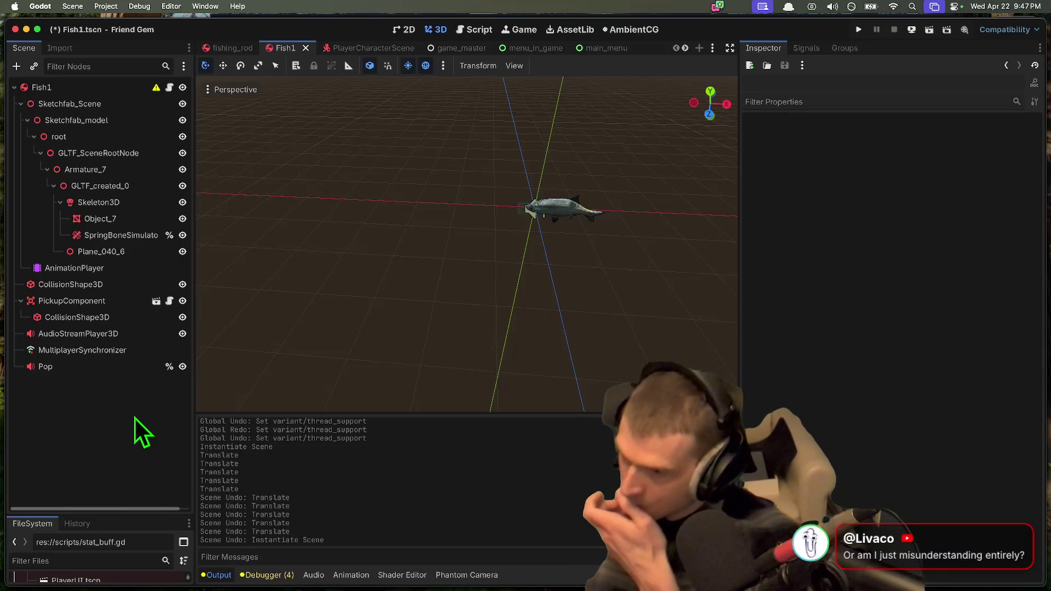
click(130, 357)
Step: In PlayerCharacterScene, collapse VisualRoot and inspect the MultiplayerSynchronizer settings
click(354, 46)
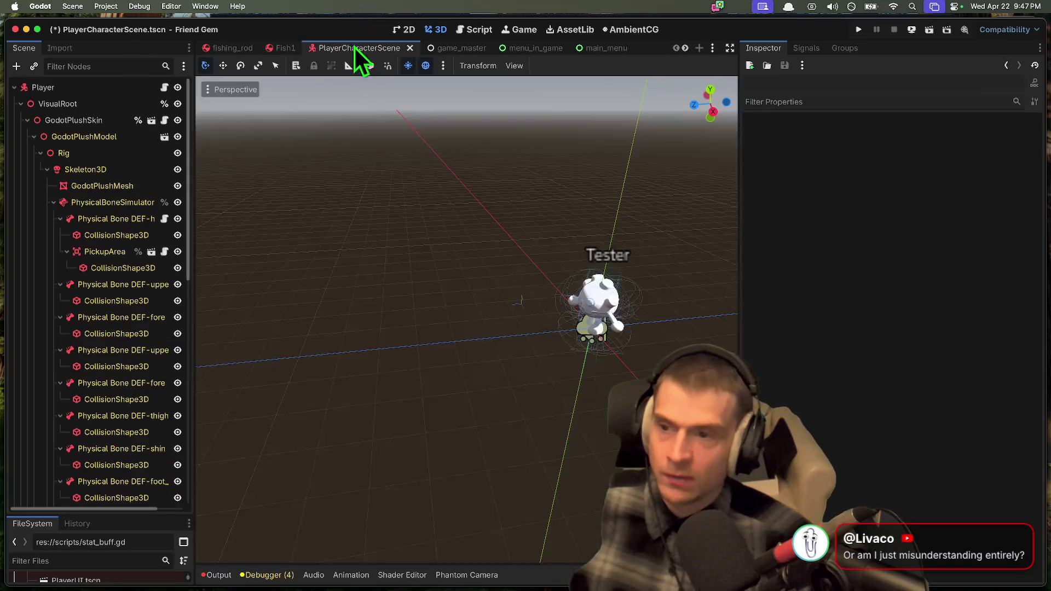
scroll(94, 239, down, 10)
scroll(54, 180, up, 10)
click(21, 103)
click(94, 315)
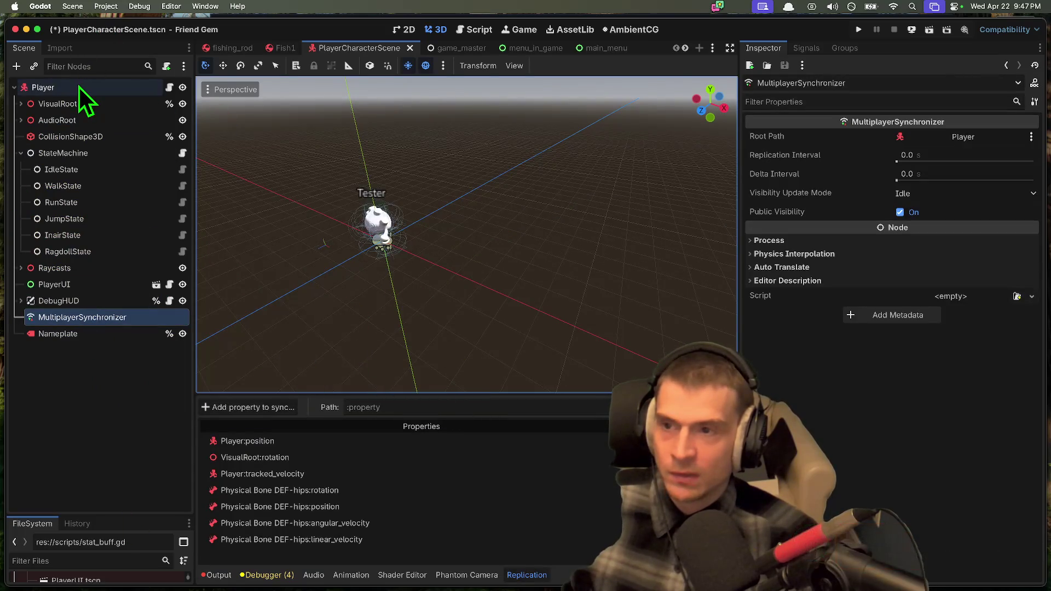
Step: Run the project and inspect GameMaster, MultiplayerSpawner and PlayerSpawner in the live Remote tree
click(856, 31)
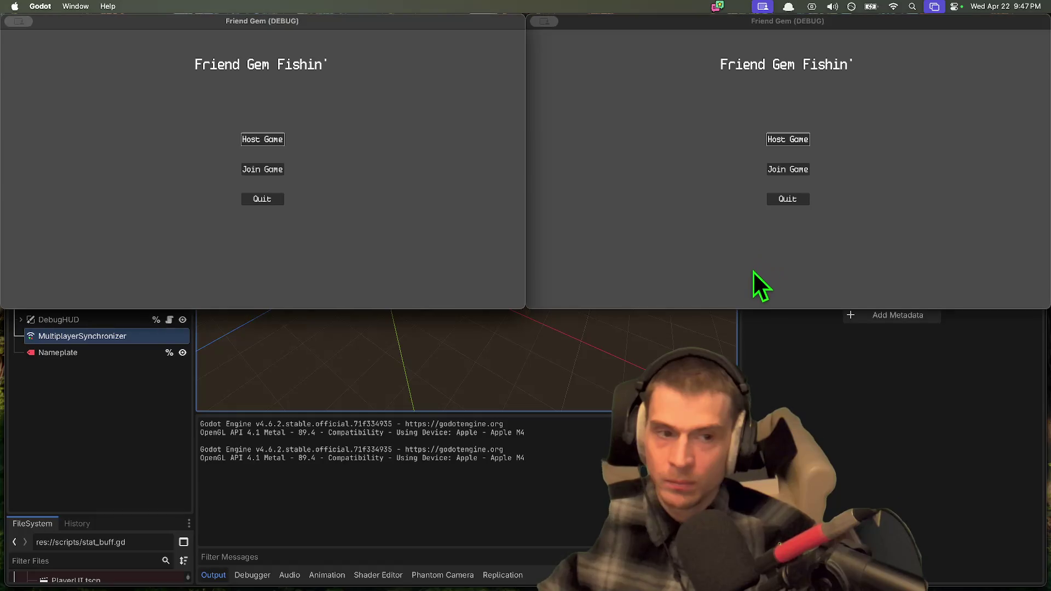
click(63, 419)
drag(429, 265, 356, 263)
click(213, 110)
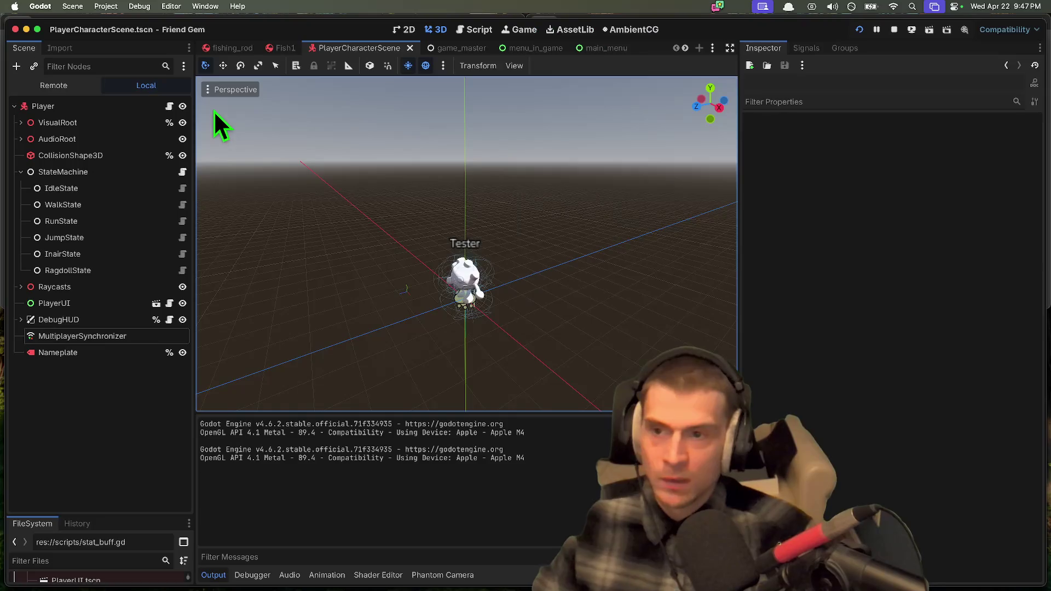
click(54, 86)
double_click(29, 255)
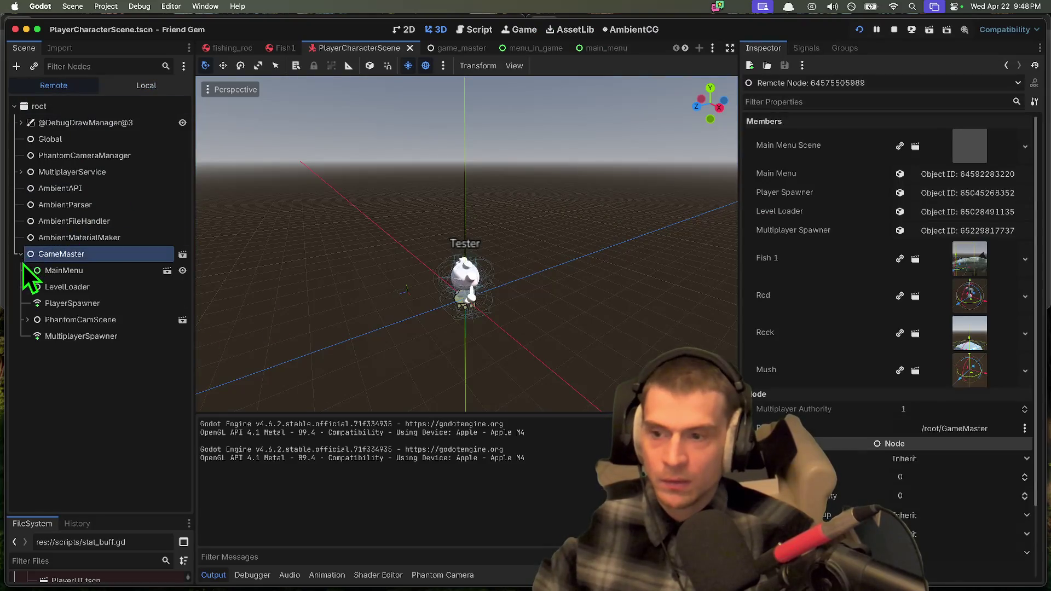
click(27, 320)
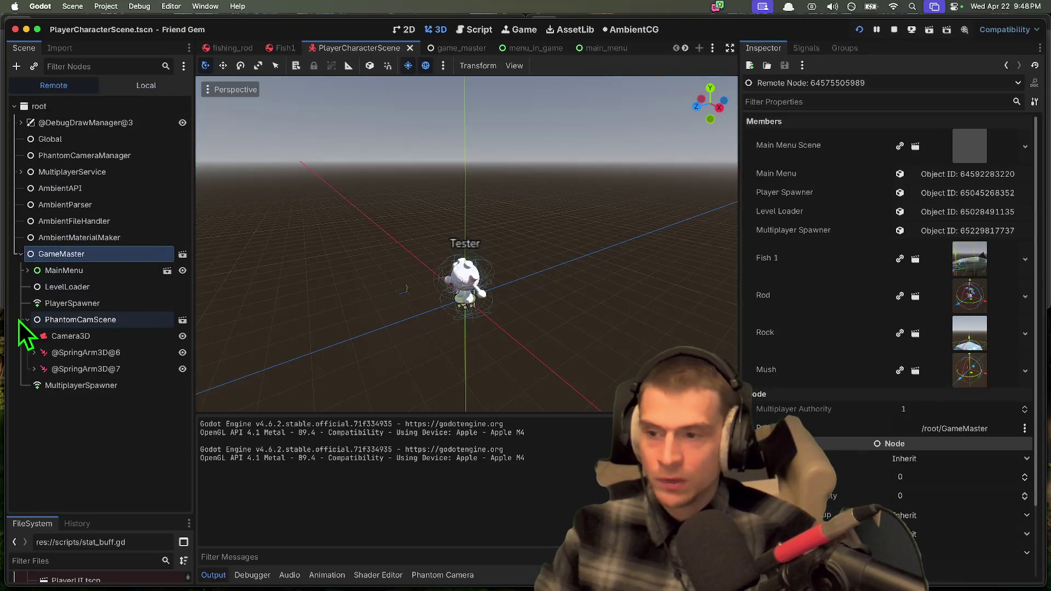
click(28, 385)
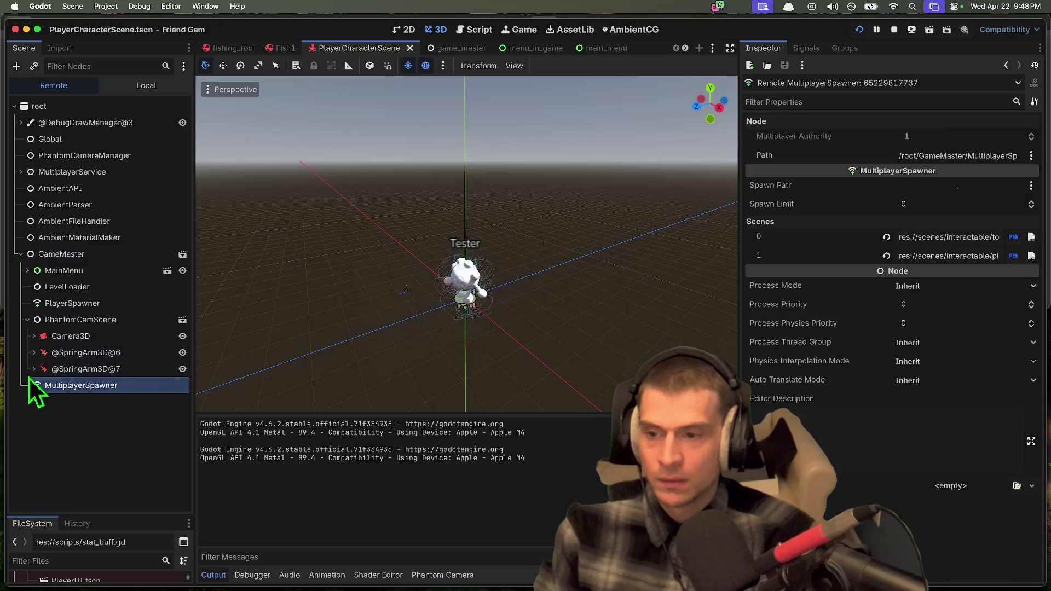
click(28, 310)
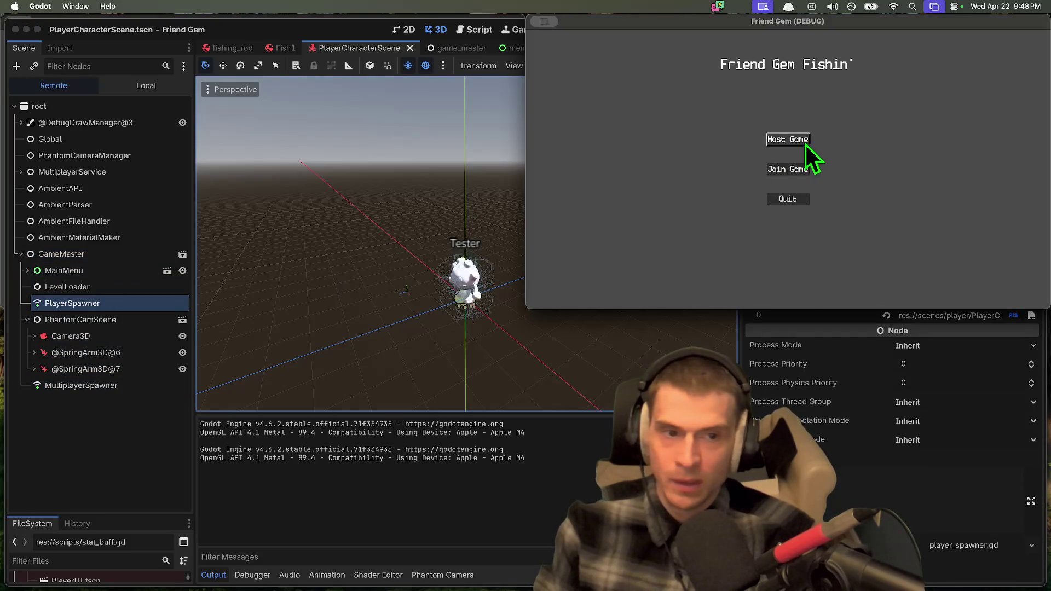
Step: Host the game in one window and walk the character onto the mound and jump
click(800, 141)
click(751, 246)
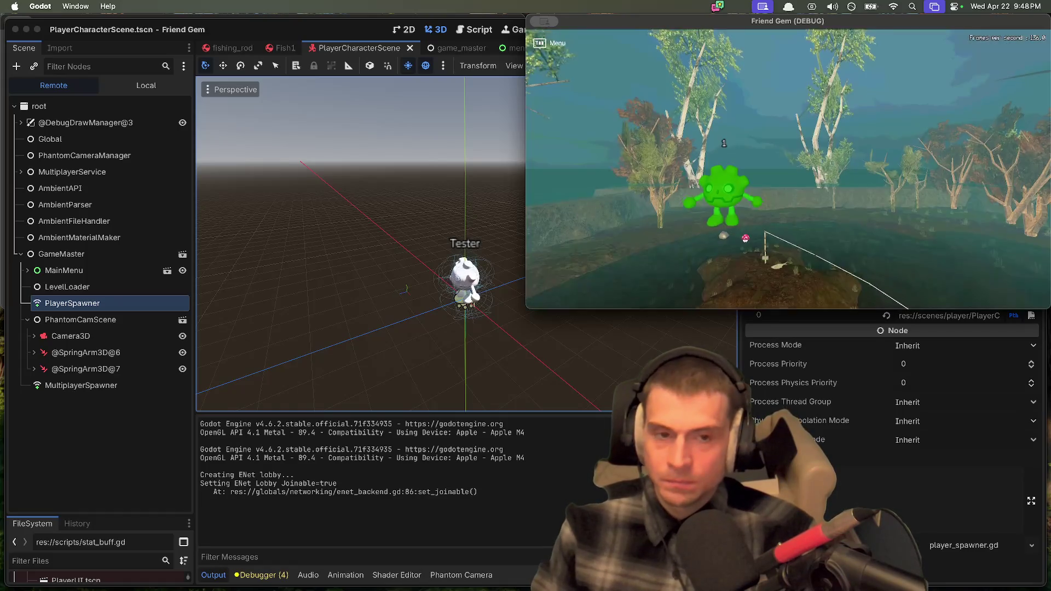
key(w)
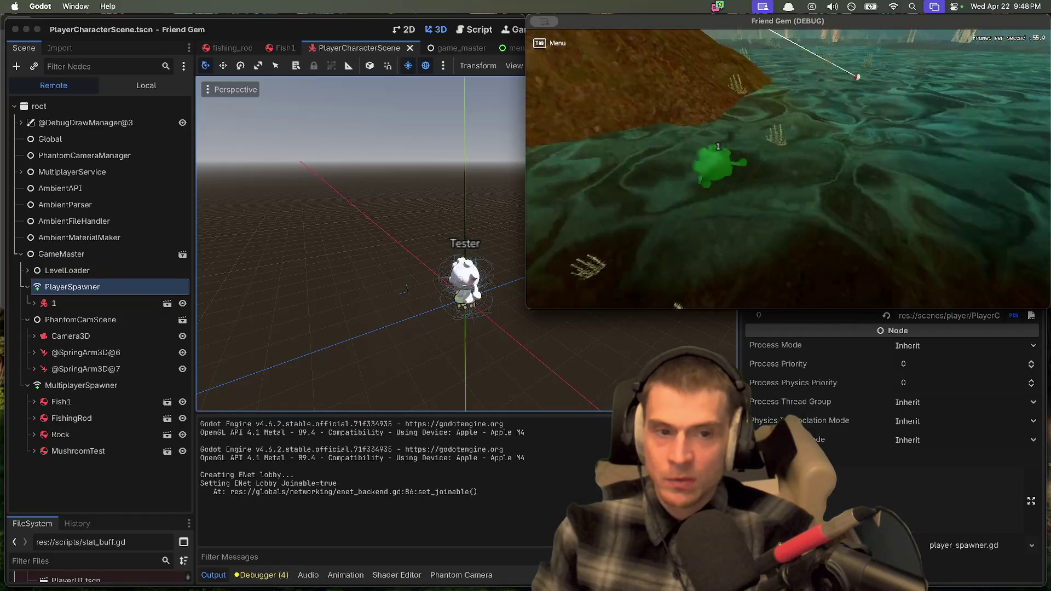
key(space)
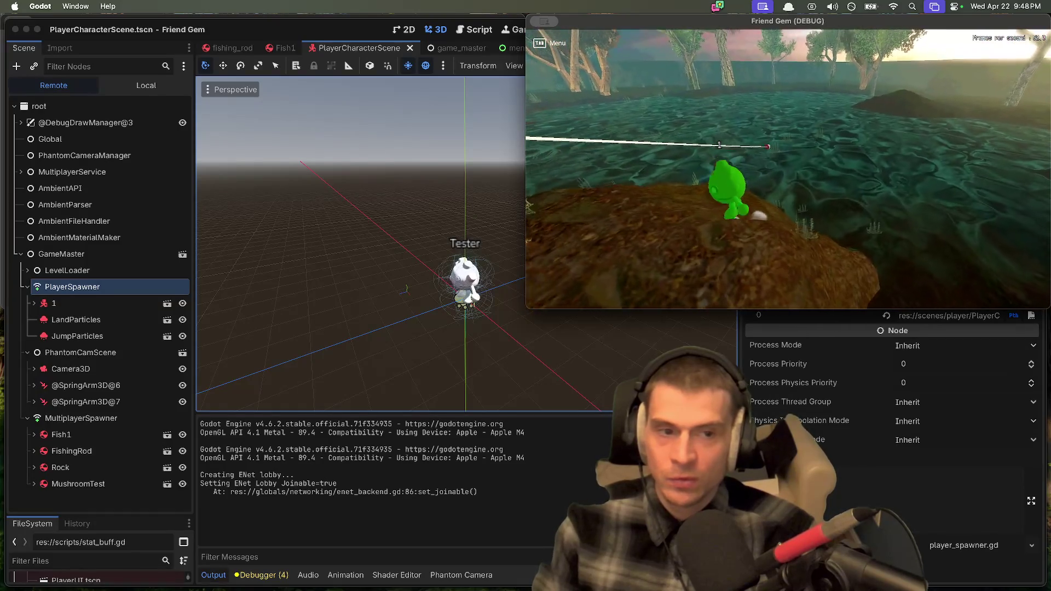
Step: In the second window, refresh the LAN lobby list and join the hosted game
key(super+b)
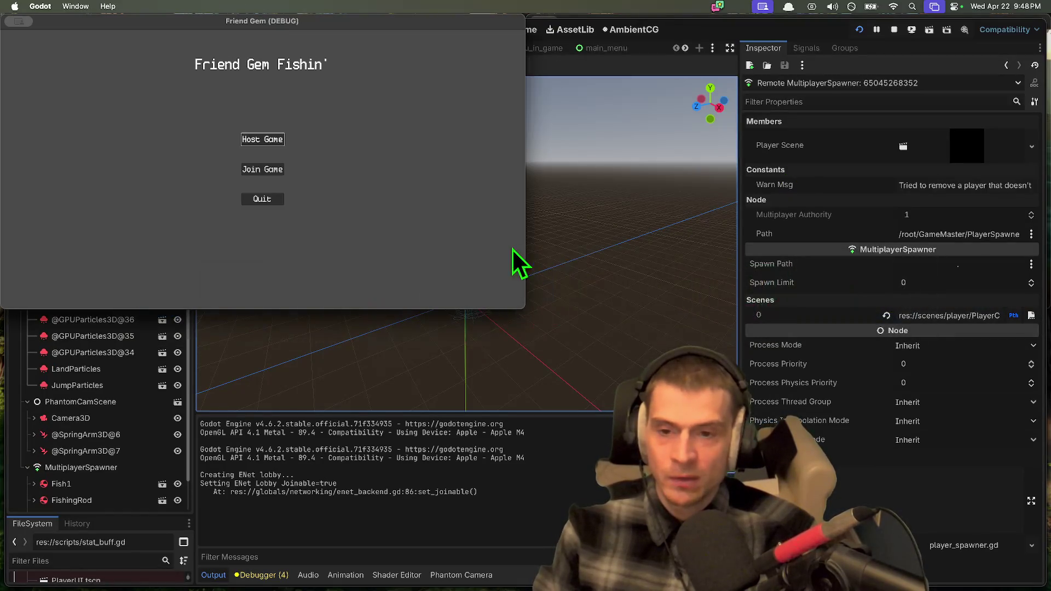
click(267, 174)
click(326, 92)
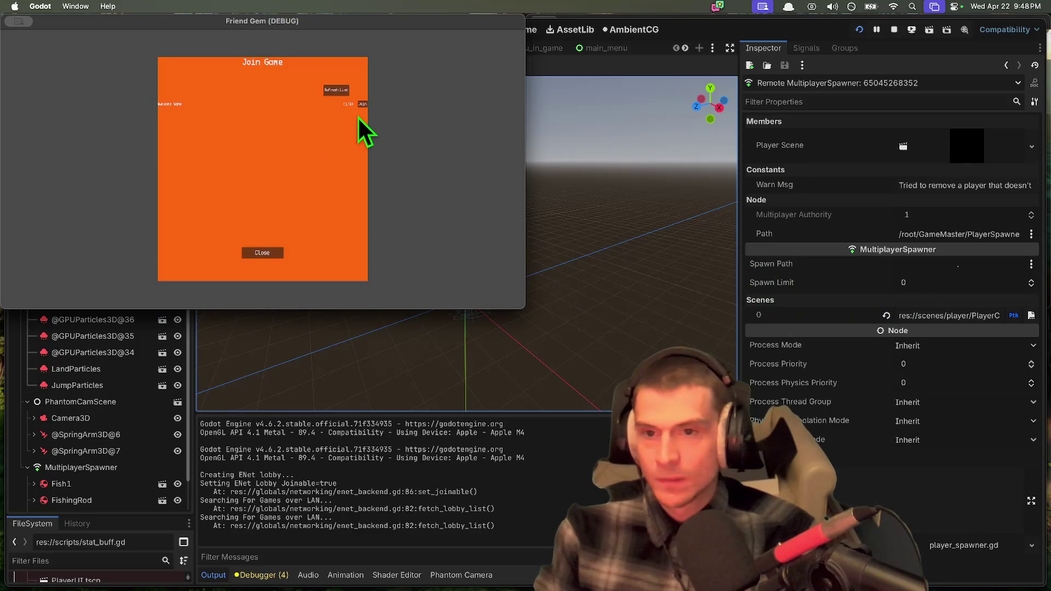
click(363, 104)
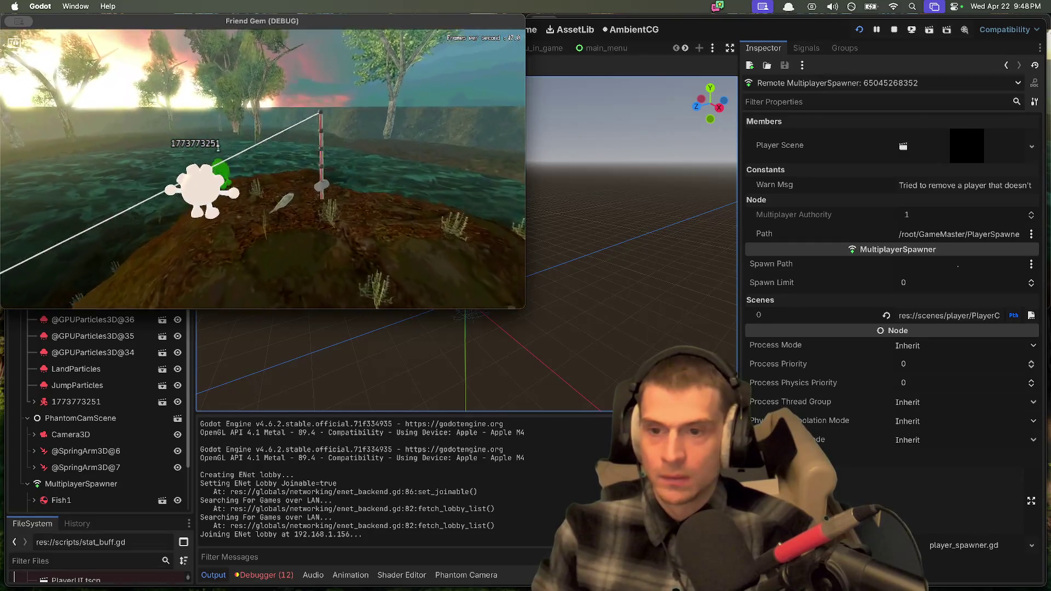
key(super+Tab)
key(super+Tab)
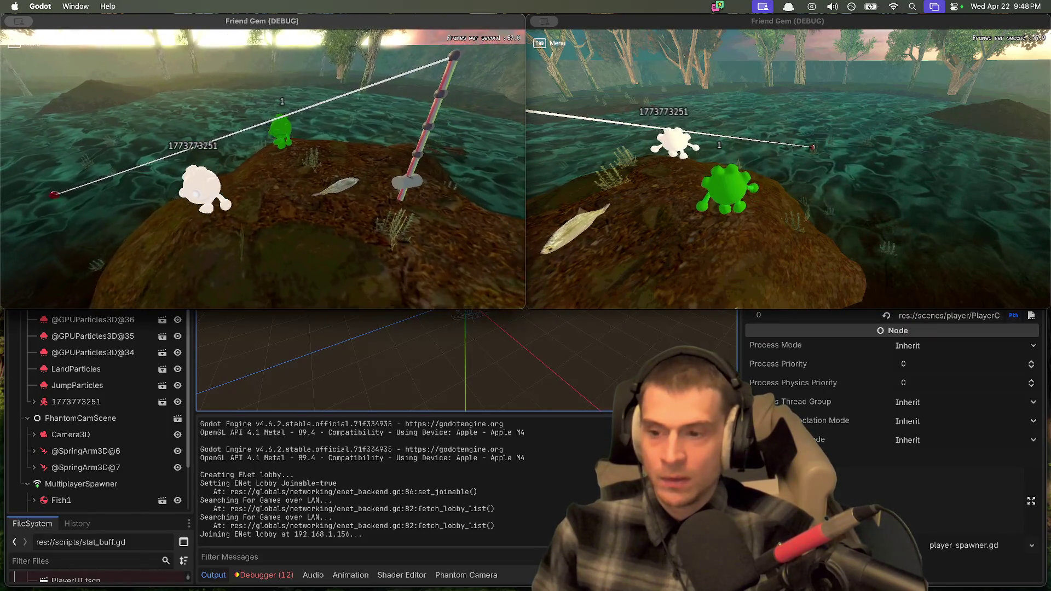
key(super+Tab)
key(super+Tab)
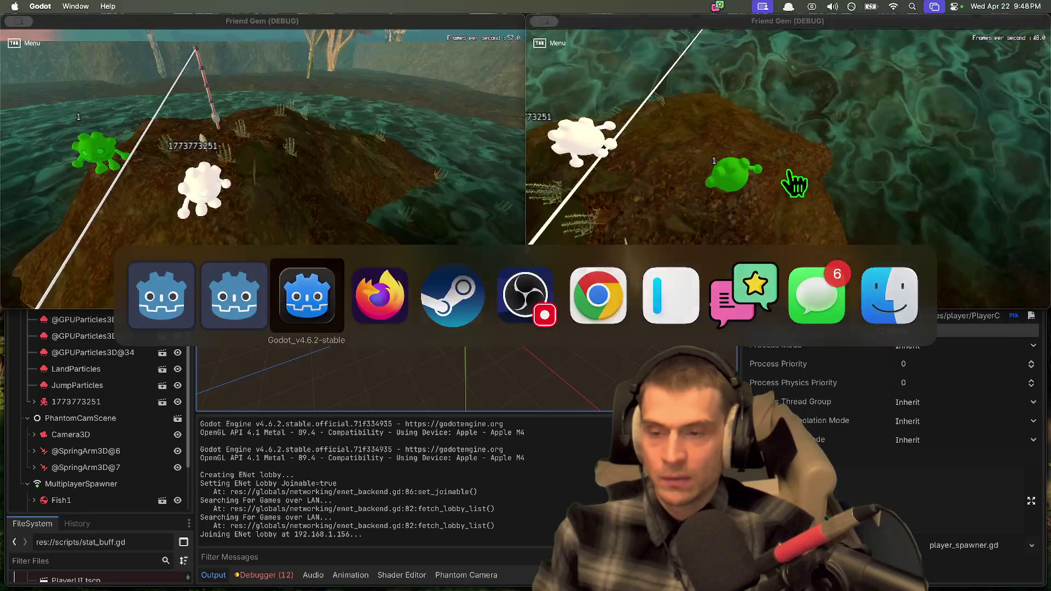
Step: Inspect spawned player node 1's MultiplayerSynchronizer and Nameplate in the live tree
click(50, 304)
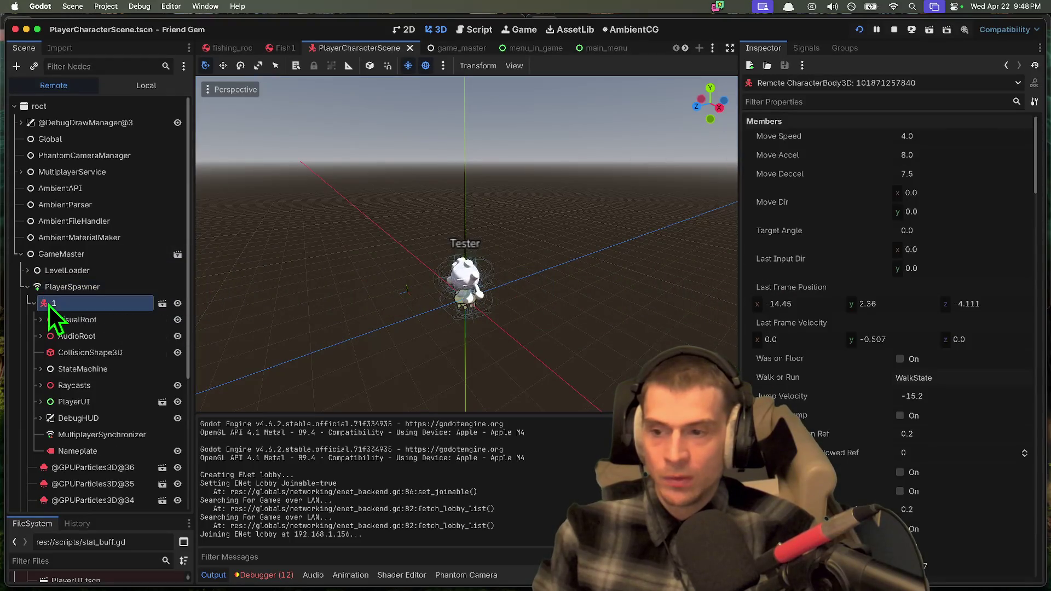
scroll(95, 421, down, 1)
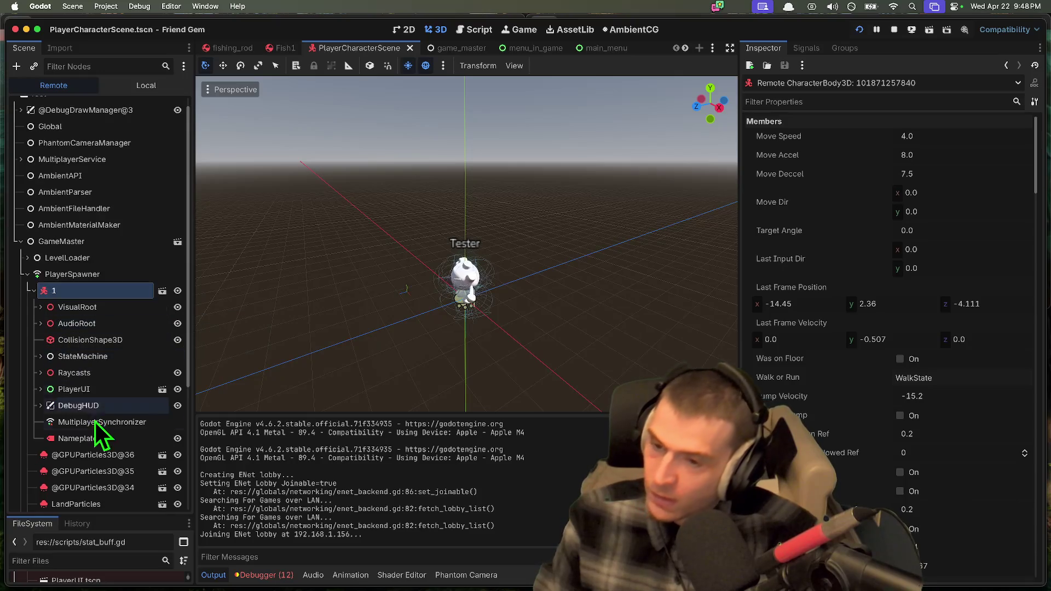
click(95, 423)
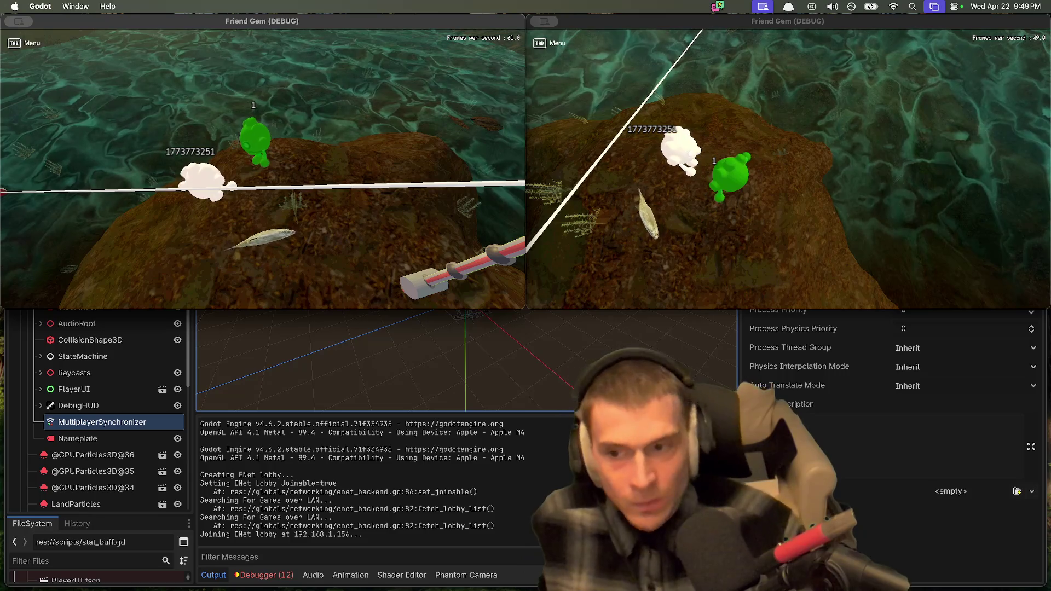
key(super+grave)
click(674, 312)
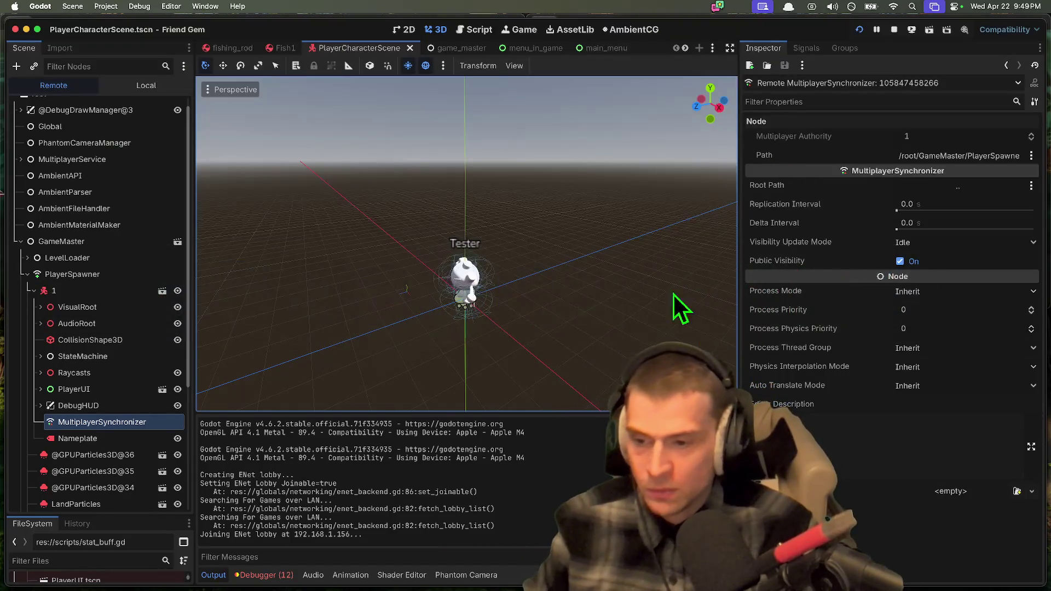
click(122, 433)
click(122, 423)
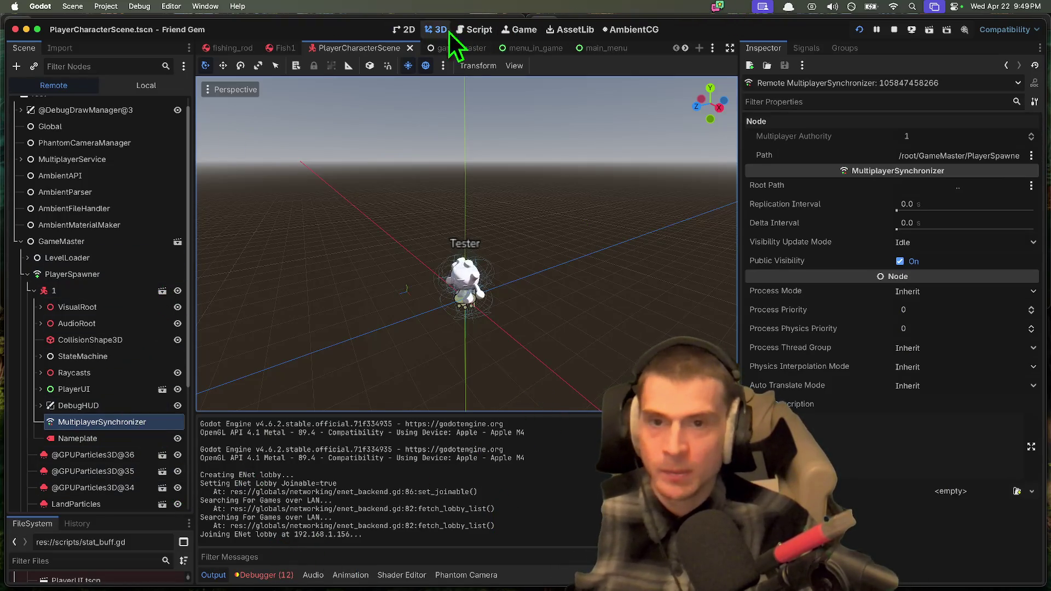
Step: Open player_character_script.gd and place the caret in the buoyancy function
click(476, 29)
scroll(557, 278, down, 2)
click(674, 257)
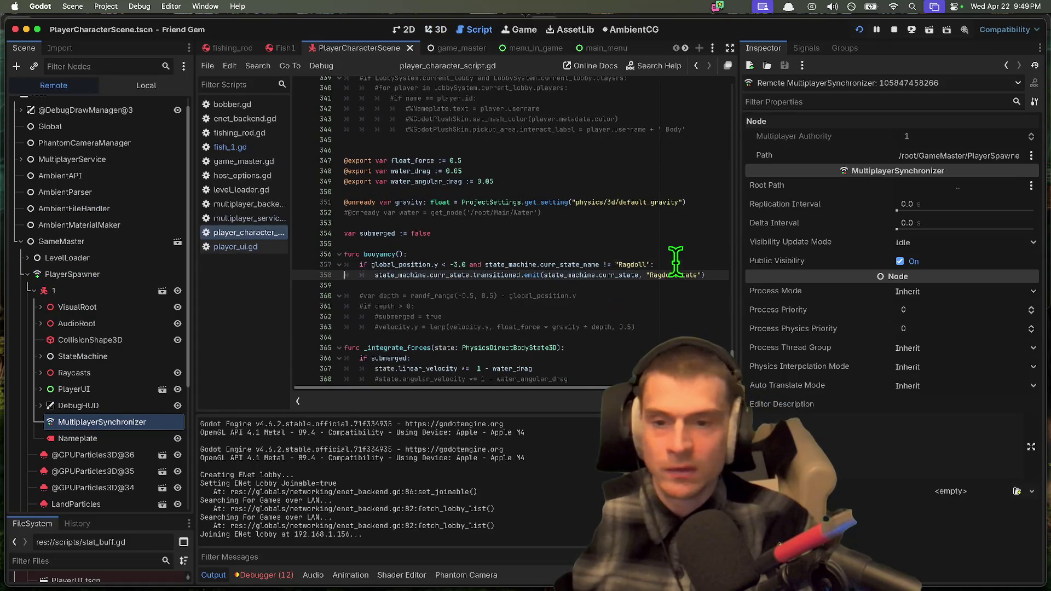
Step: Draft a fish.rpc call nested under an 'if packet from player' condition inside bouyancy()
key(Return)
key(BackSpace)
key(BackSpace)
text(fish.rpc)
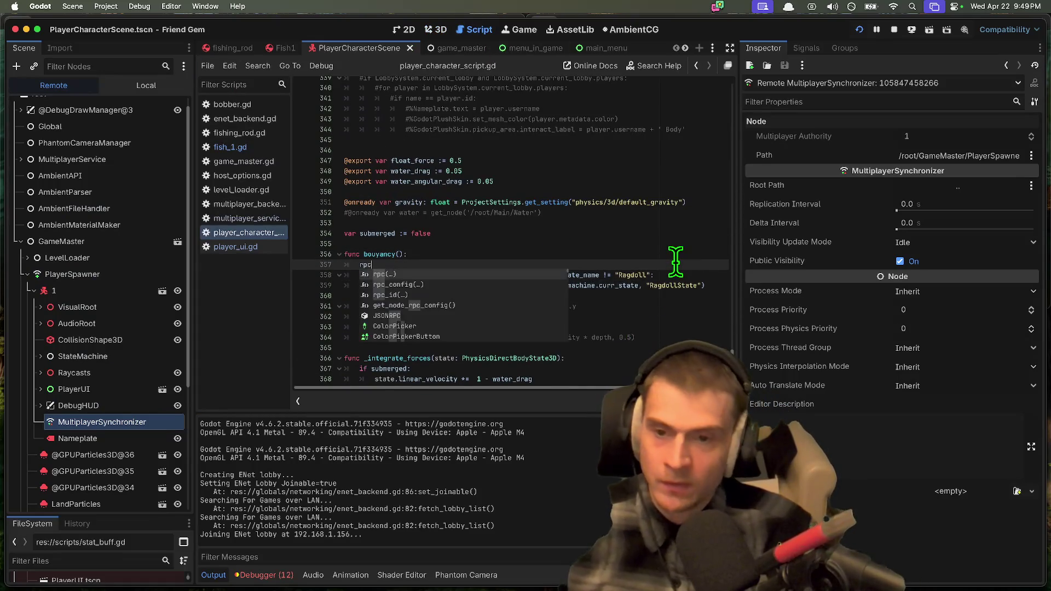
key(Escape)
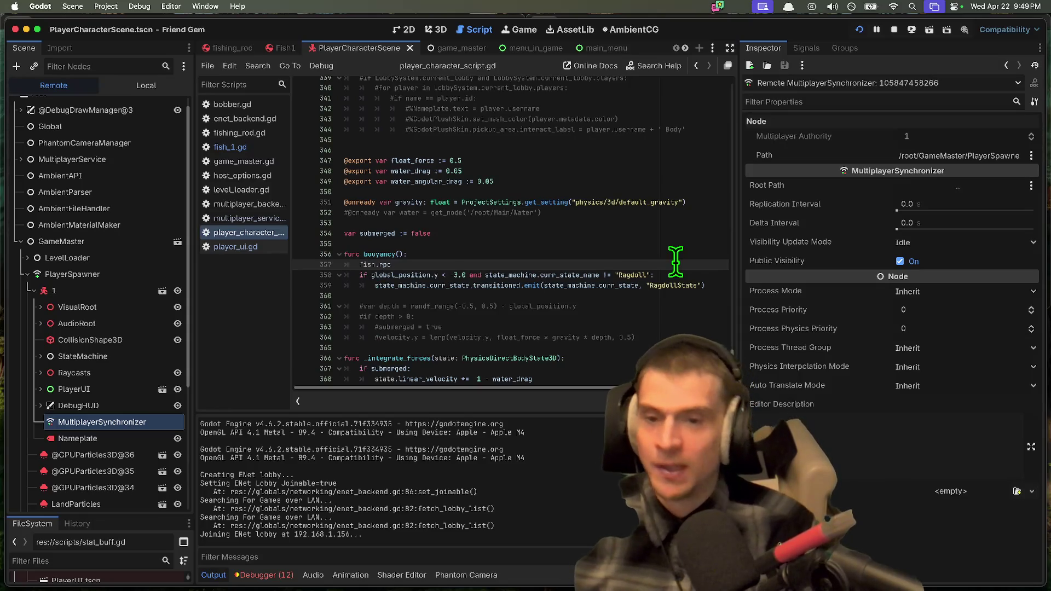
key(Return)
key(Return)
key(Up)
key(Up)
key(Up)
key(End)
key(Return)
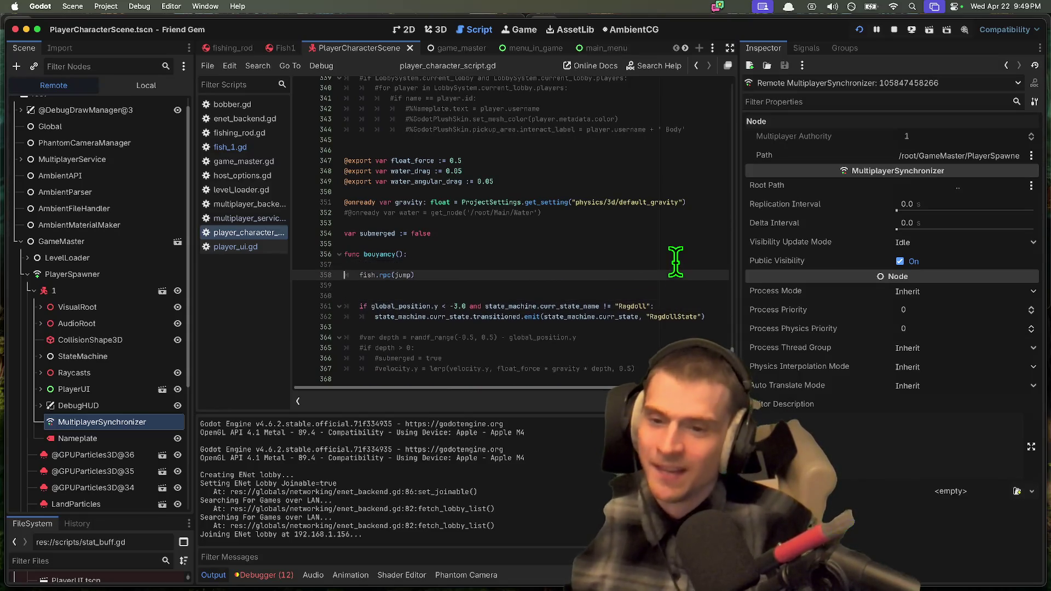
text(if )
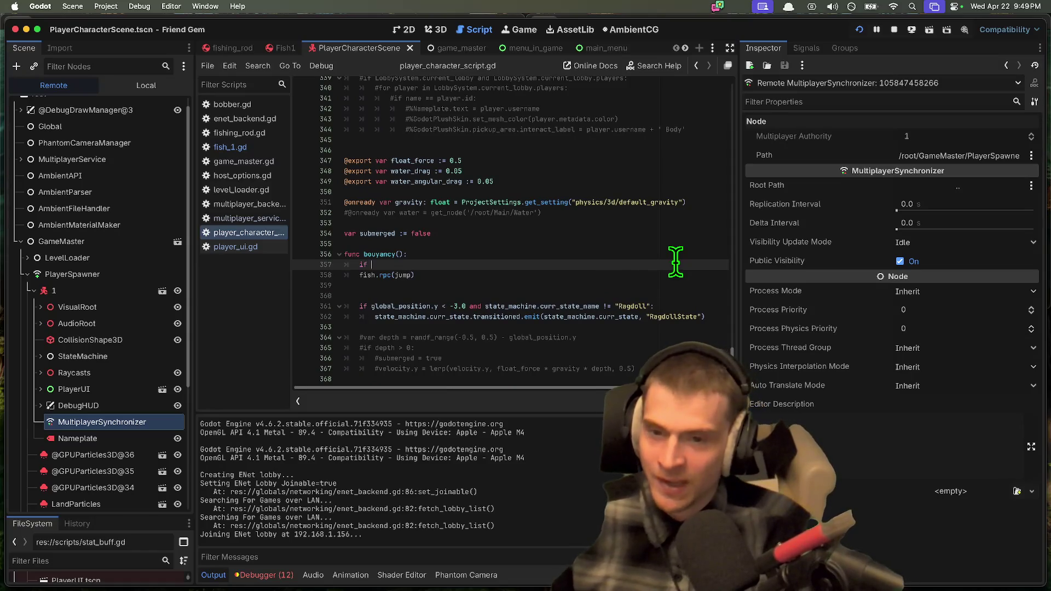
text(packet from player:)
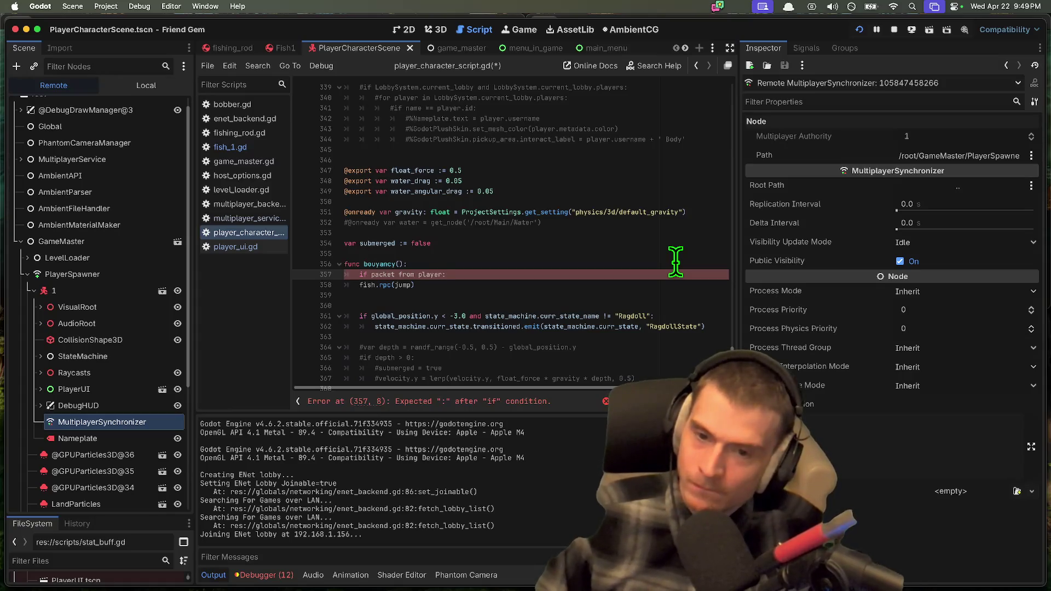
Step: Delete the old ragdoll check lines and change fish to husk in the rpc draft
key(ctrl+minus)
key(ctrl+minus)
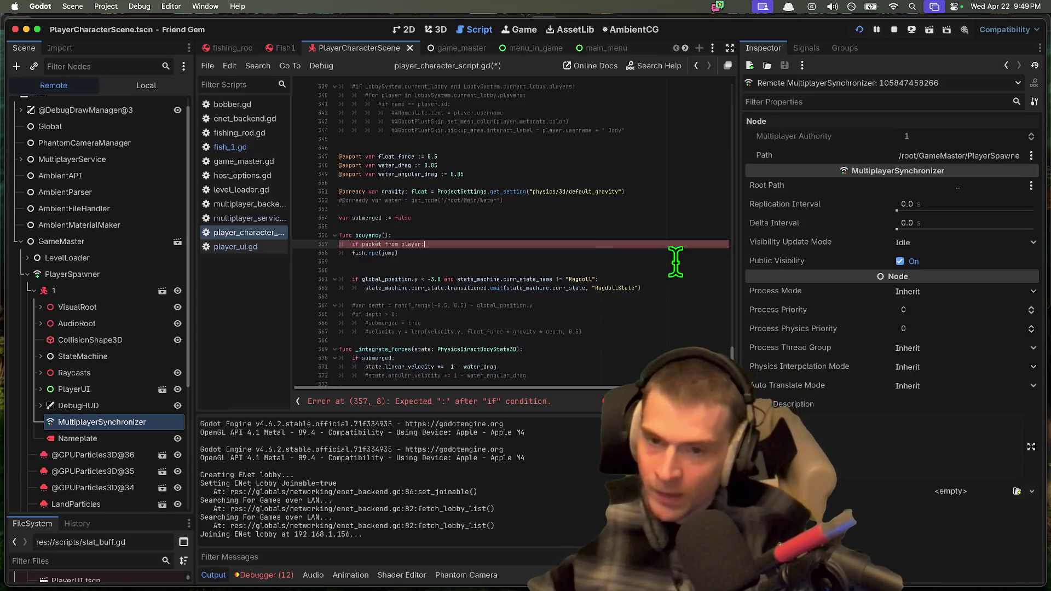
key(ctrl+equal)
key(ctrl+equal)
key(ctrl+equal)
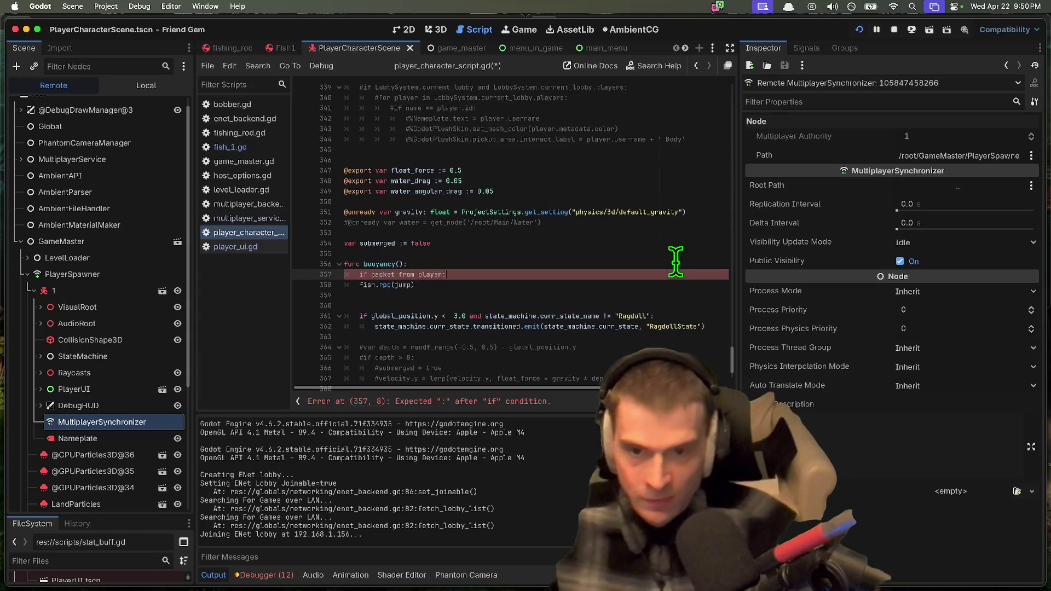
key(shift+Down)
key(shift+Down)
key(shift+Down)
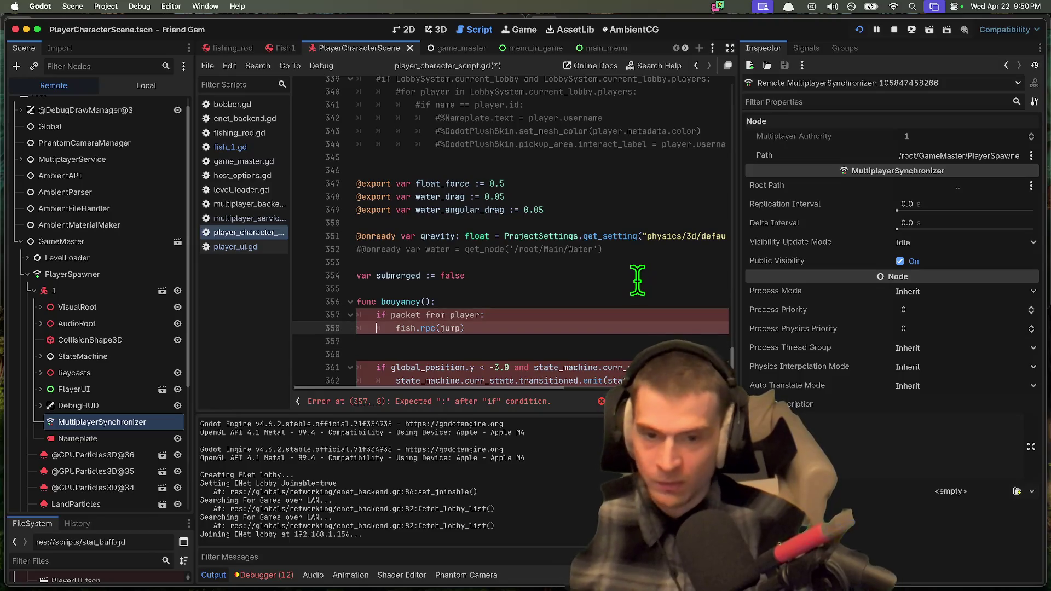
key(Delete)
double_click(405, 321)
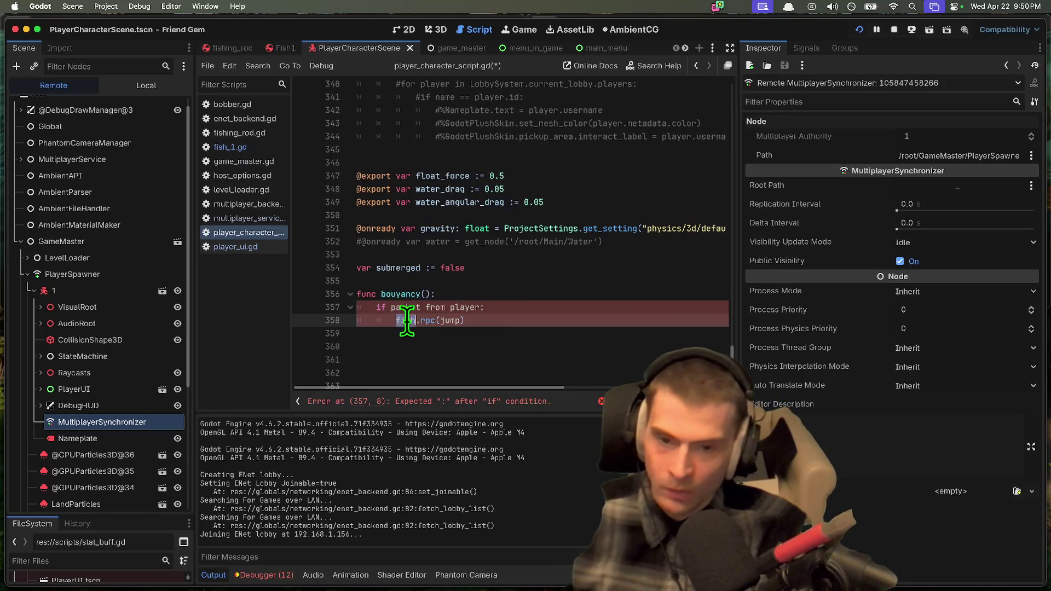
text(husk)
key(Down)
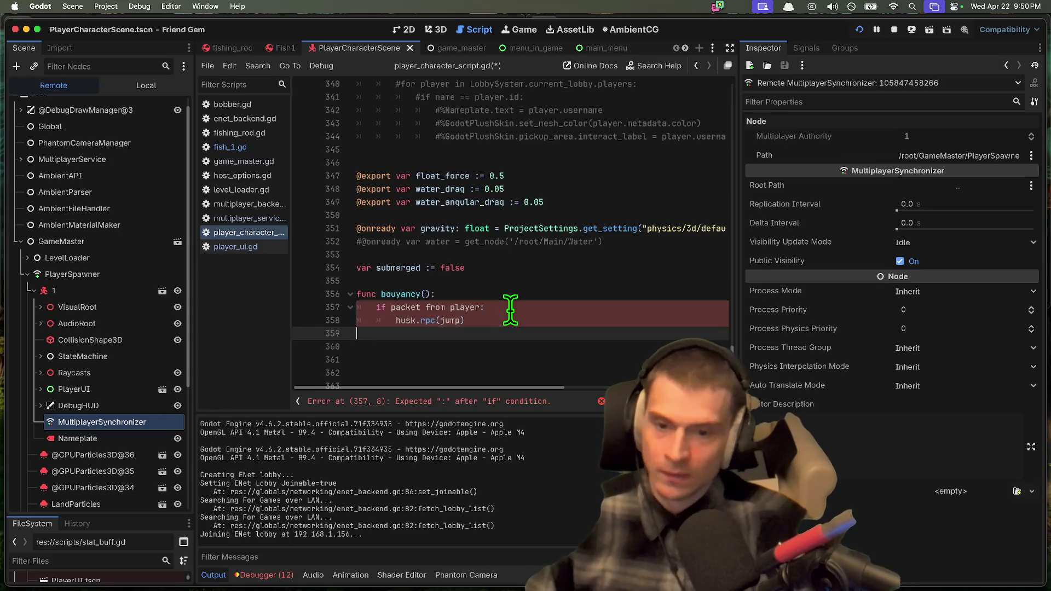
click(548, 299)
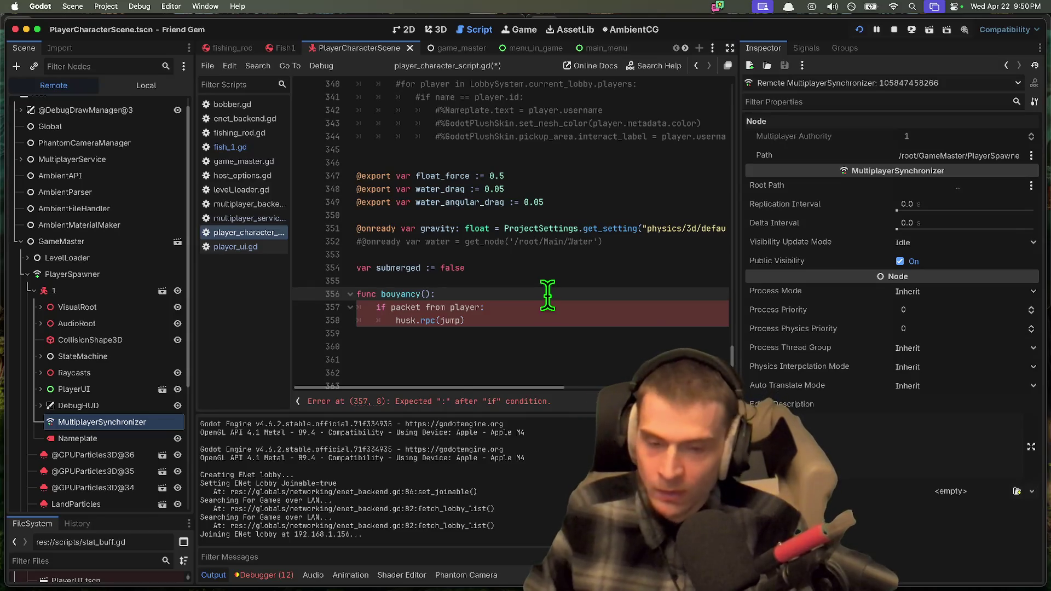
click(538, 333)
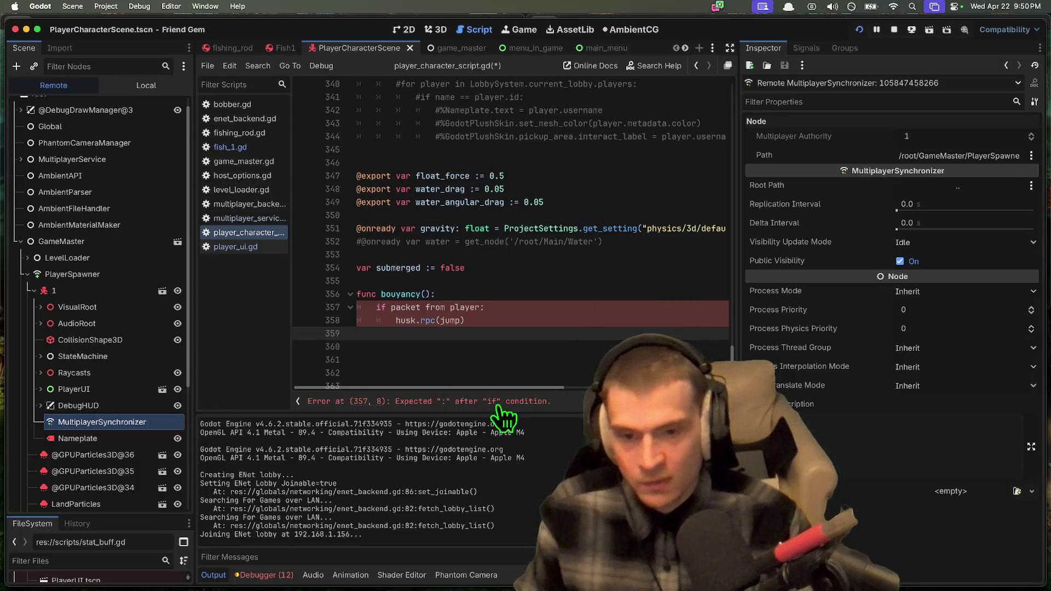
Step: Undo all draft buoyancy edits and bring the running game window forward
key(super+z)
key(super+z)
key(super+z)
key(super+z)
key(super+z)
key(super+z)
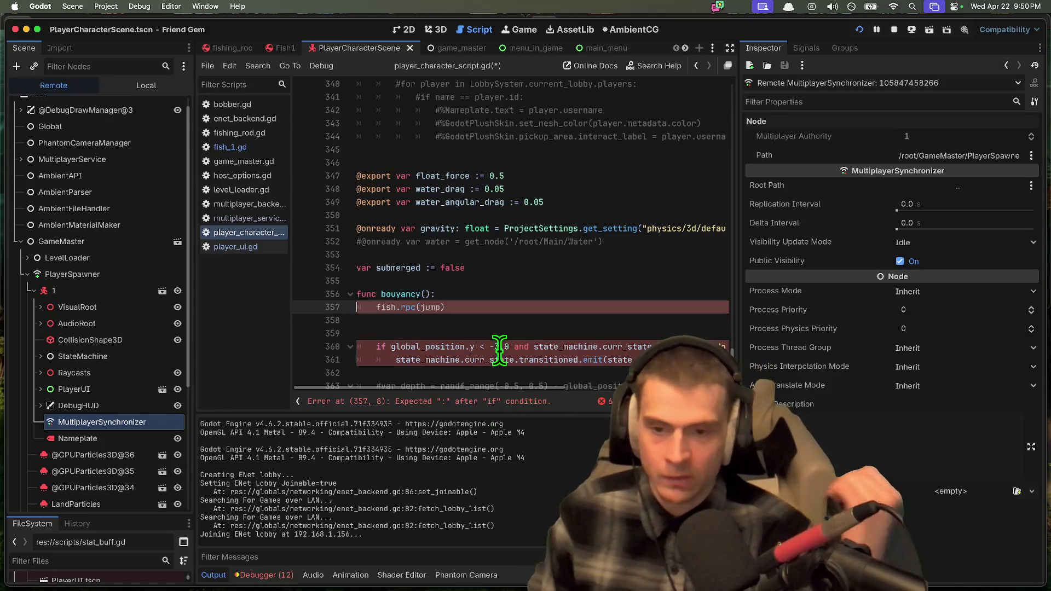
key(super+z)
key(super+z)
key(super+z)
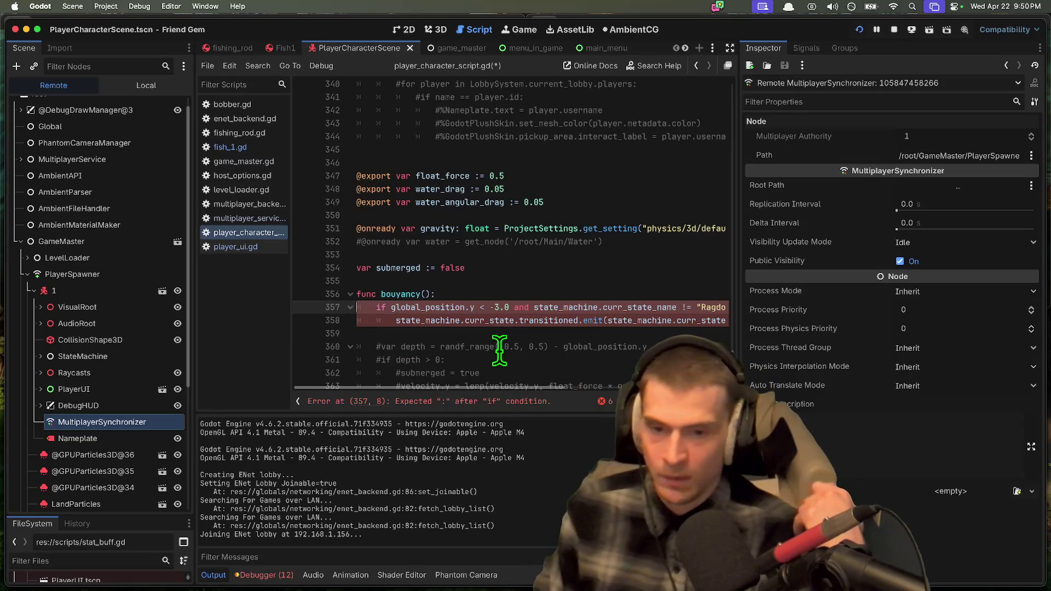
key(super+Tab)
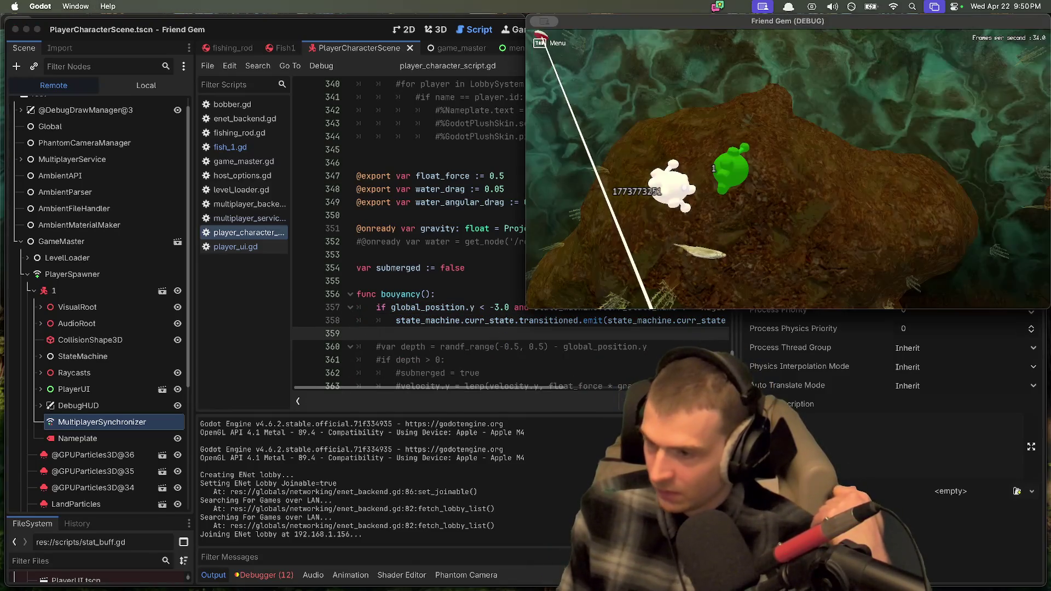
key(super+Tab)
key(super+Tab)
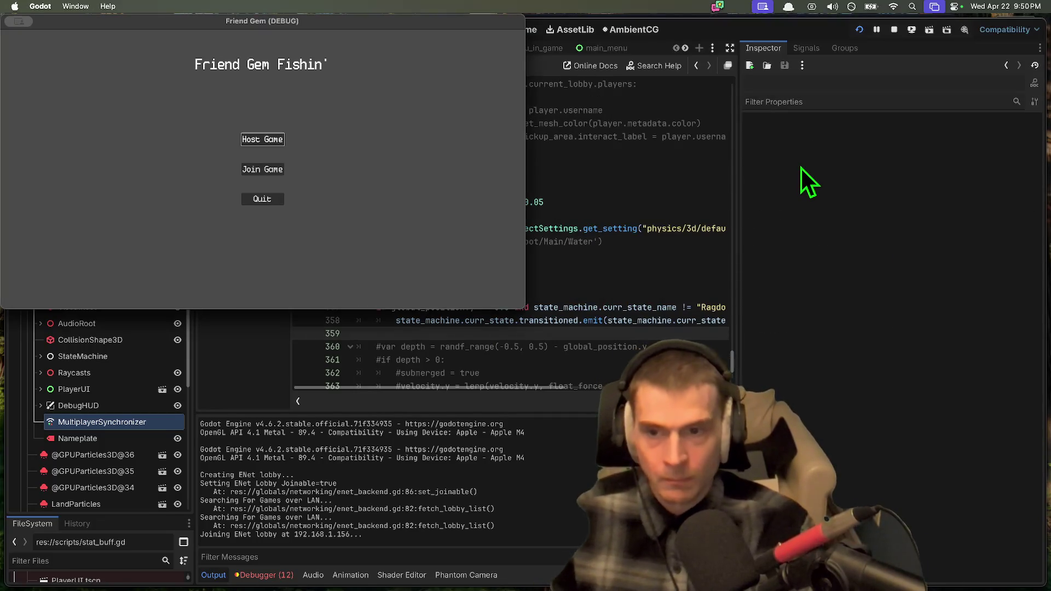
Step: Stop the running debug game session and switch to the Friend Gem todo document
key(super+q)
click(664, 174)
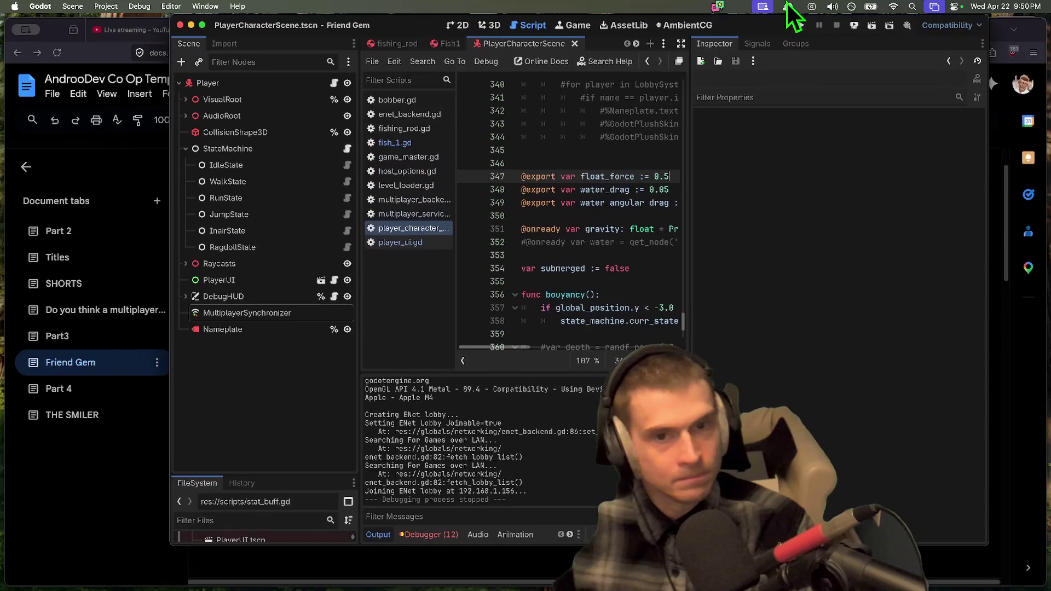
key(super+Tab)
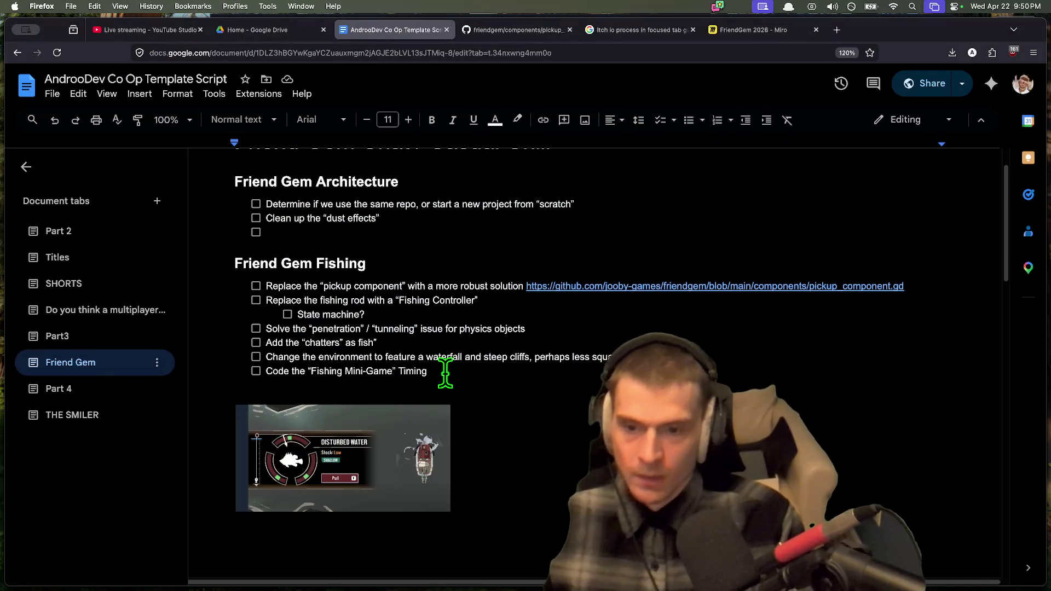
scroll(451, 377, down, 1)
Step: Delete the blank line above the mini-game image, then return to Godot
click(460, 390)
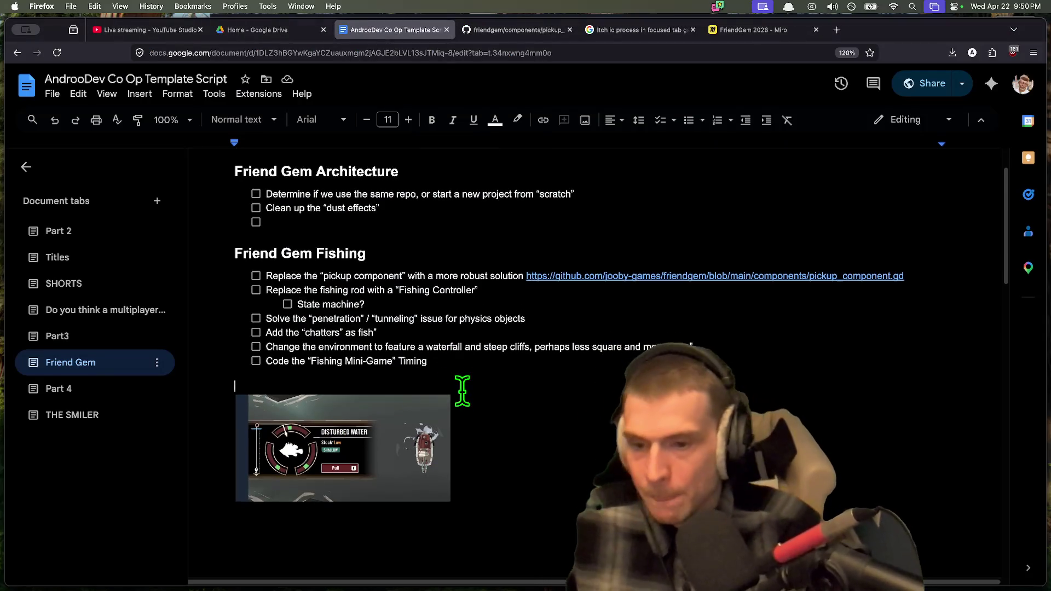
key(Delete)
key(Down)
key(super+Tab)
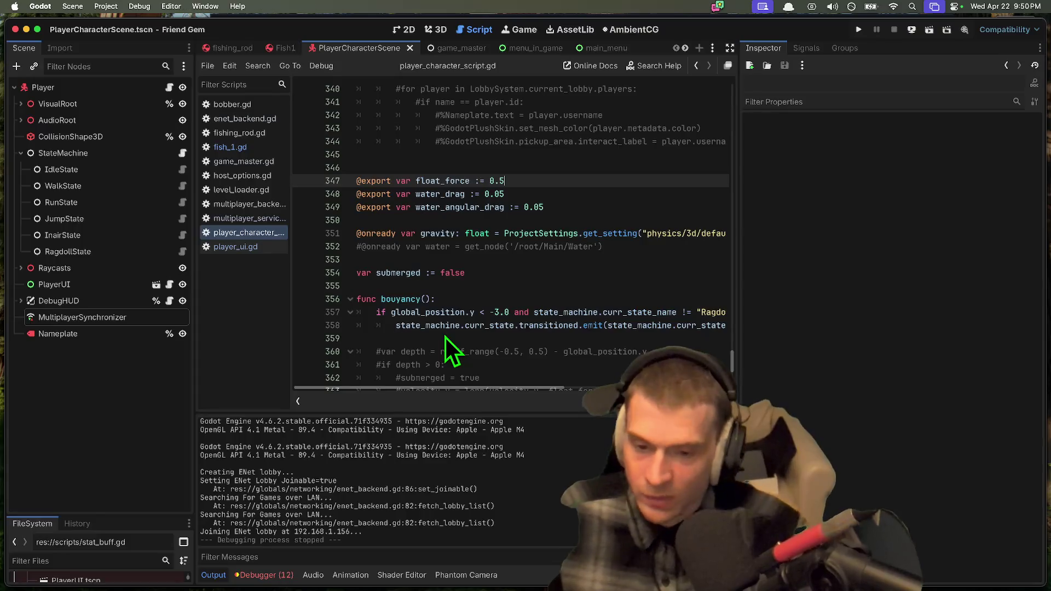
Step: Open pickup_component.gd from the Debugger's pickup_parent_body warning and select Session 1
click(264, 575)
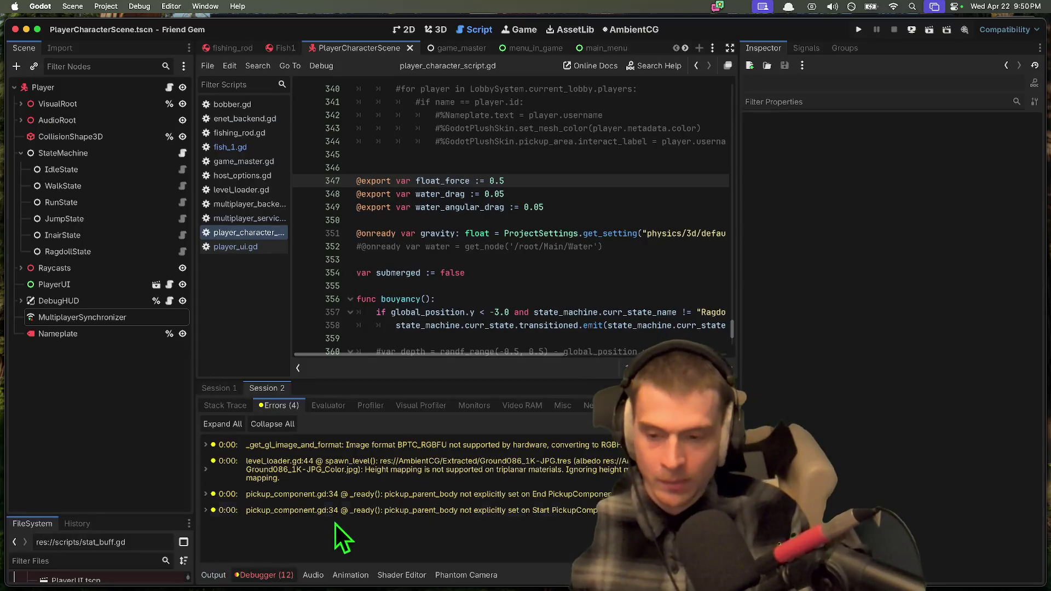
click(341, 517)
click(227, 393)
Step: Inspect the MushroomTest node-not-found error and shrink the debugger panel to show more code
scroll(293, 471, down, 2)
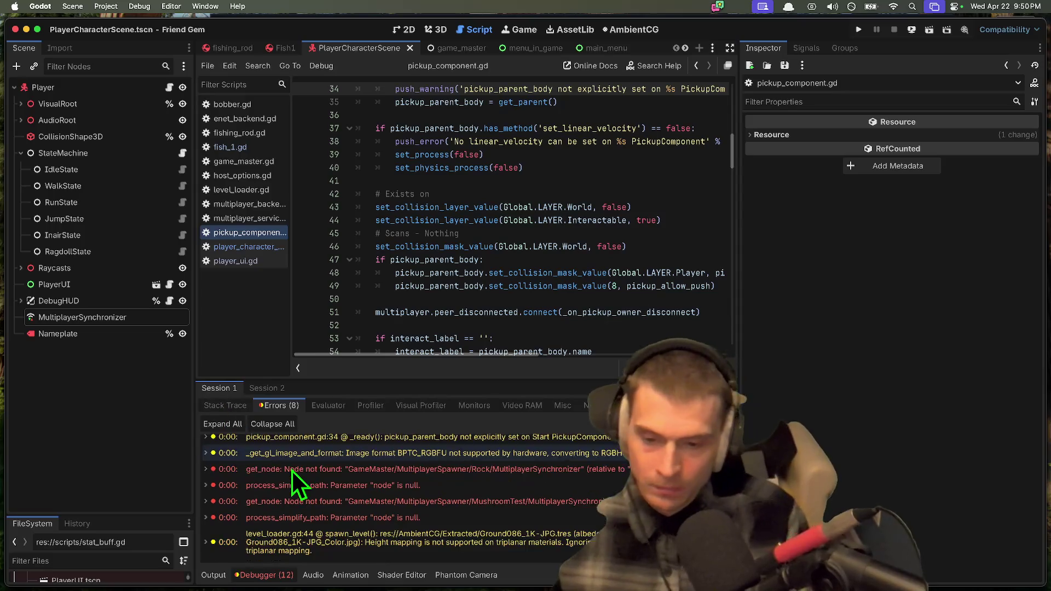
click(505, 499)
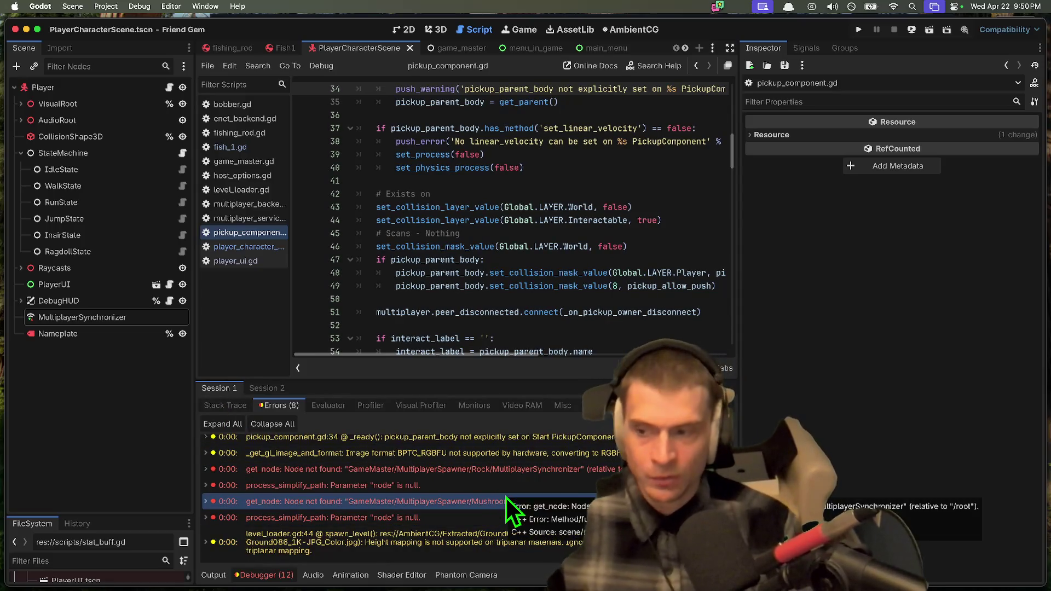
scroll(505, 496, up, 2)
scroll(403, 493, down, 2)
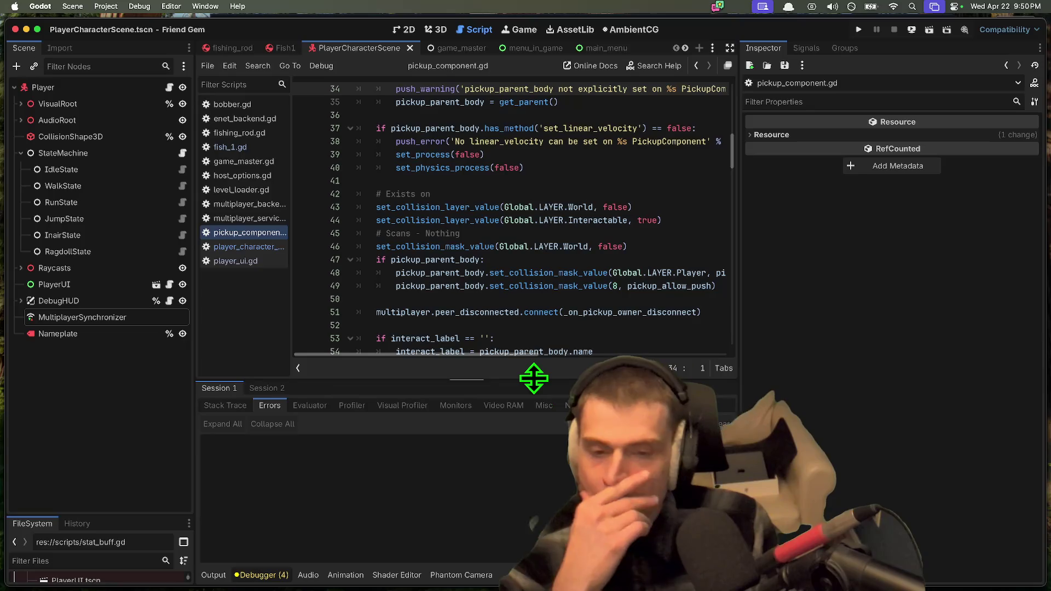
drag(533, 375, 517, 438)
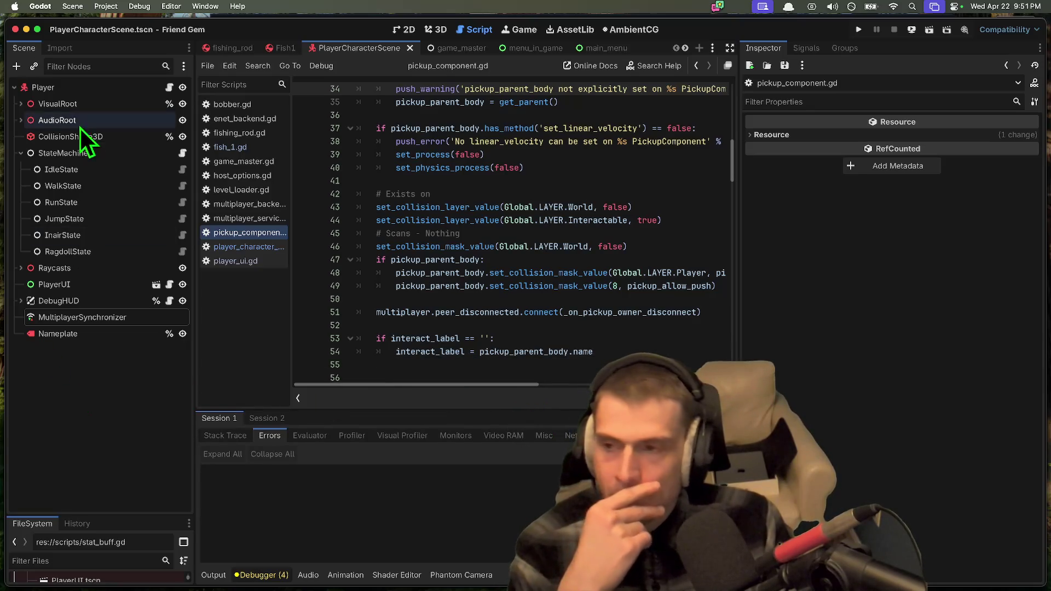
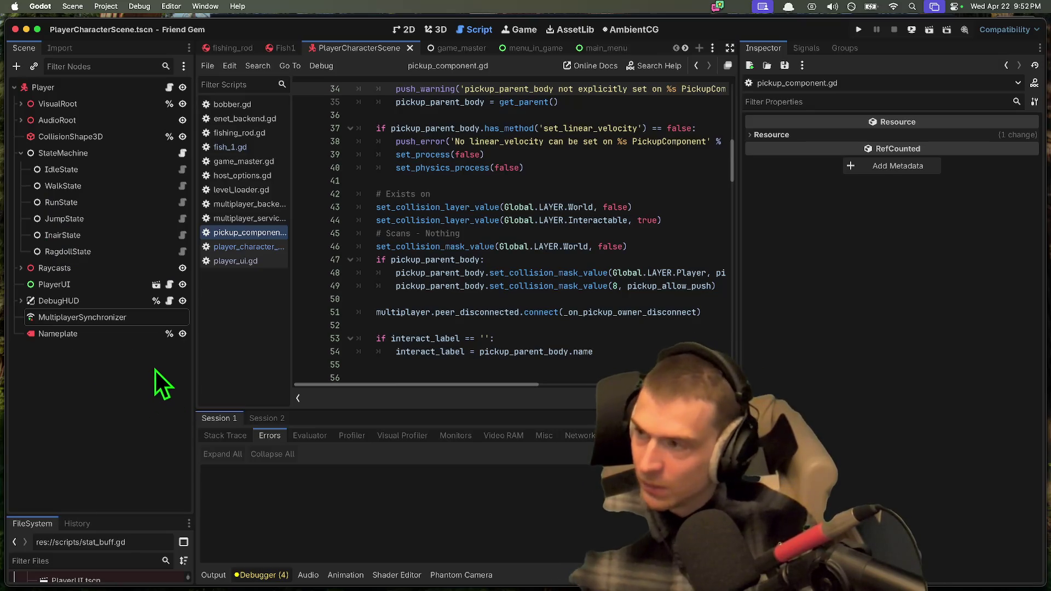
Step: Collapse the StateMachine node's child states in the Scene tree
click(91, 300)
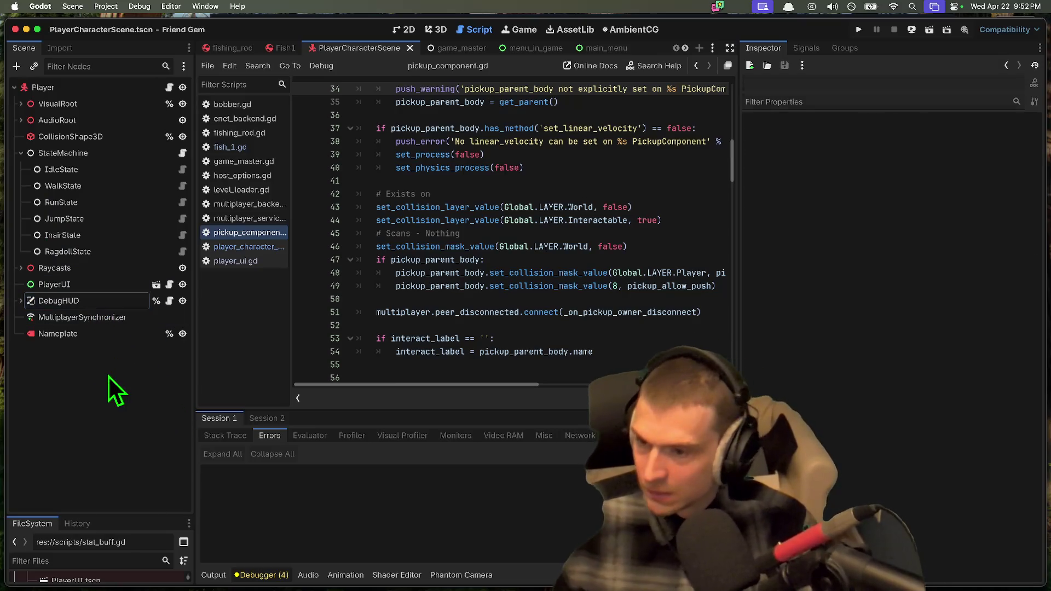
click(35, 156)
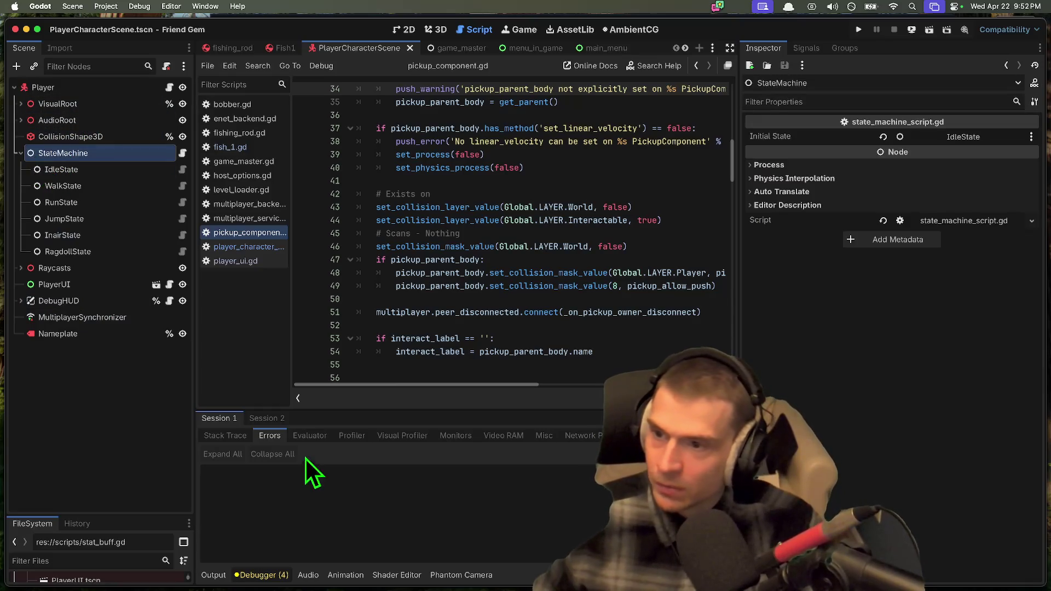
key(Left)
Step: Widen the code editor and scroll through pickup_component.gd to find the blank lines
click(534, 300)
scroll(586, 289, down, 2)
click(631, 257)
click(652, 232)
mouse_move(738, 241)
mouse_down()
mouse_move(776, 232)
mouse_move(862, 240)
mouse_move(849, 240)
mouse_up()
scroll(380, 392, right, 3)
scroll(379, 387, left, 3)
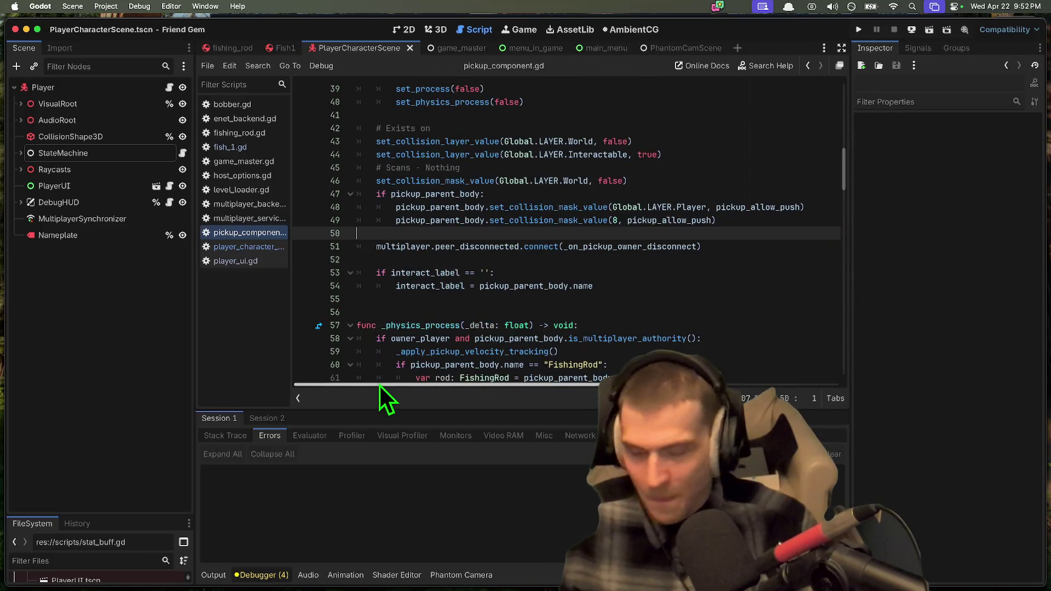
Step: Delete the extra blank line before _physics_process and enlarge the FileSystem dock
click(488, 298)
key(Delete)
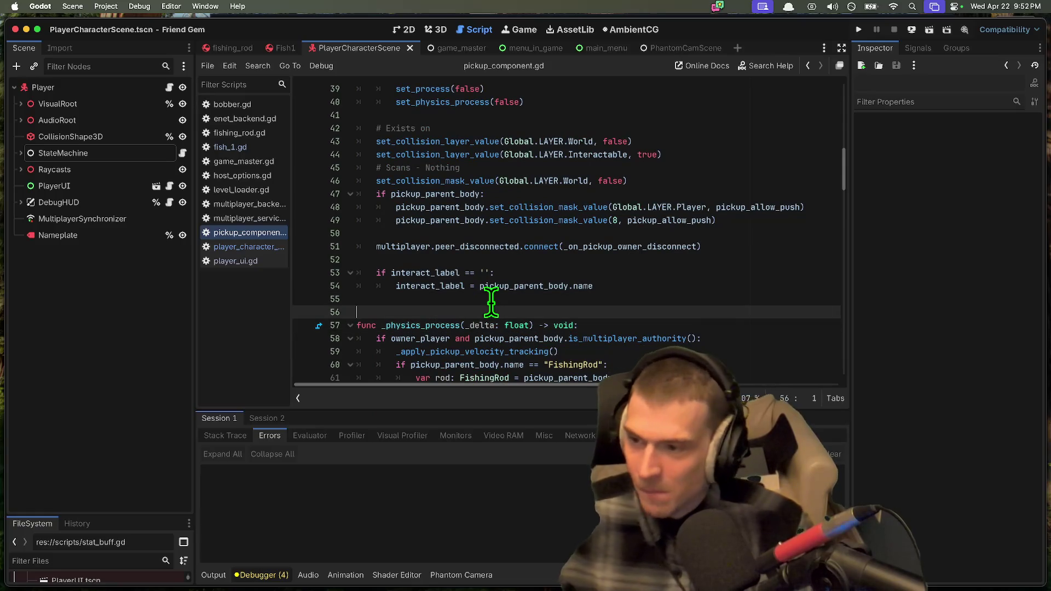
key(Down)
key(Down)
scroll(491, 300, down, 2)
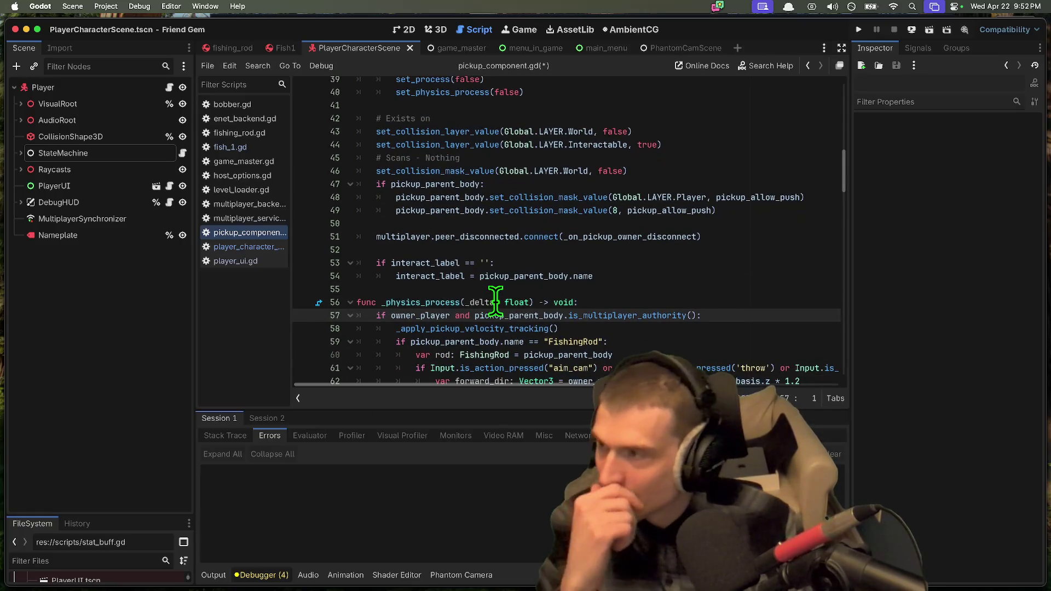
scroll(676, 260, up, 4)
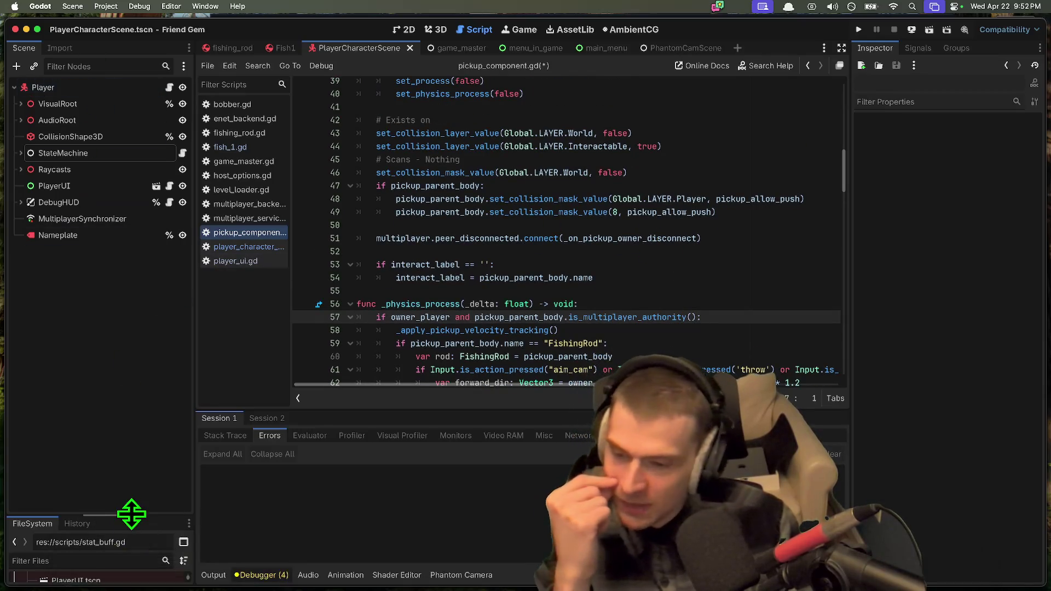
drag(131, 514, 137, 302)
scroll(93, 436, up, 10)
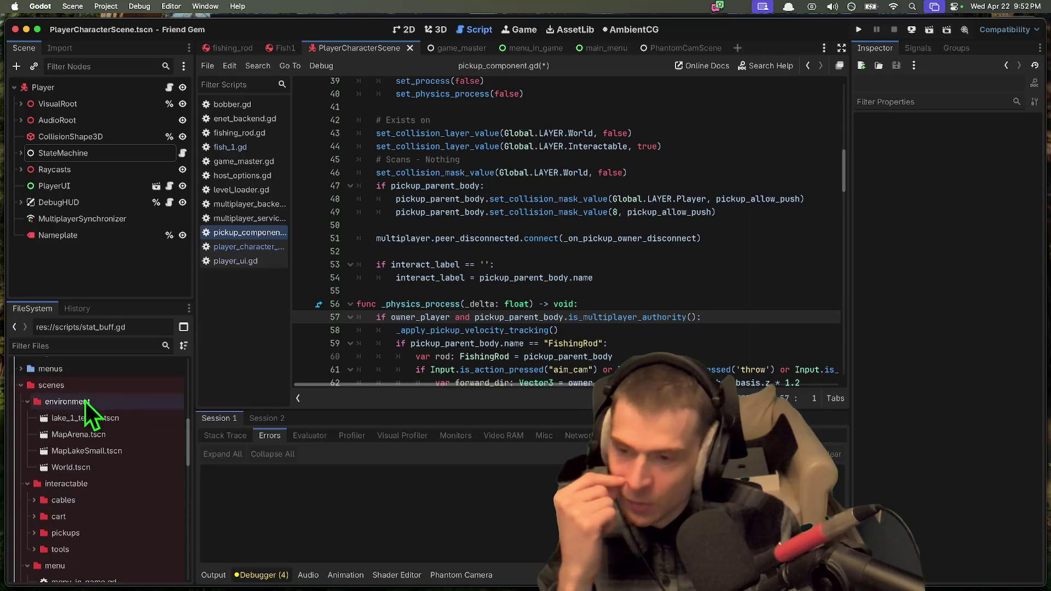
Step: Browse the environment, interactable, tools and cart folders in the FileSystem dock
click(84, 400)
double_click(84, 400)
click(84, 418)
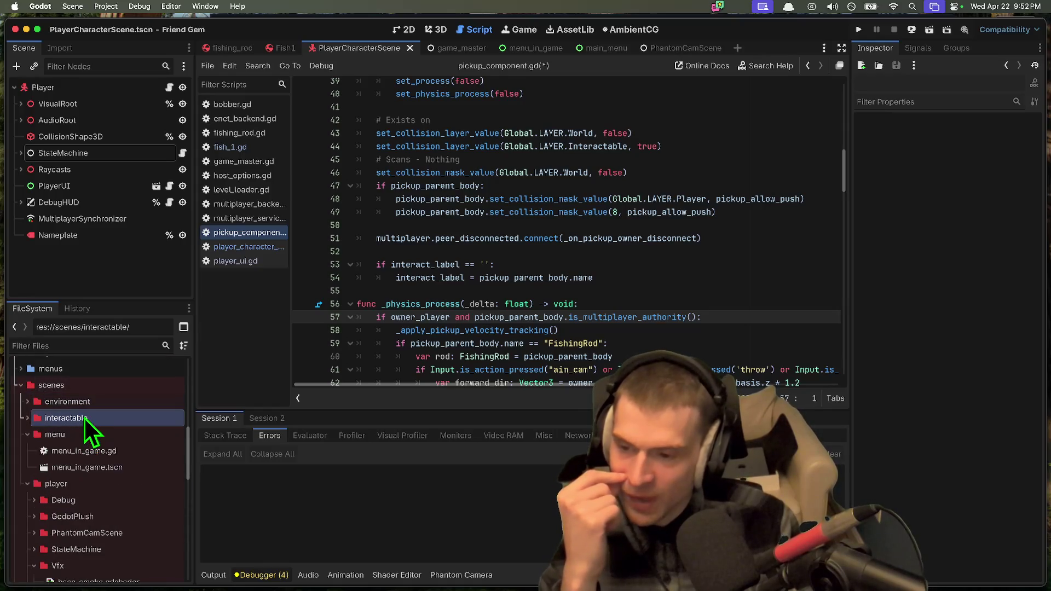
double_click(81, 500)
double_click(97, 452)
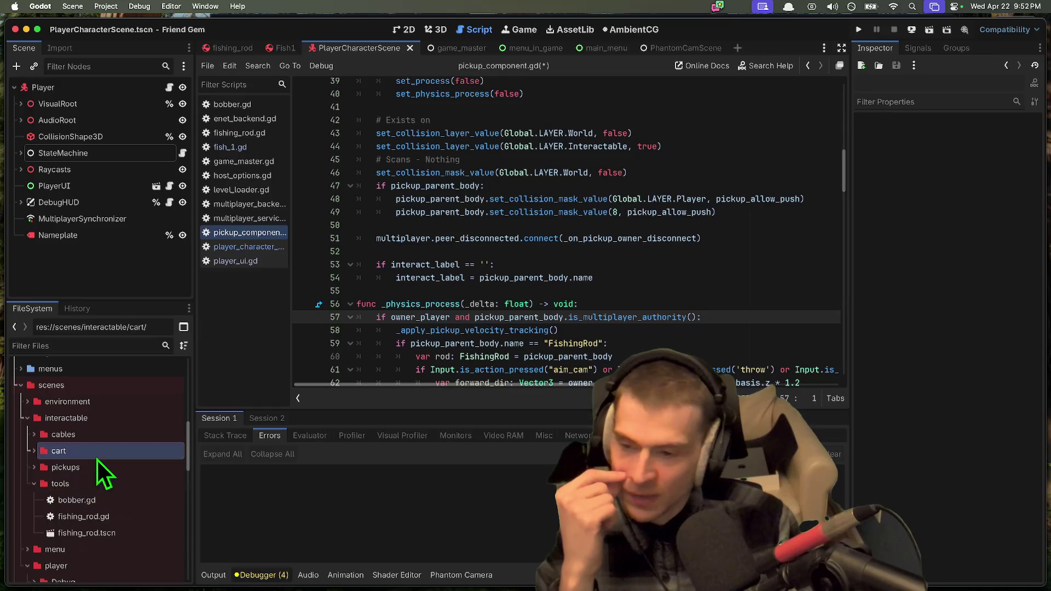
double_click(102, 448)
double_click(111, 423)
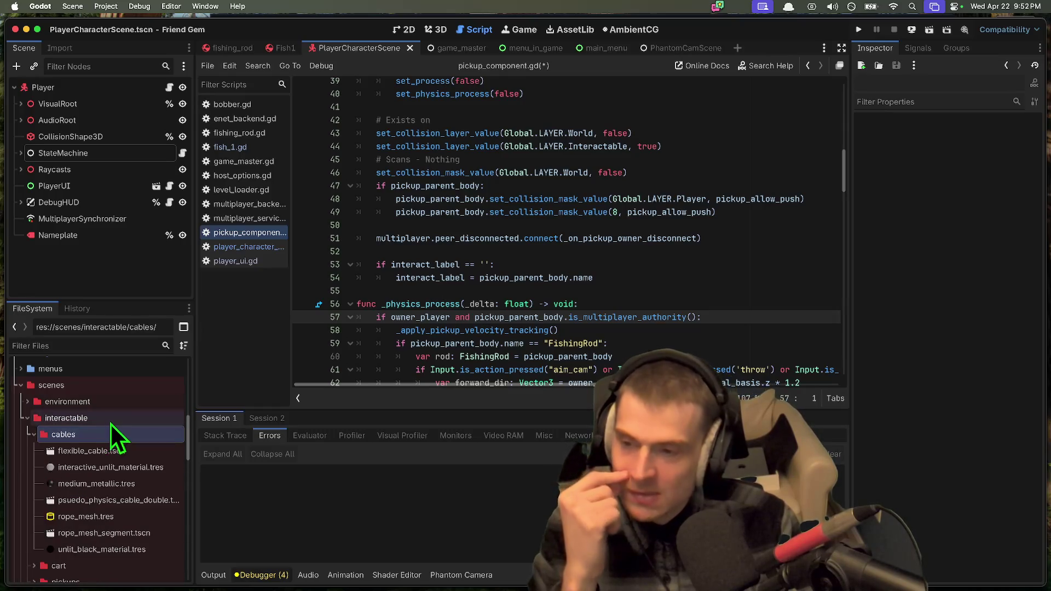
click(119, 404)
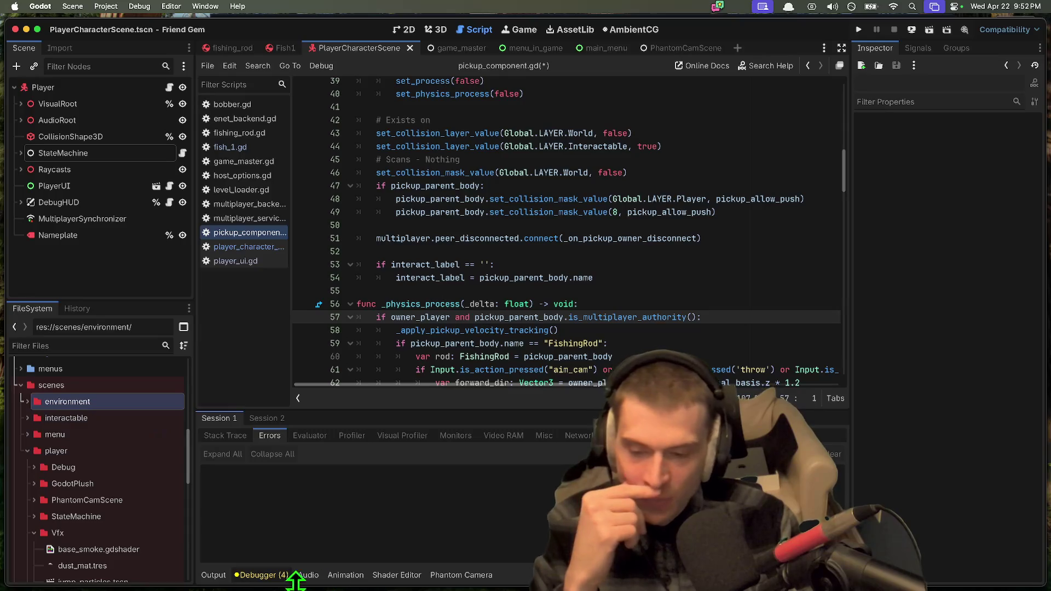
Step: Resize the left dock and pick host_options.gd in globals/networking
scroll(66, 547, down, 10)
scroll(73, 534, down, 8)
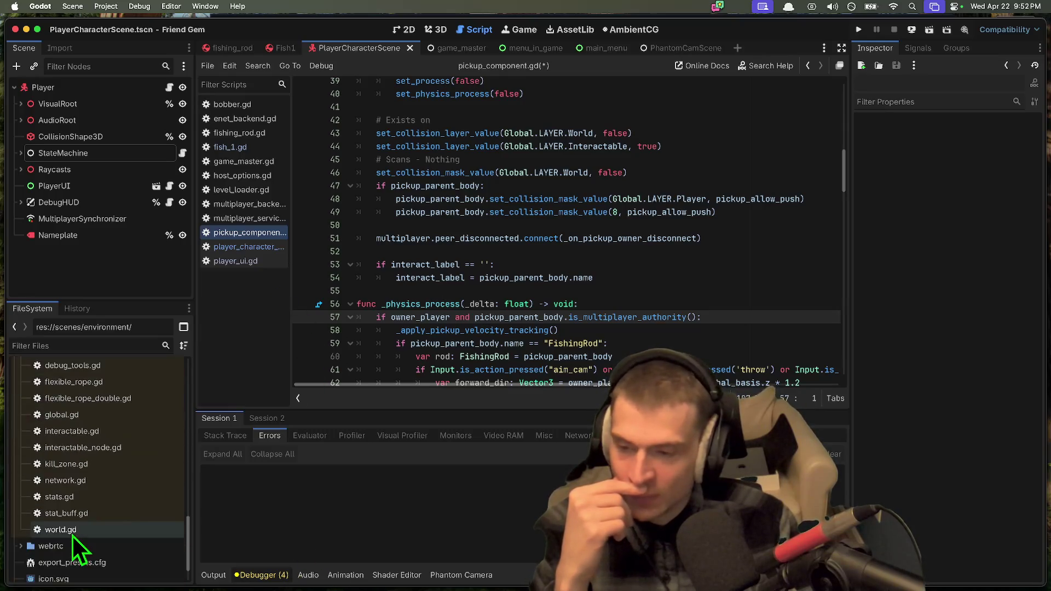
scroll(80, 513, up, 10)
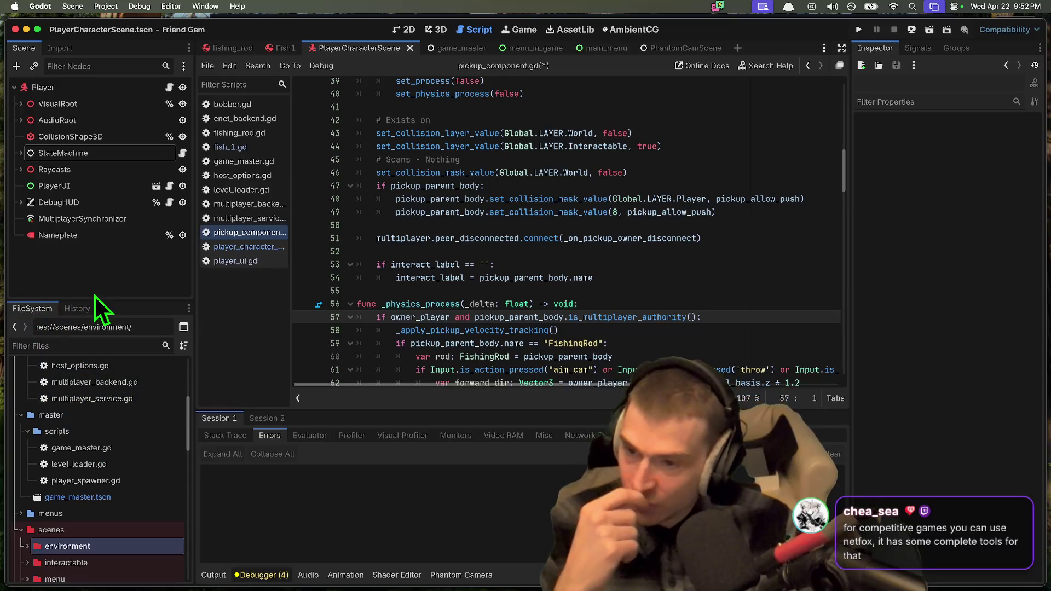
mouse_move(109, 299)
mouse_down()
mouse_move(111, 277)
mouse_move(113, 310)
mouse_move(47, 324)
mouse_move(113, 300)
mouse_move(115, 279)
mouse_up()
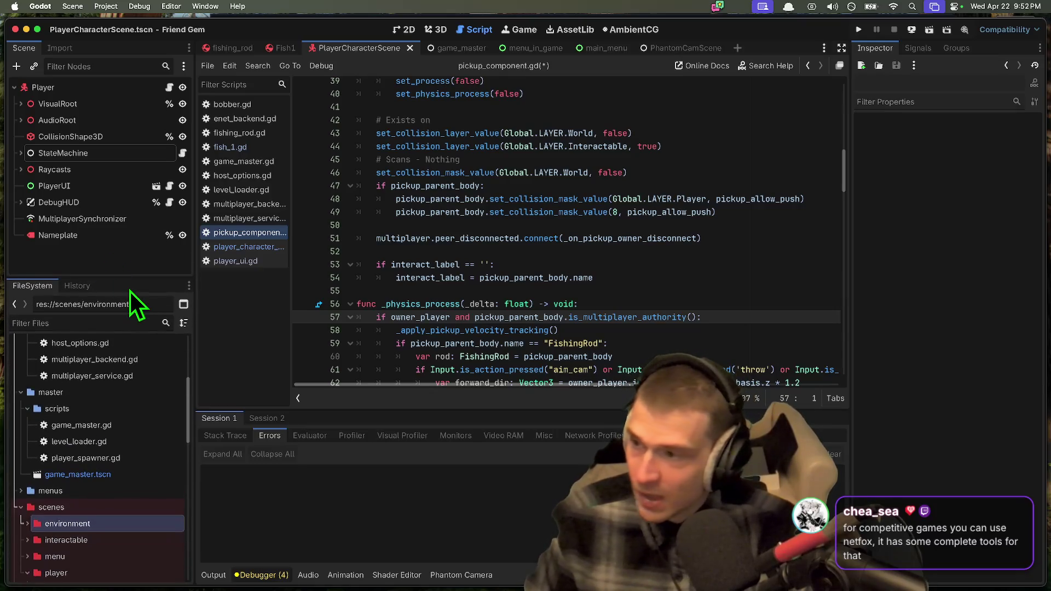
drag(190, 270, 186, 280)
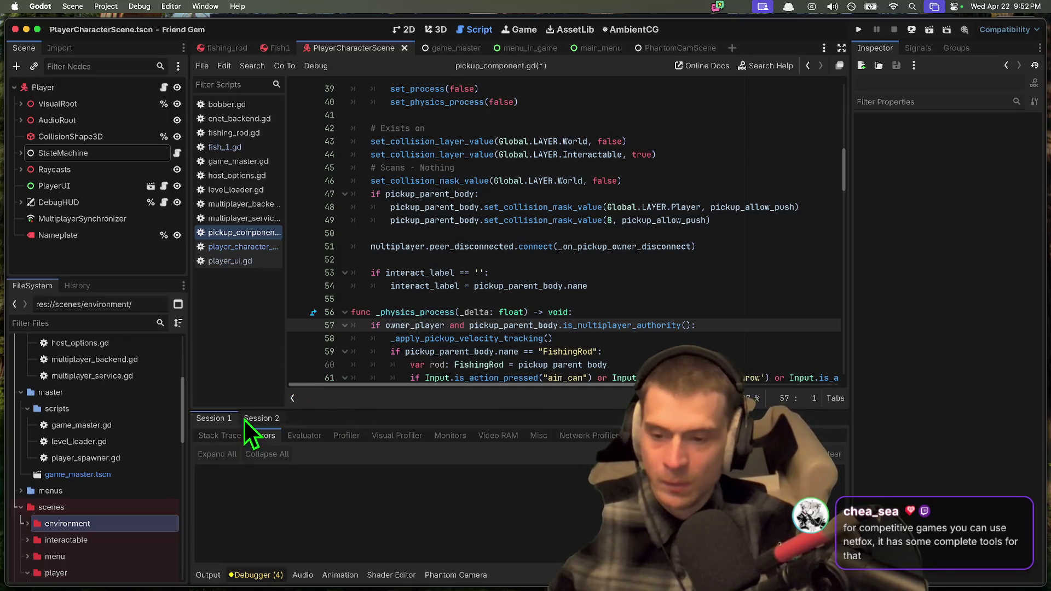
scroll(173, 366, up, 5)
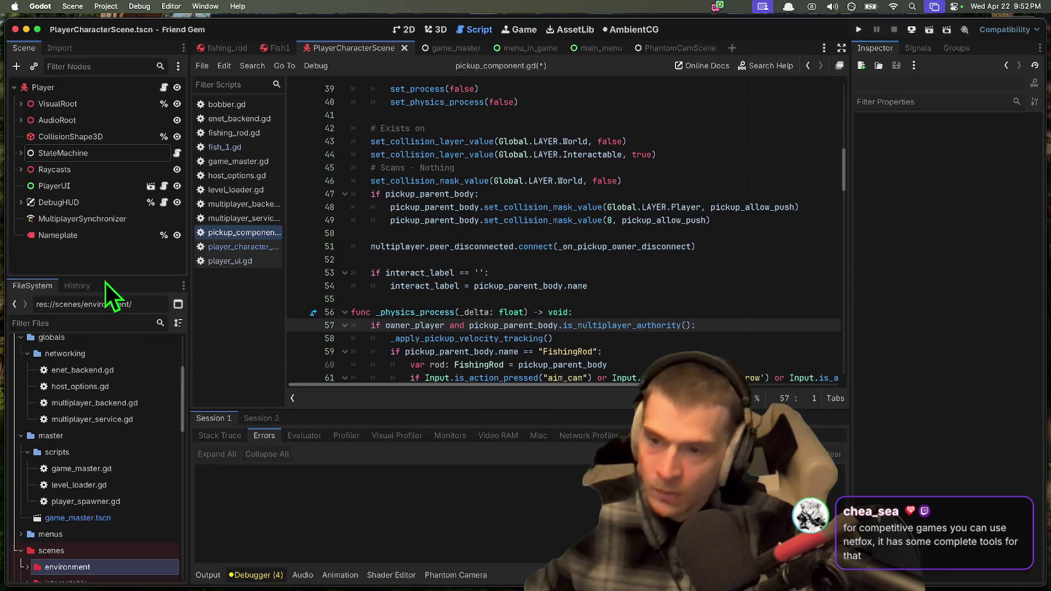
double_click(90, 483)
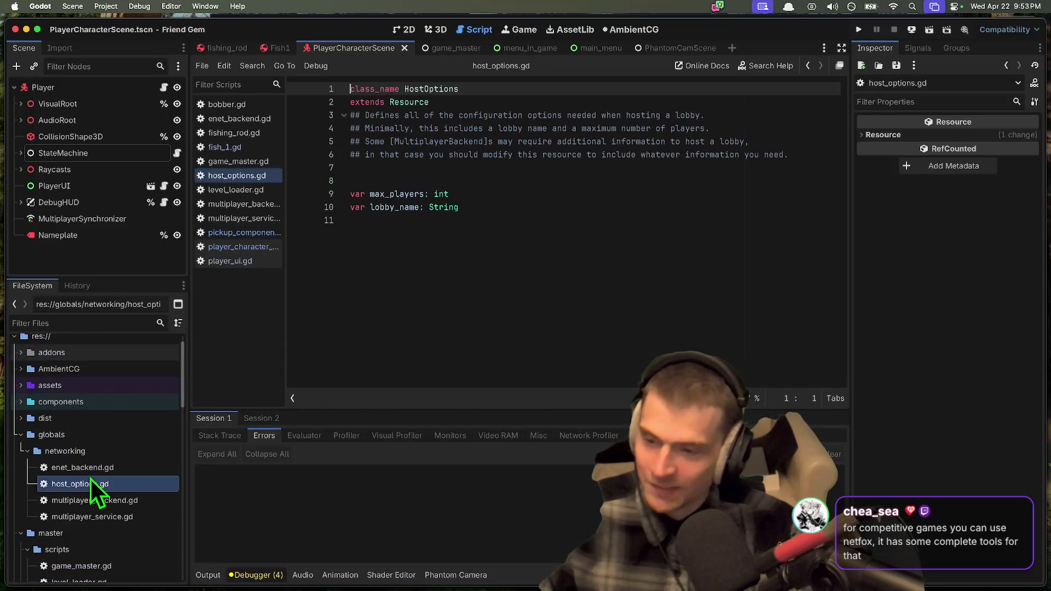
Step: Open host_options.gd and close every open scene tab, from PlayerCharacterScene to Fish1
double_click(95, 468)
middle_click(373, 47)
middle_click(373, 46)
middle_click(372, 47)
middle_click(371, 47)
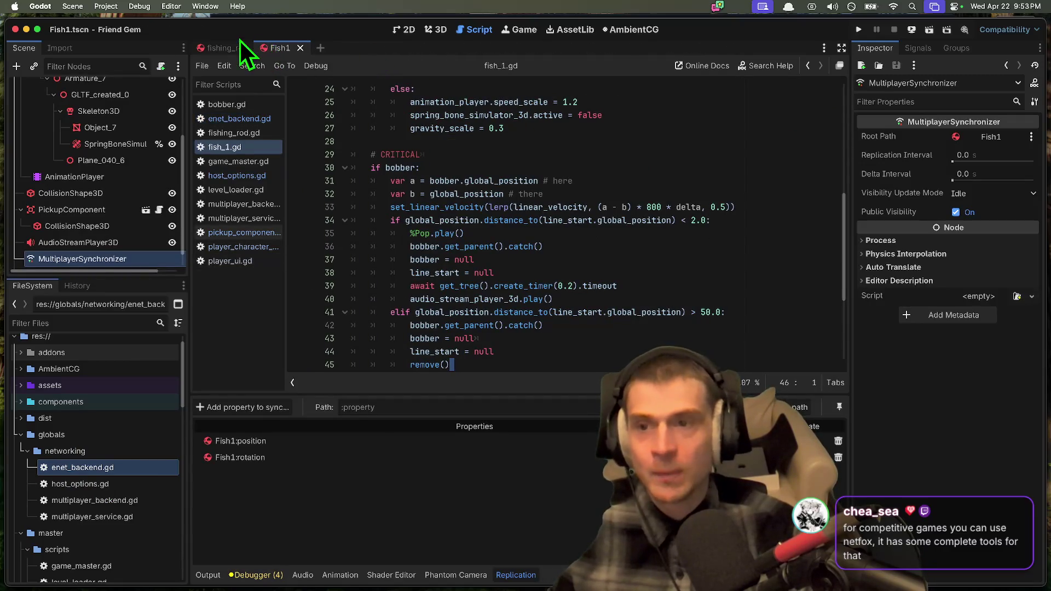
middle_click(222, 47)
middle_click(220, 46)
Step: Look through enet_backend.gd and host_options.gd, widening the script list to show full filenames
double_click(100, 466)
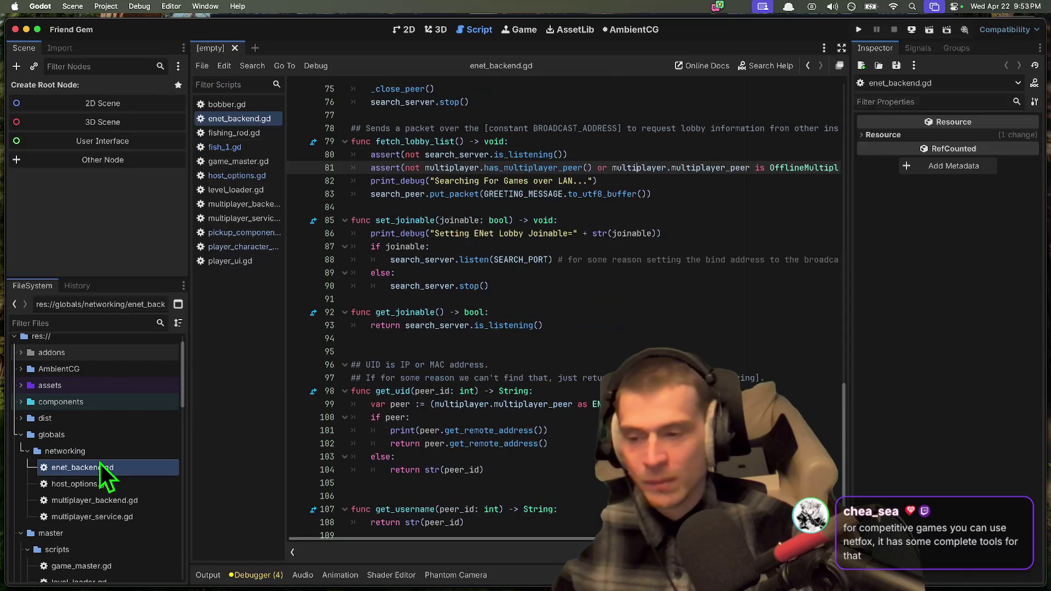
scroll(418, 163, down, 1)
scroll(548, 247, up, 10)
scroll(662, 288, down, 10)
drag(284, 278, 315, 274)
drag(189, 268, 184, 258)
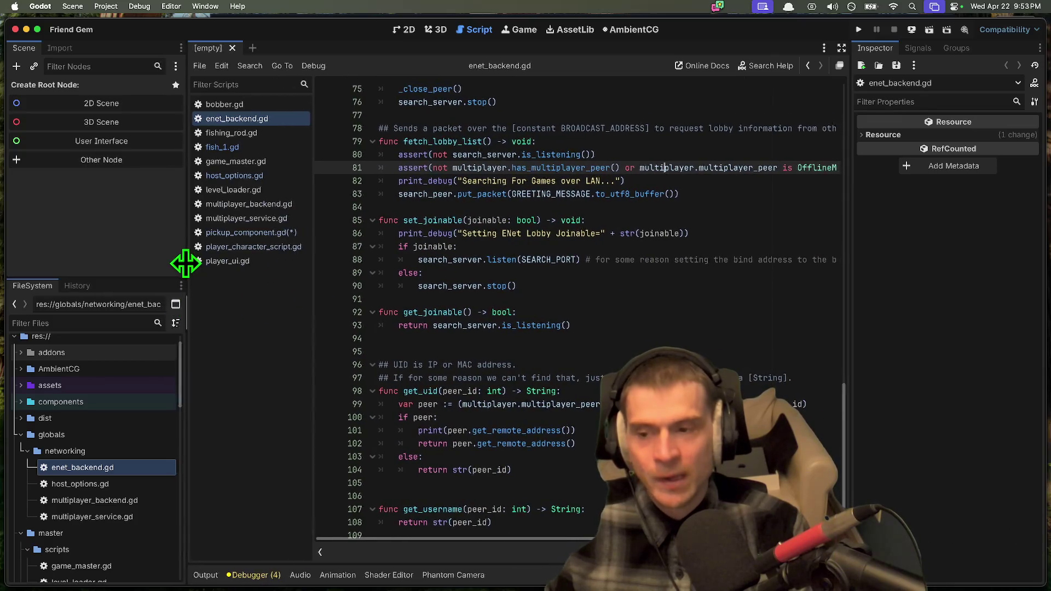
double_click(83, 482)
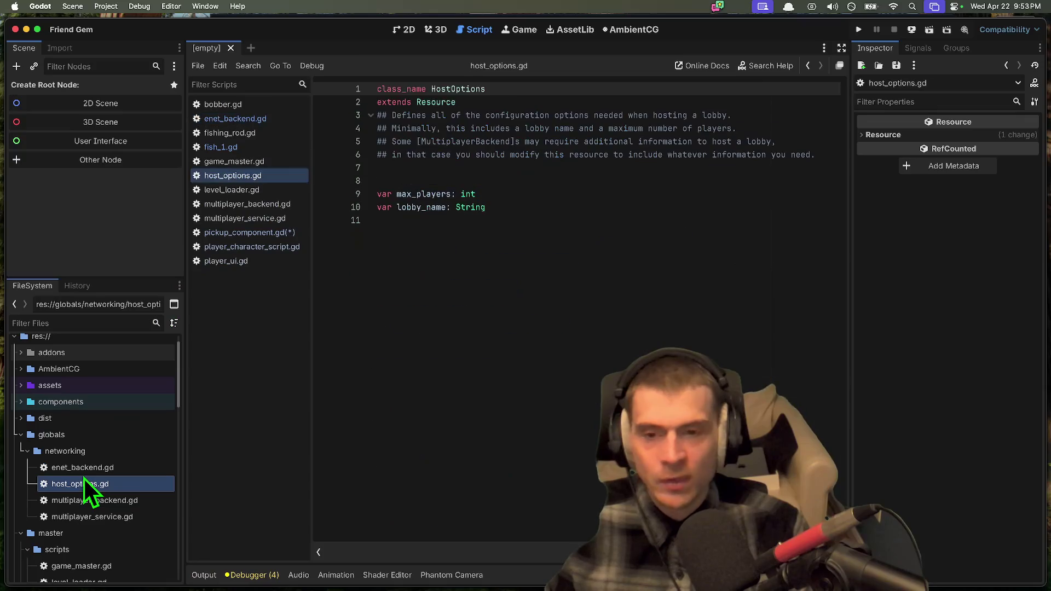
click(559, 254)
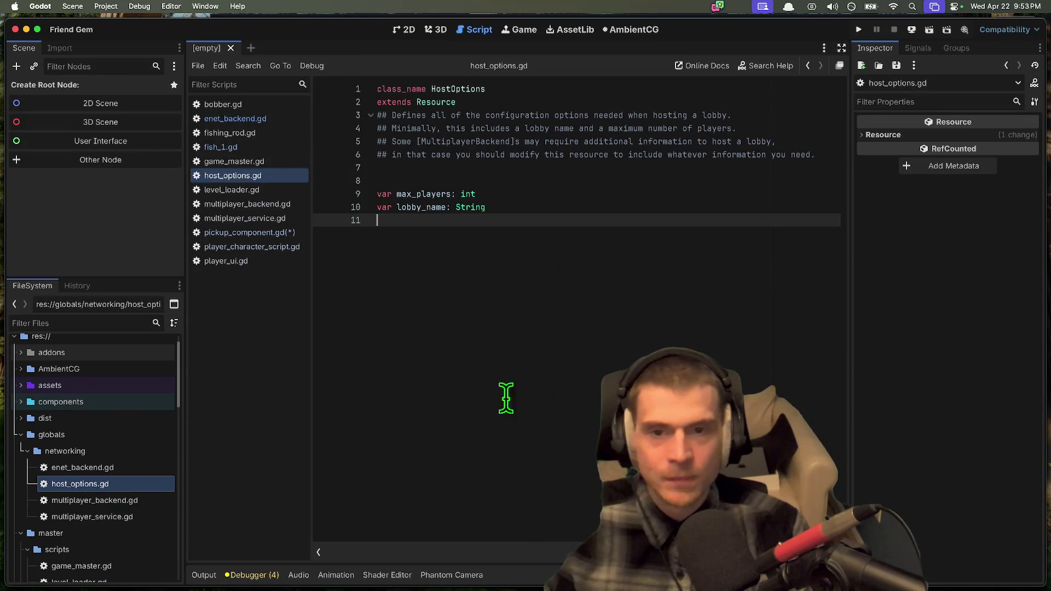
Step: In multiplayer_backend.gd, delete the blank line after the set_joinable block
double_click(119, 496)
click(614, 211)
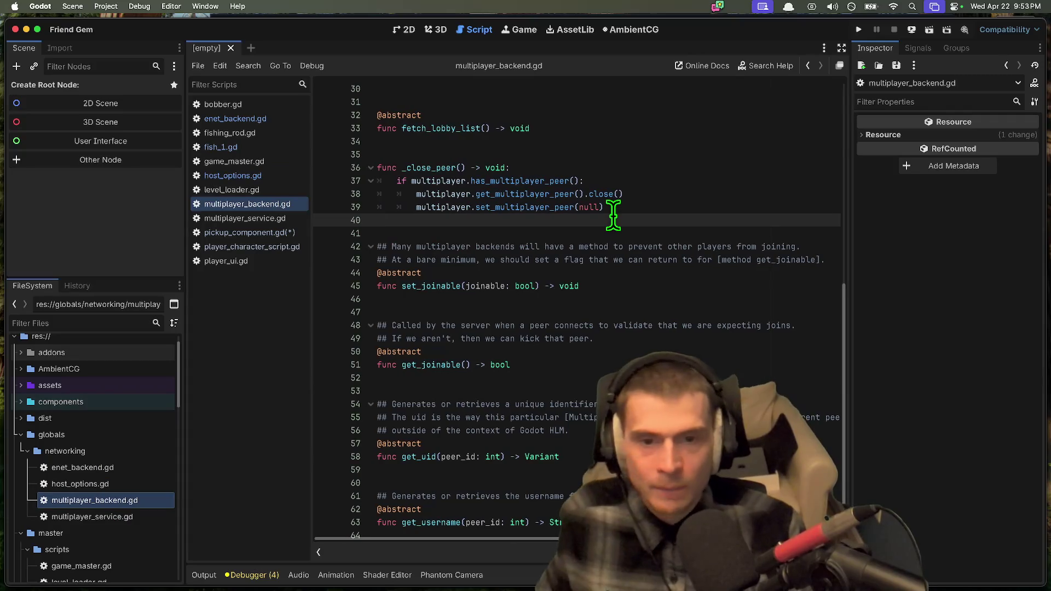
click(680, 288)
drag(711, 226, 724, 272)
click(735, 288)
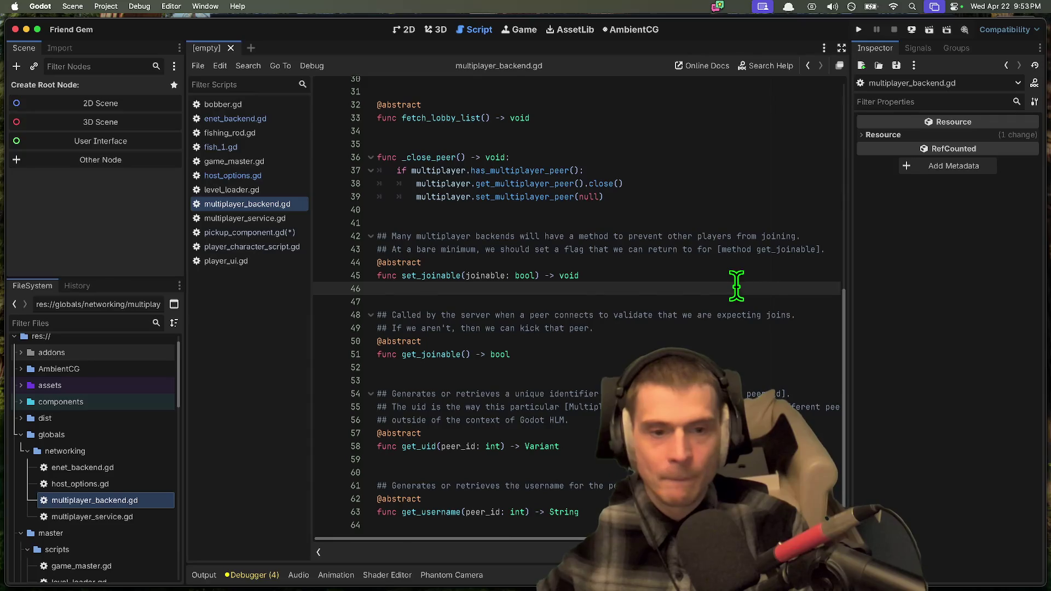
key(BackSpace)
Step: Remove the extra blank lines after _close_peer and before get_uid and get_username, then open multiplayer_service.gd
click(746, 210)
key(Delete)
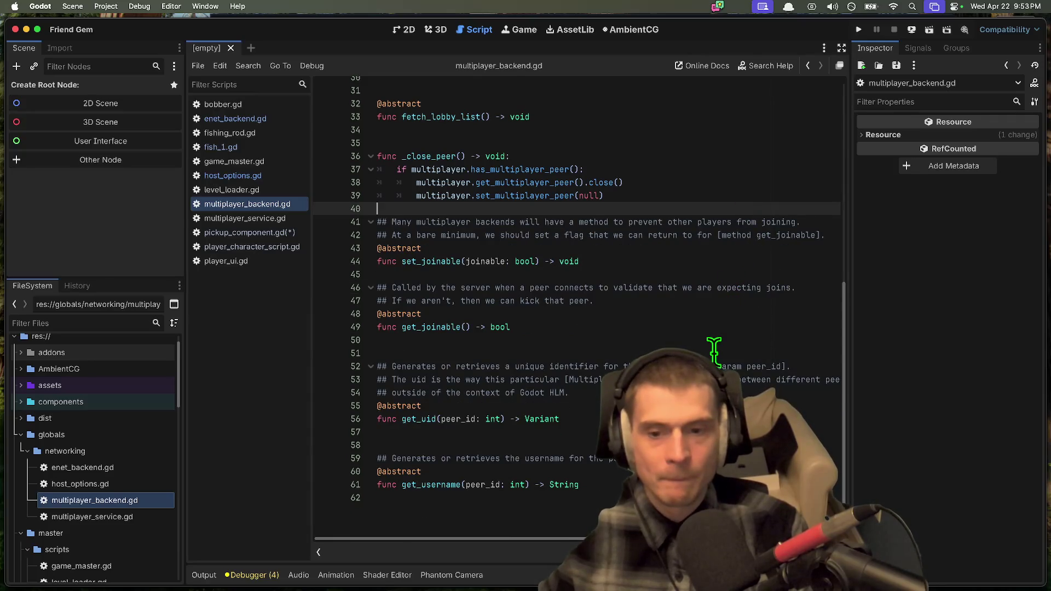
click(712, 340)
key(Delete)
click(712, 418)
key(Delete)
click(712, 472)
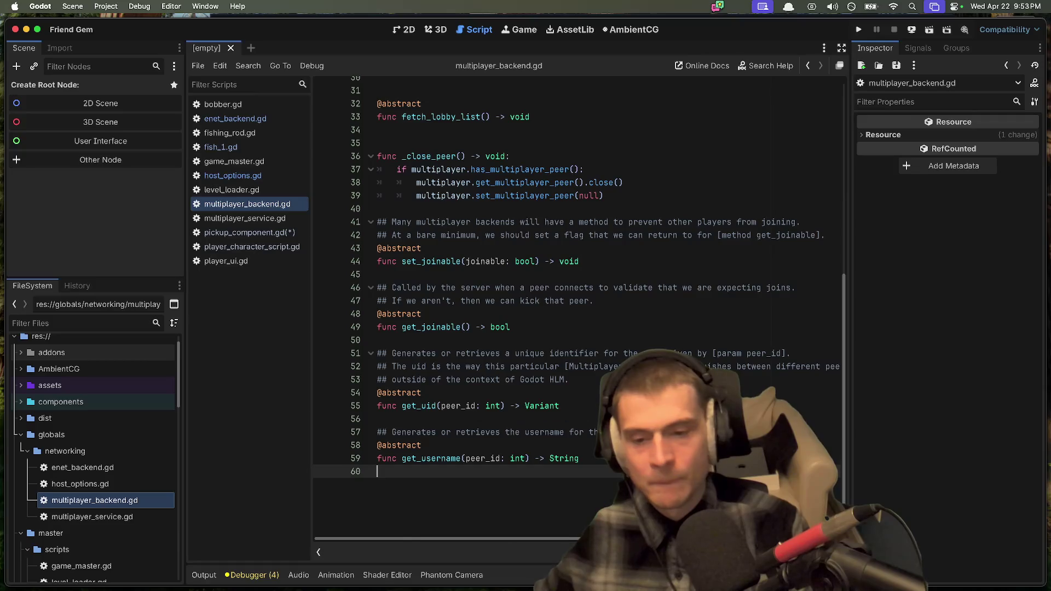
double_click(123, 520)
scroll(438, 394, down, 1)
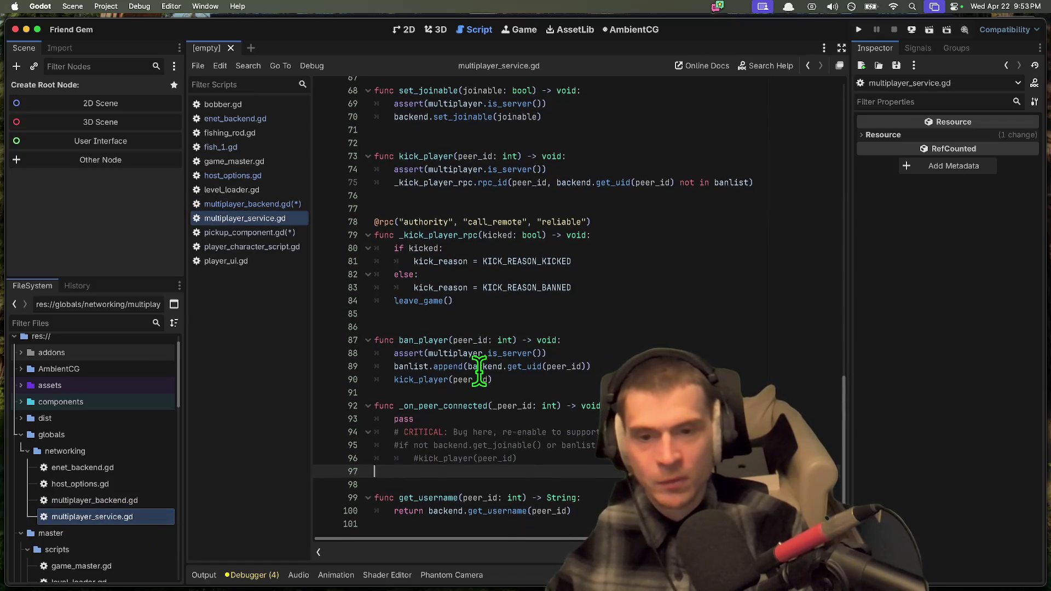
Step: Review the commented-out ban check on lines 95–96 of multiplayer_service.gd, then switch to Firefox
drag(581, 474, 199, 446)
click(583, 446)
mouse_move(357, 434)
mouse_down()
mouse_move(535, 459)
mouse_move(331, 446)
mouse_up()
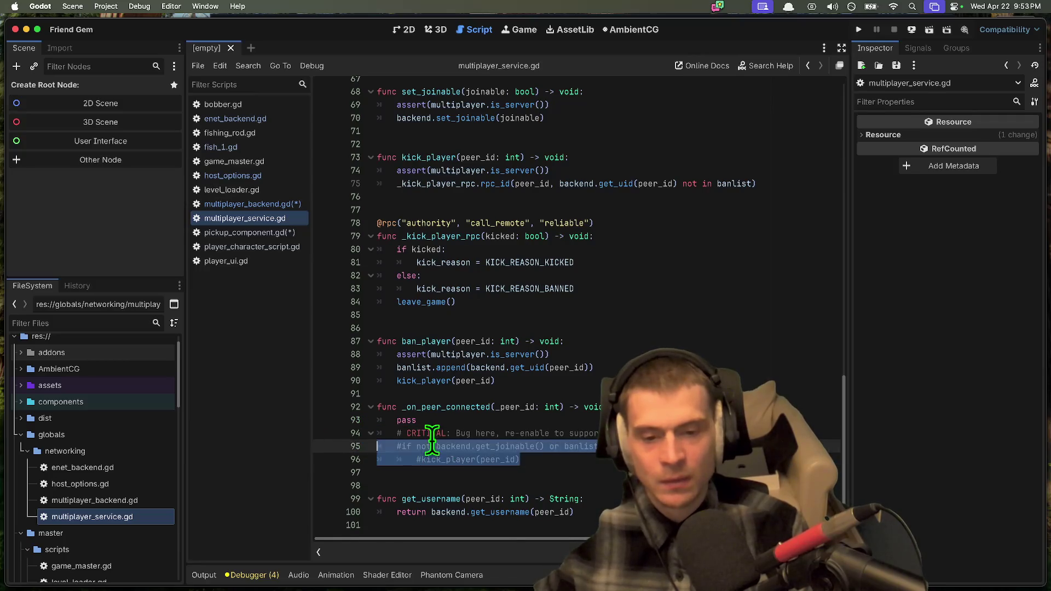
drag(519, 458, 362, 446)
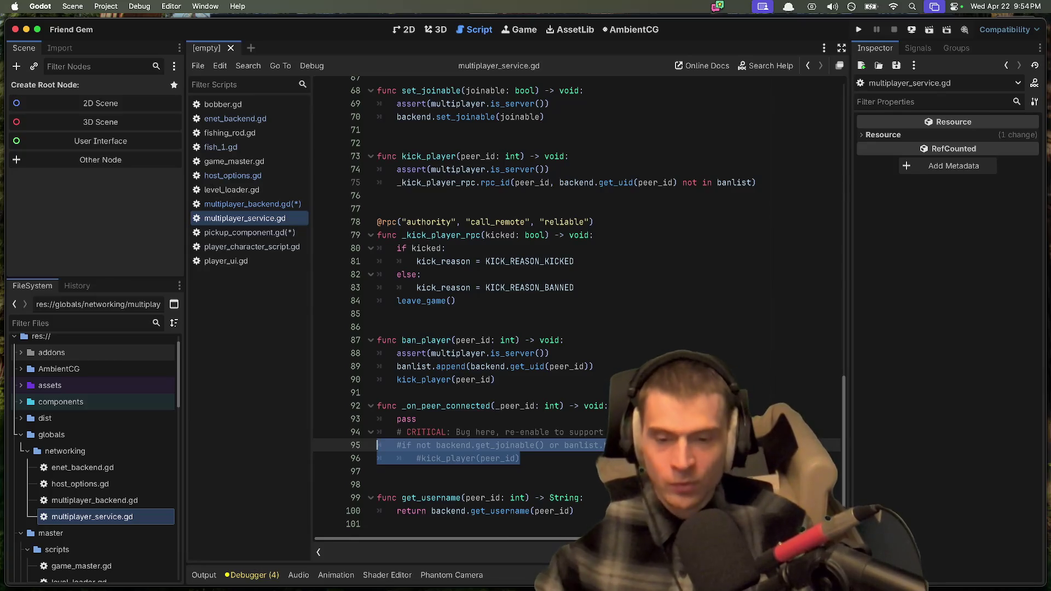
key(Down)
key(Down)
key(Down)
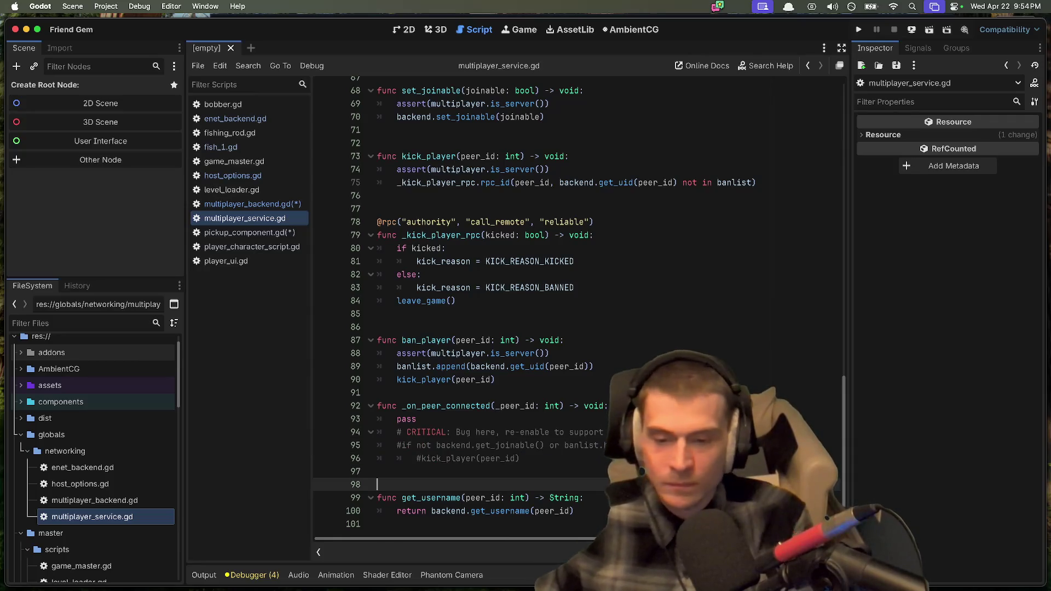
key(super+Tab)
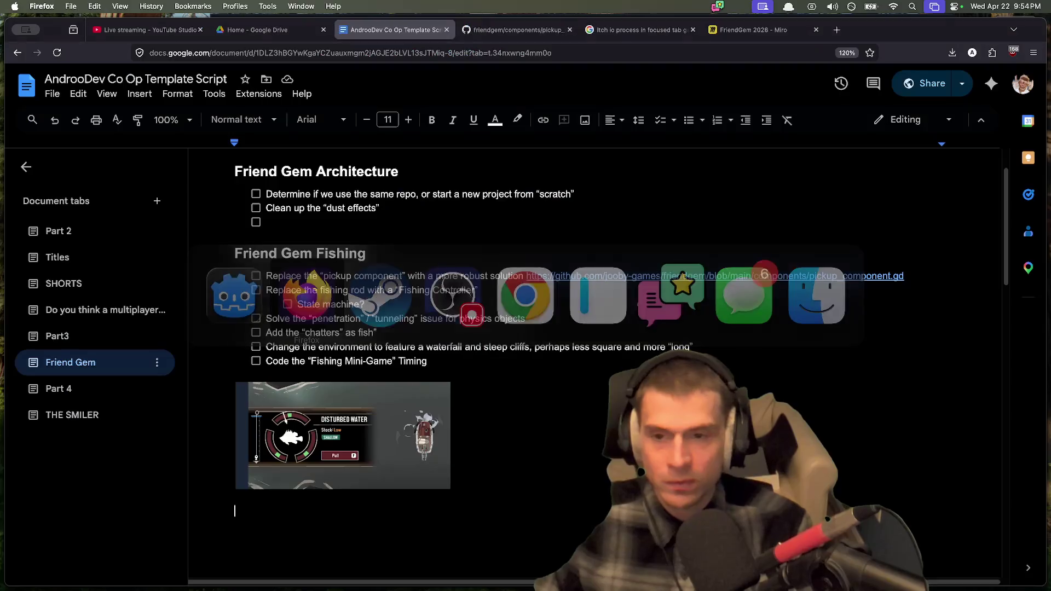
Step: Open the Mesh2Motion explore page in a new Firefox tab
key(super+t)
text(mesh)
key(Down)
key(Return)
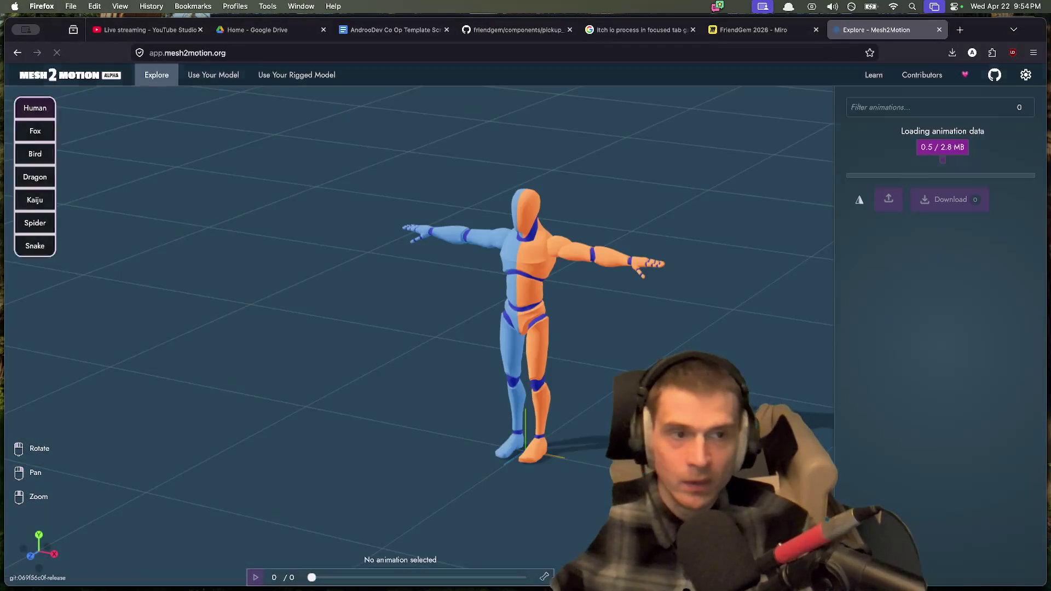
Step: Preview ClimbUp 1m RM, Chest Open and Angry, tick Farm Watering, and return to Godot
click(934, 243)
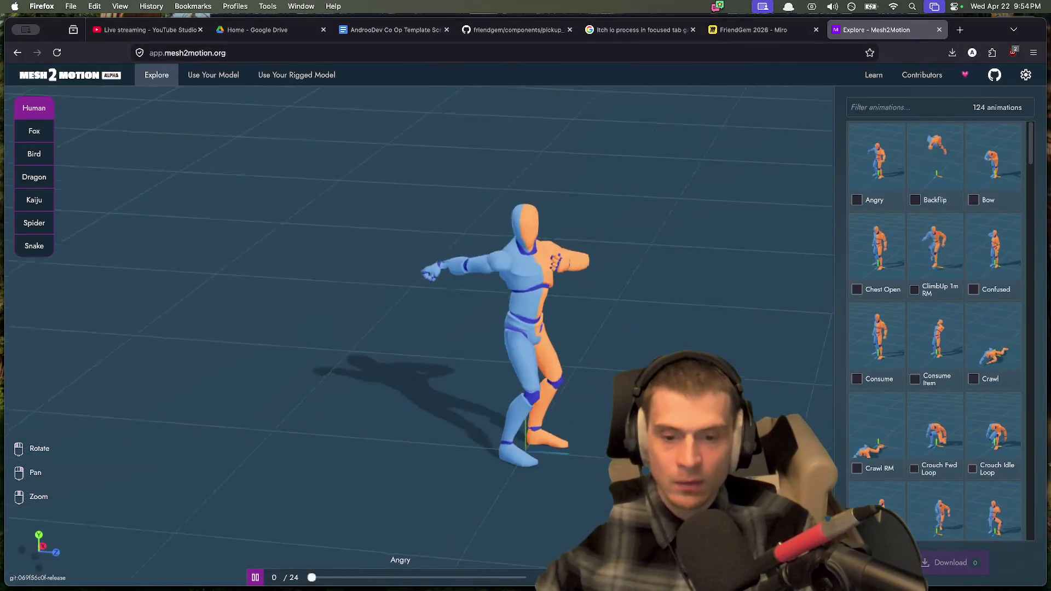
click(875, 263)
click(868, 187)
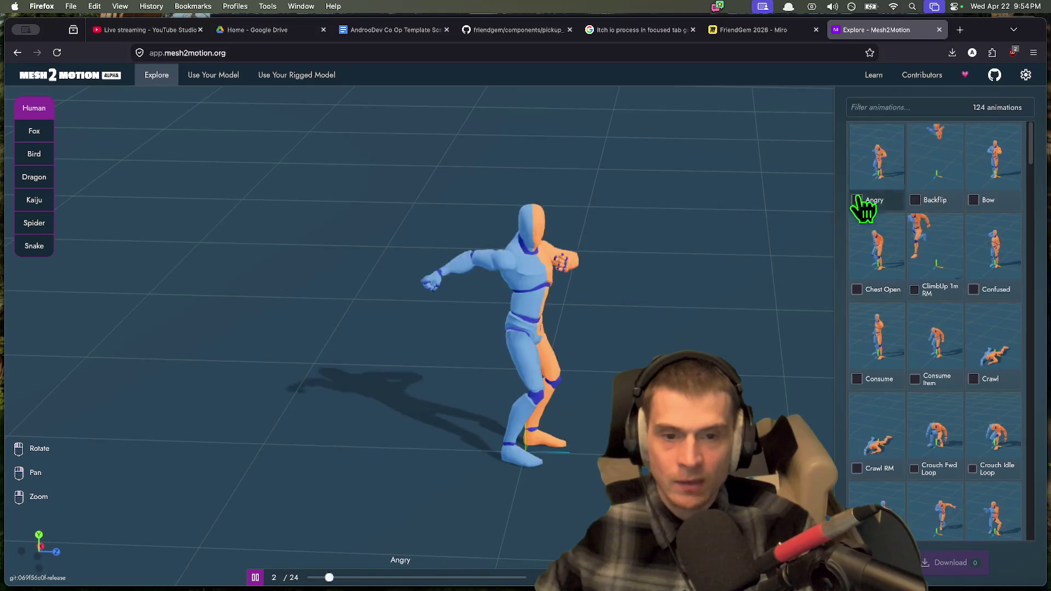
scroll(939, 418, down, 9)
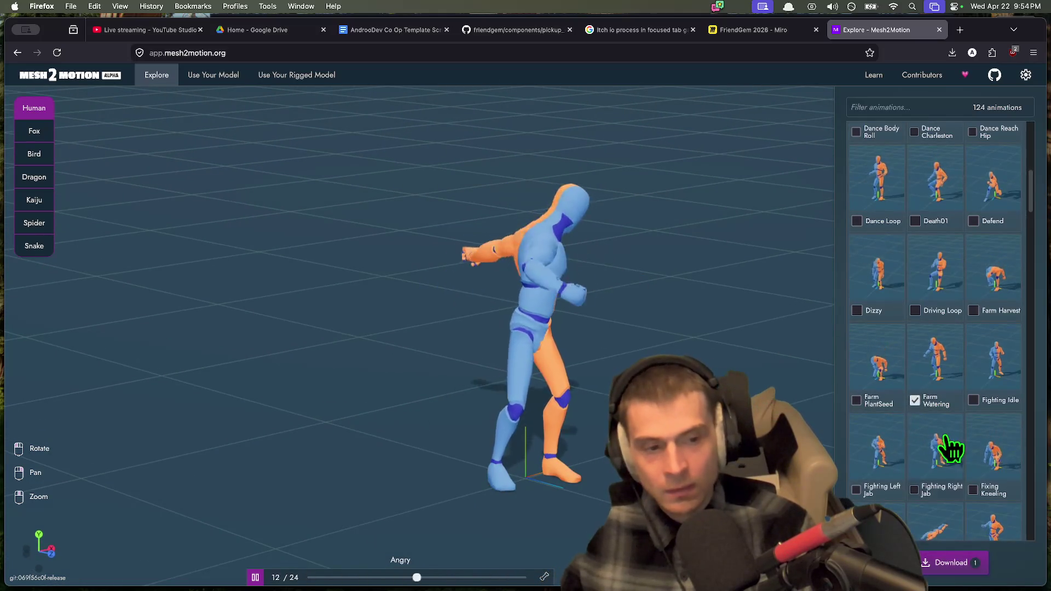
click(937, 384)
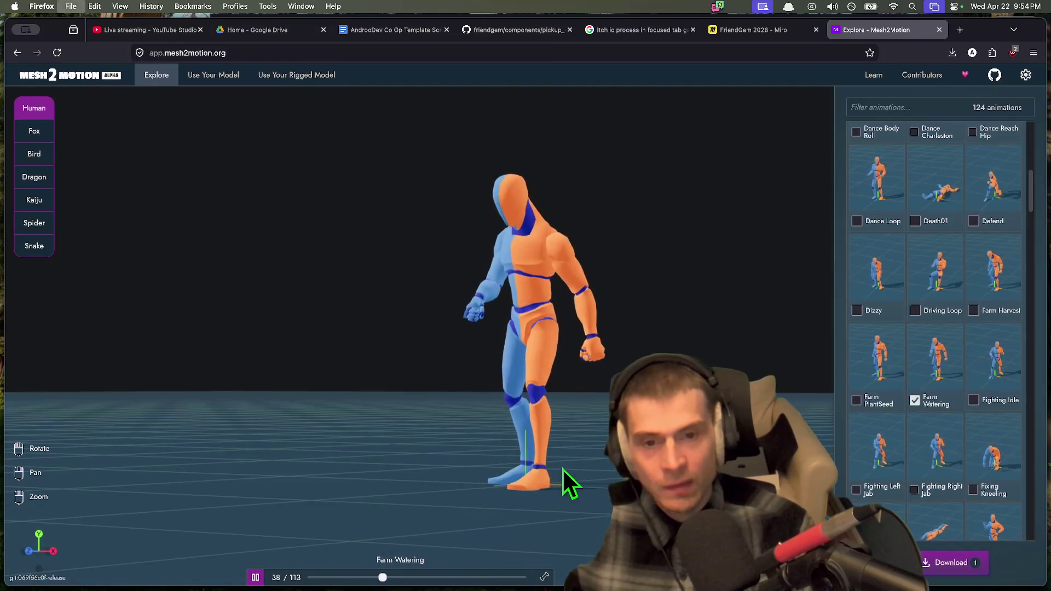
key(super+Tab)
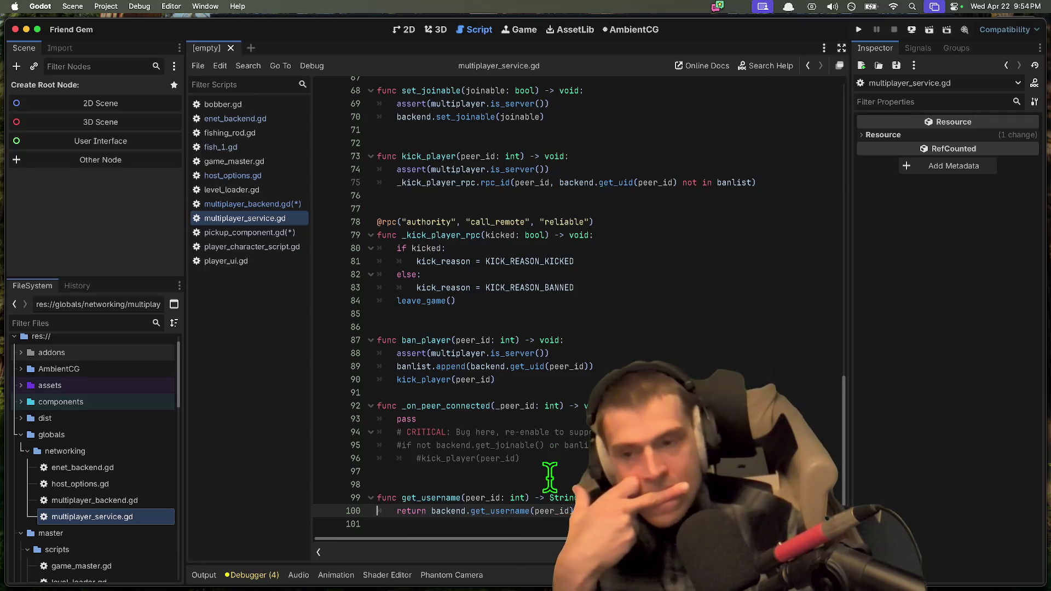
Step: Uncomment the ban check, trim it to banlist.has, drop the pass and CRITICAL lines, and save
drag(141, 274, 141, 243)
click(641, 313)
mouse_move(377, 467)
mouse_down()
mouse_move(345, 435)
mouse_move(344, 444)
mouse_up()
key(ctrl+k)
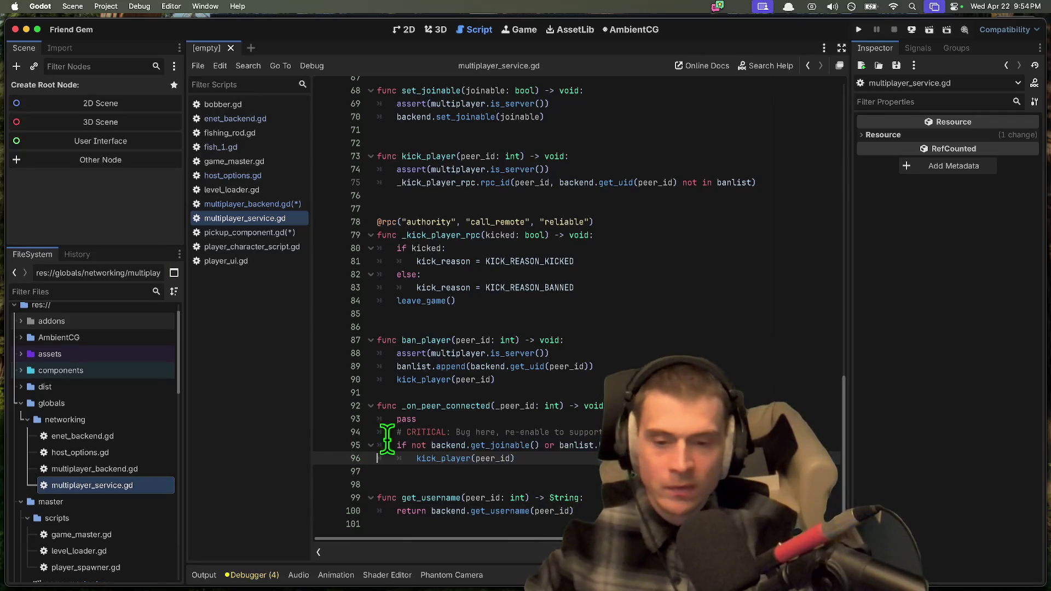
drag(431, 445, 516, 441)
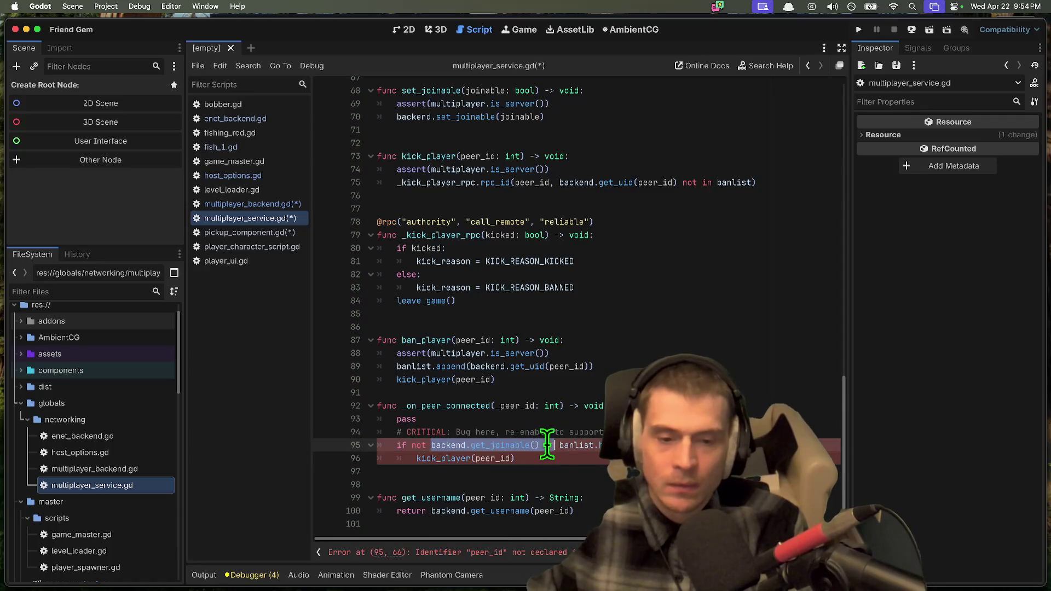
key(BackSpace)
key(alt+BackSpace)
key(Up)
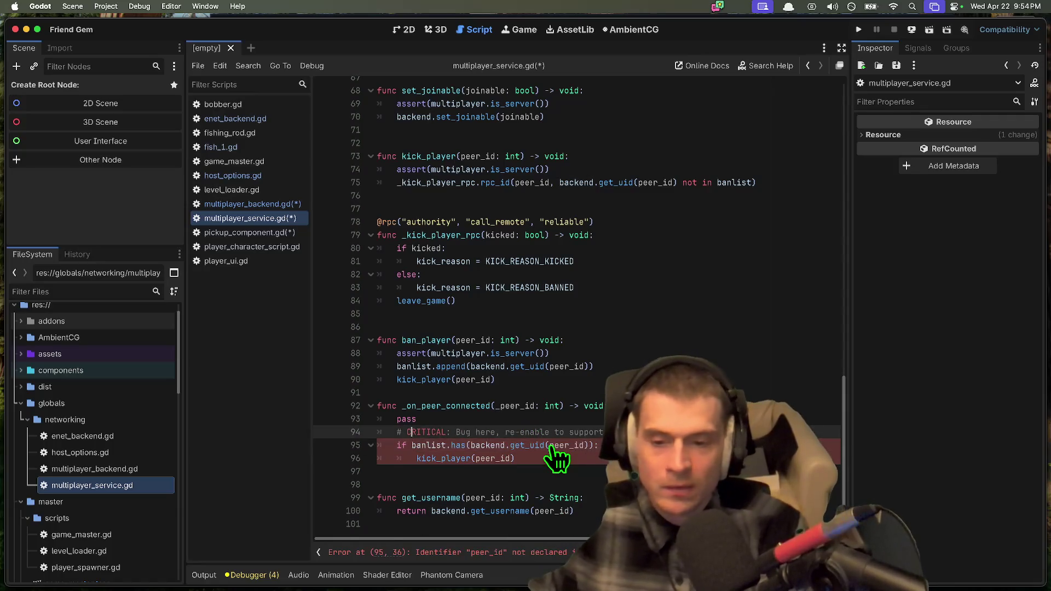
key(ctrl+shift+k)
key(ctrl+shift+k)
key(BackSpace)
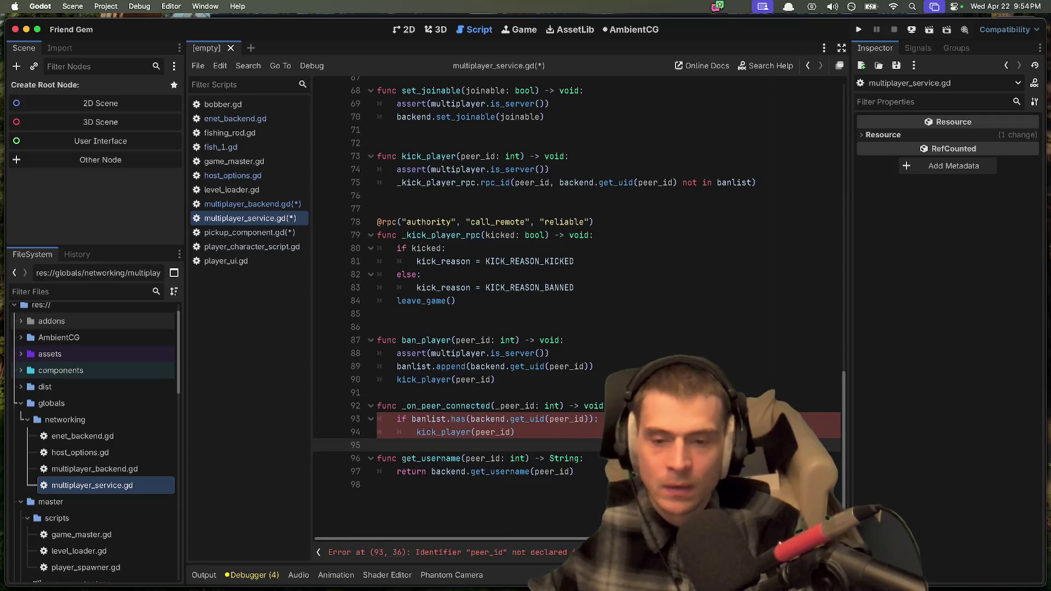
key(ctrl+s)
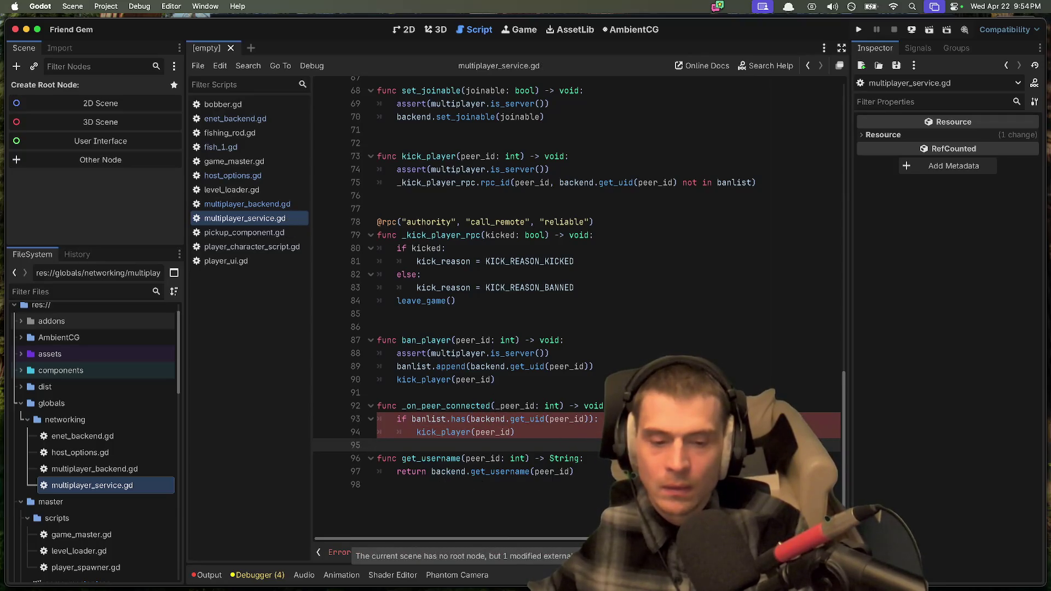
Step: Tidy the blank lines before get_username and save the script again
key(Return)
key(Up)
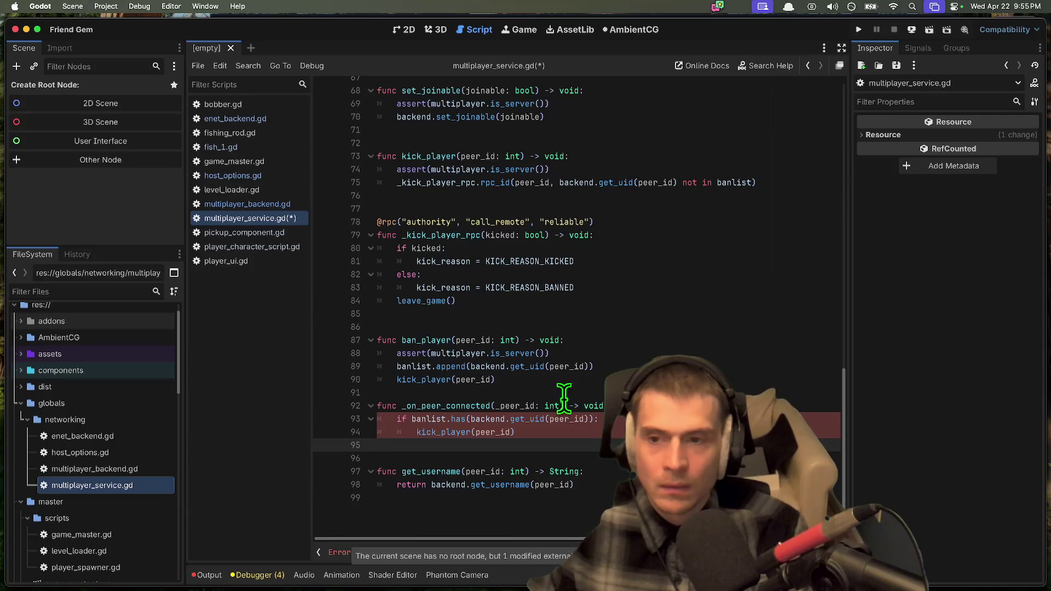
key(Delete)
key(ctrl+s)
Step: Open and save main.tscn, then run the game, hitting a 'peer_id' undeclared parser error
click(377, 484)
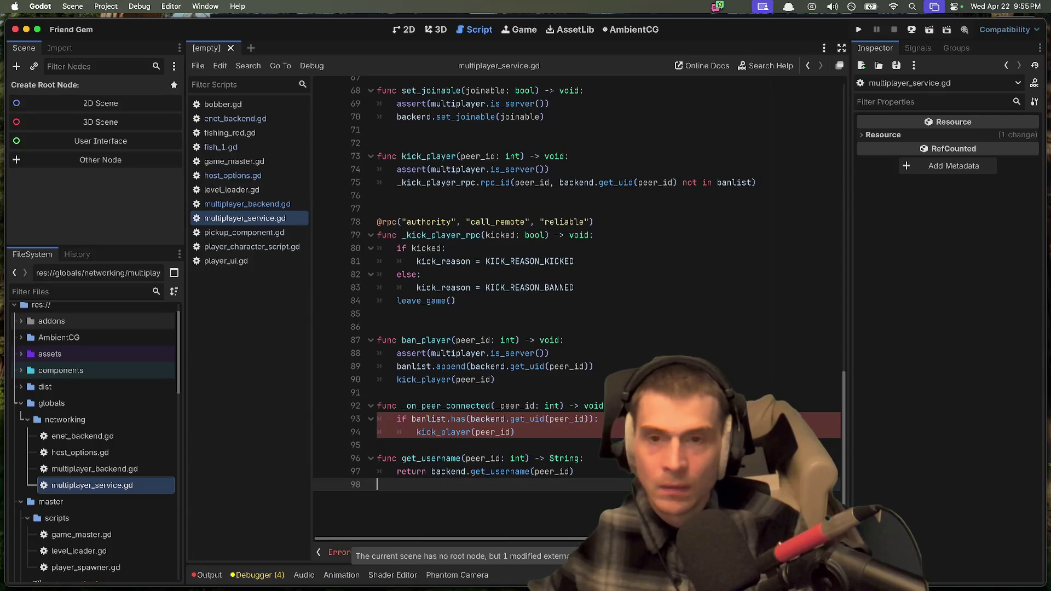
scroll(104, 526, down, 10)
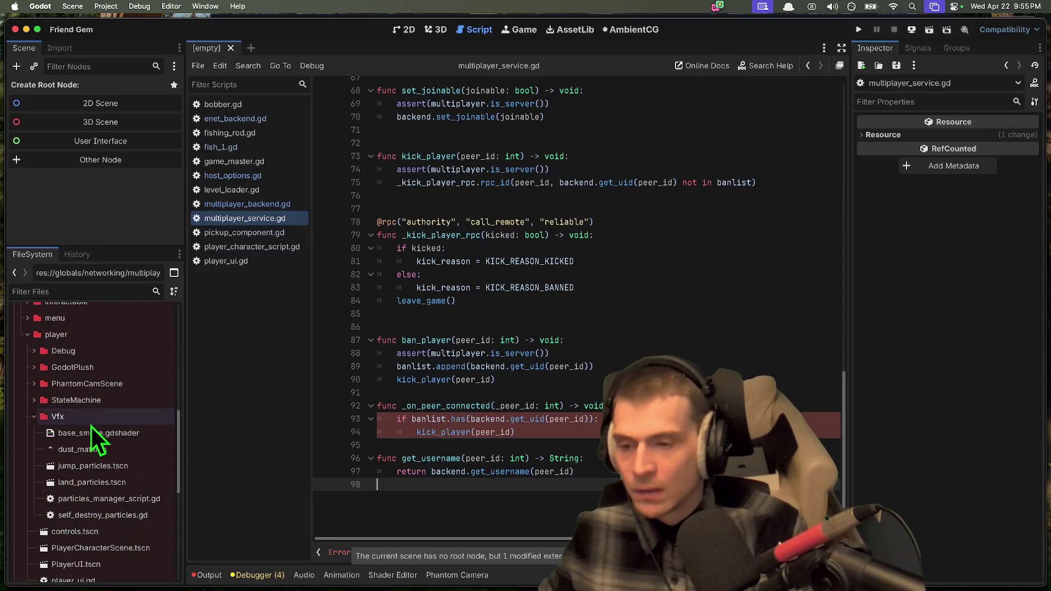
double_click(74, 552)
key(ctrl+s)
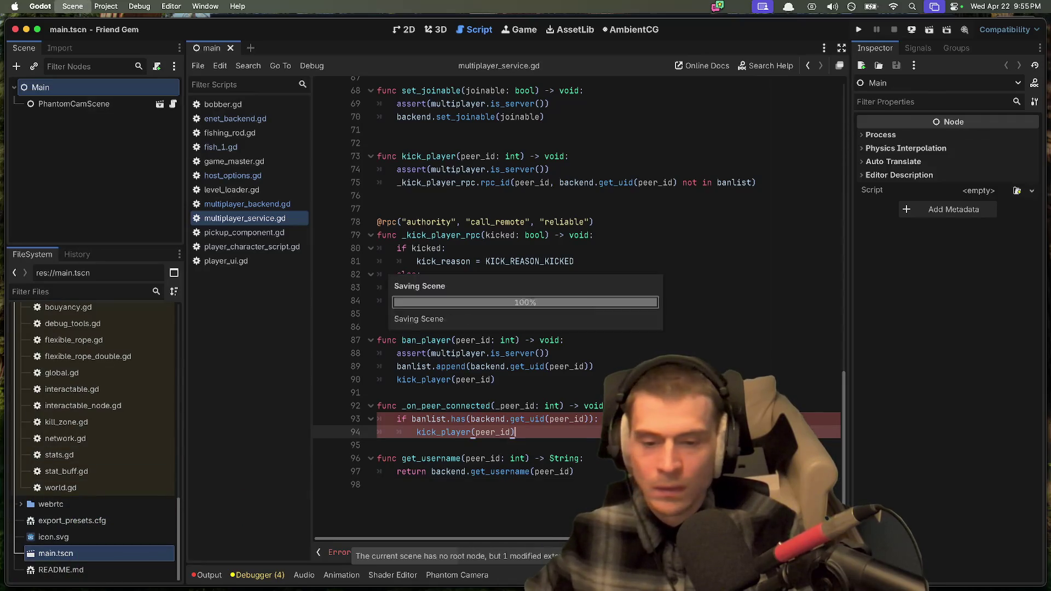
key(super+b)
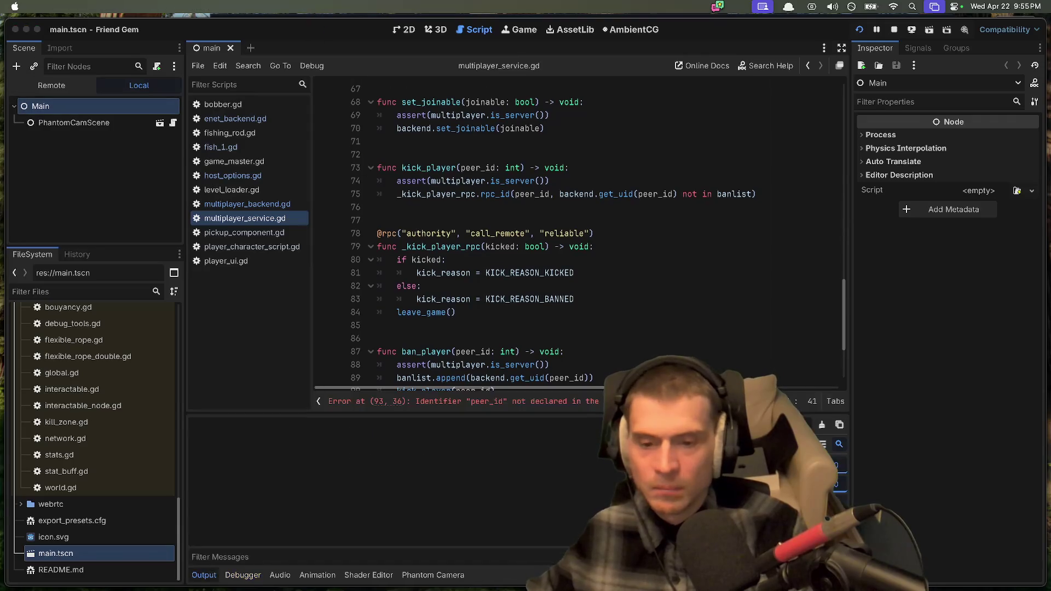
click(499, 291)
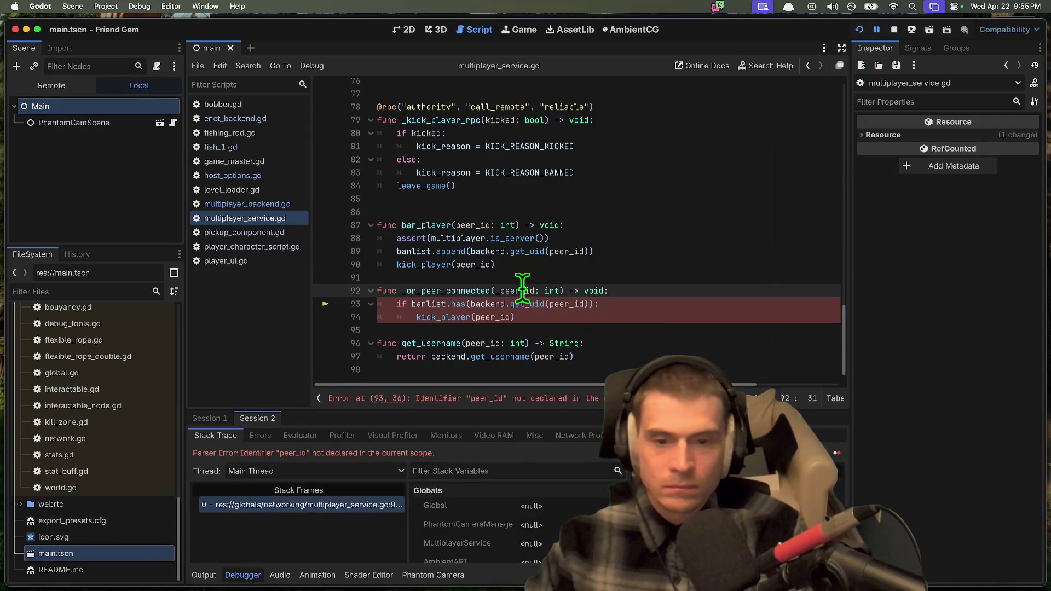
Step: Rename _peer_id to peer_id, relaunch, host a game, and join Awesome Game from the second instance
key(BackSpace)
key(super+b)
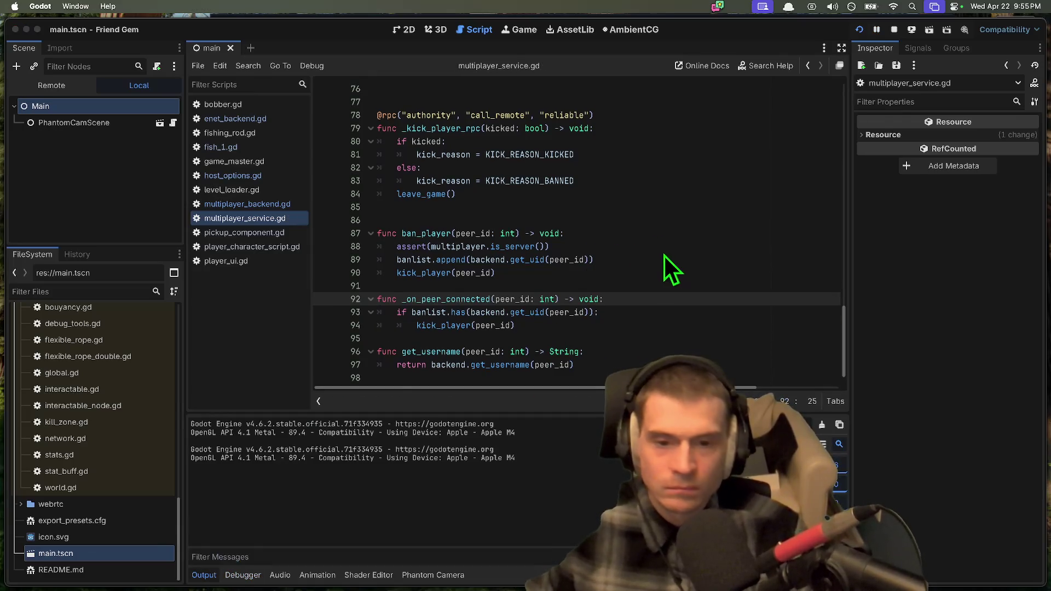
click(777, 141)
click(739, 248)
click(277, 173)
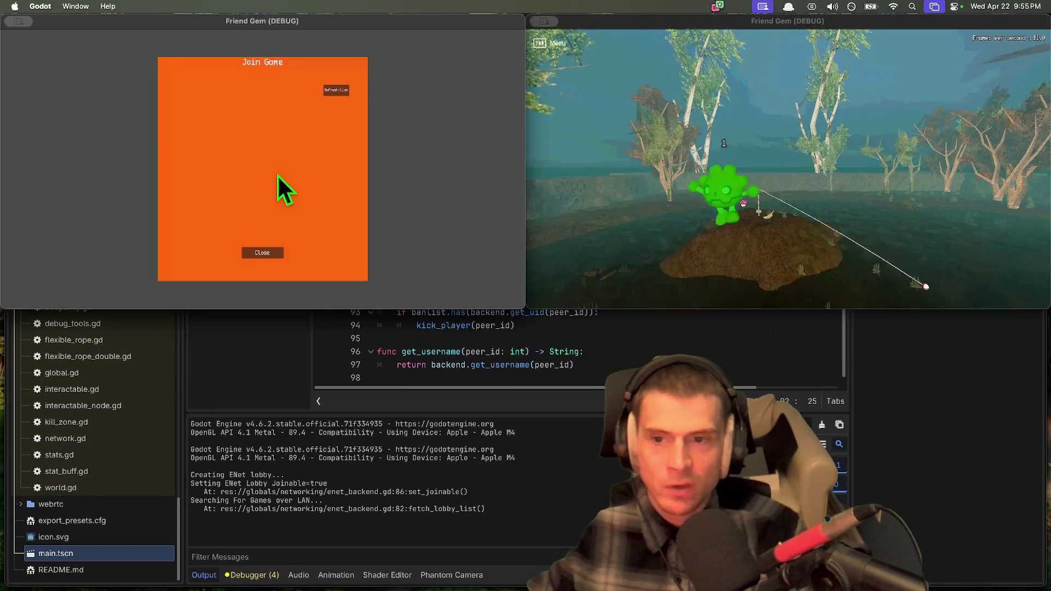
click(346, 89)
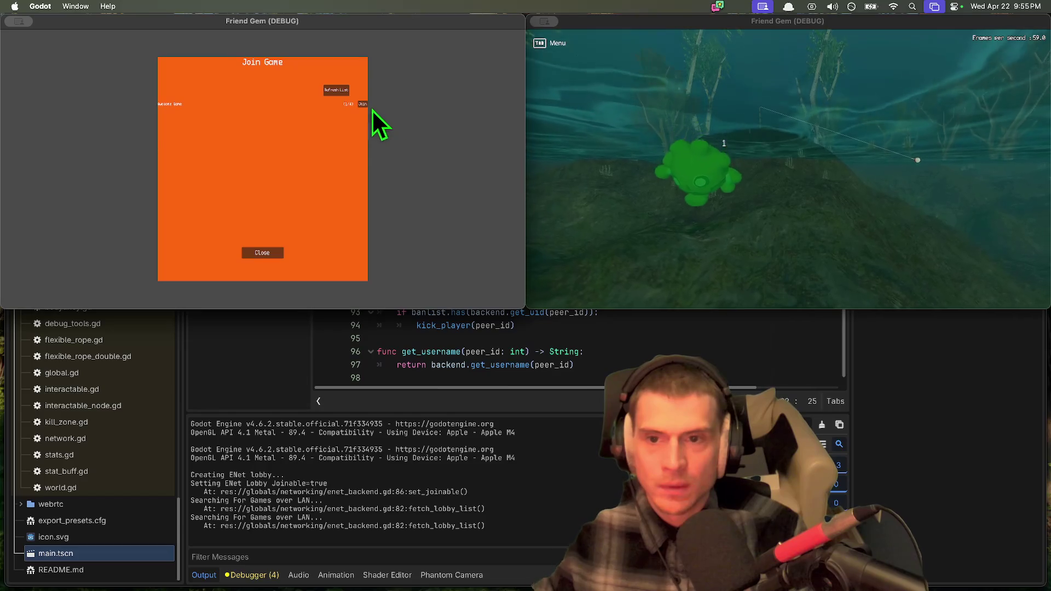
click(363, 104)
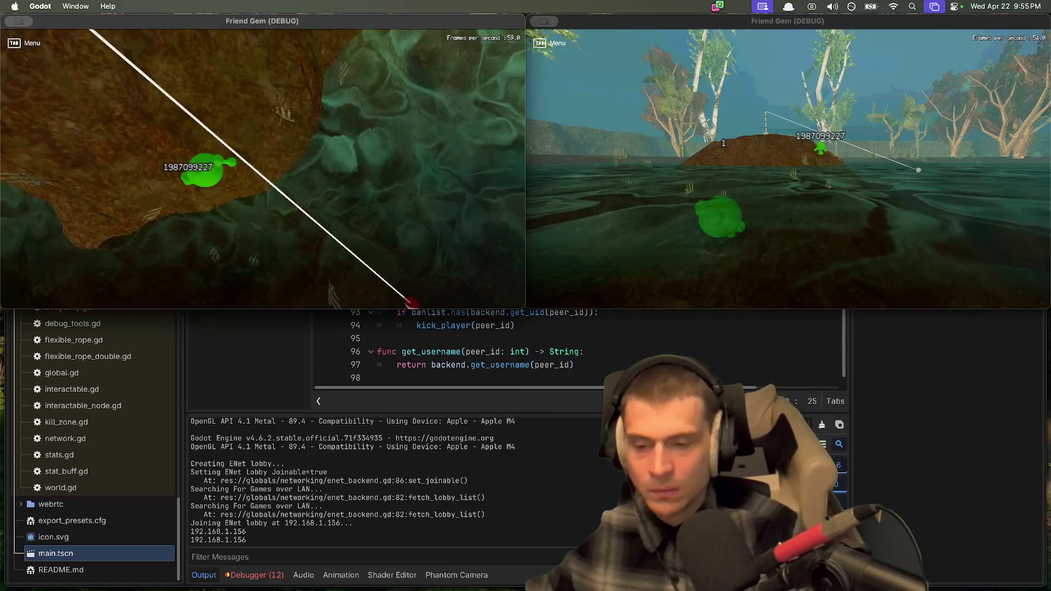
Step: Bring the editor forward and show the debugger's errors list
click(351, 493)
click(254, 574)
click(281, 435)
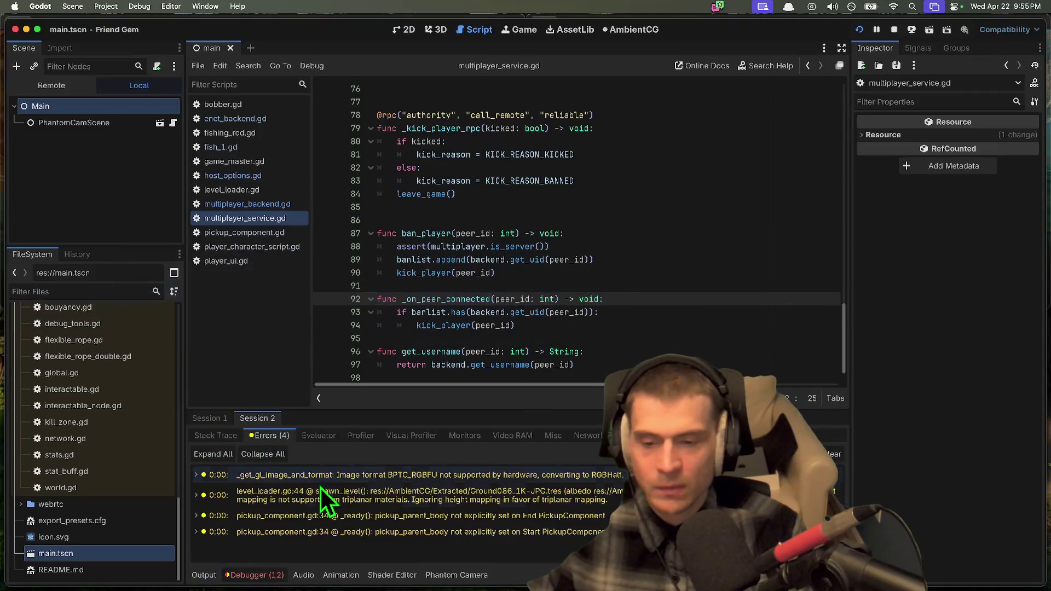
Step: Inspect session 1's Rock MultiplayerSynchronizer not-found and process_simplify_path errors
click(210, 418)
click(270, 435)
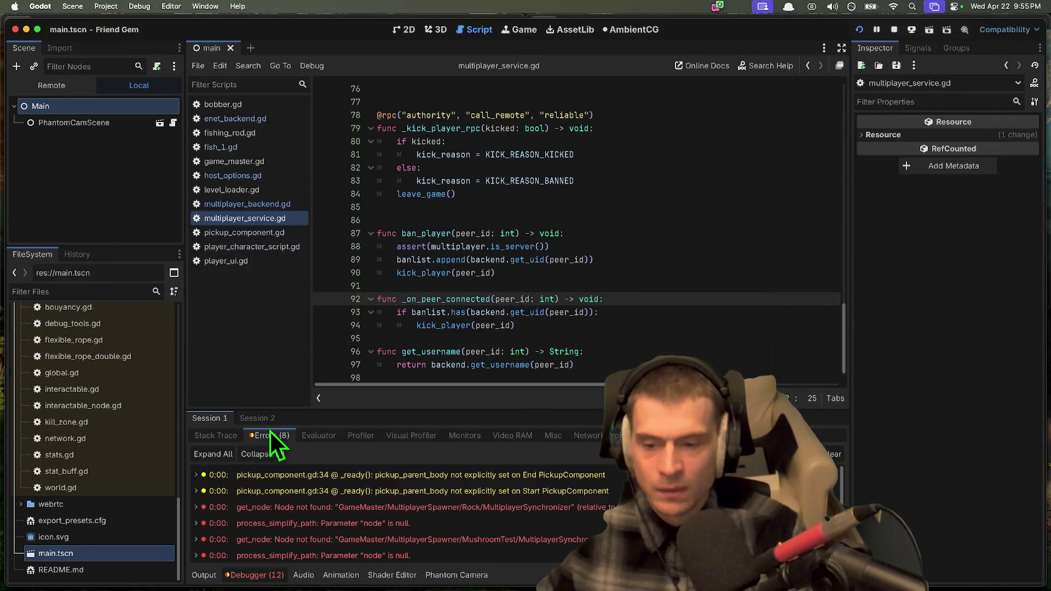
click(370, 507)
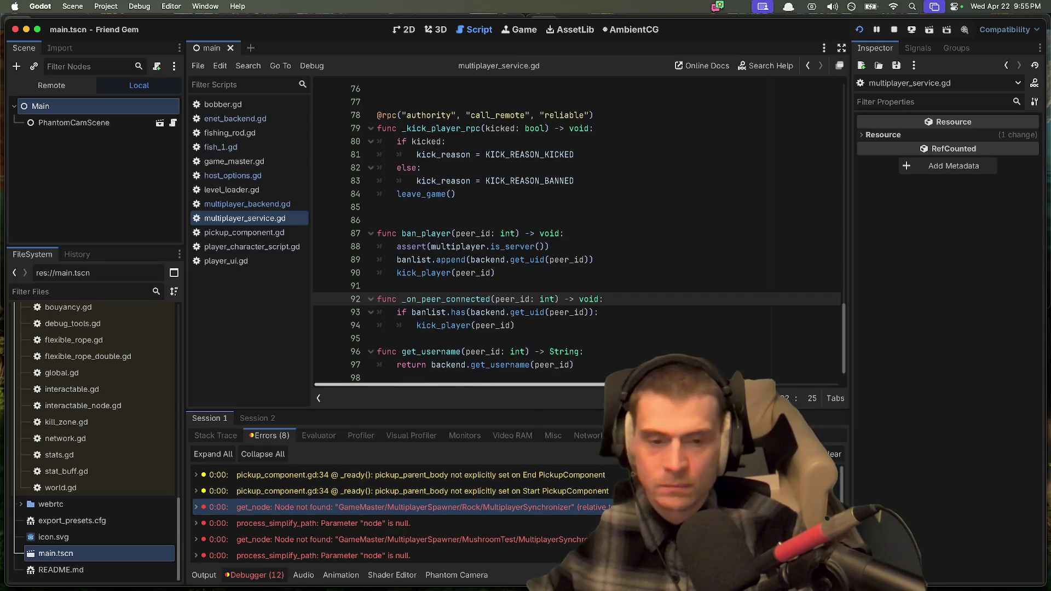
mouse_move(517, 411)
mouse_down()
mouse_move(547, 403)
mouse_move(641, 280)
mouse_move(581, 347)
mouse_up()
click(434, 494)
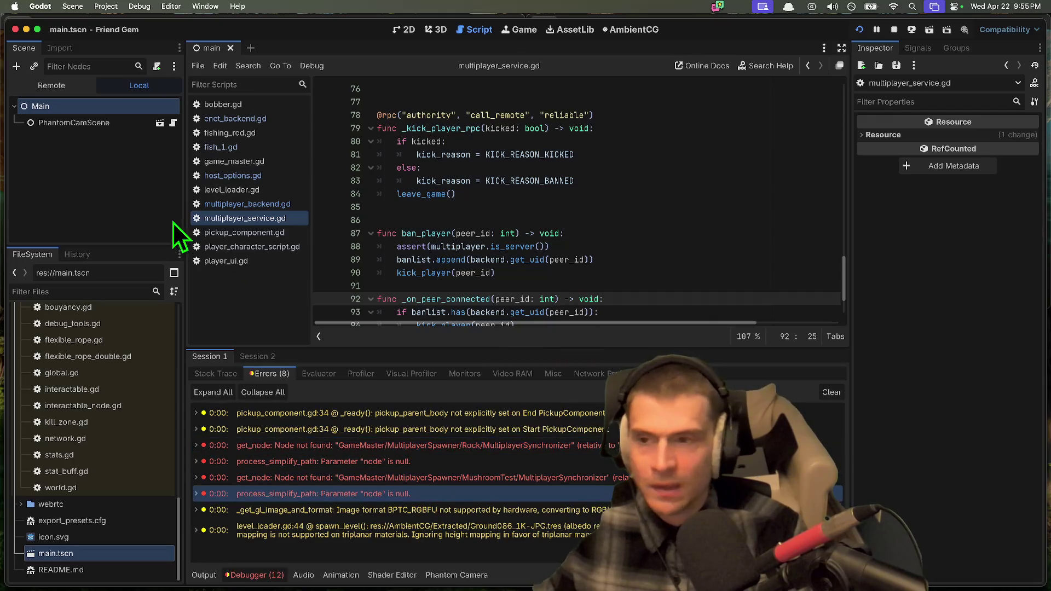
Step: Filter files by 'game ma', open game_master.tscn, and check its MultiplayerSpawner against the Rock error
click(61, 290)
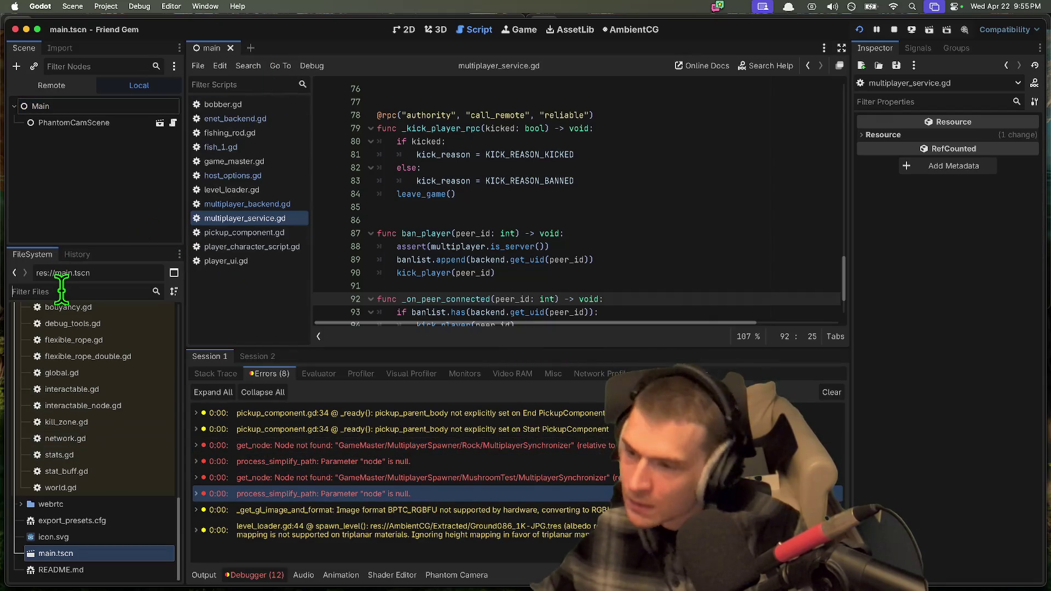
text(game ma)
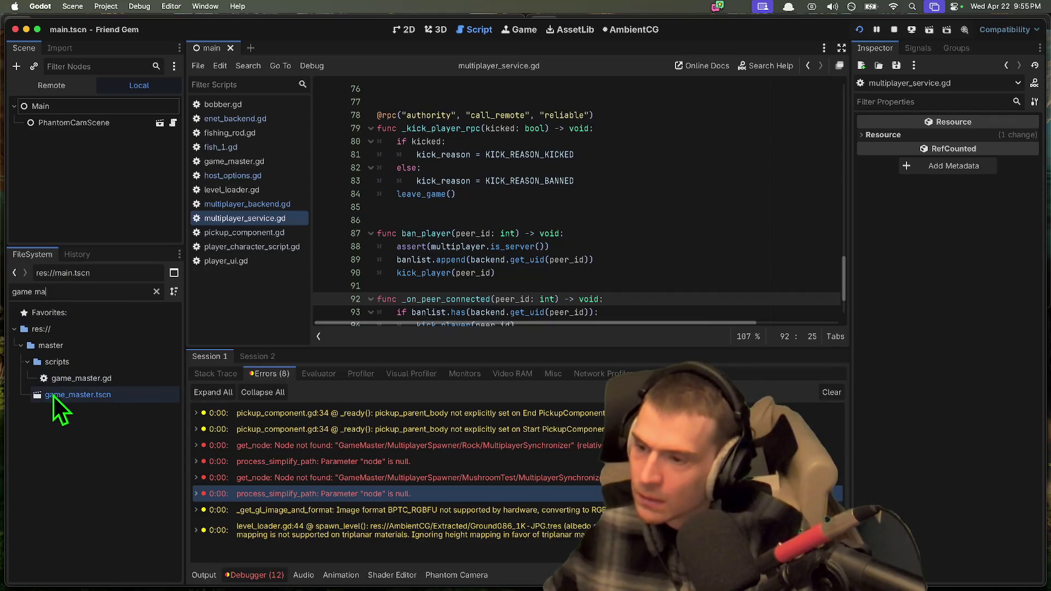
double_click(54, 395)
click(102, 190)
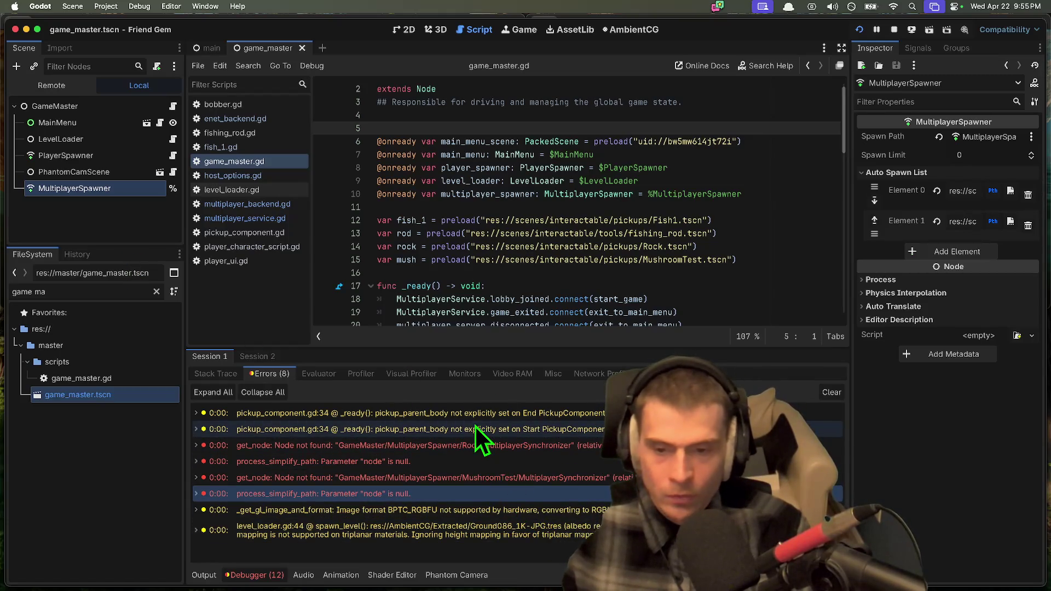
click(395, 452)
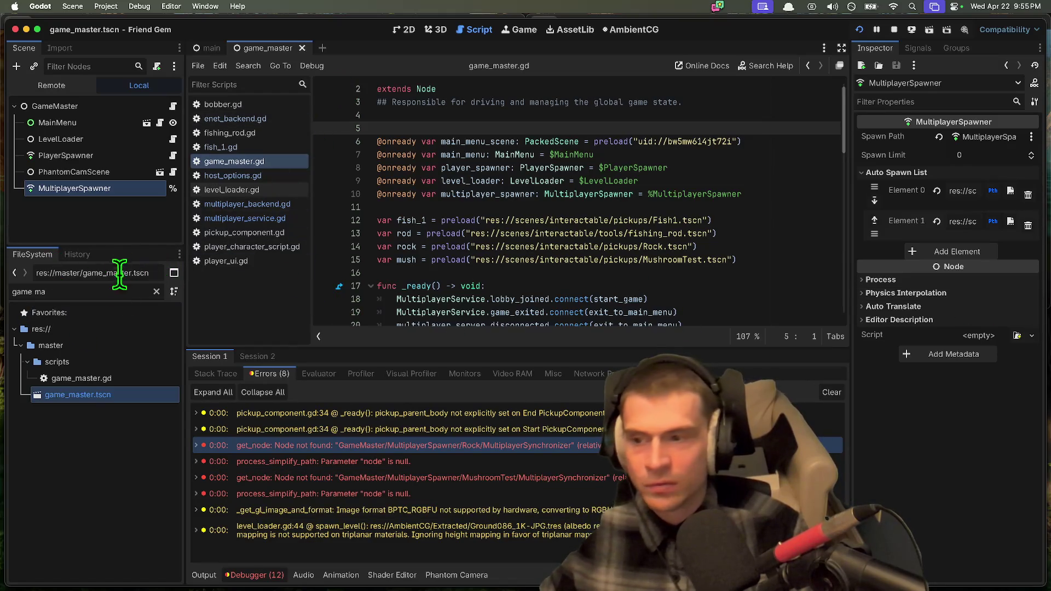
Step: Change the file filter to 'lake' and open MapLakeSmall.tscn
key(BackSpace)
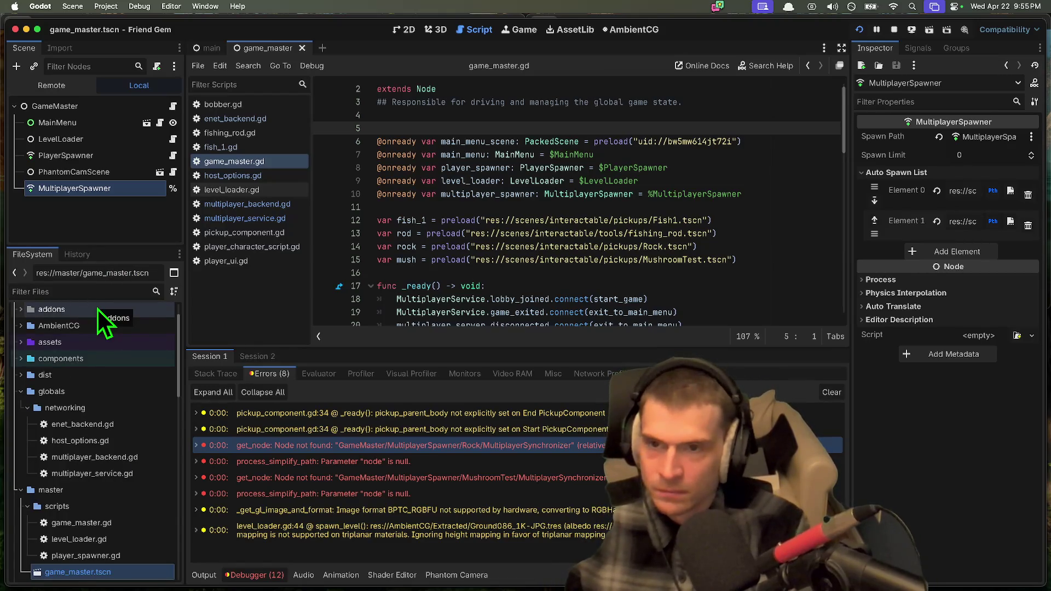
text(lake)
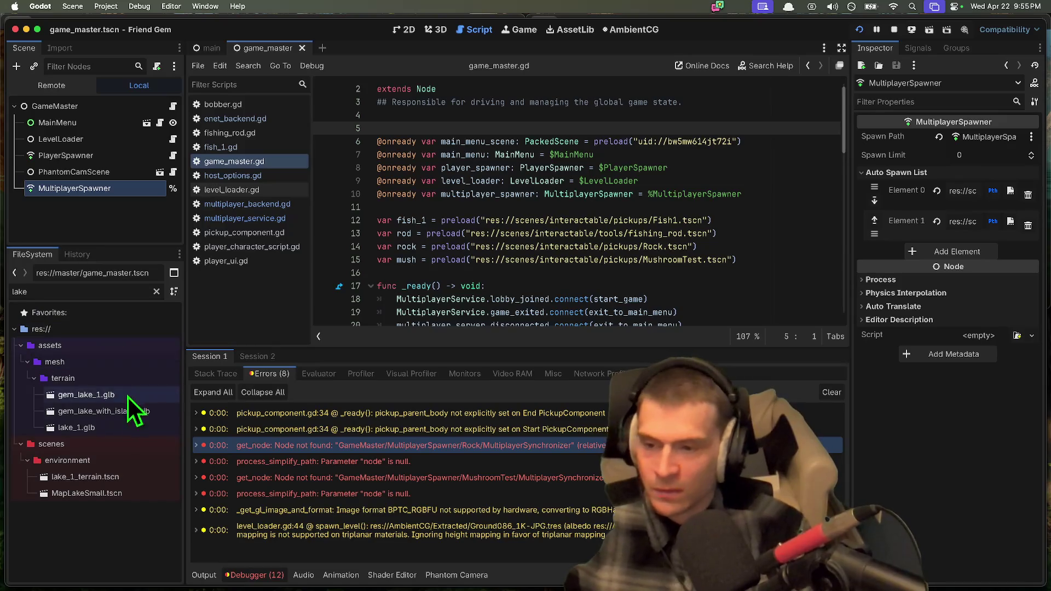
double_click(124, 493)
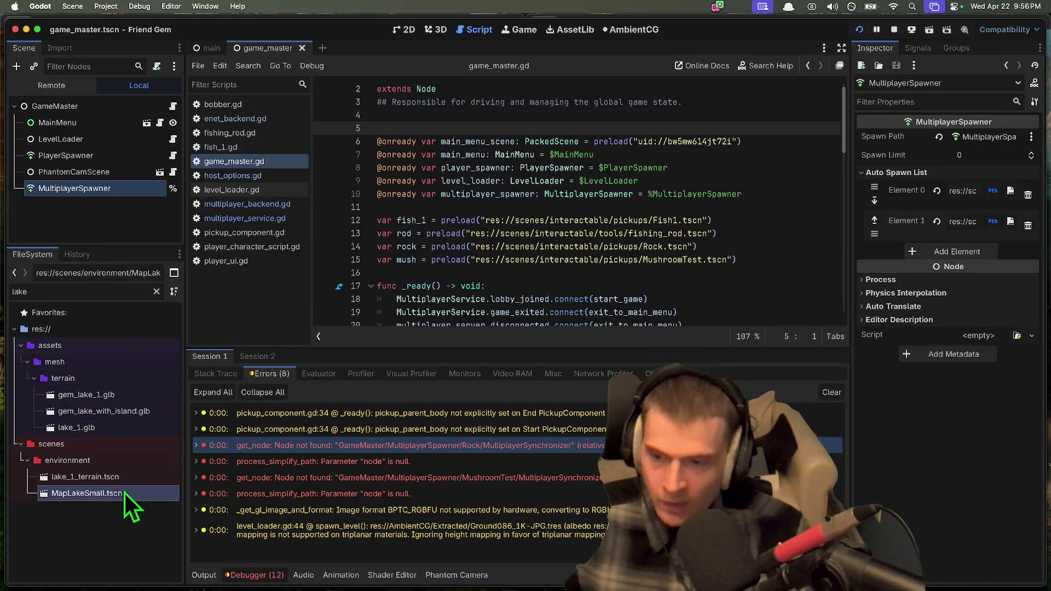
Step: View MapLakeSmall in 3D and select its MultiplayerSpawner node
click(441, 30)
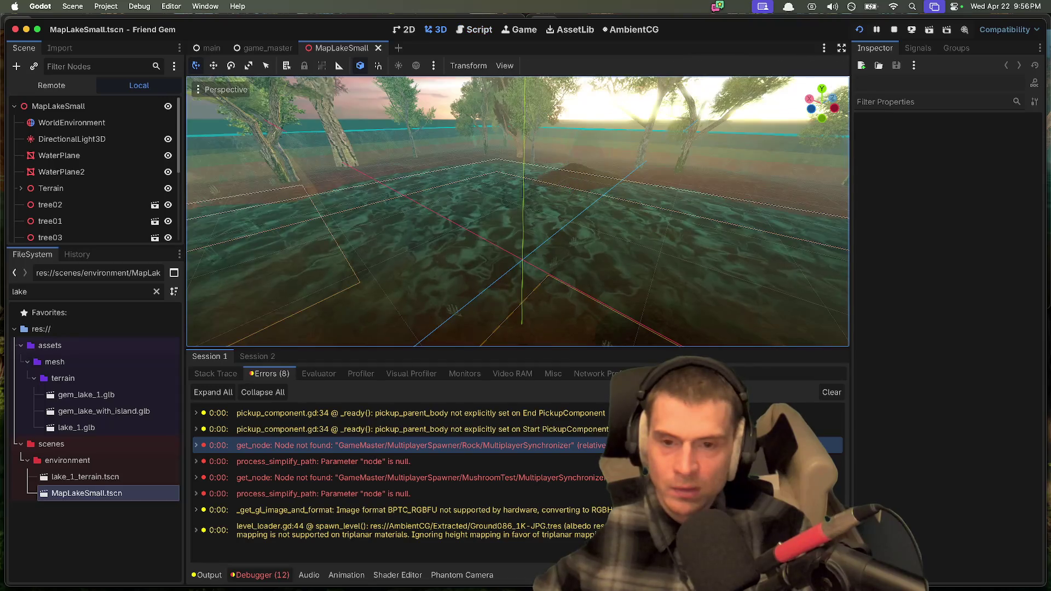
scroll(559, 177, up, 2)
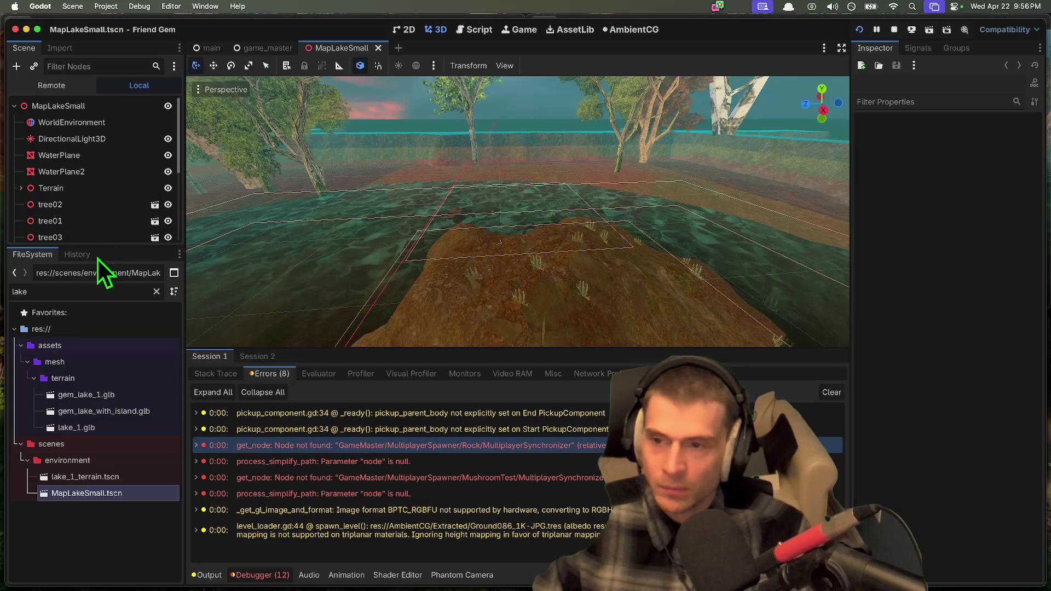
drag(98, 250, 108, 378)
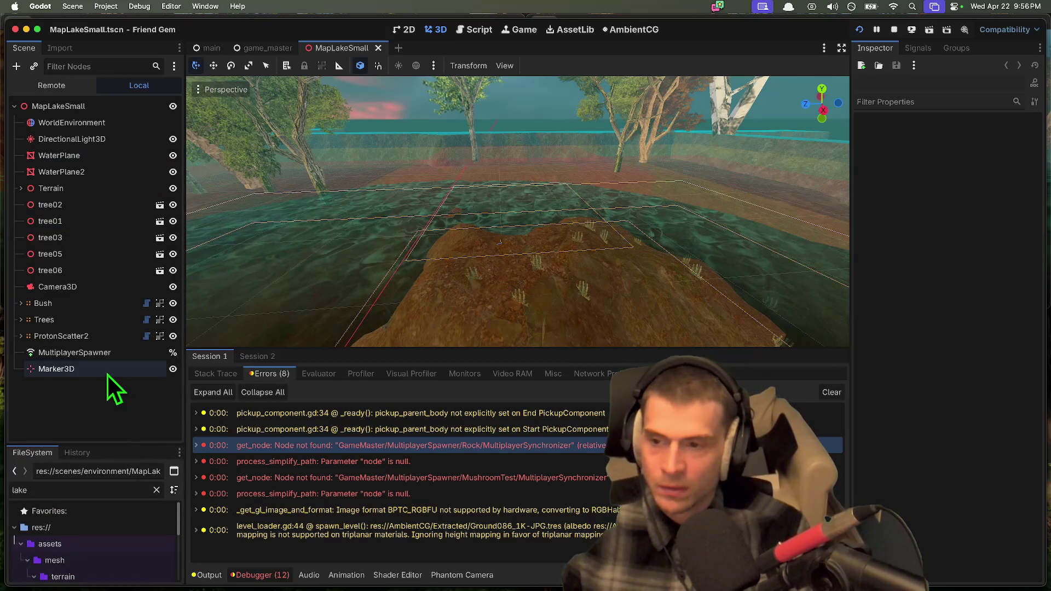
click(107, 353)
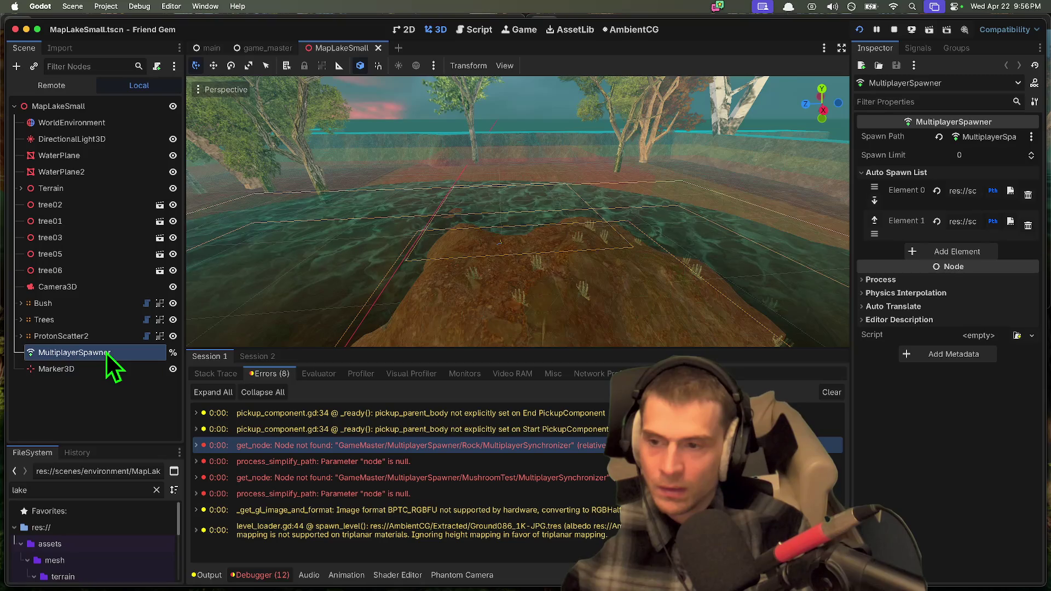
Step: Return to the game_master scene and open its game_master.gd script
mouse_move(135, 443)
mouse_down()
mouse_move(124, 371)
mouse_move(143, 234)
mouse_move(136, 380)
mouse_up()
key(ctrl+shift+Tab)
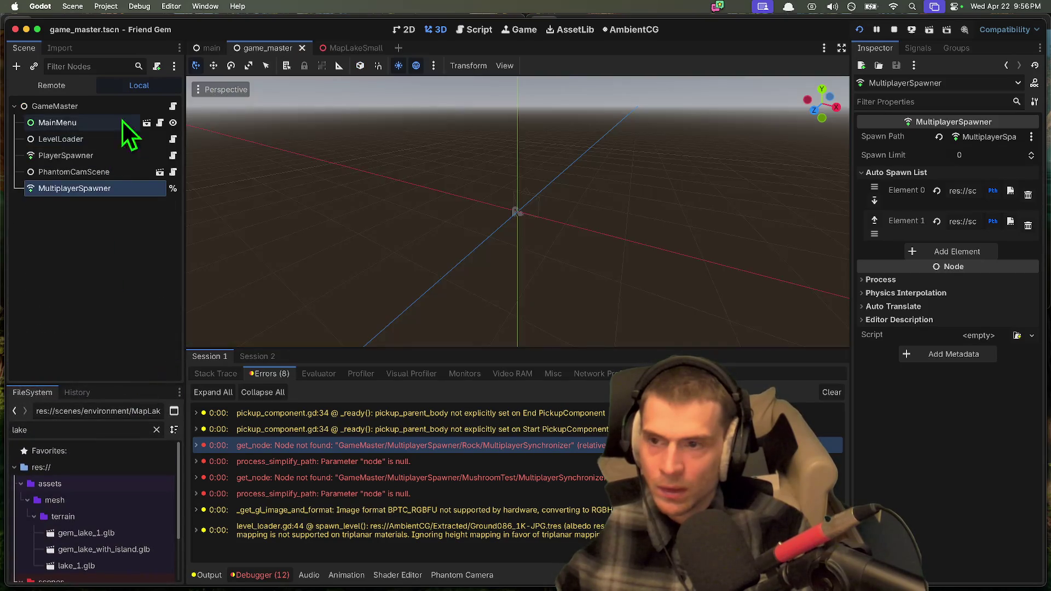
click(172, 107)
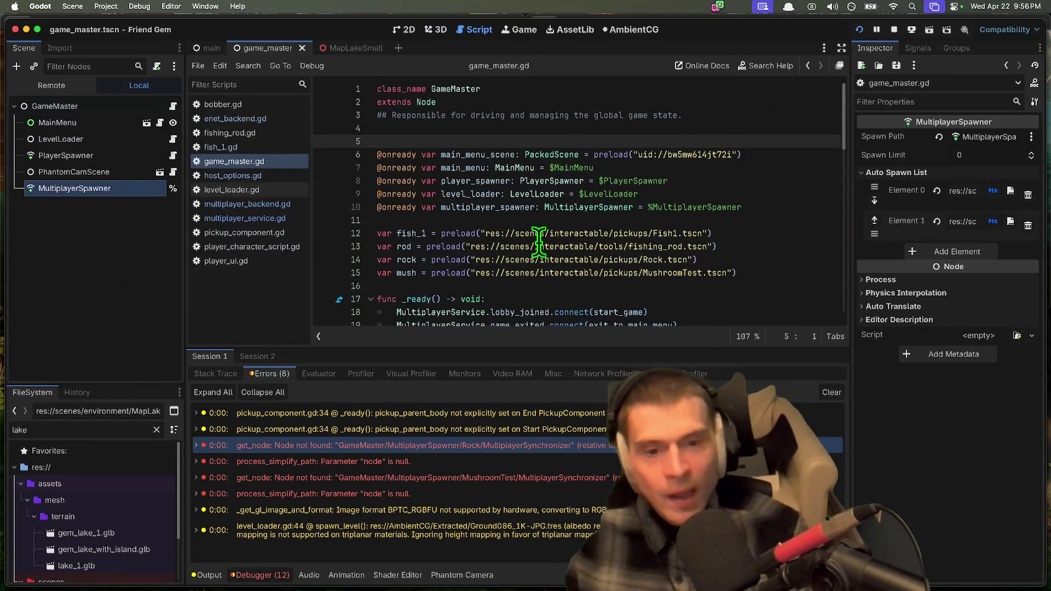
Step: Add an Auto Spawn List entry loading Rock.tscn from scenes/interactable/pickups
scroll(539, 235, down, 6)
scroll(523, 192, up, 3)
click(393, 141)
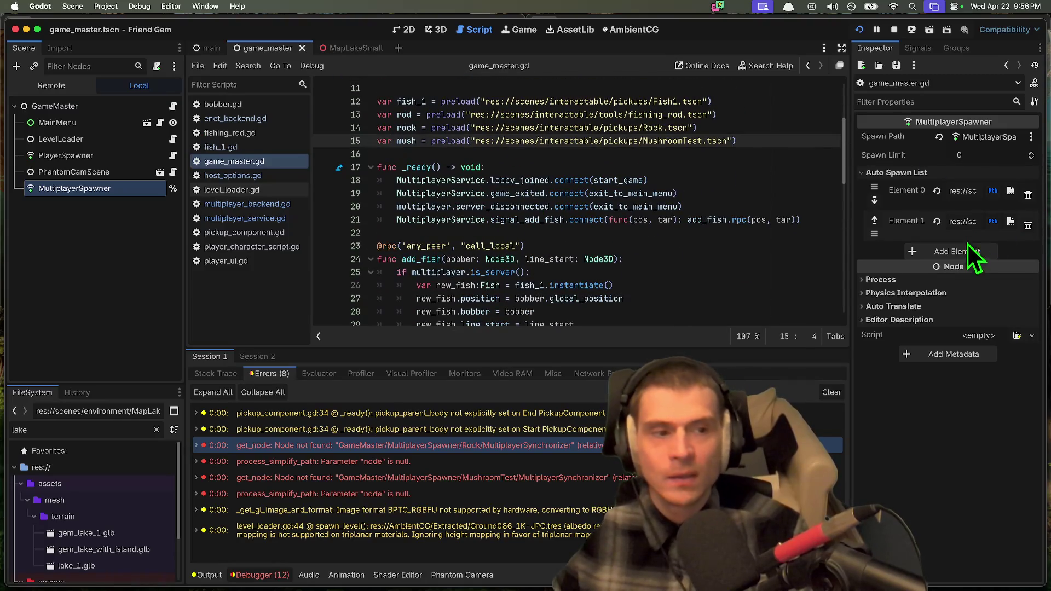
click(968, 248)
click(1009, 268)
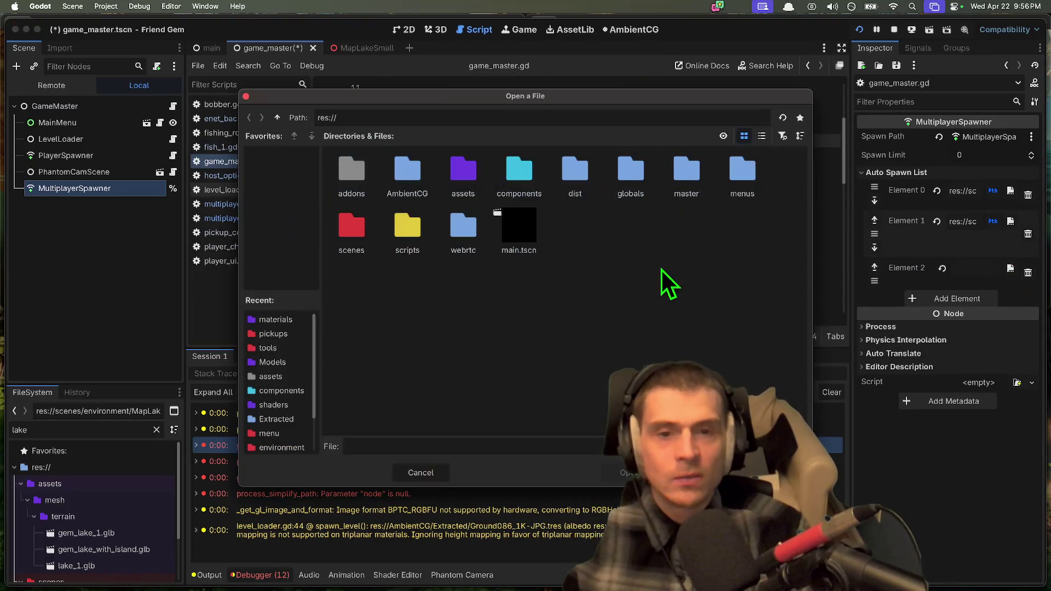
double_click(363, 248)
double_click(393, 180)
click(467, 167)
double_click(459, 193)
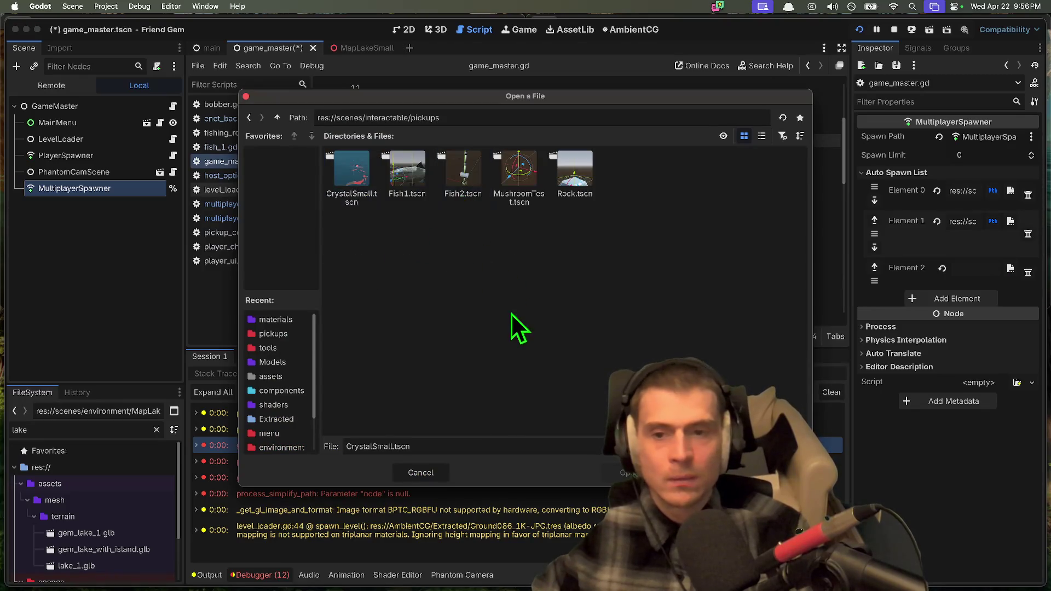
click(575, 175)
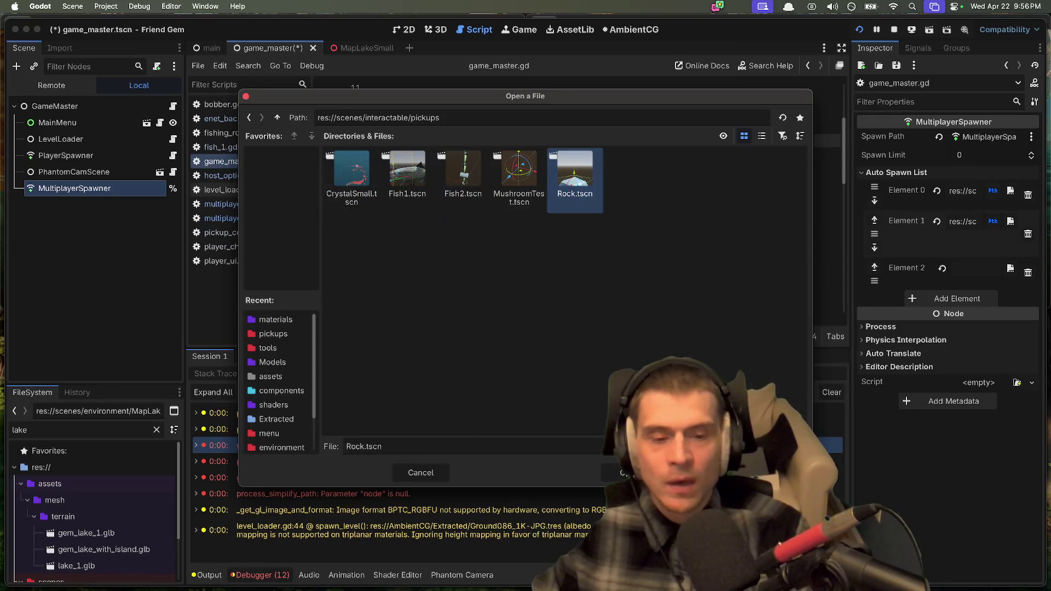
click(630, 473)
Step: Add a fourth auto-spawn entry loading MushroomTest.tscn from the same pickups folder
click(948, 298)
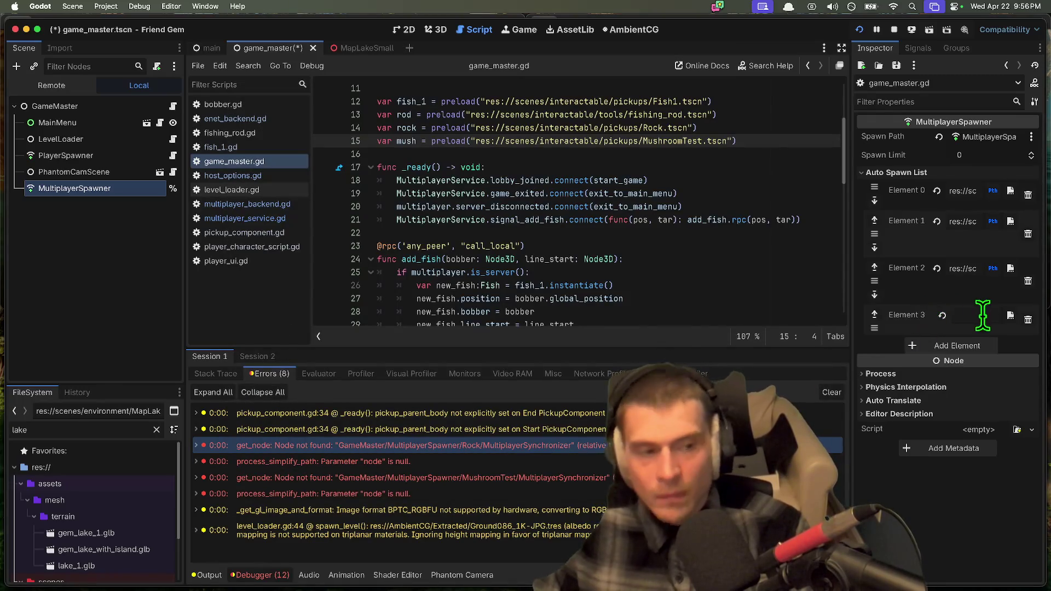
click(1010, 316)
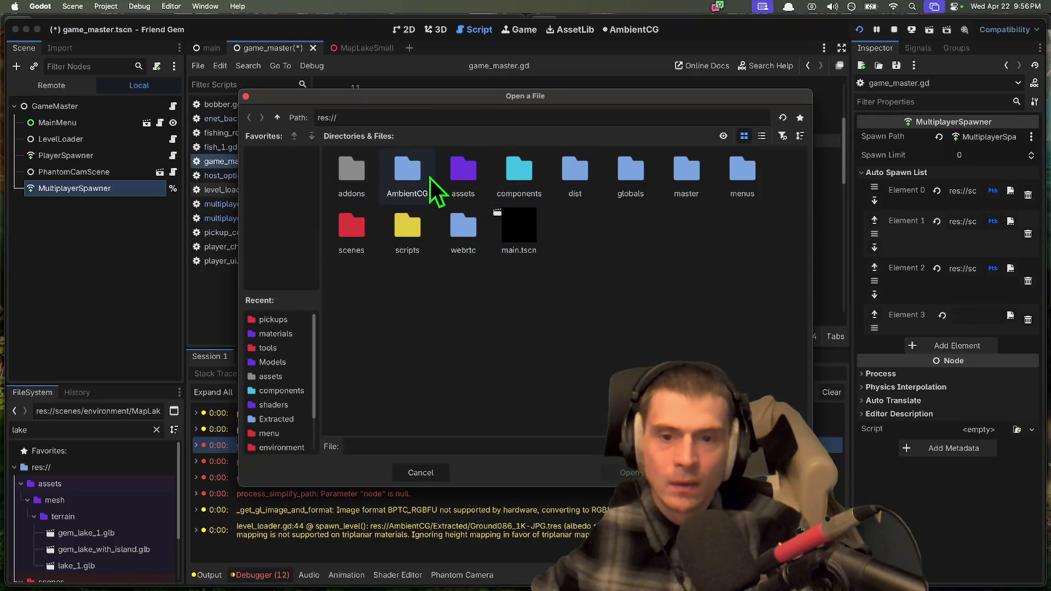
double_click(355, 235)
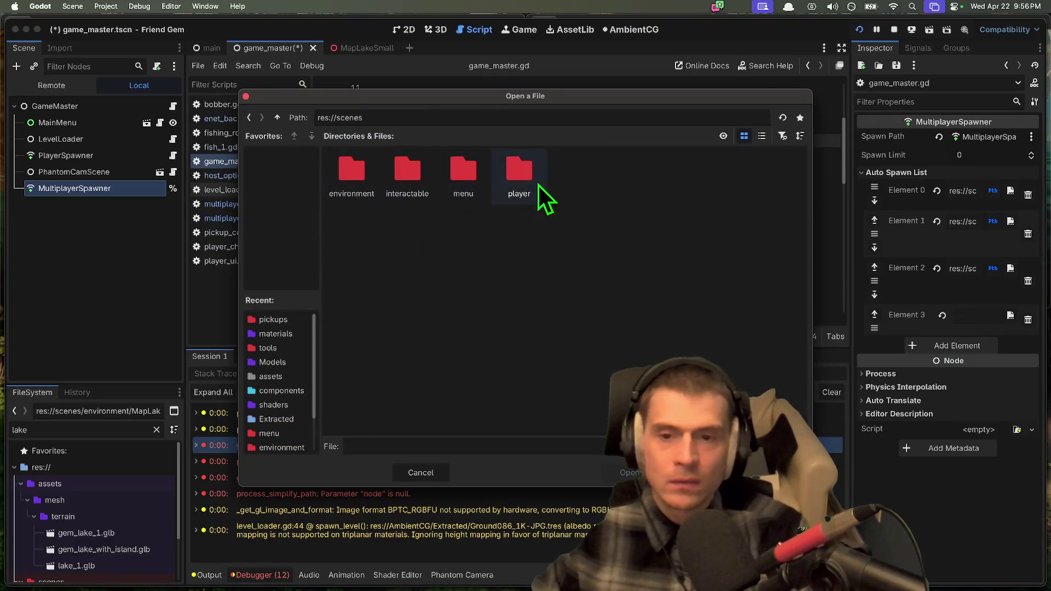
double_click(392, 175)
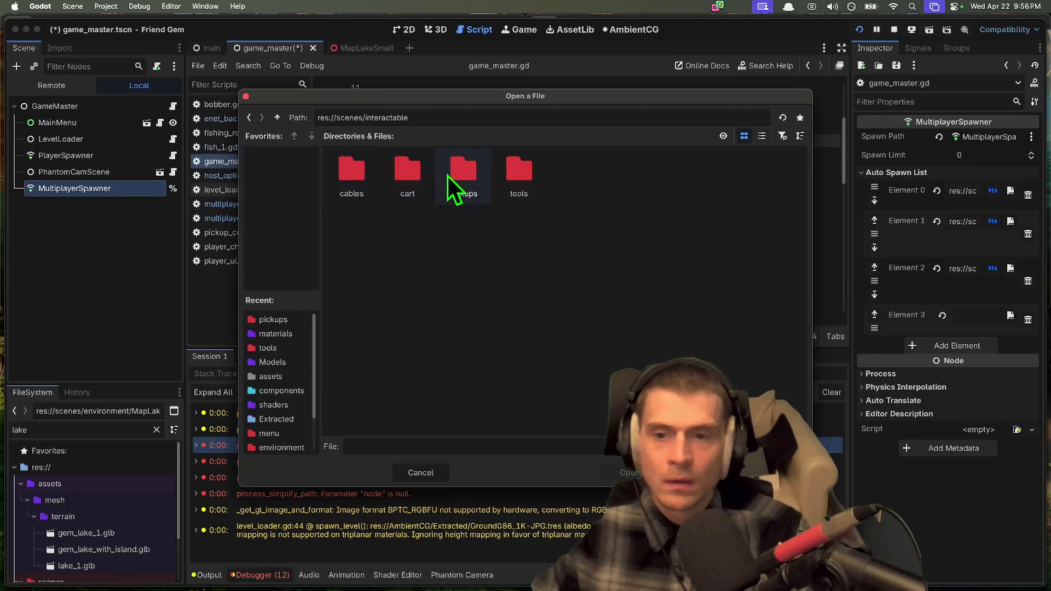
double_click(472, 179)
double_click(517, 213)
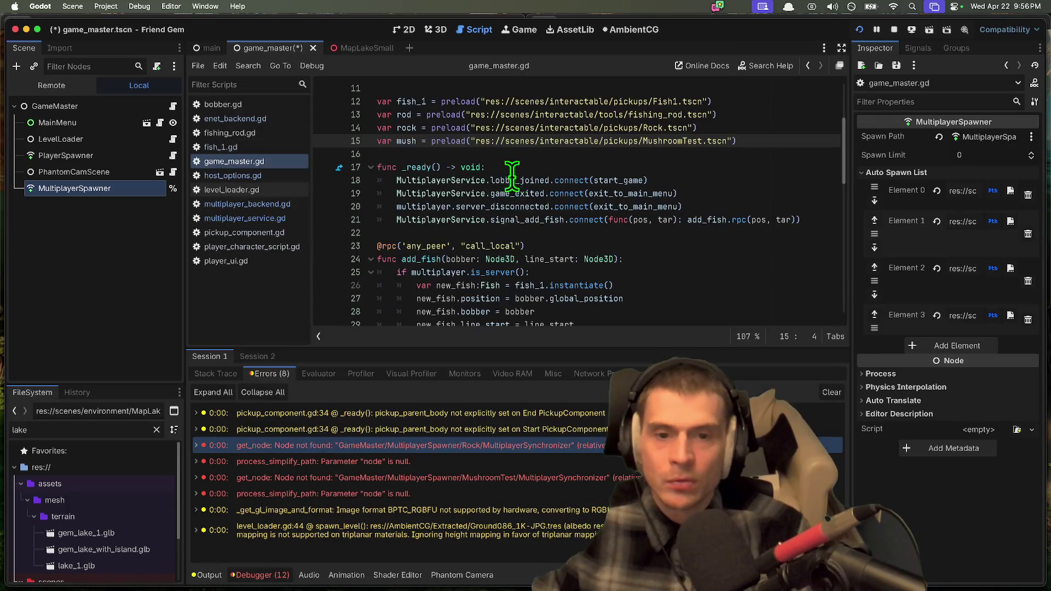
Step: Save game_master.tscn and run the project to test it
click(831, 392)
click(756, 258)
key(super+s)
key(super+b)
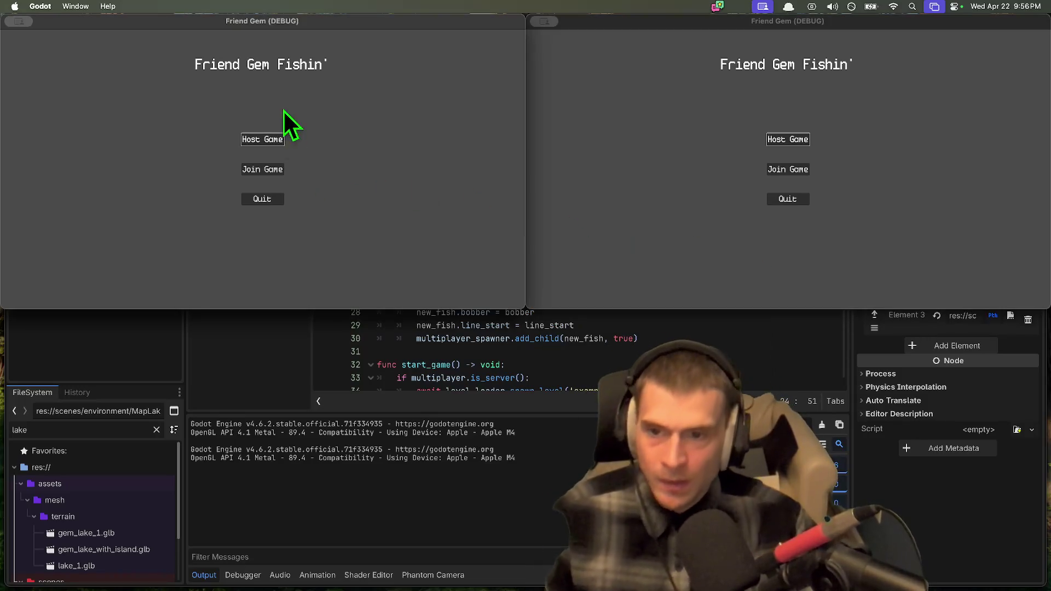
Step: Host a game in one window and join that LAN lobby from the second window
click(279, 139)
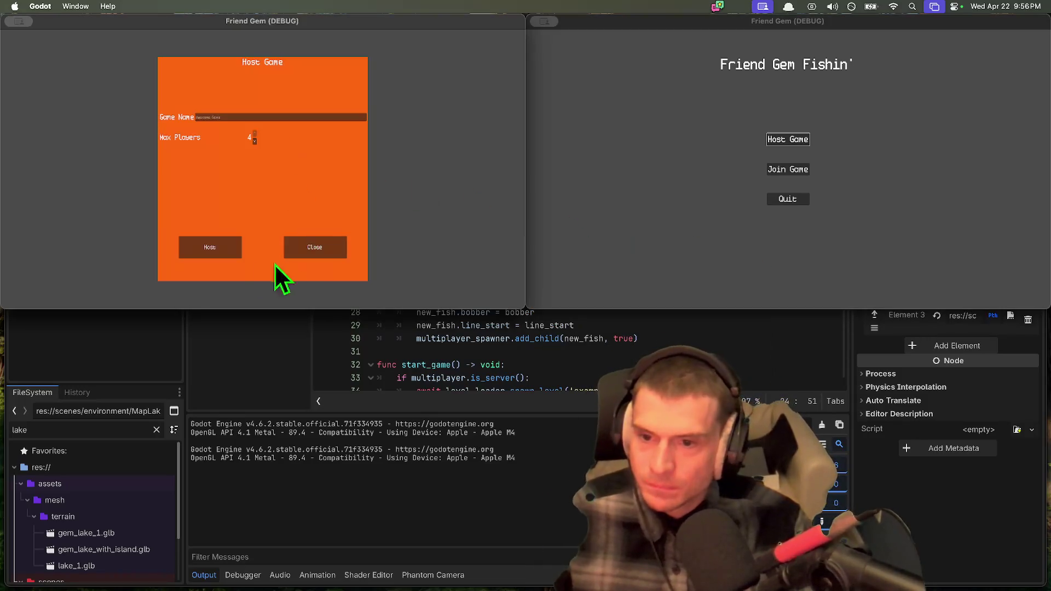
click(197, 251)
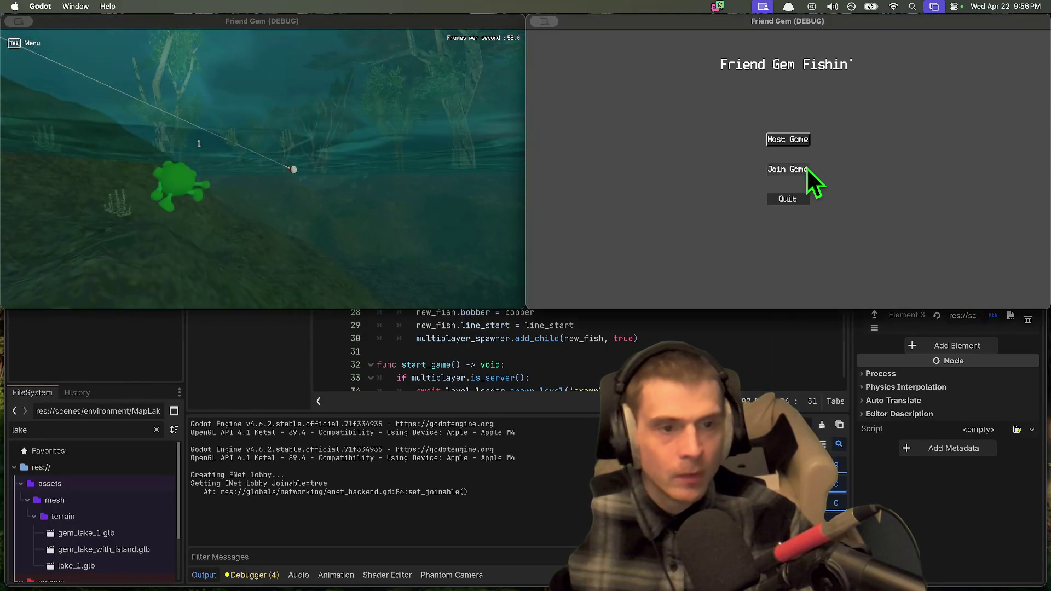
click(802, 170)
click(863, 90)
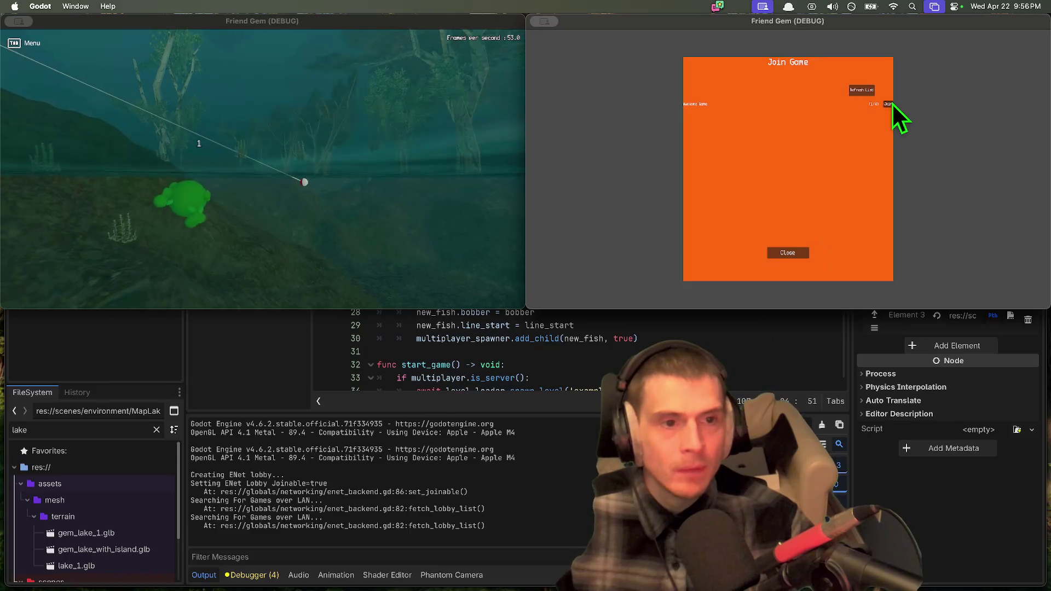
click(891, 104)
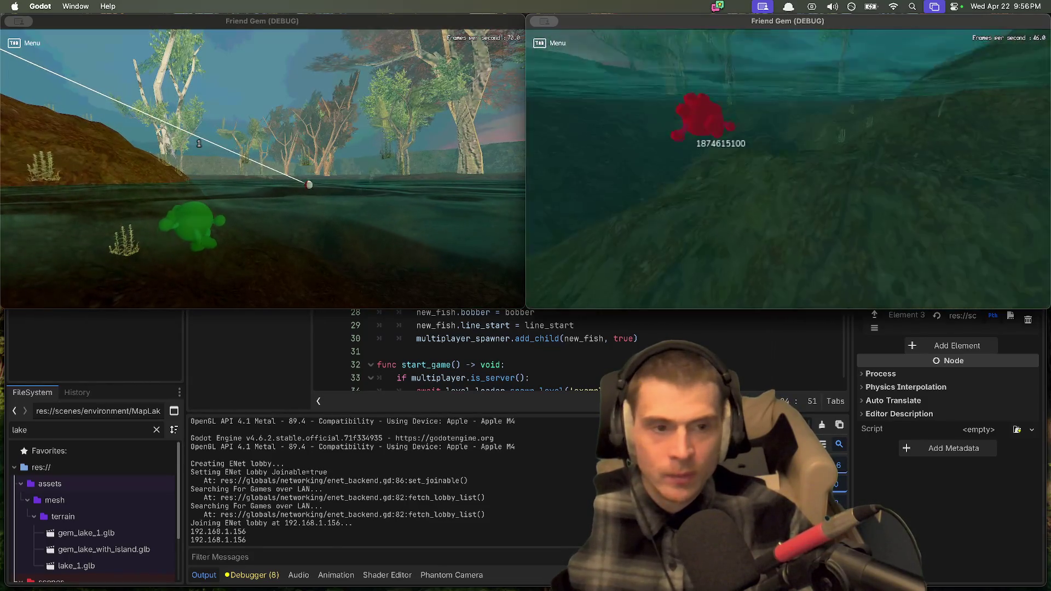
Step: Walk the red player across the island, grab the pink gem and fishing rod, then stop the game
key(w)
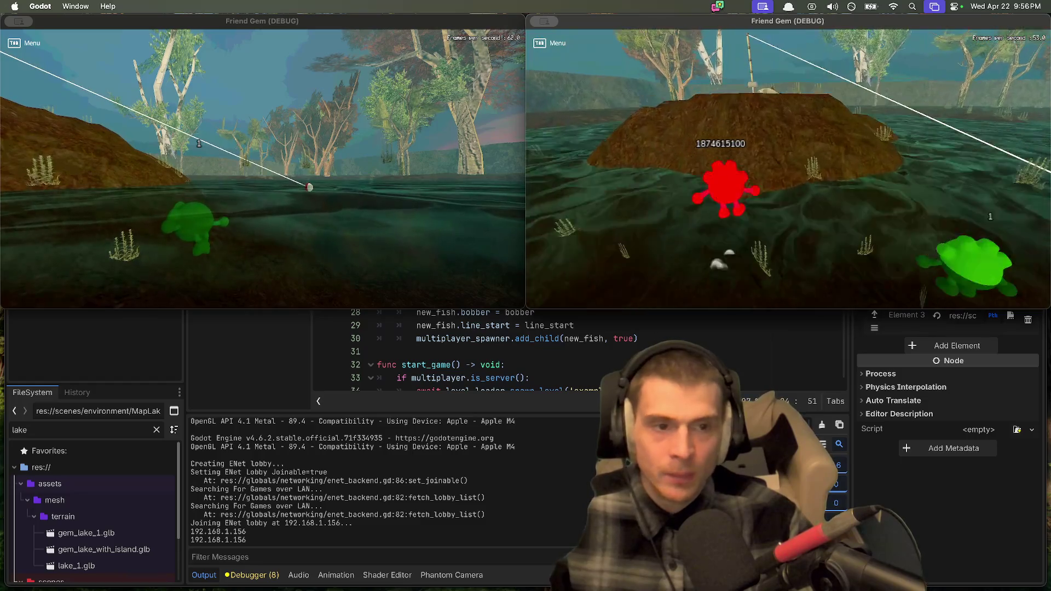
key(w)
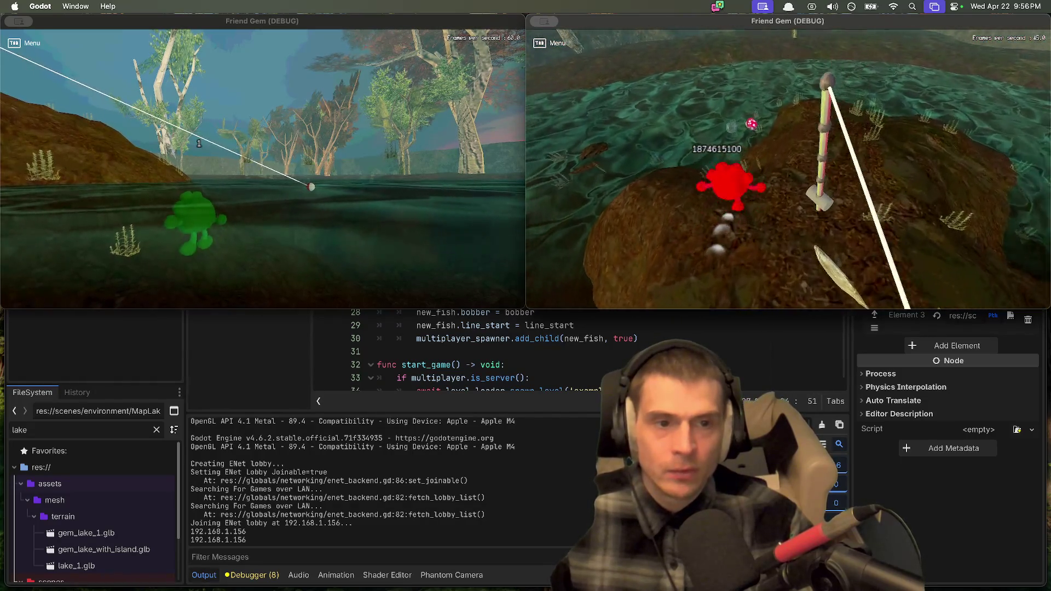
key(w)
key(e)
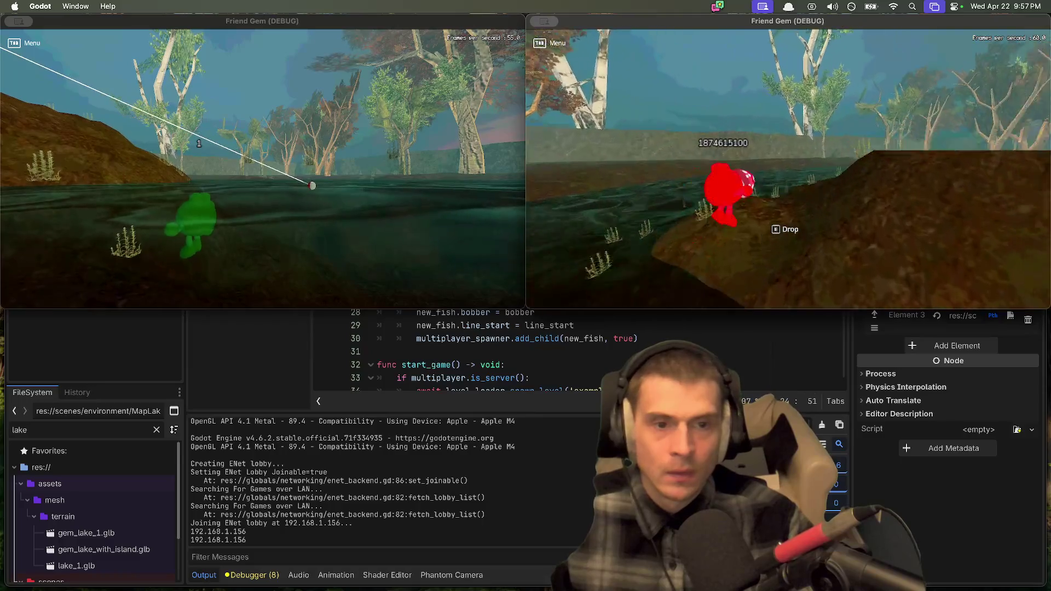
key(w)
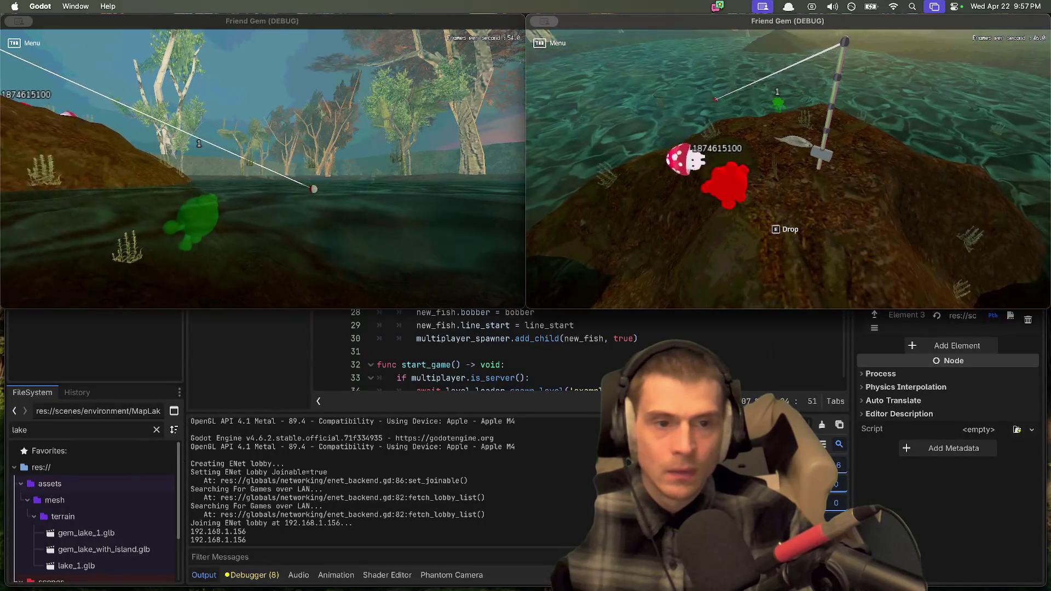
key(e)
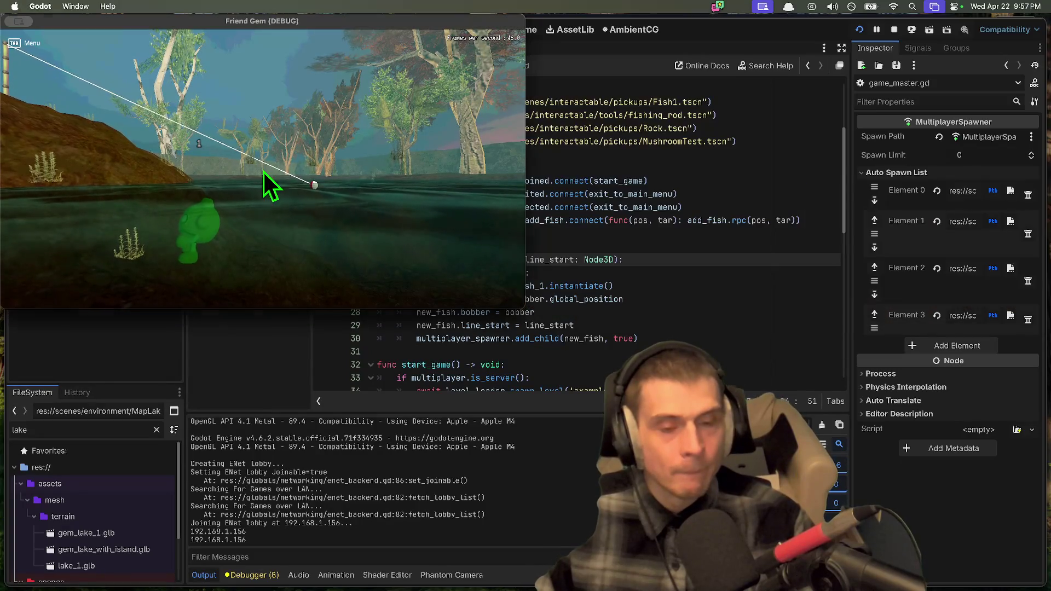
key(super+q)
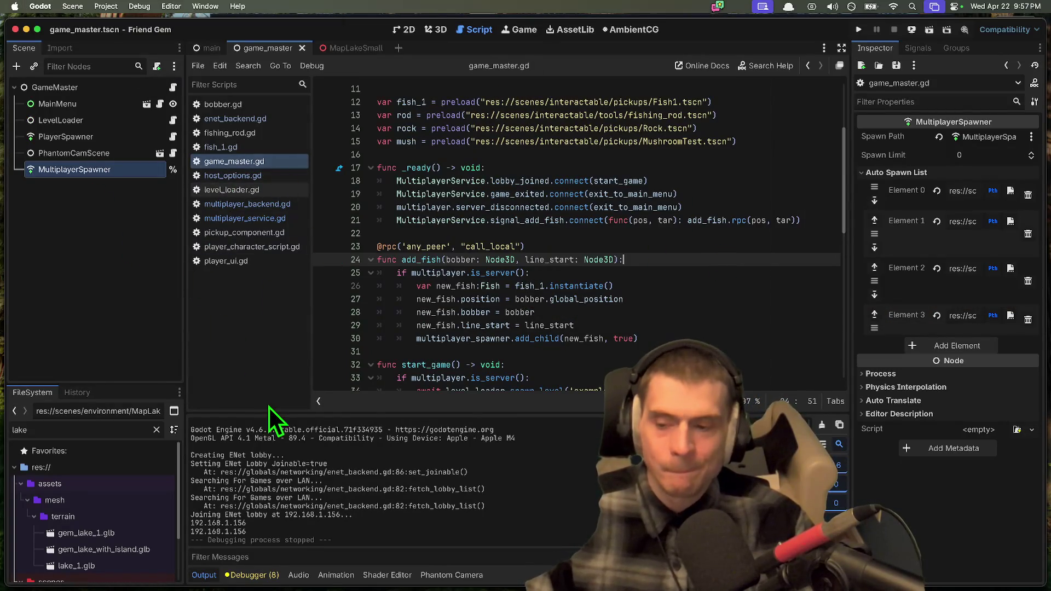
Step: Drag the splitter up to enlarge the FileSystem dock and select the MultiplayerSpawner node
drag(100, 384, 76, 288)
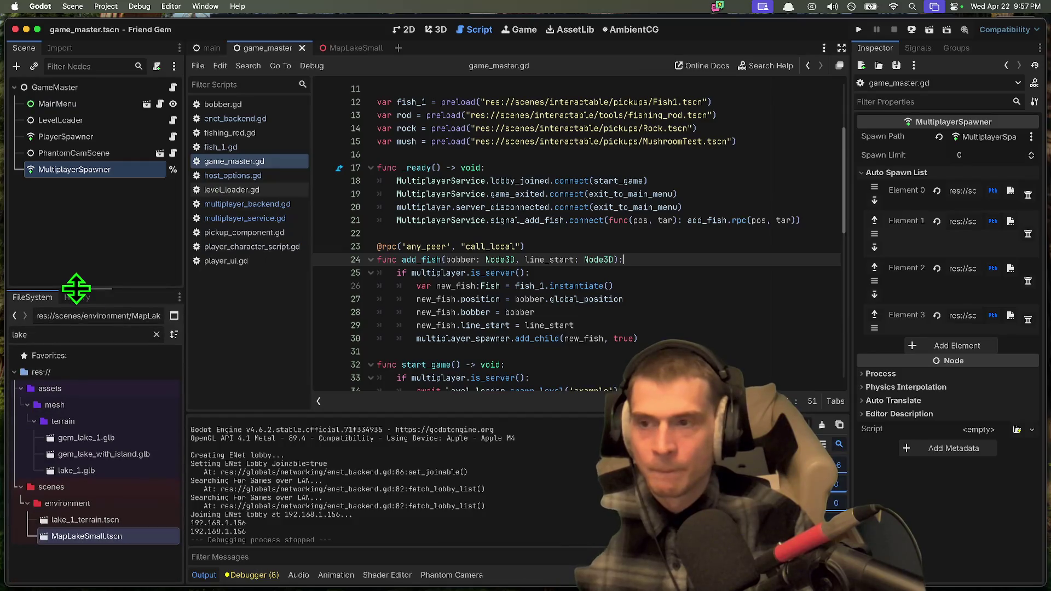
click(106, 170)
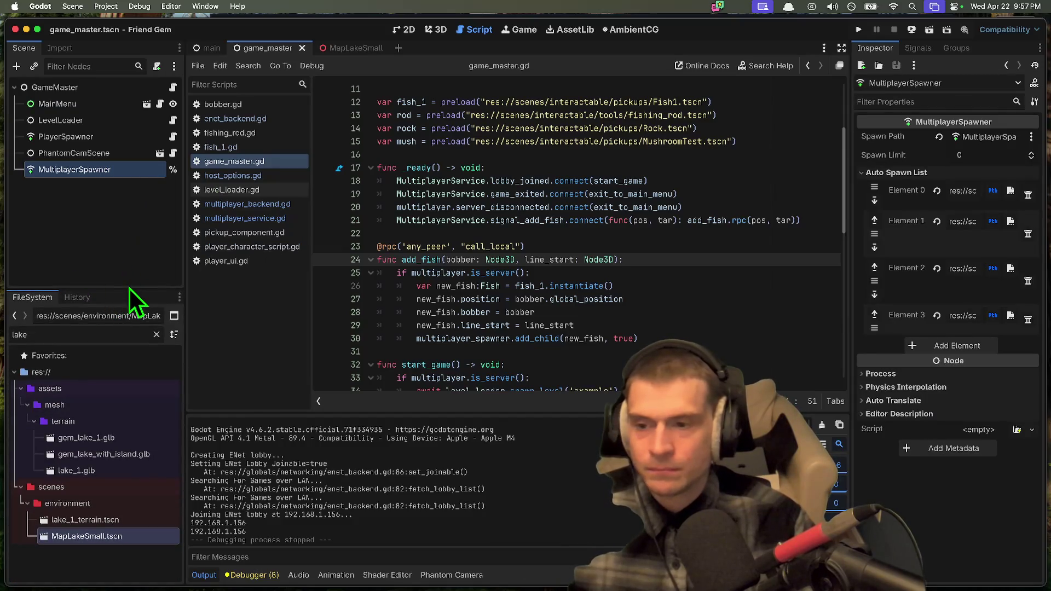
drag(119, 289, 121, 264)
key(super+Tab)
key(super+Tab)
key(super+Tab)
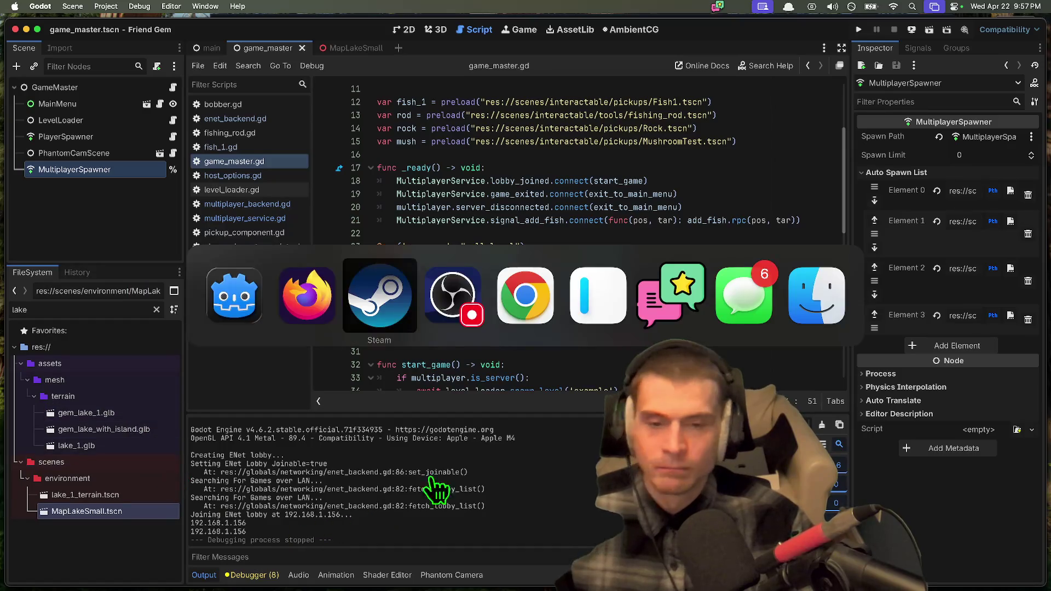
Step: Launch Alacritty, check the repository's git status and maximize the terminal
key(super+shift+Tab)
key(super+shift+Tab)
key(super+shift+Tab)
key(super+space)
text(alacritty)
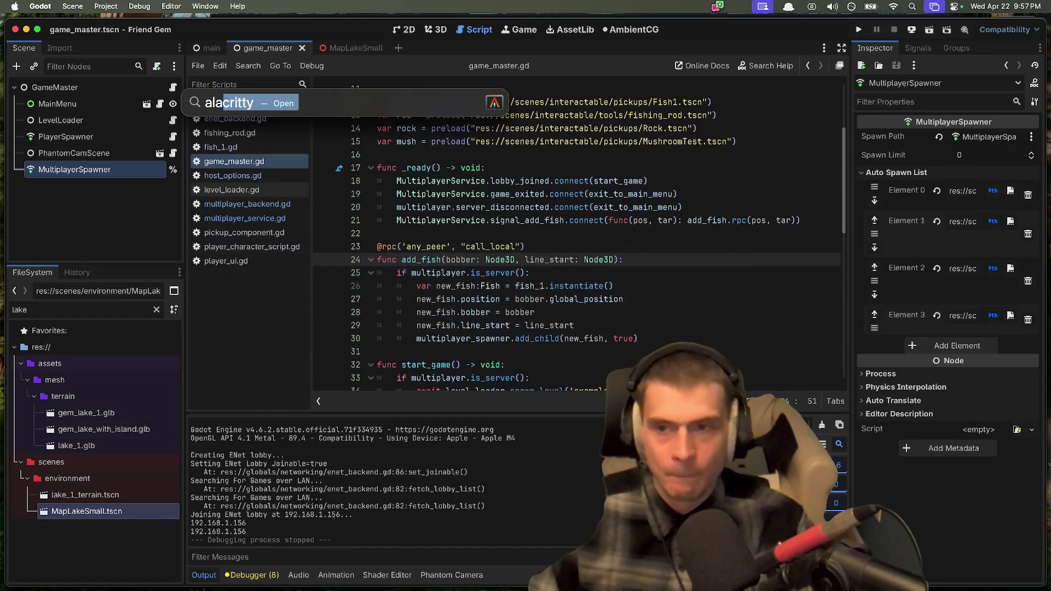
key(Return)
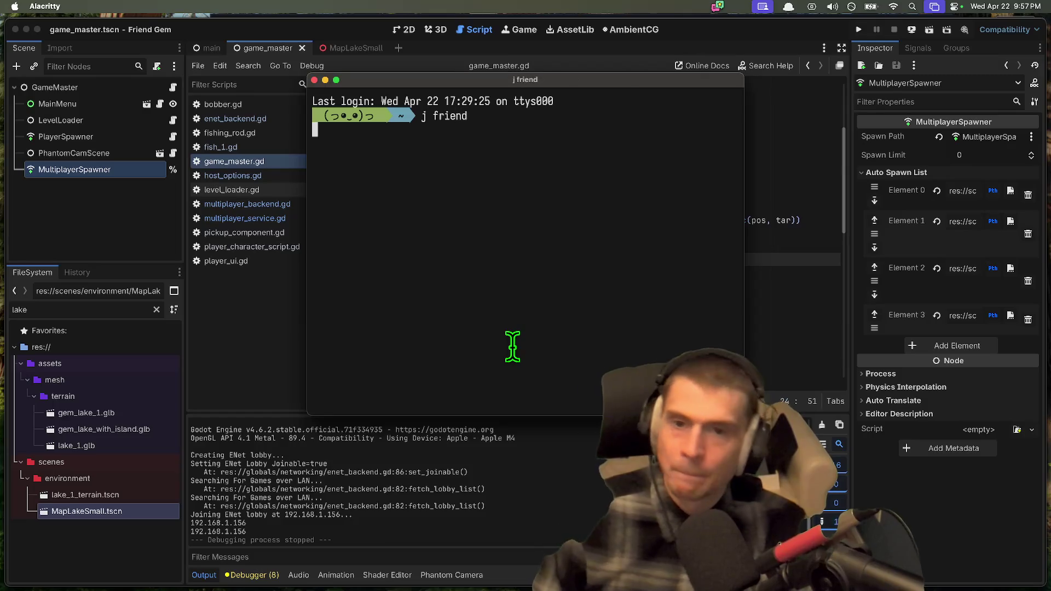
text(gst)
key(Return)
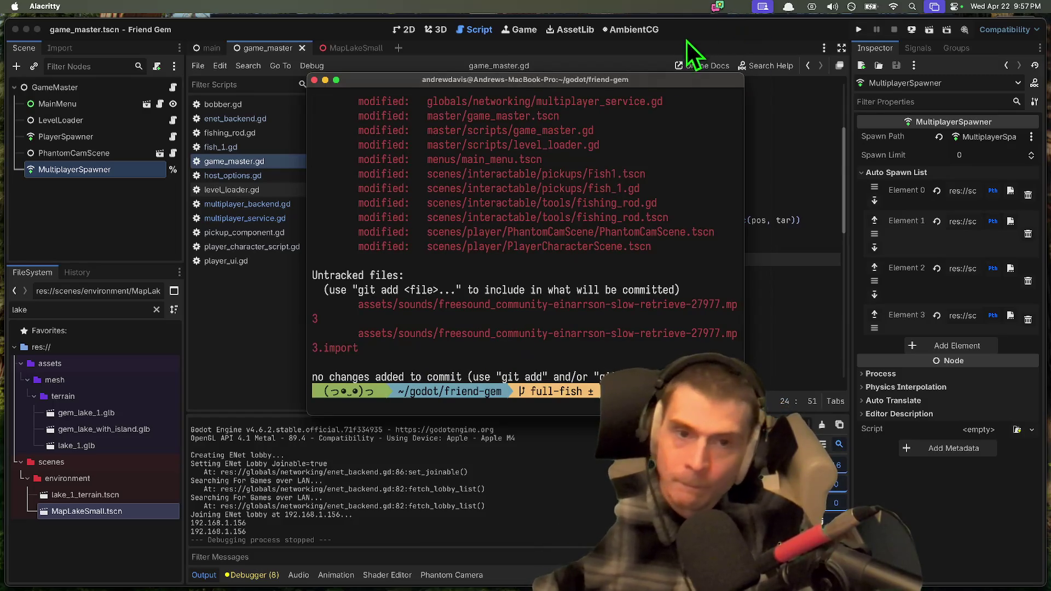
double_click(646, 77)
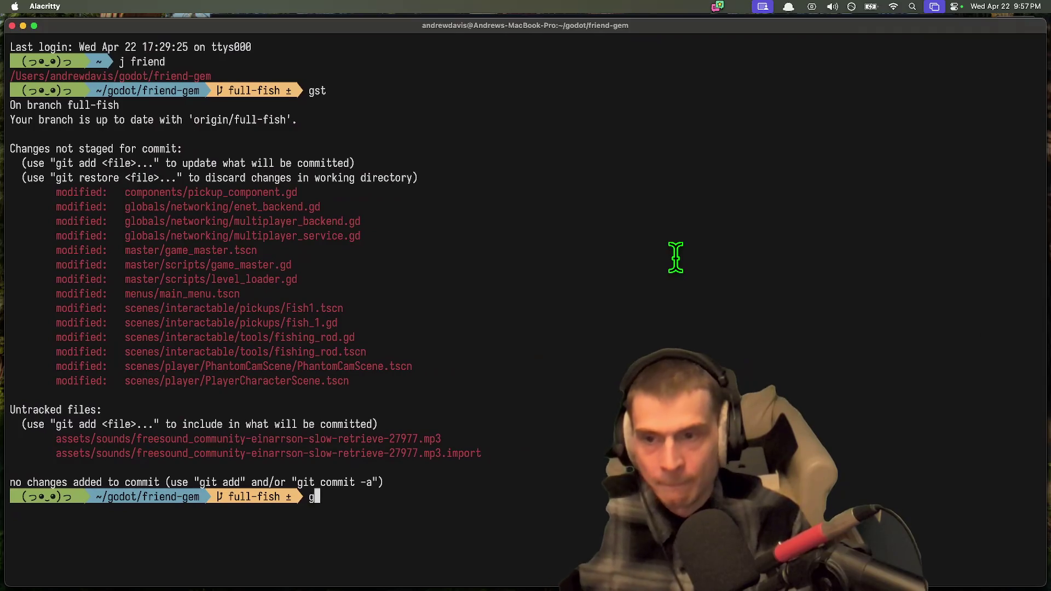
Step: Review the uncommitted diff with gd and stage all changed files
text(gd)
key(Return)
scroll(676, 257, down, 15)
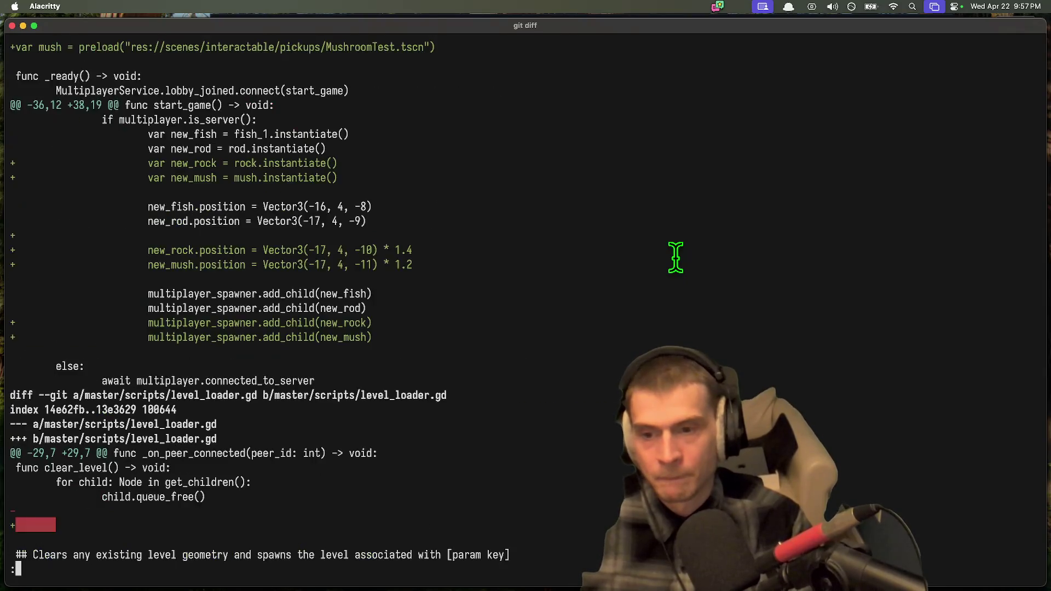
text(qg)
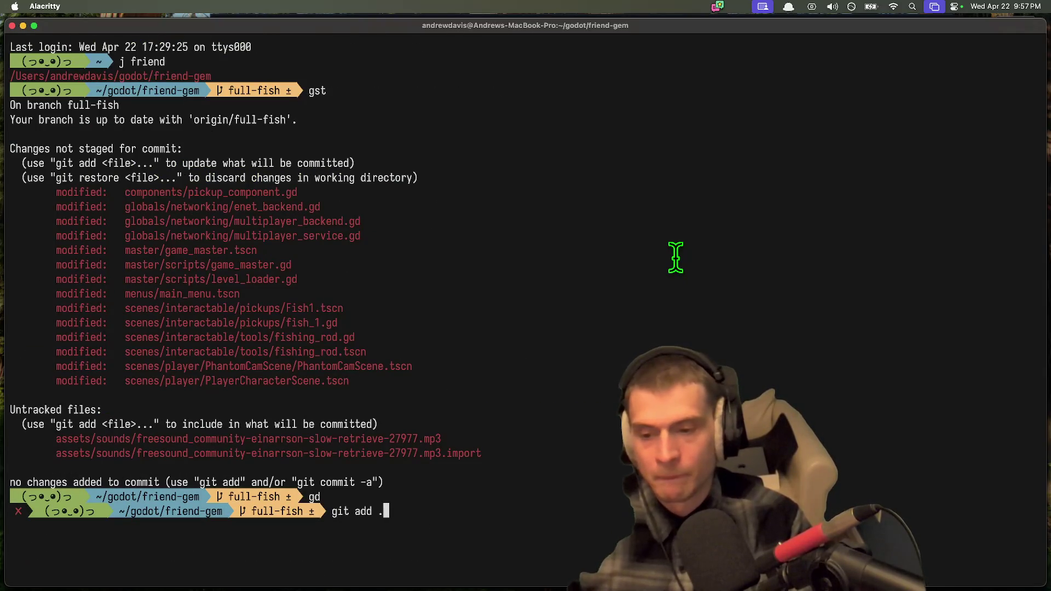
key(Return)
Step: Commit as 'feat: finish cabin jam prototype' and push the full-fish branch
text(gcam 'feat: finish cabin jam prototy)
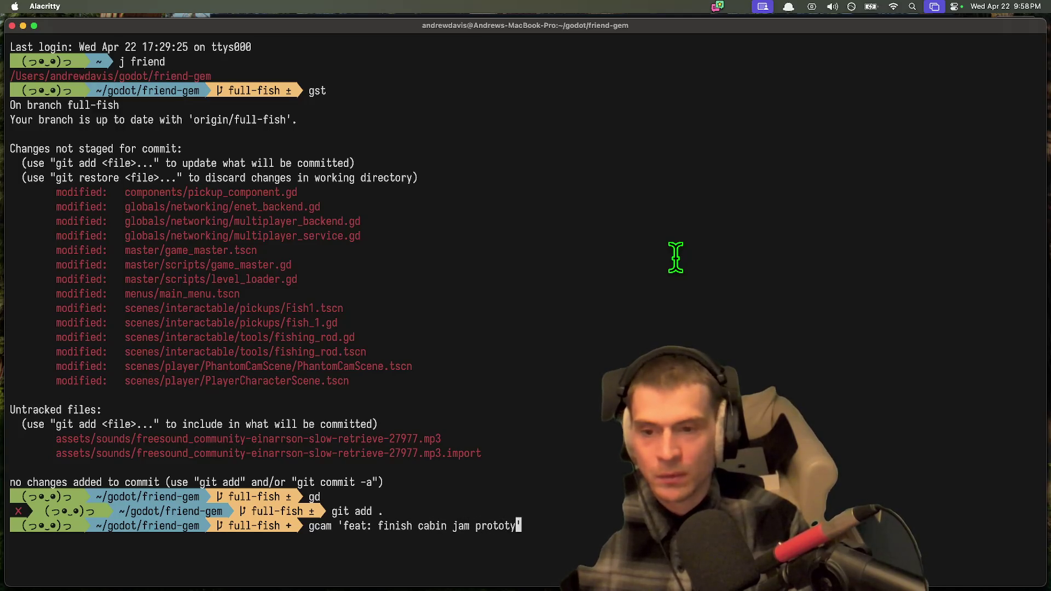
text(pe')
key(Return)
text(git push)
key(Return)
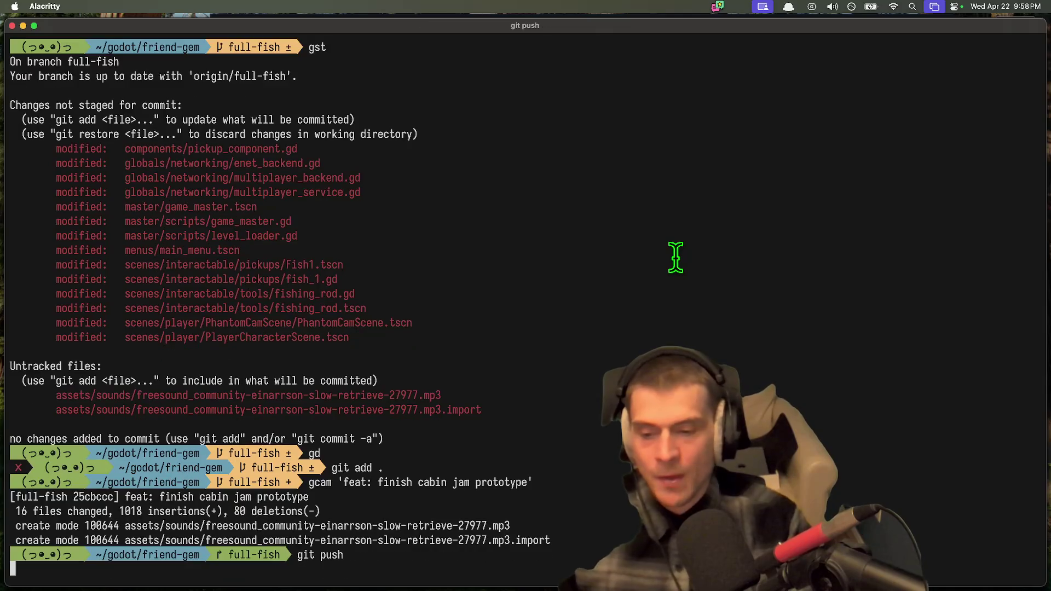
key(super+Tab)
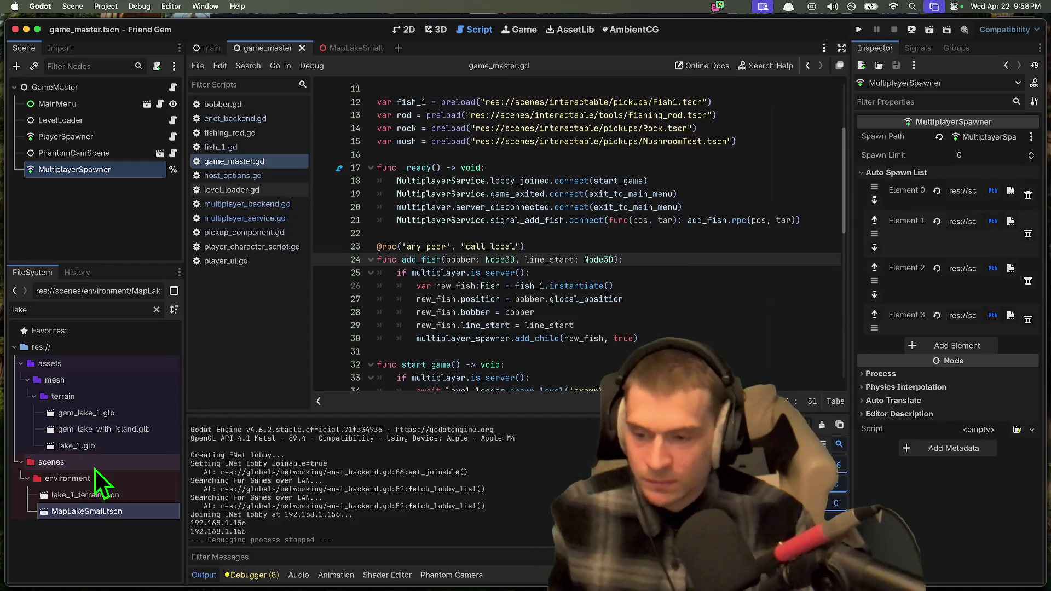
Step: Clear the lake filter, enlarge the file tree, and show the Debugger's Errors list
click(157, 310)
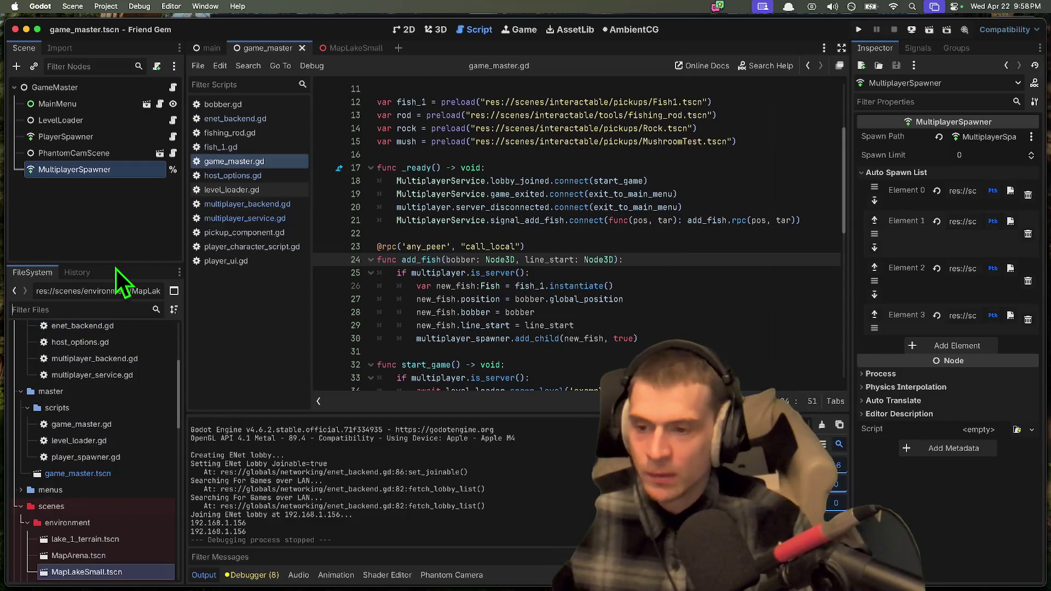
drag(116, 267, 122, 201)
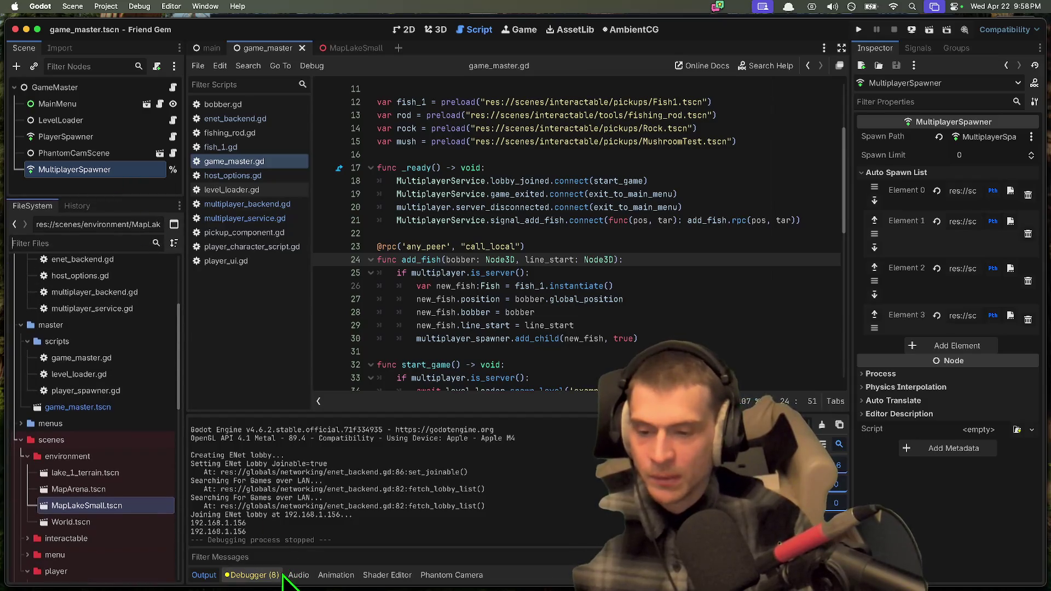
click(269, 574)
click(593, 472)
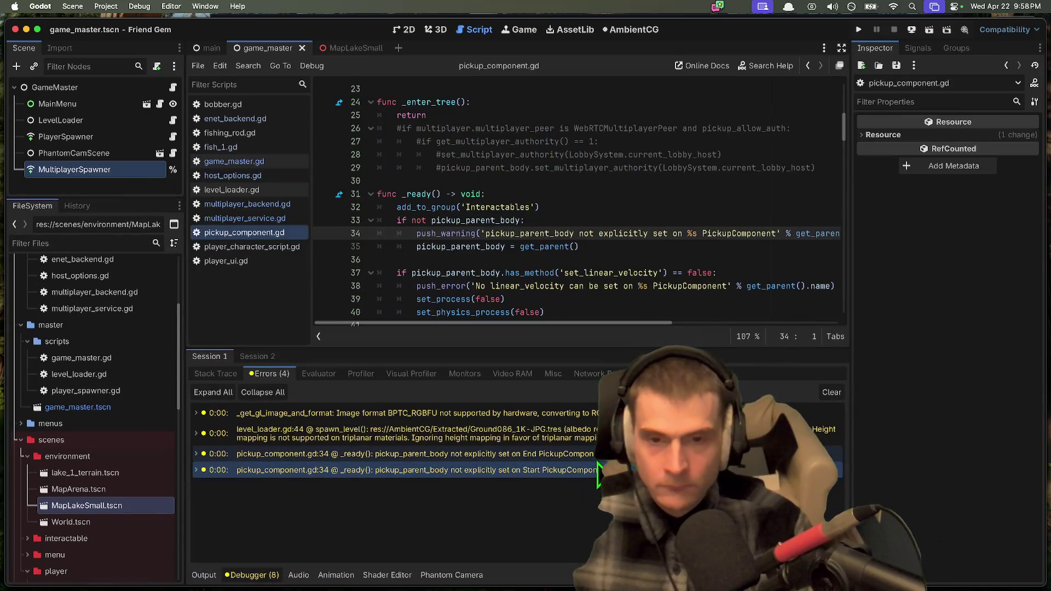
Step: Inspect the Start and End PickupComponent warnings at pickup_component.gd:34 and the level_loader warning
click(595, 454)
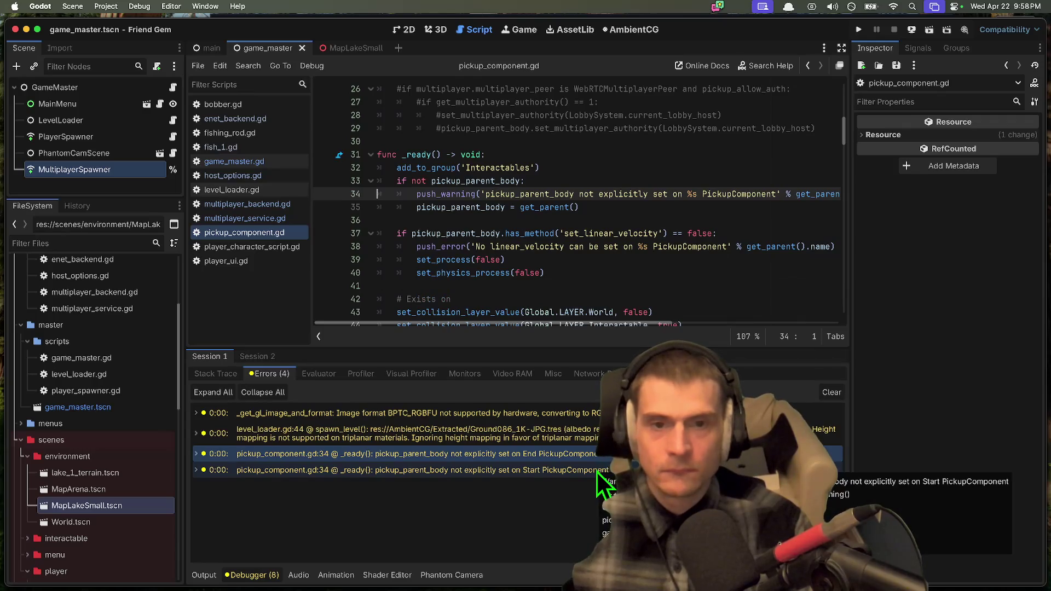
click(597, 472)
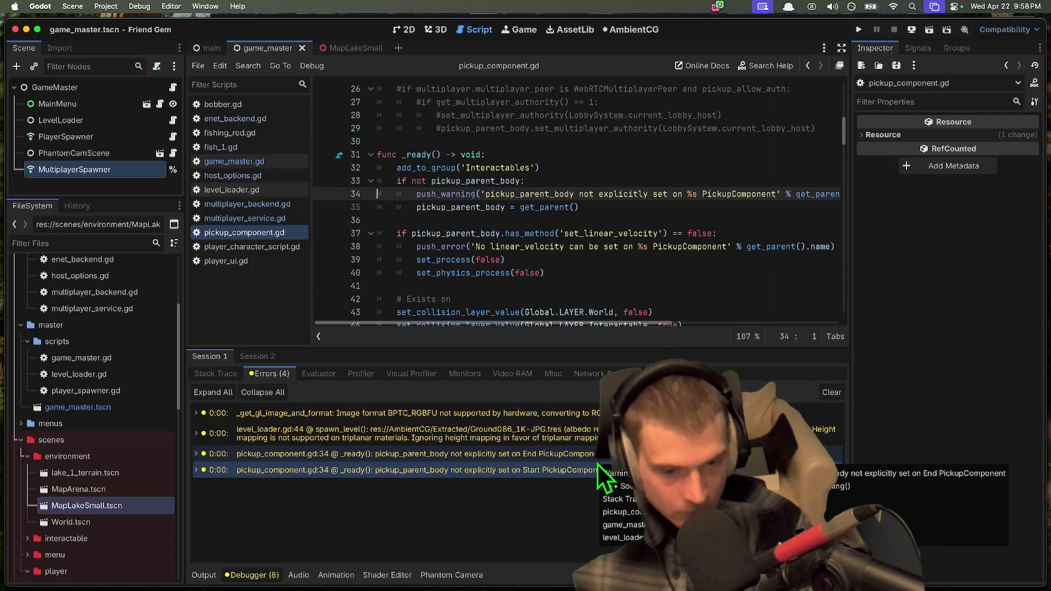
key(Down)
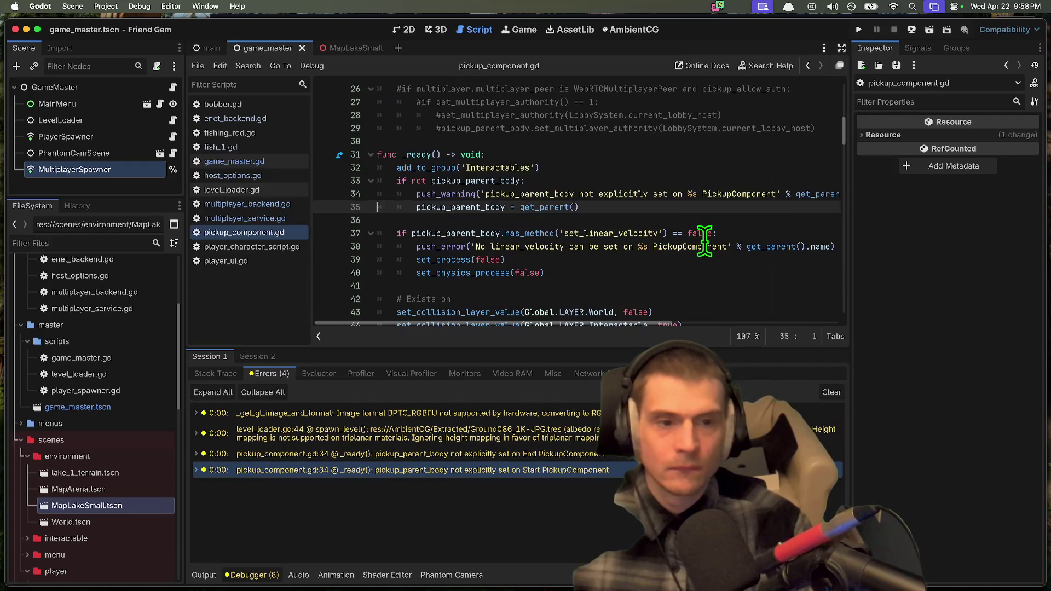
key(Left)
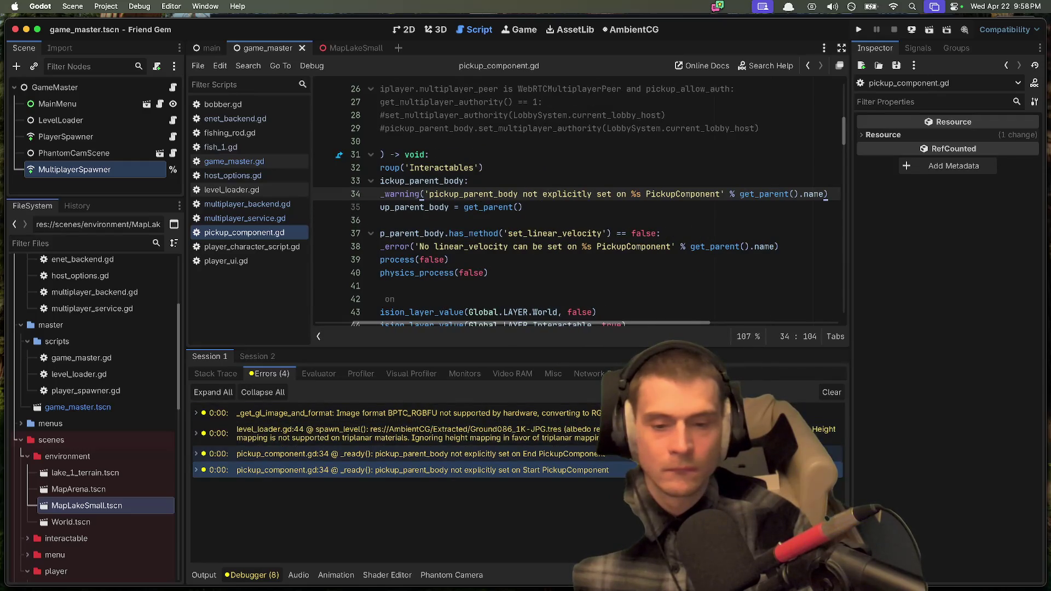
click(629, 454)
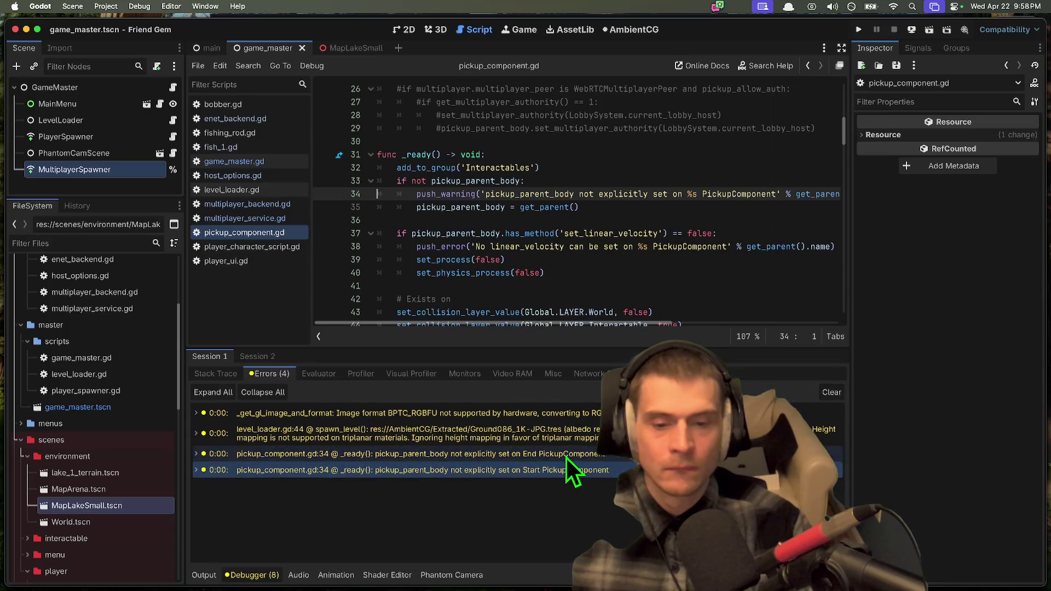
click(561, 435)
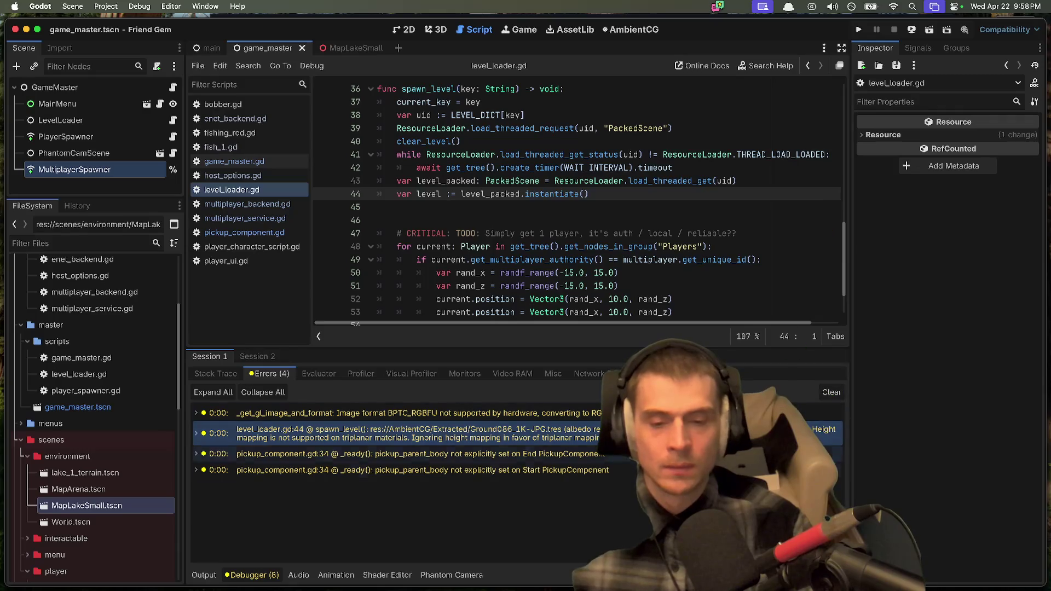
click(416, 453)
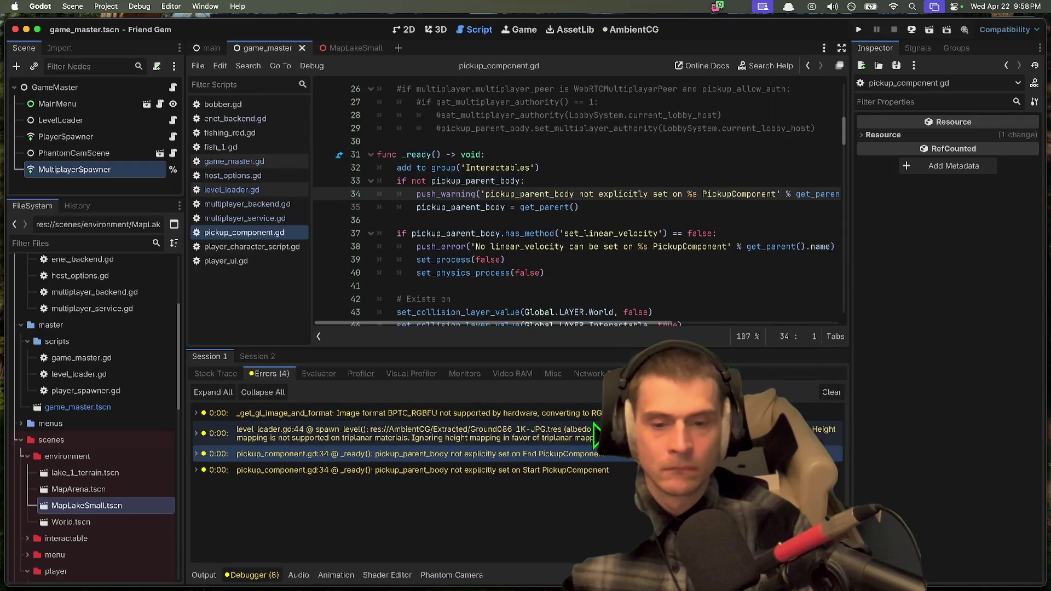
Step: Examine the level_loader.gd:44 warning's stack trace and the spawn_level code's CRITICAL TODO
key(Up)
key(Up)
key(Right)
key(Left)
key(Down)
key(Right)
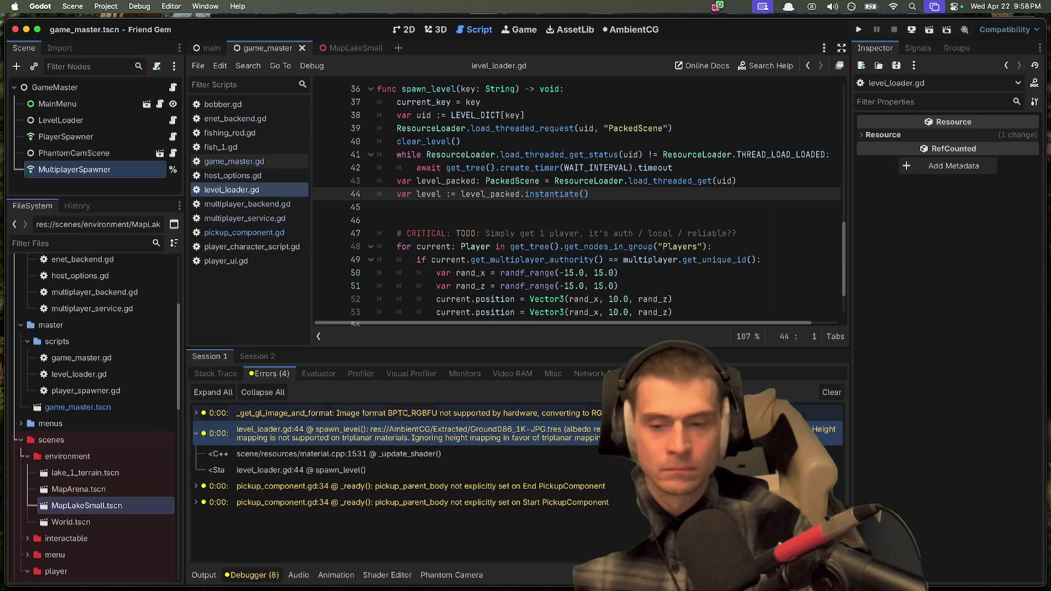
key(Left)
click(594, 204)
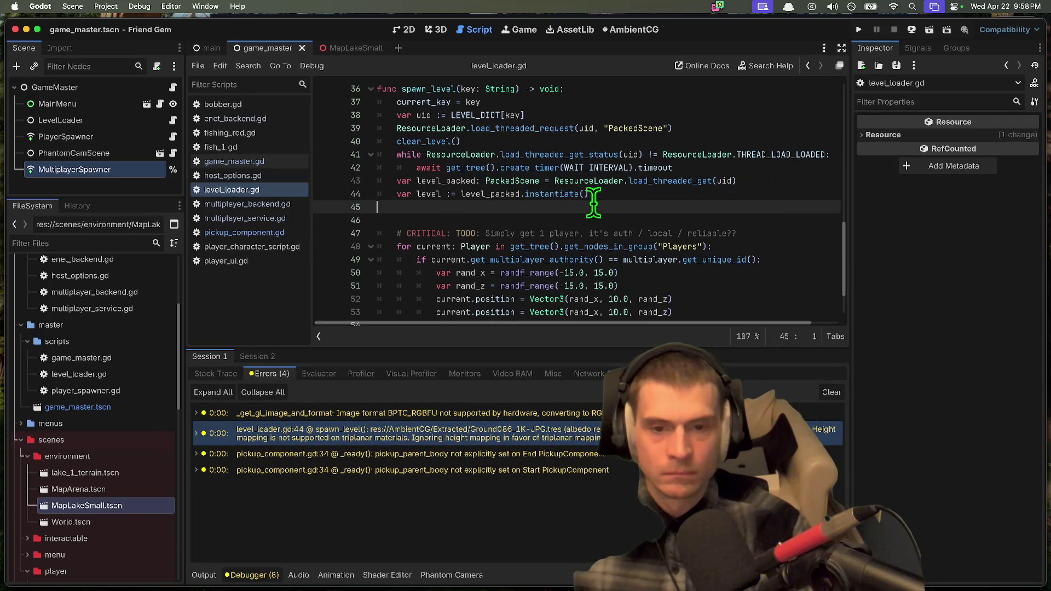
key(Right)
key(Left)
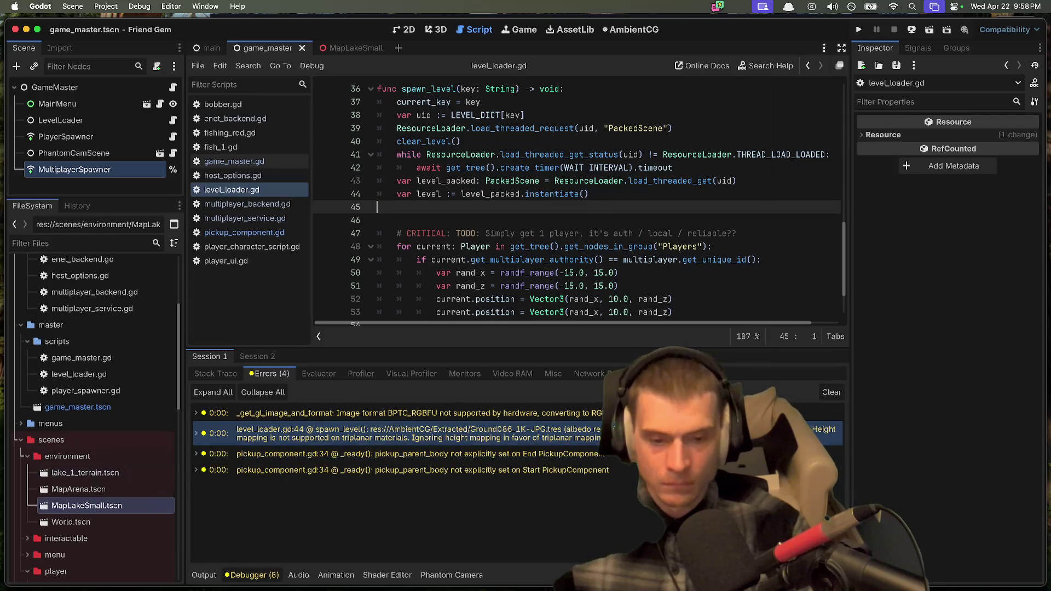
click(580, 233)
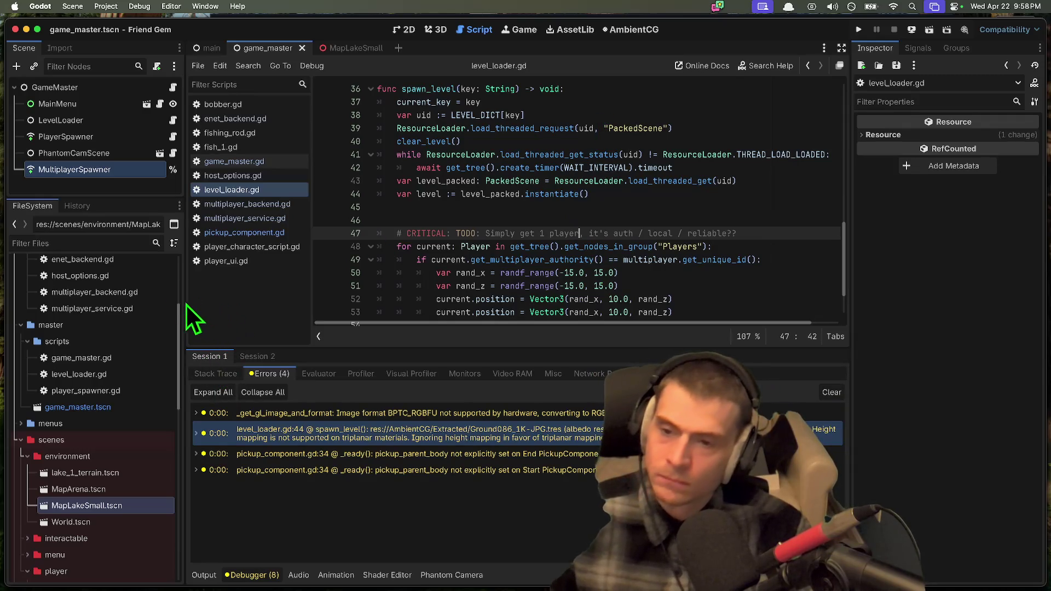
drag(184, 301, 197, 304)
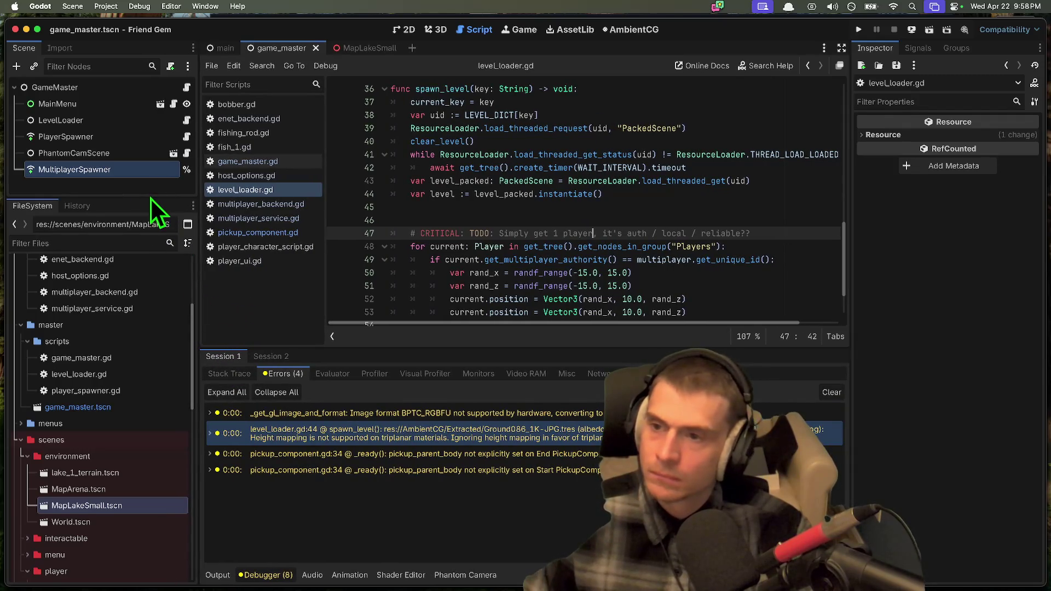
key(super+Tab)
Step: In the planning doc, change the Level Loading note to '(remove & delete all players?)' and add a new item
key(Tab)
key(Tab)
key(shift+Tab)
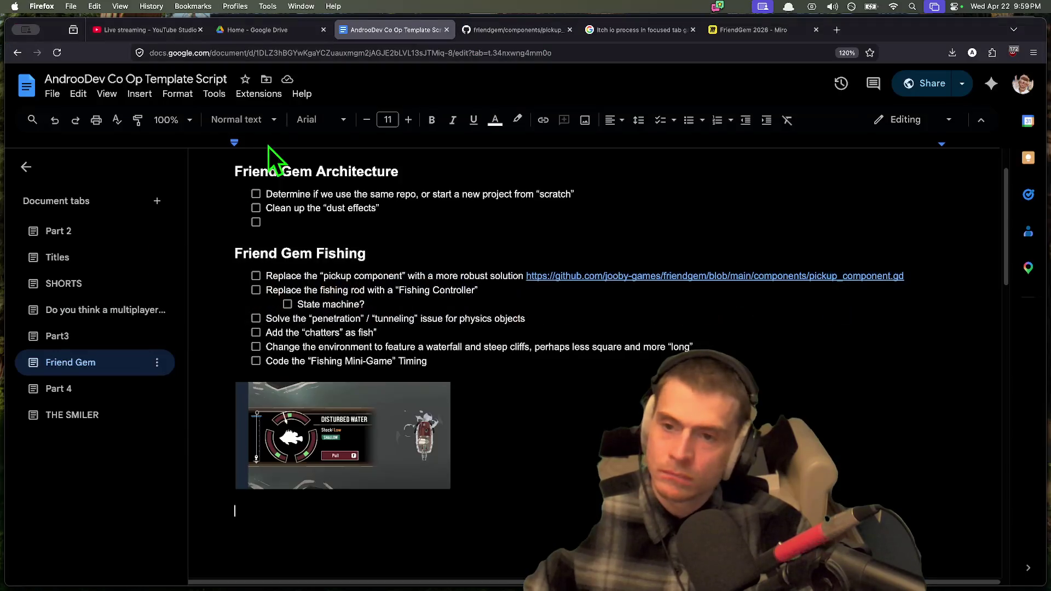
scroll(686, 245, up, 1)
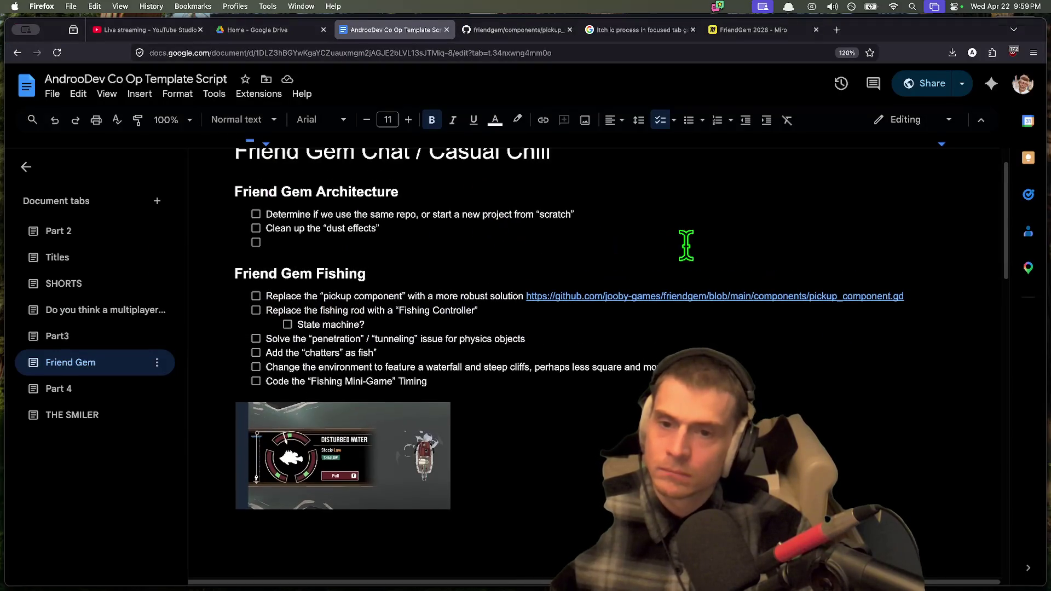
key(super+b)
text(Level Loading Solid, ()
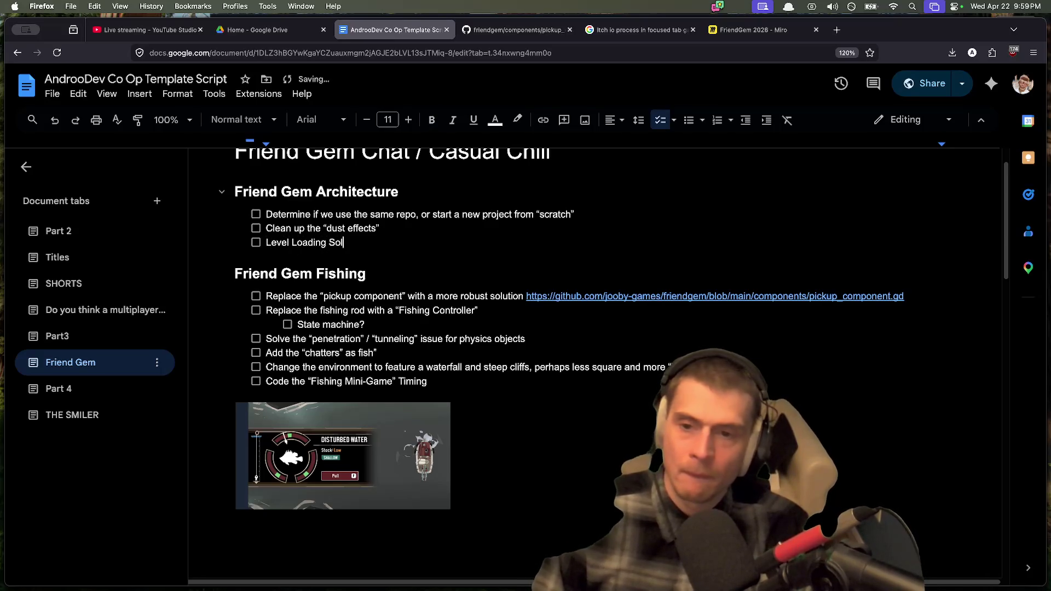
text(remove & delete pl)
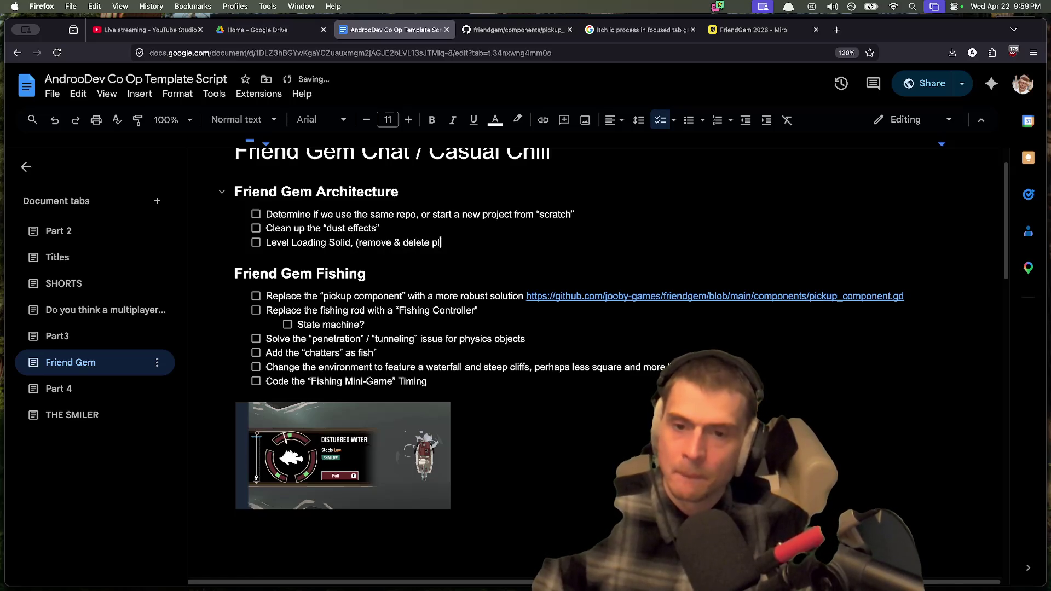
text(ayes)
key(alt+BackSpace)
key(alt+BackSpace)
text(delete all players?)
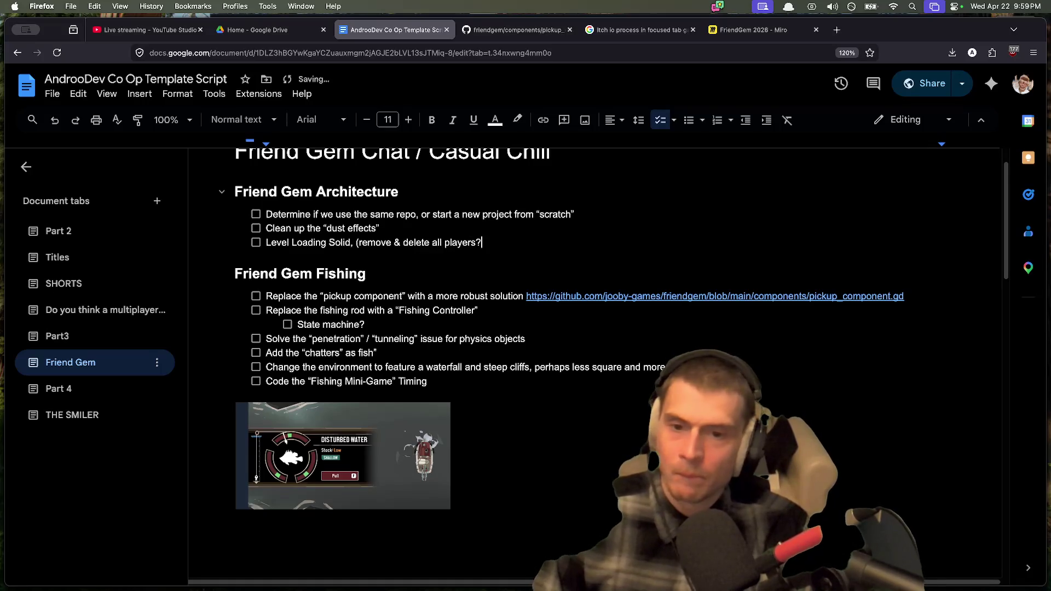
key(Return)
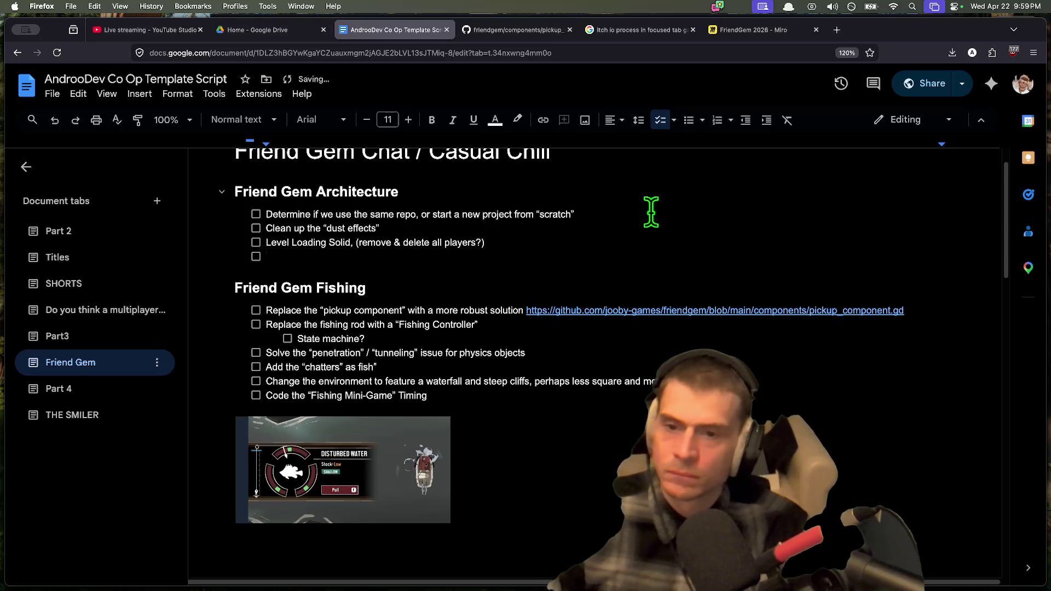
Step: Replace 'Solid' with 'more solid' in the Level Loading task
click(352, 243)
key(BackSpace)
key(BackSpace)
key(BackSpace)
text(more solid)
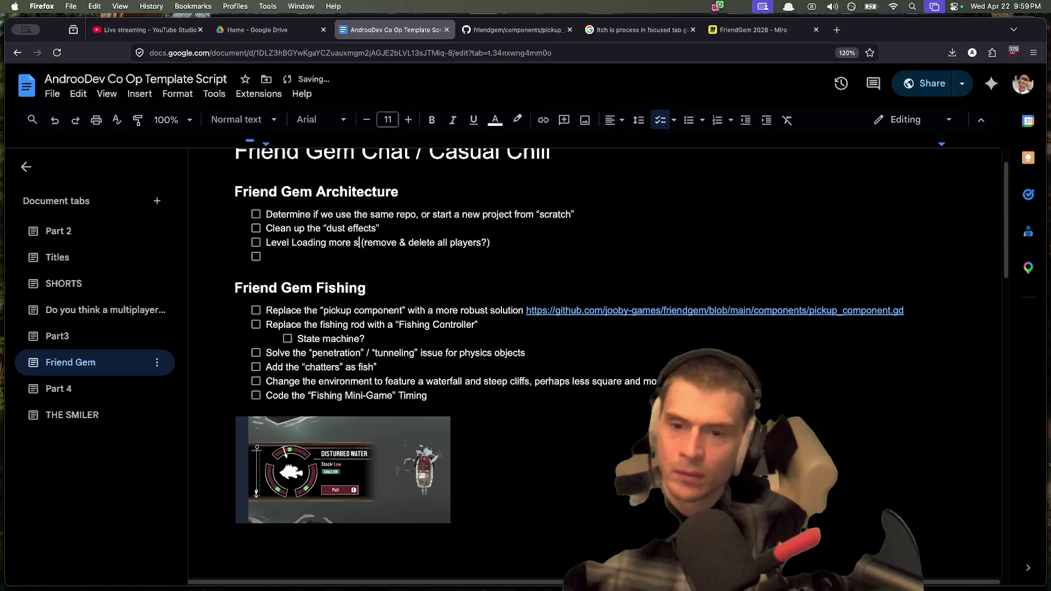
click(267, 257)
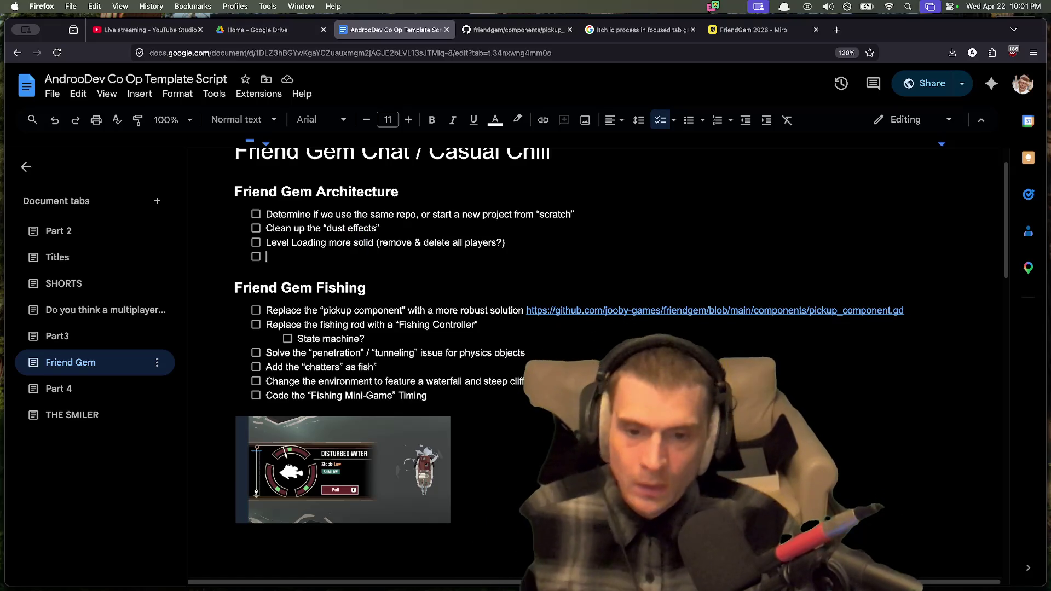
Step: Bold 'pickup component' and start a 'Refactor the' checklist item next to it
key(Down)
drag(324, 310, 410, 310)
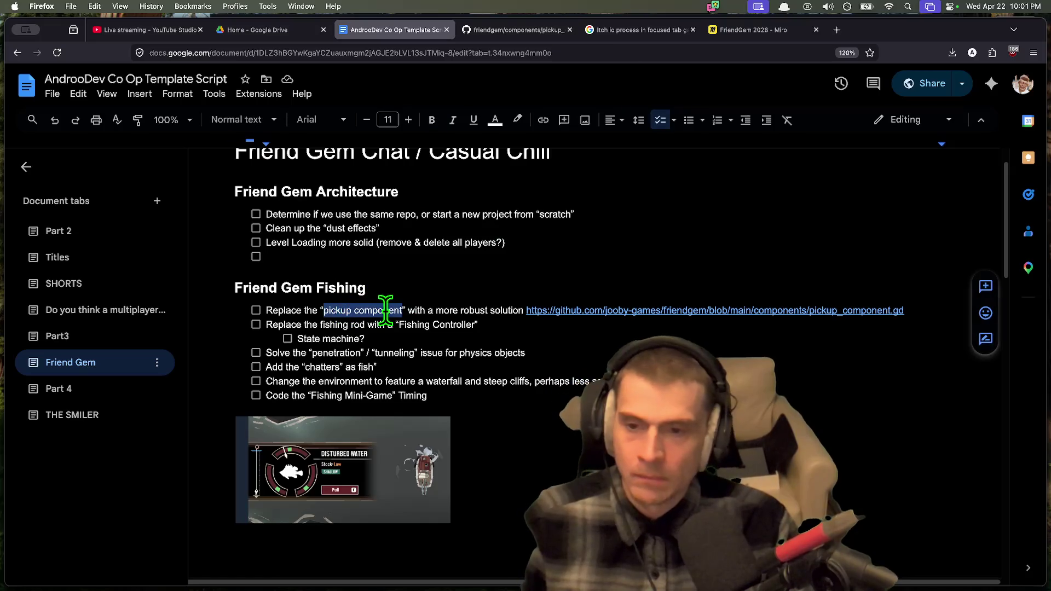
key(ctrl+b)
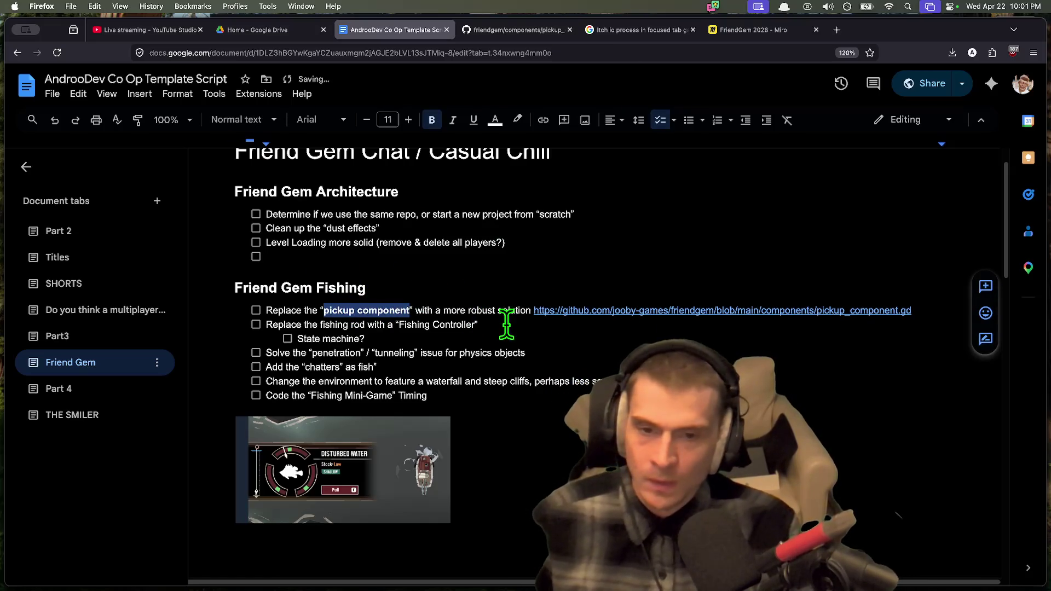
click(292, 310)
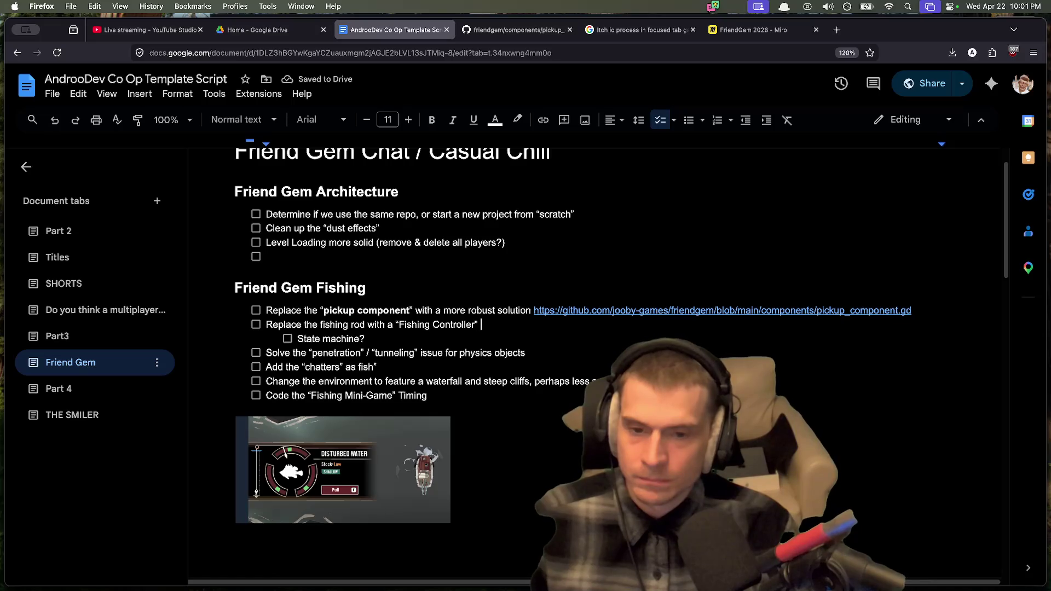
key(Return)
key(Up)
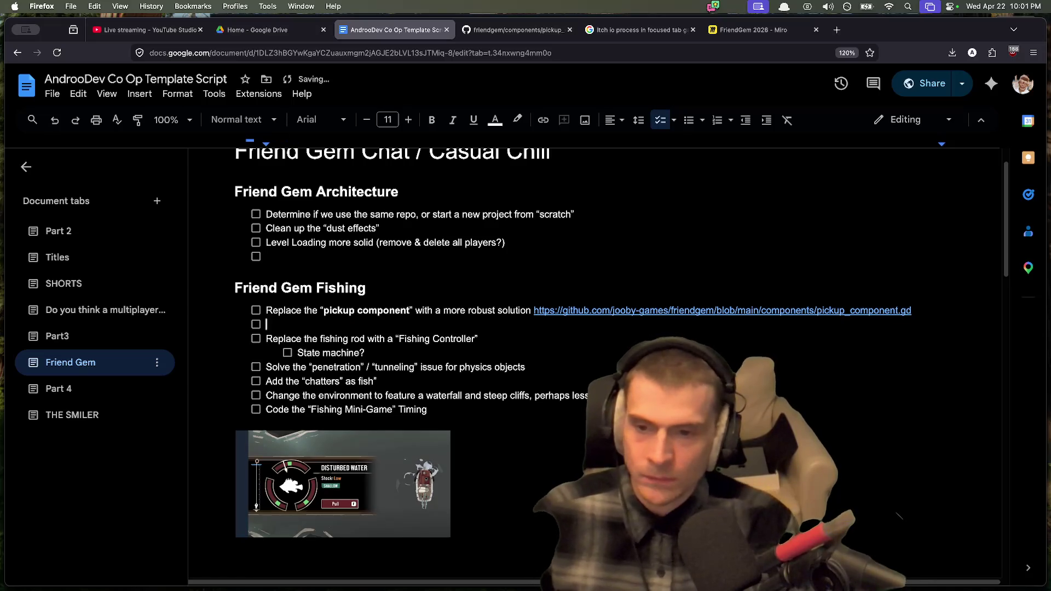
text(Refactor the Z)
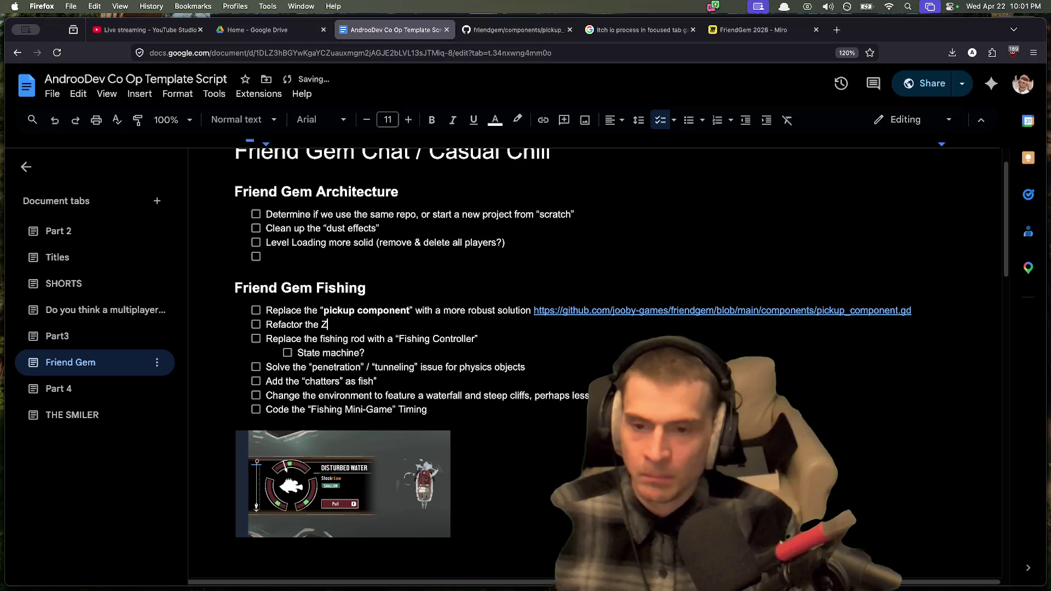
Step: Move the pickup component and Refactor tasks under Level Loading in Friend Gem Architecture
triple_click(339, 311)
drag(339, 311, 340, 323)
key(cmd+x)
click(398, 255)
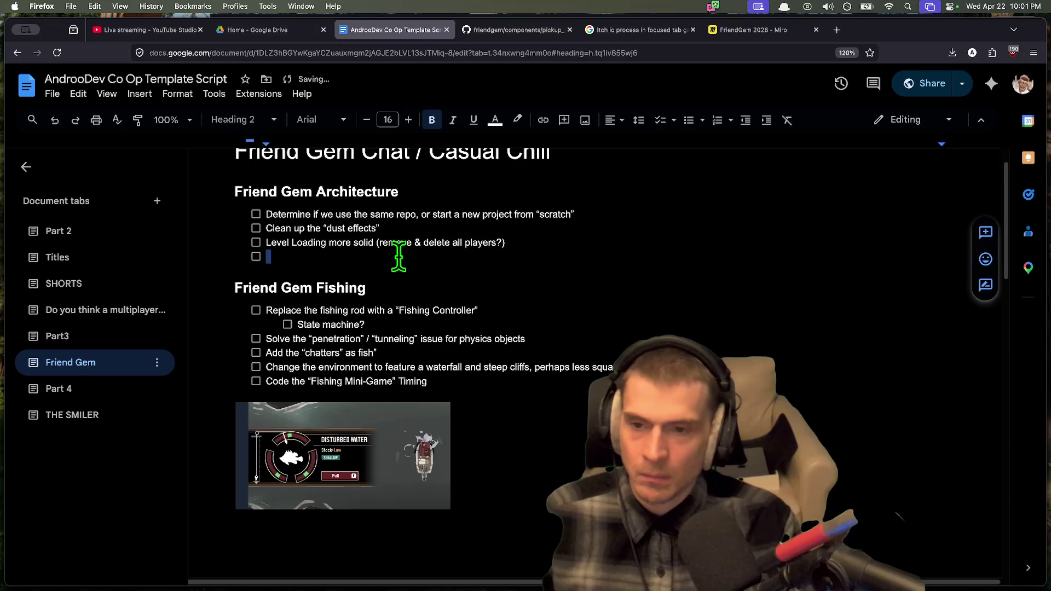
key(cmd+v)
Step: Move the penetration / tunneling task from Fishing into Architecture
triple_click(446, 365)
key(cmd+x)
click(425, 291)
key(cmd+v)
Step: Start a new Fishing checklist item beginning 'Implement' after the Mini-Game Timing task
click(563, 378)
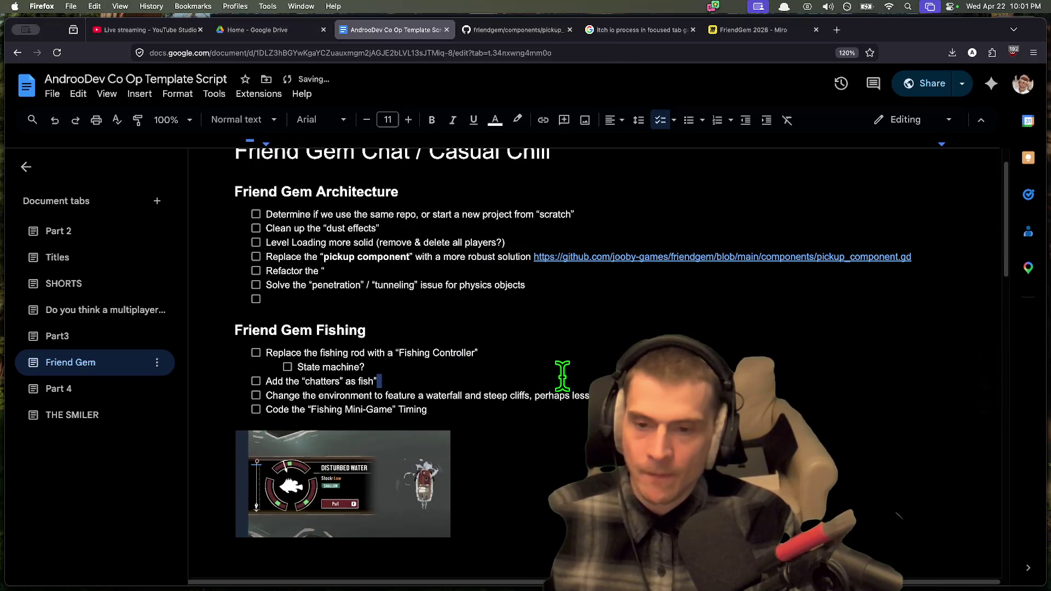
click(567, 419)
key(Return)
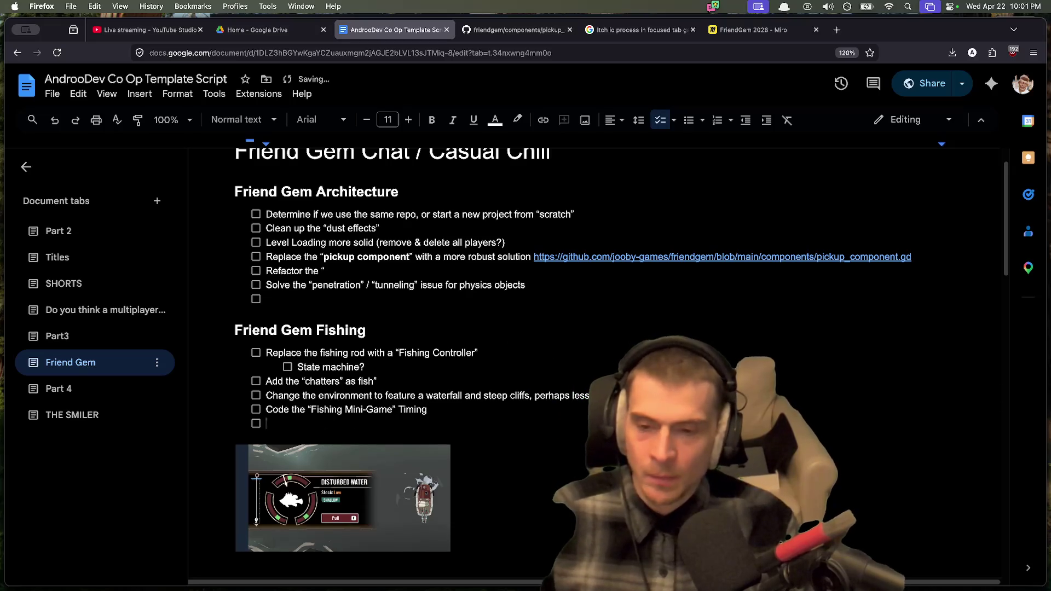
text(Implement a)
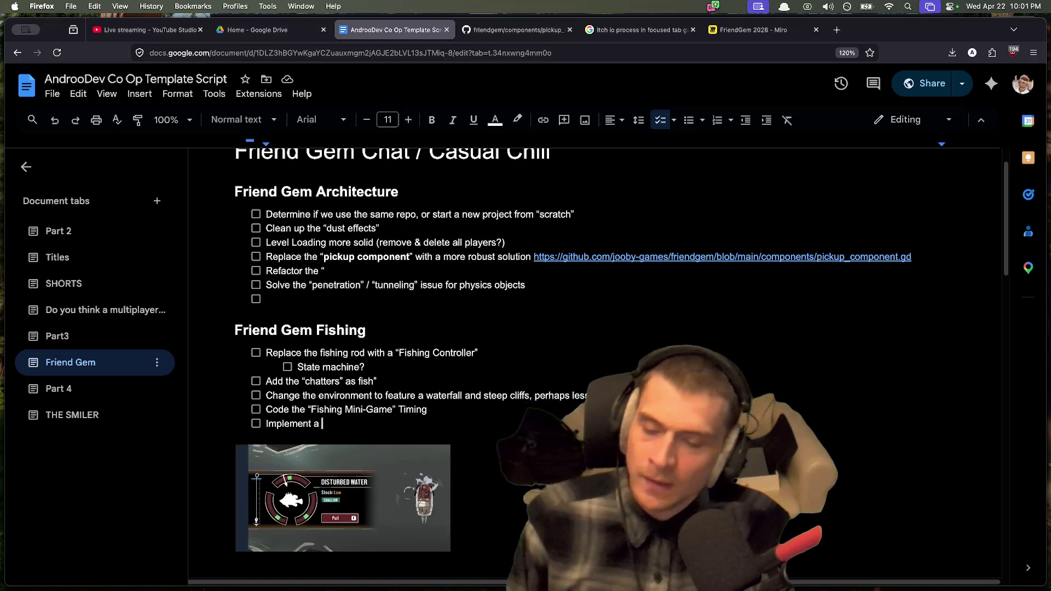
Step: Add Fishing tasks to implement a point system for turning in fish and cosmetics
text("po)
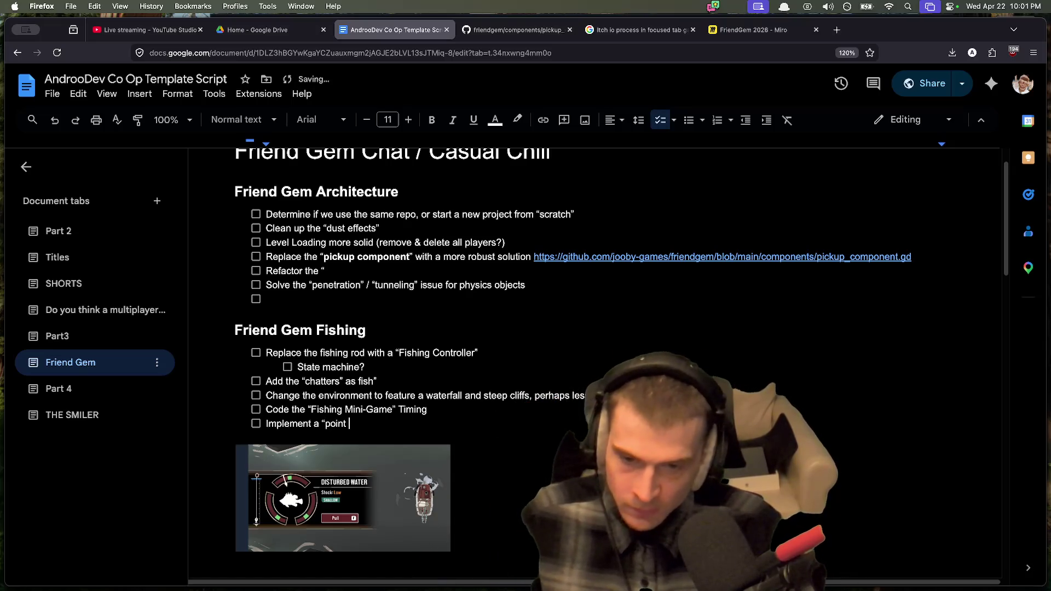
text(system", turning fish)
key(Return)
text(Impl)
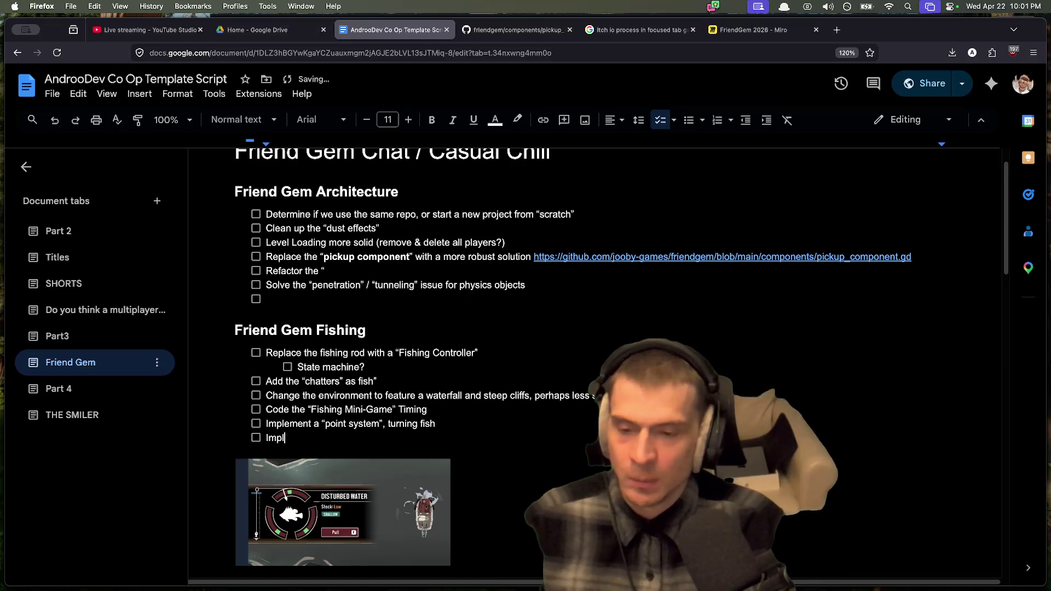
text(ement some)
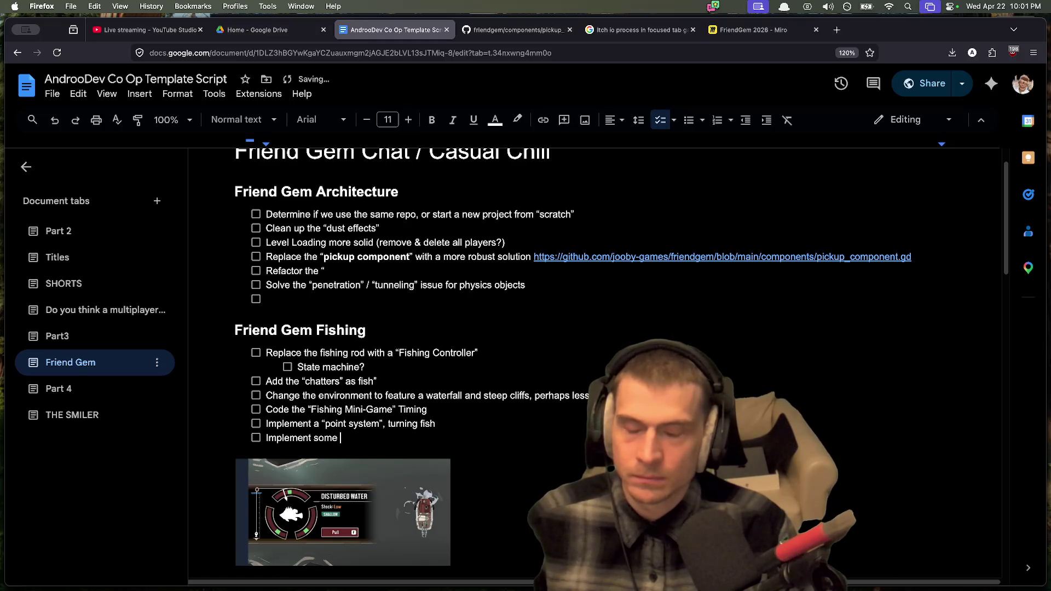
text(sem)
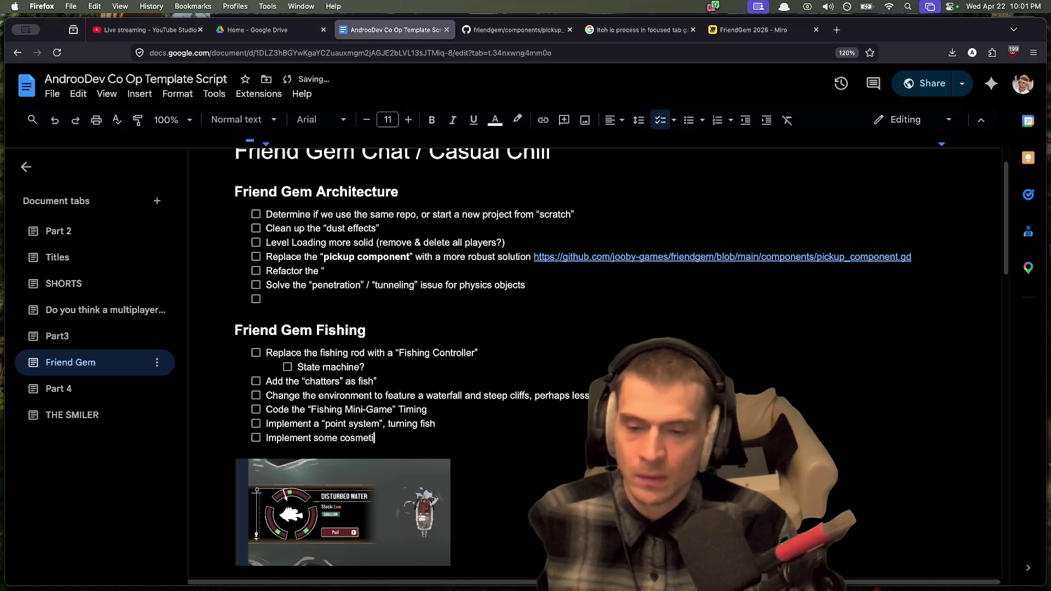
text(even fi)
key(BackSpace)
key(BackSpace)
key(BackSpace)
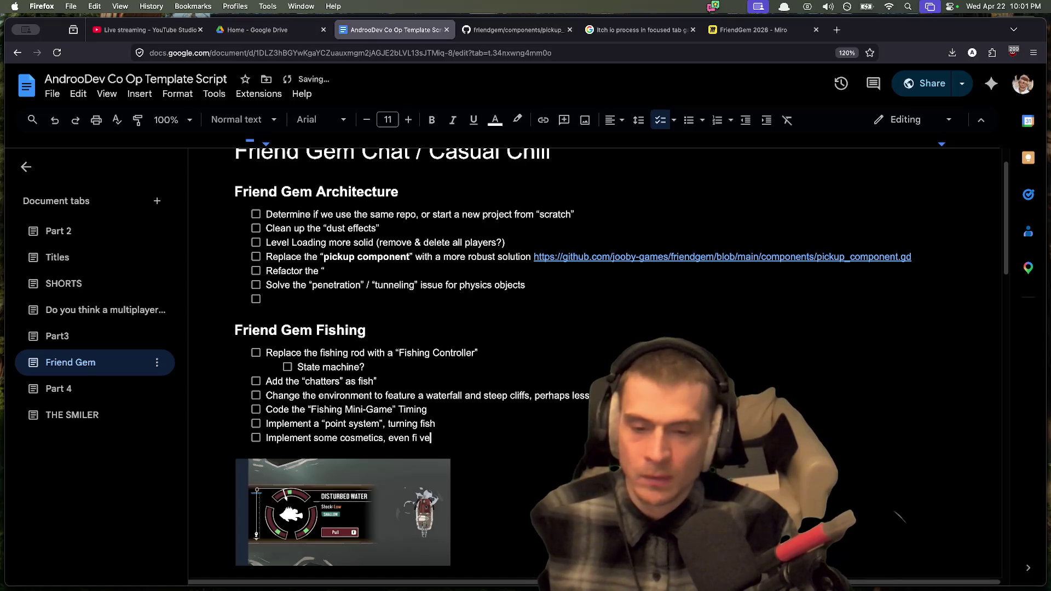
text(even)
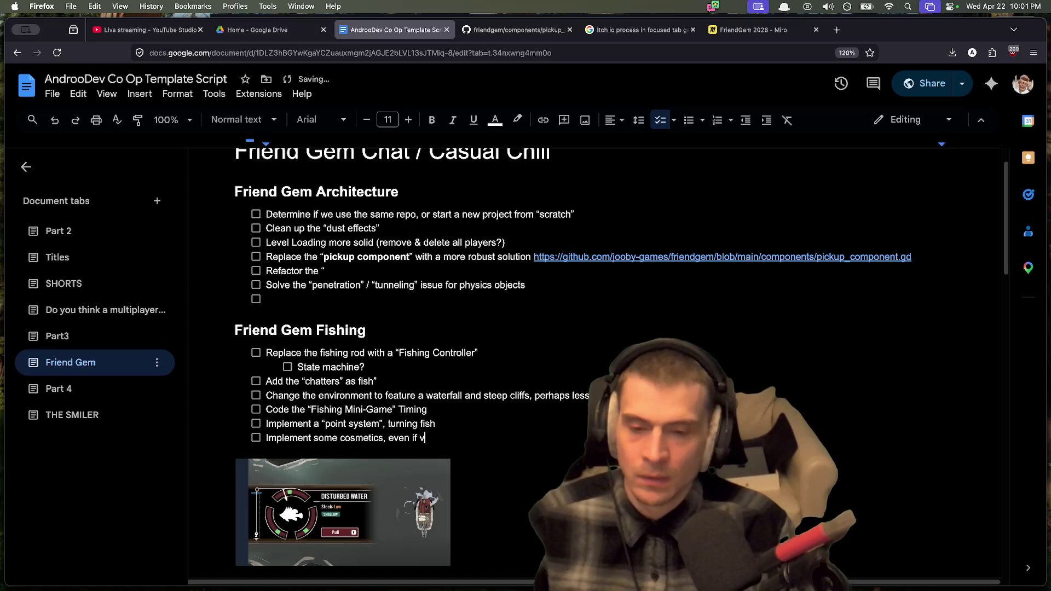
text(c)
key(Return)
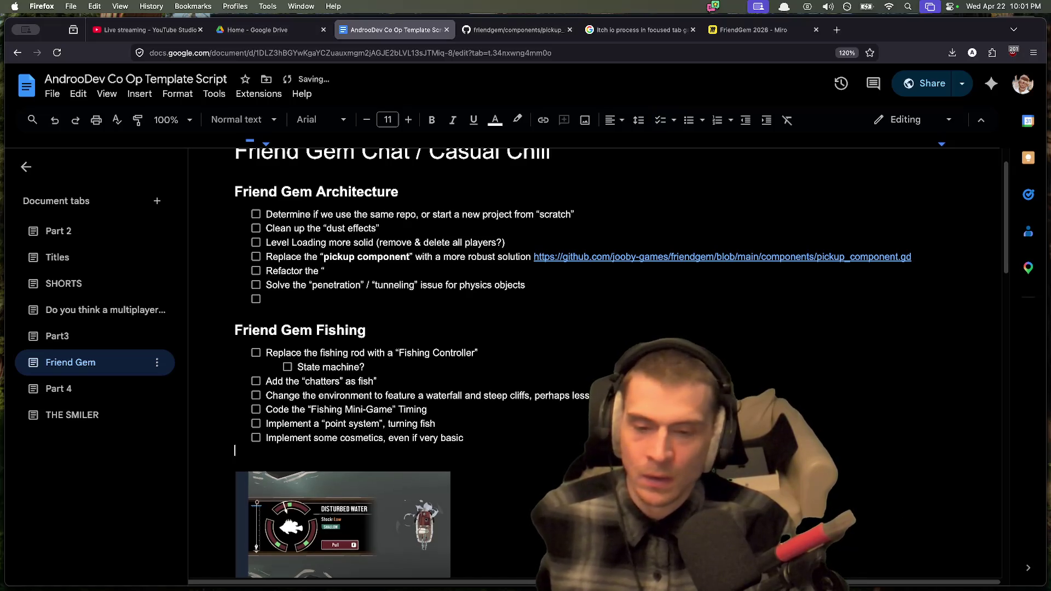
key(Return)
Step: Finish the item as 'Refactor the "interaction area"', delete the empty Architecture line, and return to Godot
key(Up)
key(Up)
key(Up)
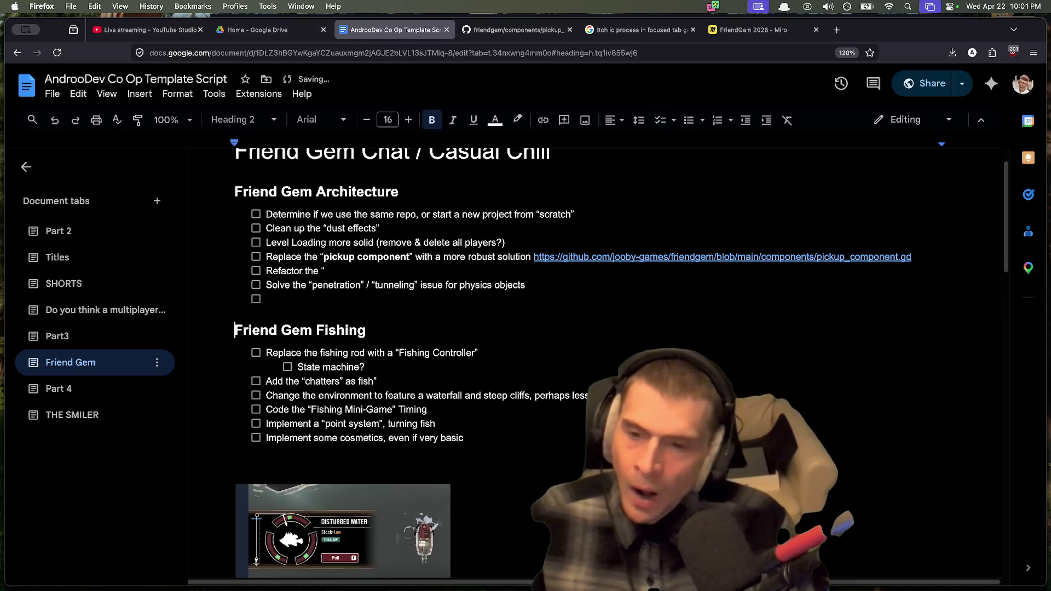
key(End)
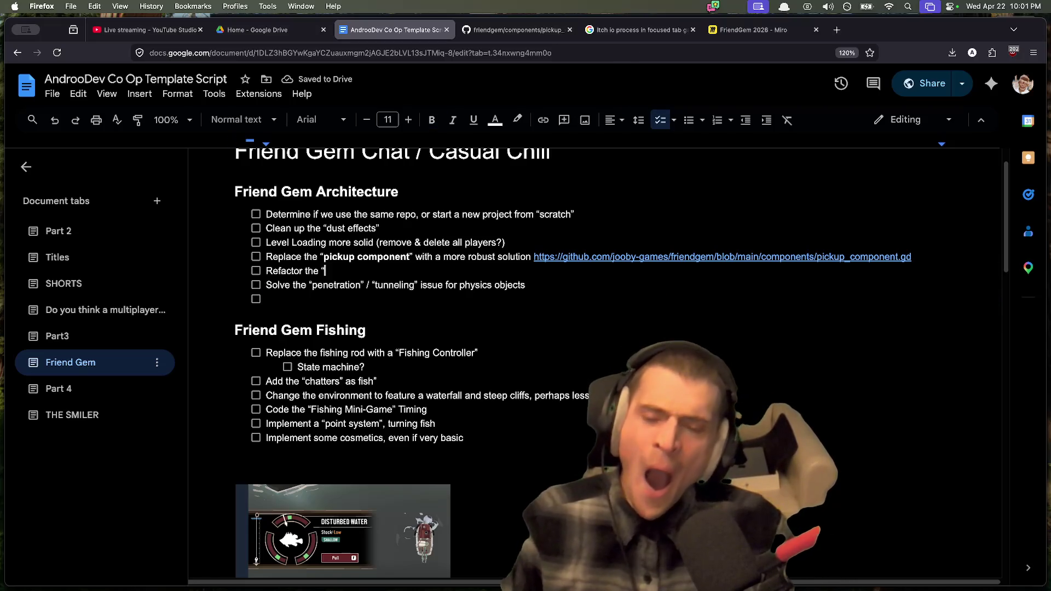
text(interaction area”)
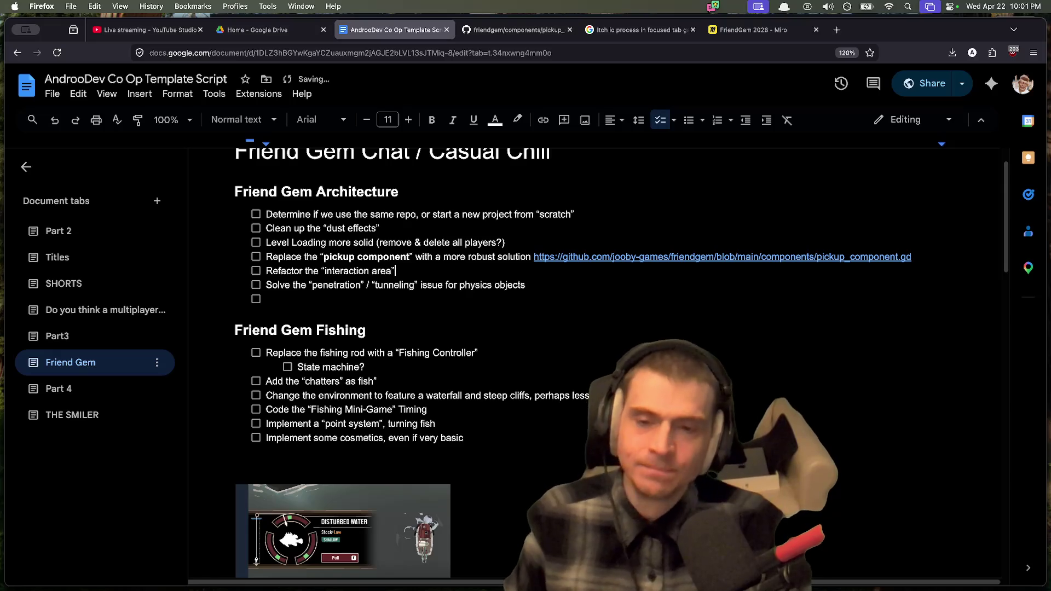
click(267, 298)
key(Left)
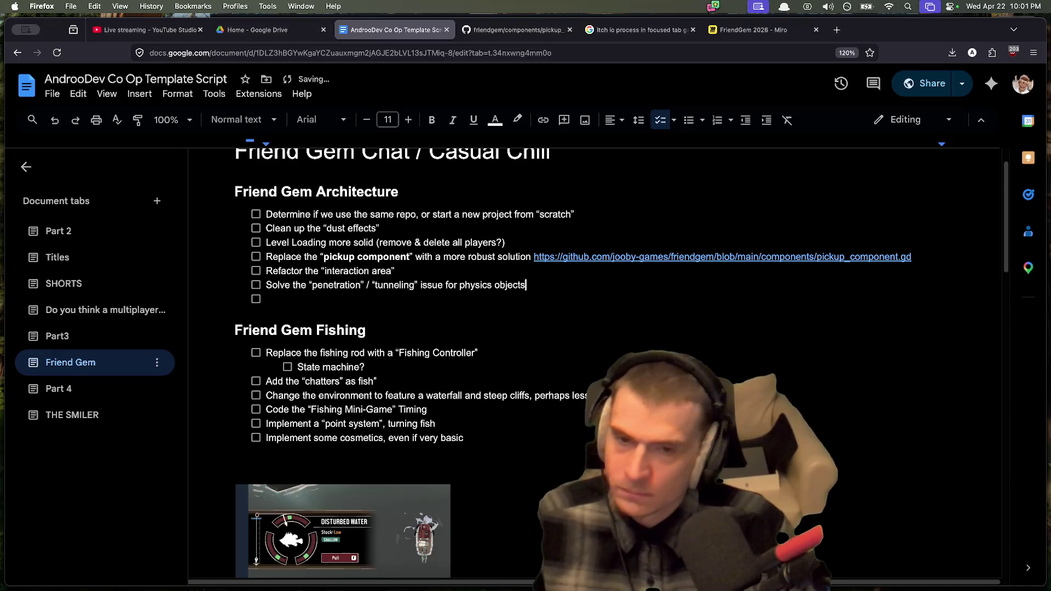
key(Up)
key(super+Tab)
click(657, 298)
key(BackSpace)
key(BackSpace)
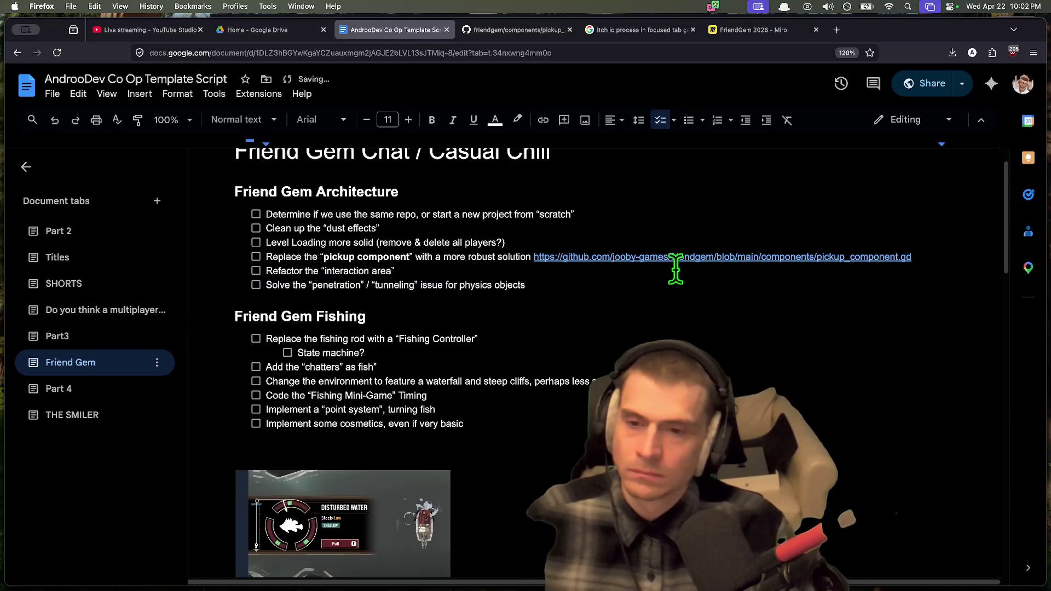
mouse_move(491, 581)
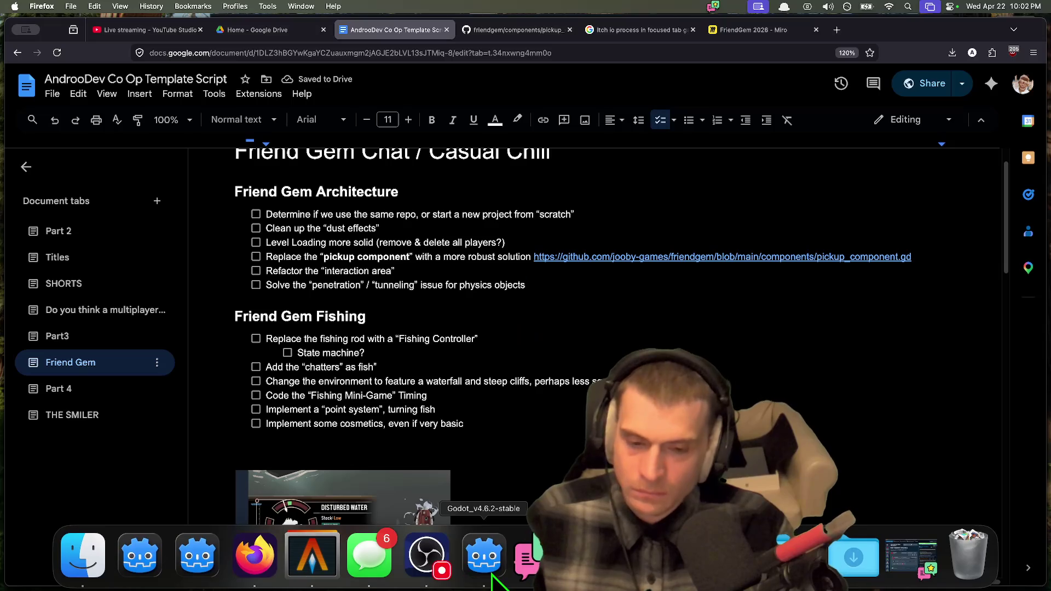
click(119, 547)
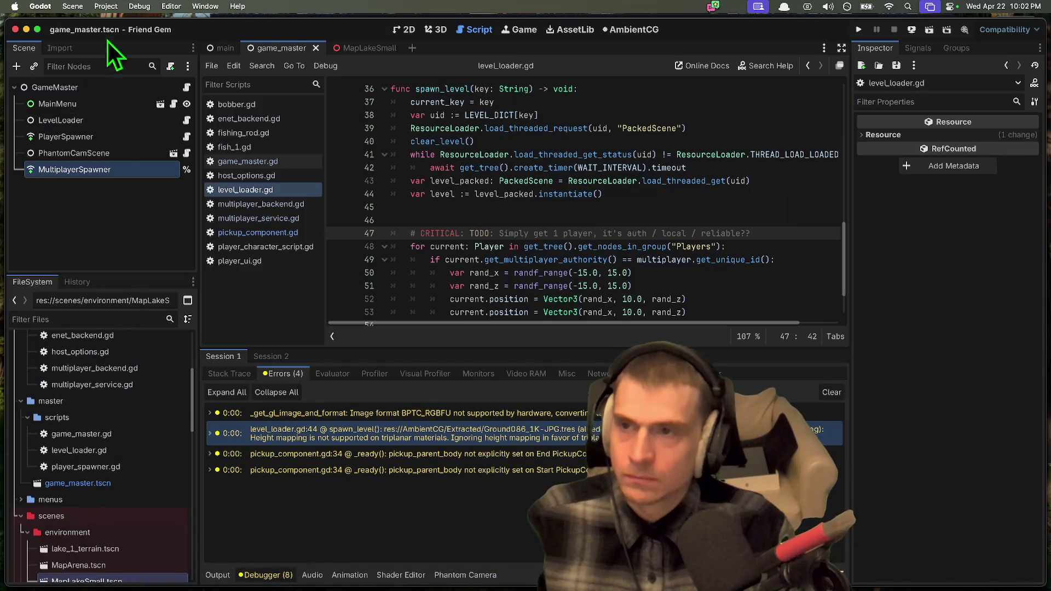
Step: Return to the Project Manager and scroll the last-edited project list back up to Friend Gem
click(106, 6)
click(103, 153)
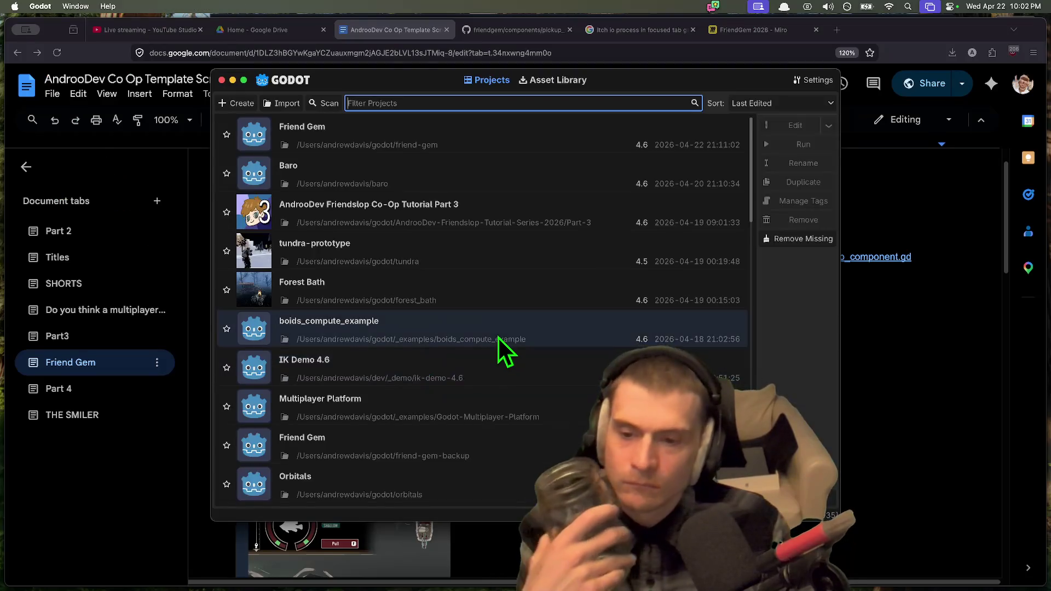
scroll(497, 336, down, 3)
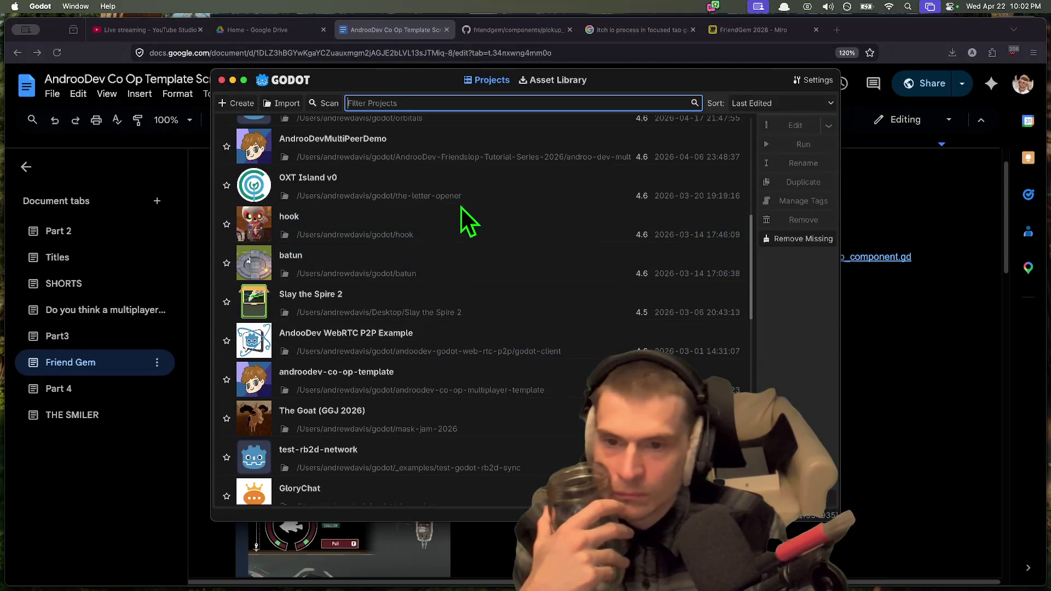
scroll(467, 189, down, 10)
scroll(467, 189, down, 15)
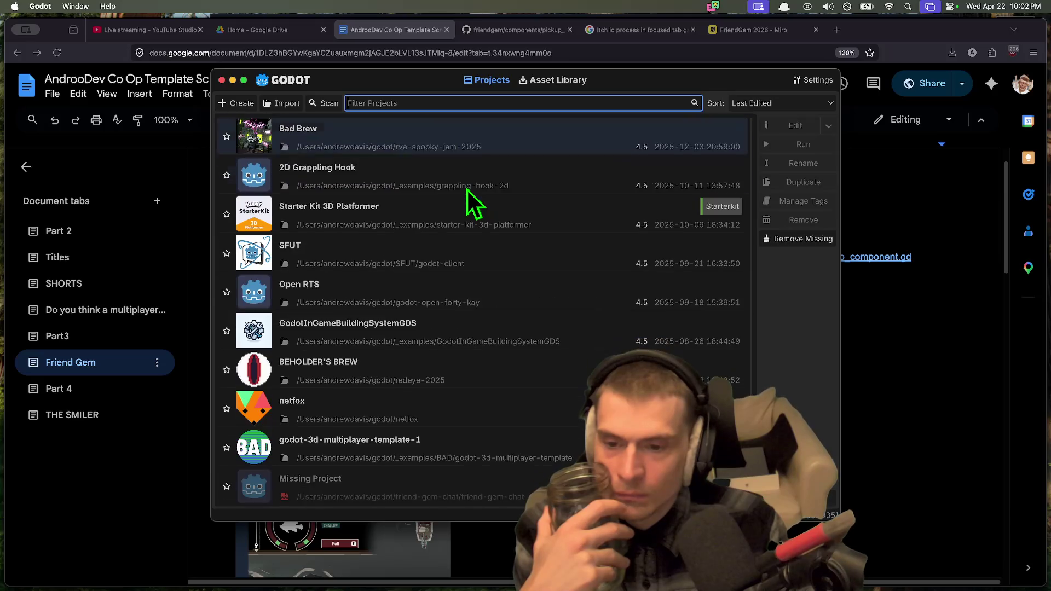
scroll(465, 386, up, 20)
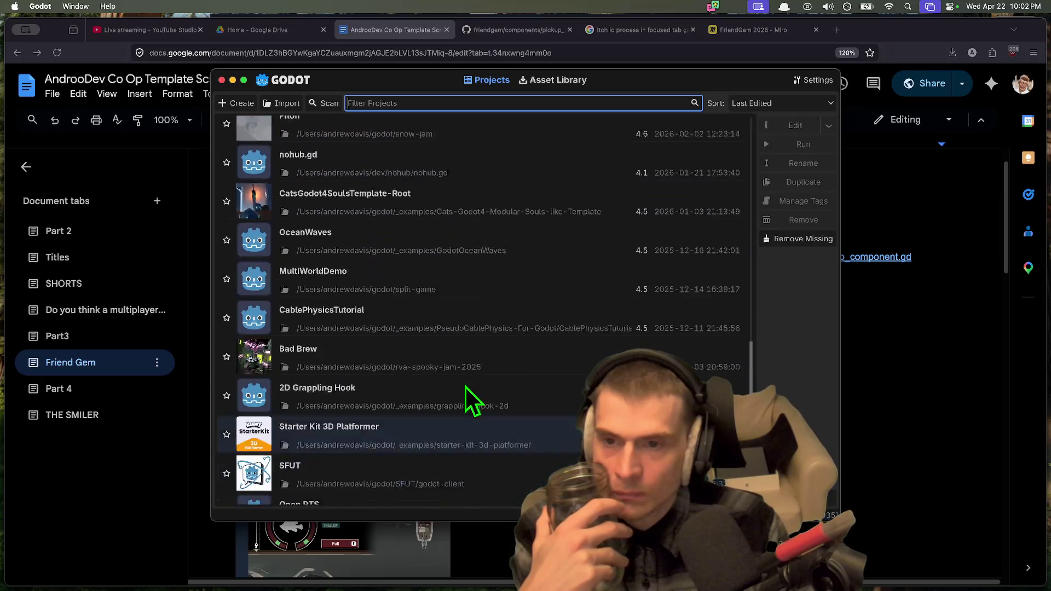
scroll(464, 385, up, 5)
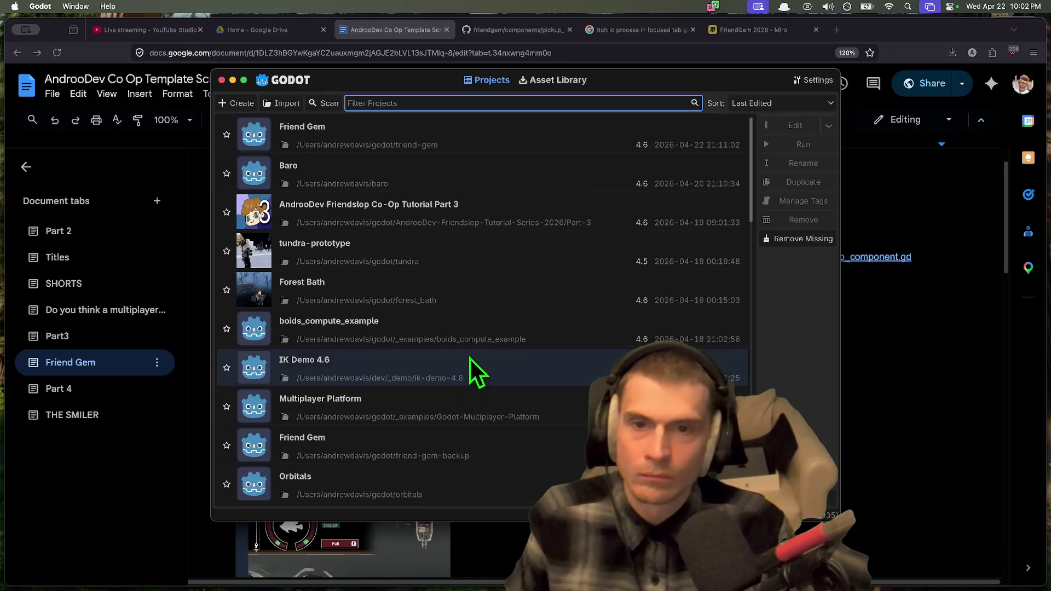
click(849, 21)
Step: Search 'cogito' in a new Firefox tab and load the Cogito GitHub repository
key(super+t)
text(cog)
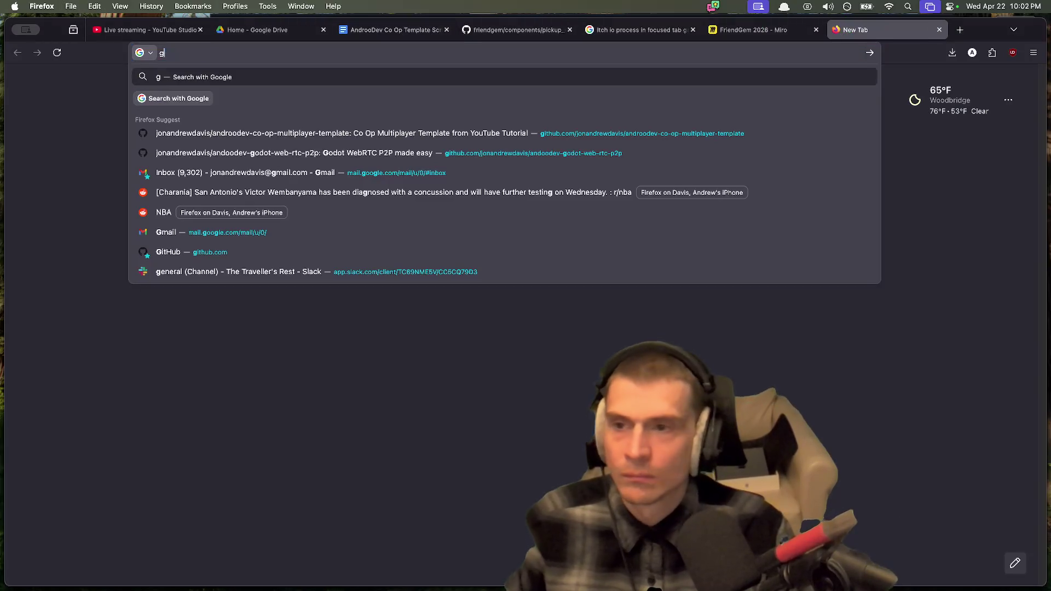
text(ito)
key(Down)
key(Return)
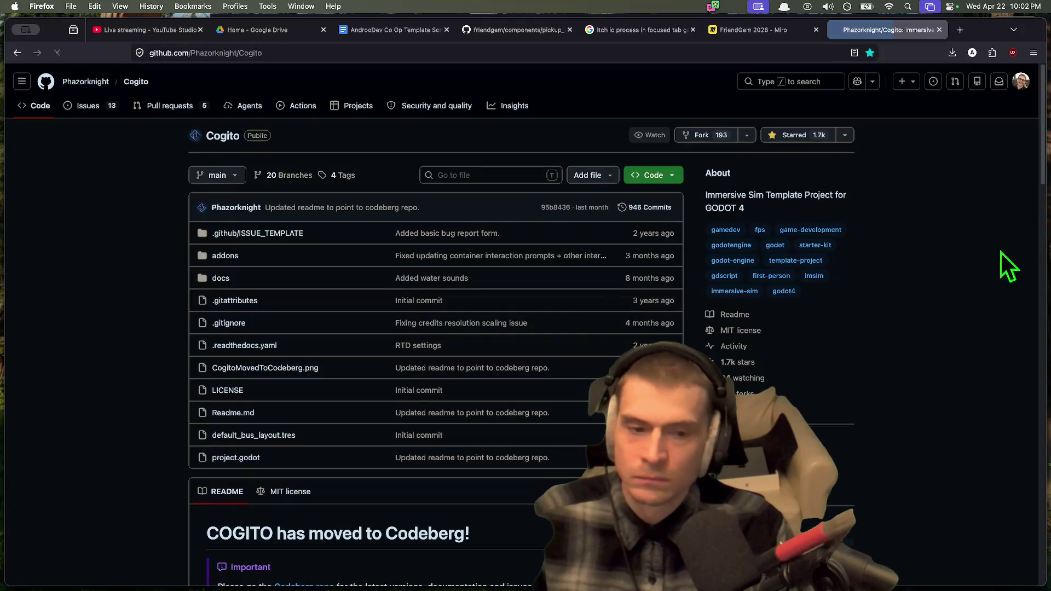
Step: Check the clone options, find the README's moved-to-Codeberg notice, and follow its Codeberg link
click(657, 175)
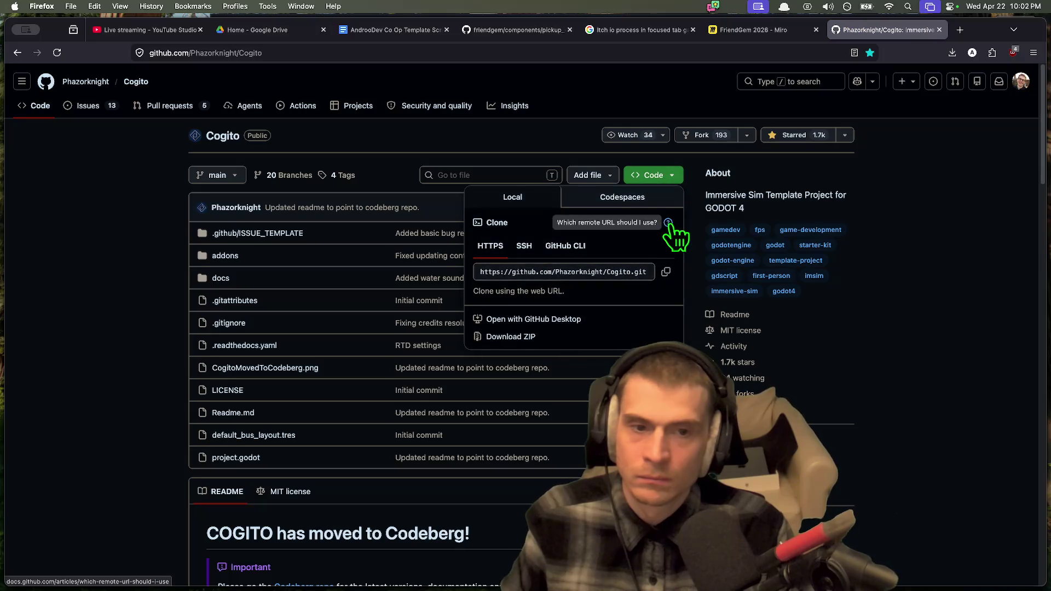
click(691, 270)
scroll(744, 363, down, 2)
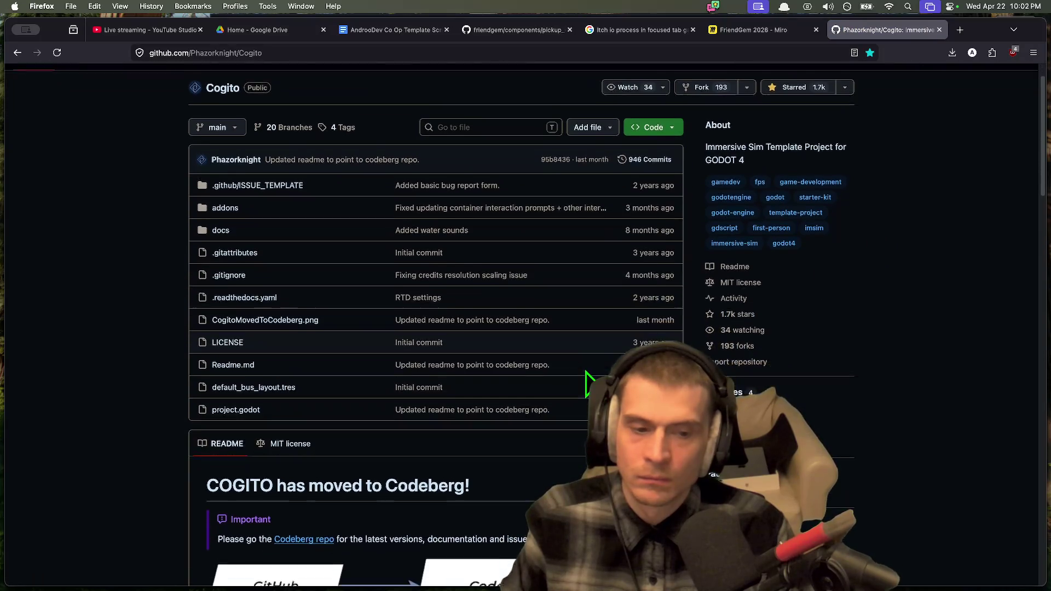
scroll(99, 528, down, 15)
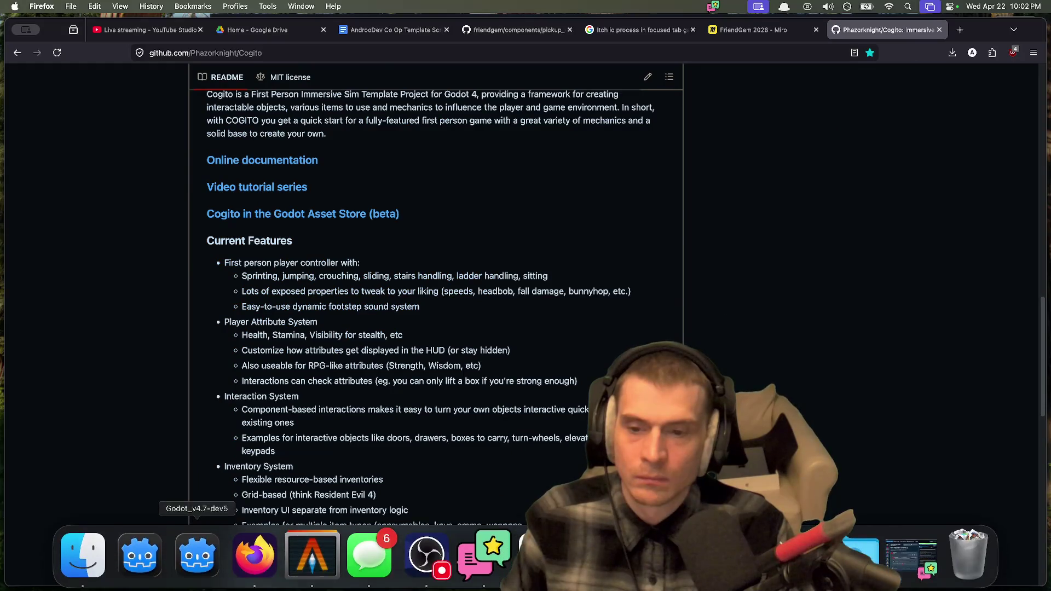
scroll(393, 378, up, 8)
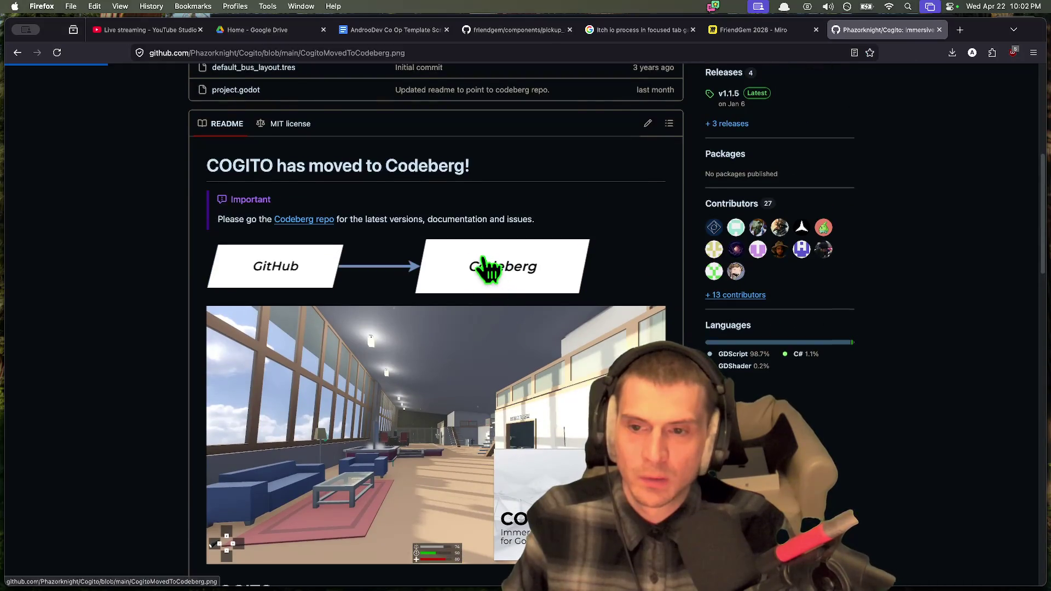
click(491, 268)
key(super+bracketleft)
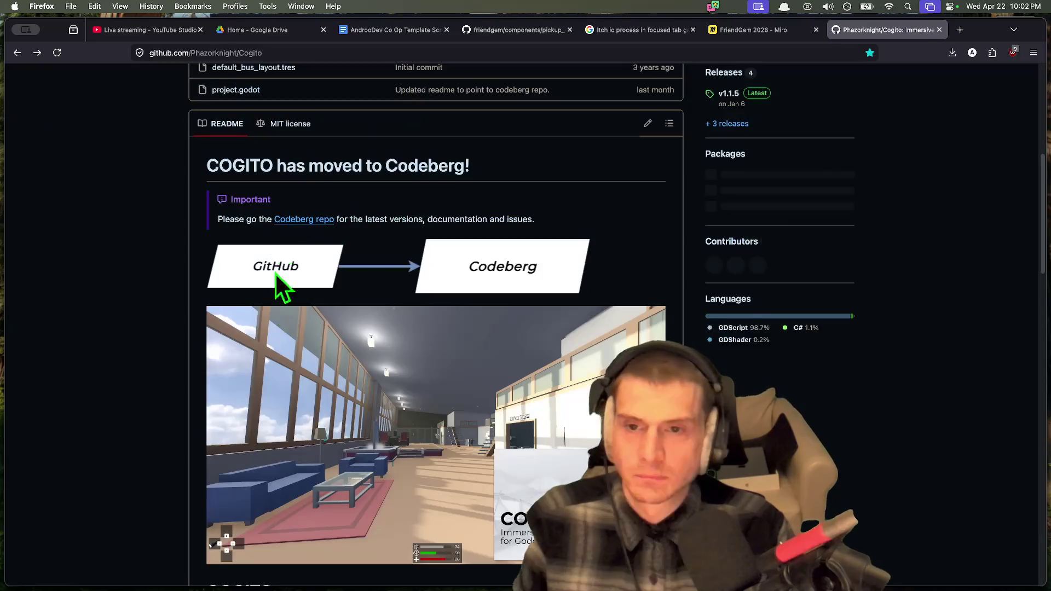
click(323, 221)
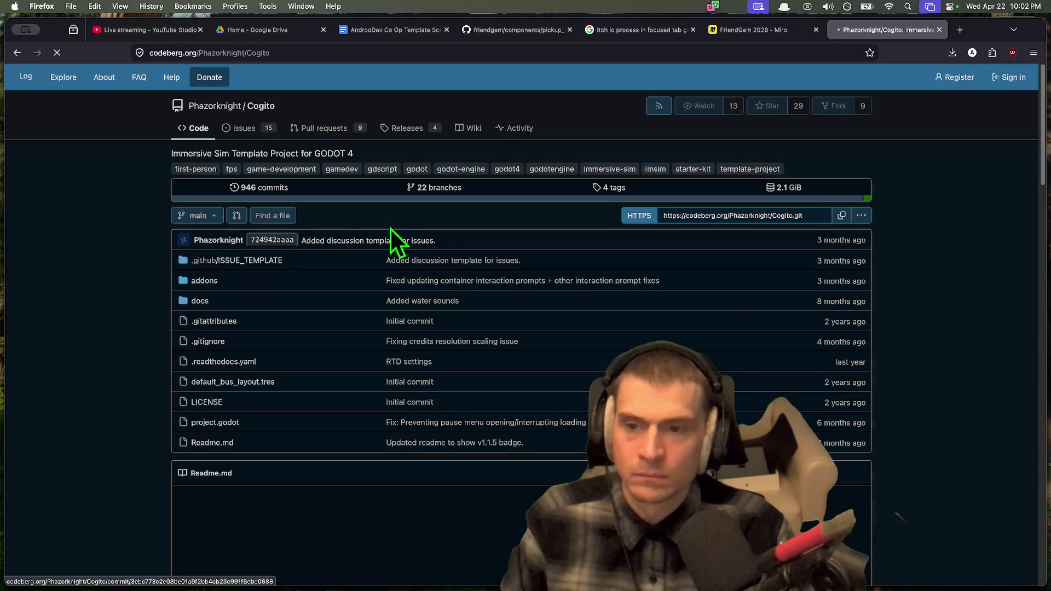
Step: Copy Cogito's HTTPS clone URL from the Codeberg repository page, then bring up Alacritty
scroll(942, 378, down, 5)
scroll(964, 364, down, 20)
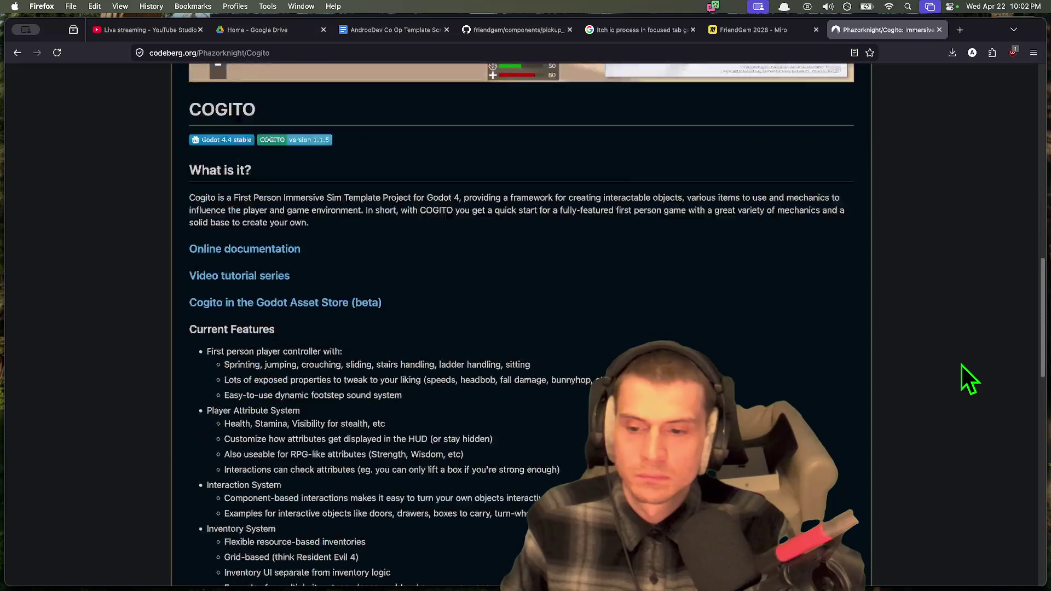
scroll(950, 363, up, 20)
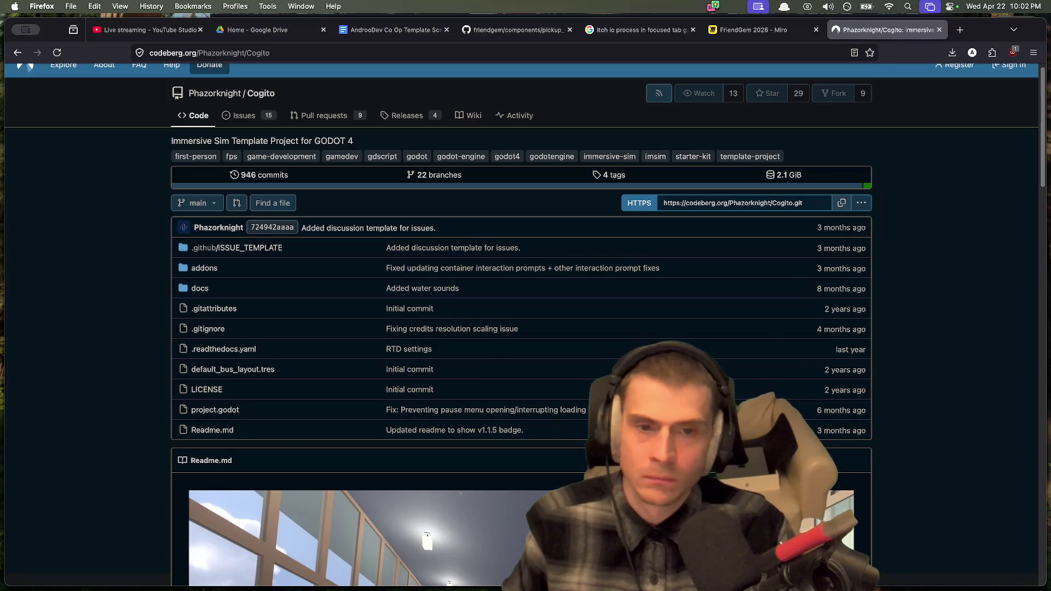
mouse_move(493, 588)
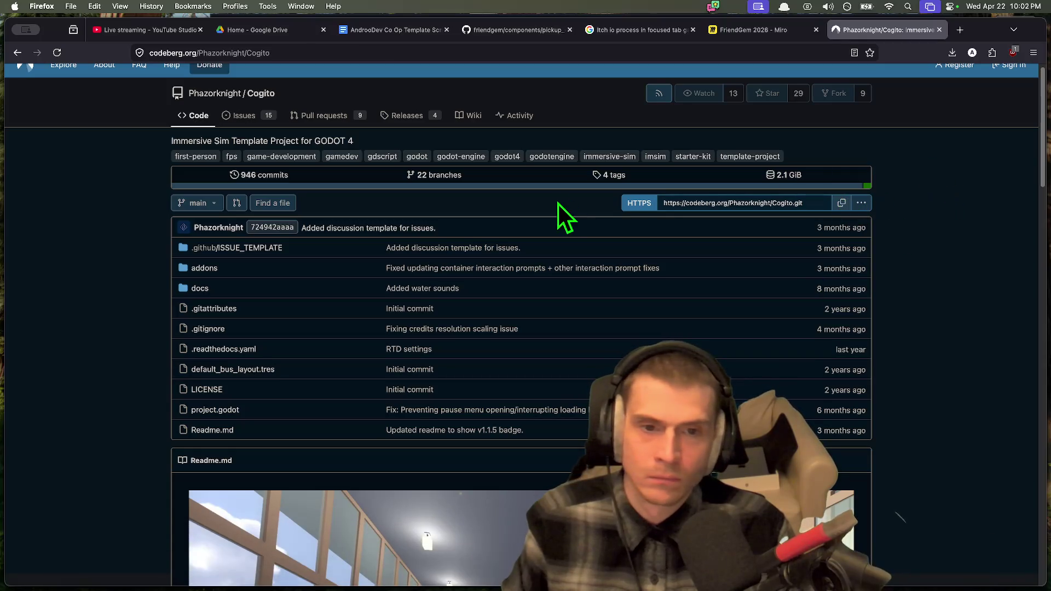
click(861, 204)
click(862, 204)
click(842, 202)
mouse_move(372, 589)
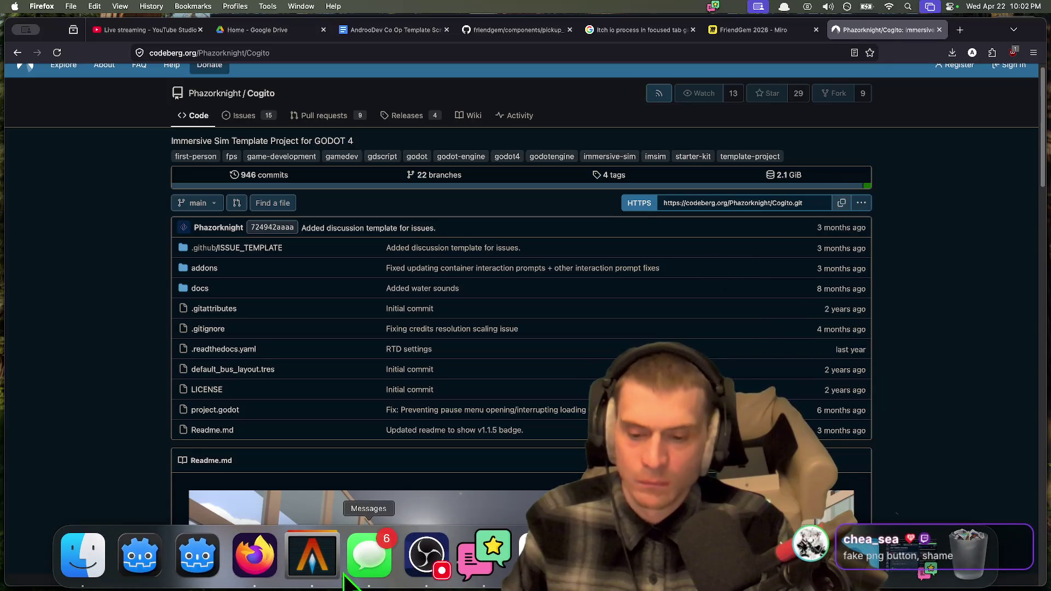
click(312, 553)
Step: Clear the terminal, go up two folders, then change into godot/_examples
key(Return)
text(clear)
key(Return)
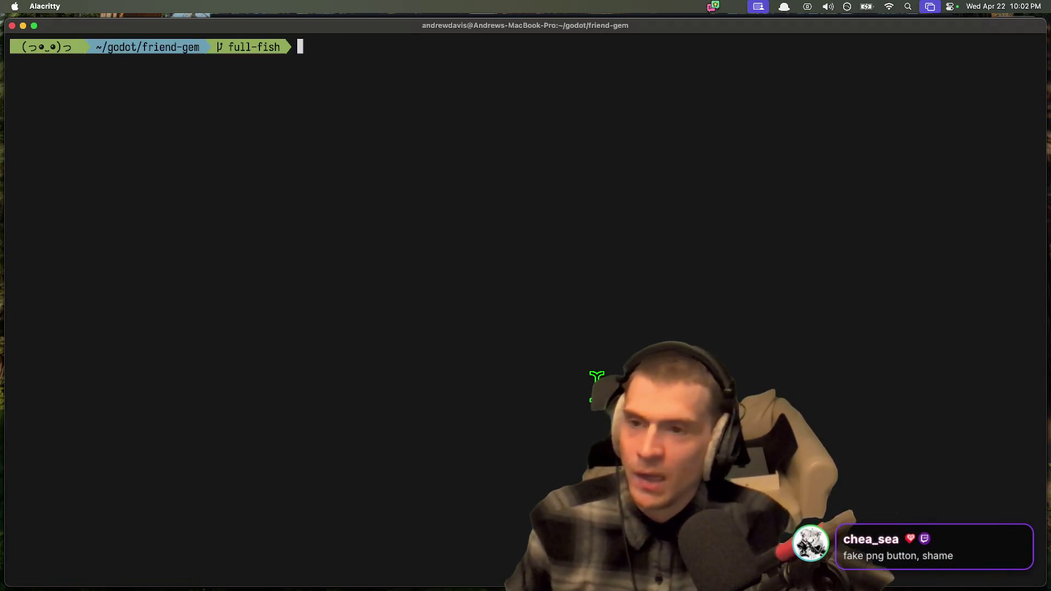
text(cd ..)
key(Return)
text(cd ..)
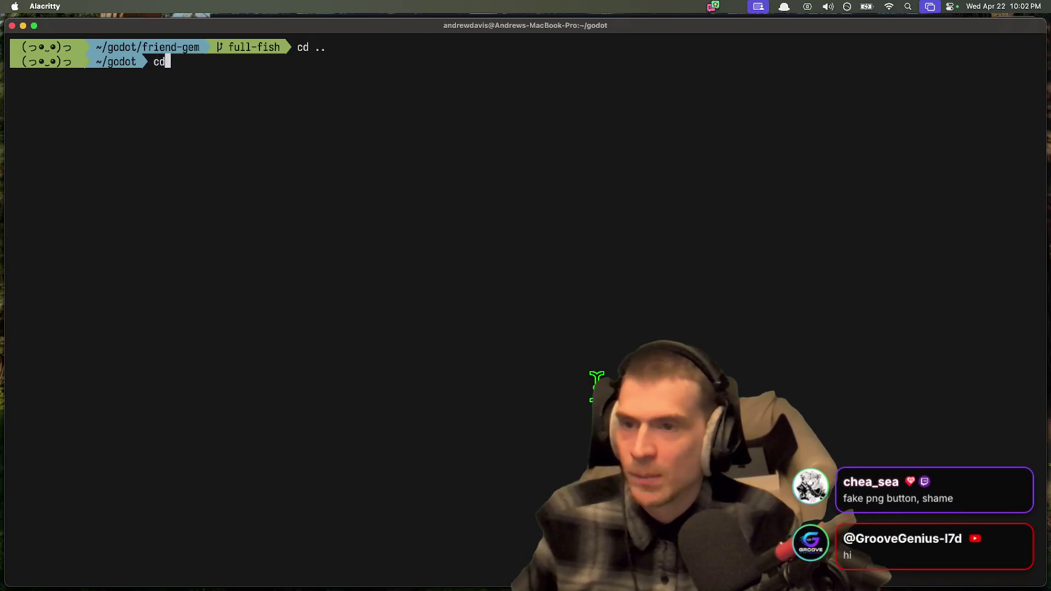
key(Return)
text(cd godot/e)
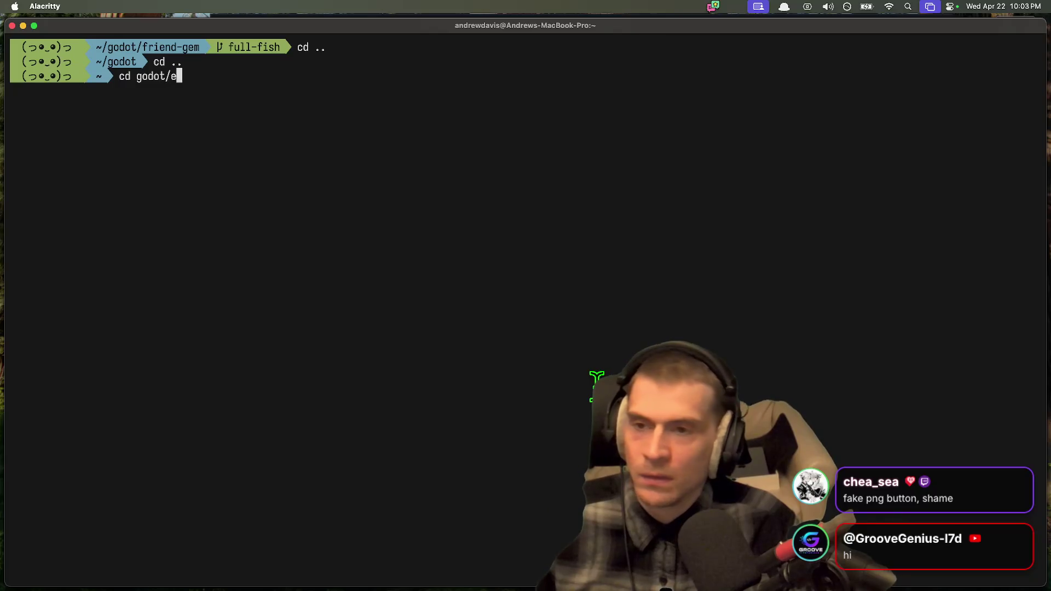
key(Tab)
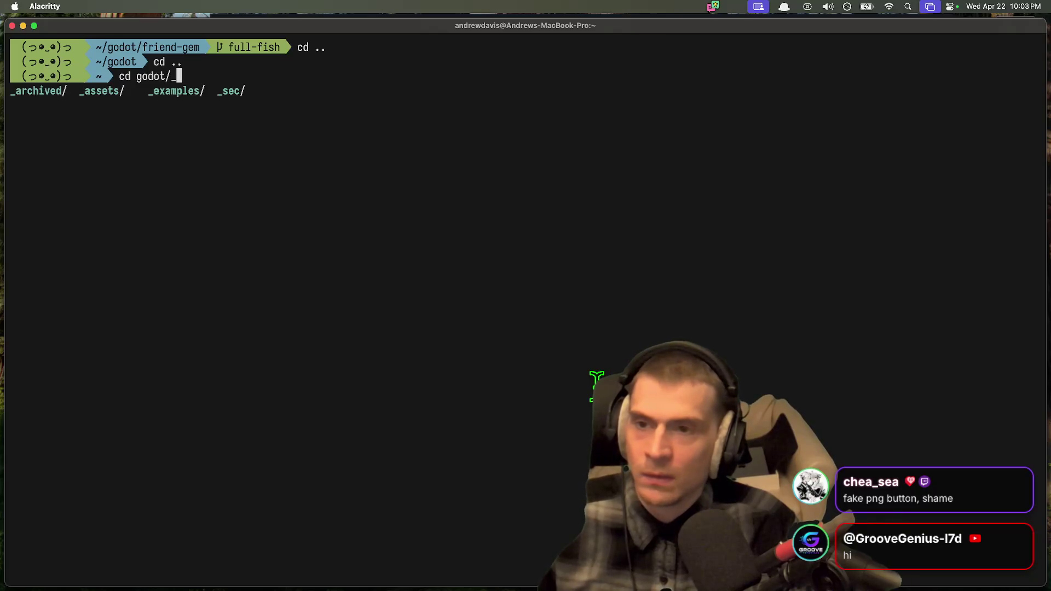
key(Tab)
key(Tab)
key(Tab)
key(Return)
key(Return)
Step: Start a git clone of the Cogito Codeberg repository into _examples, then return to Firefox
text(git clone)
key(super+v)
key(ctrl+c)
key(Return)
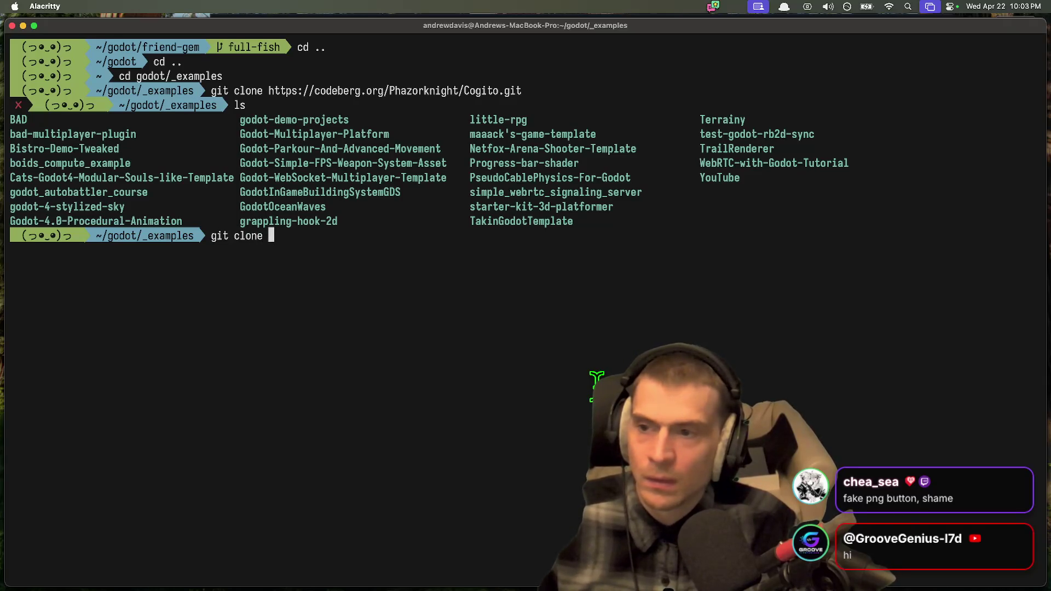
key(super+v)
key(Return)
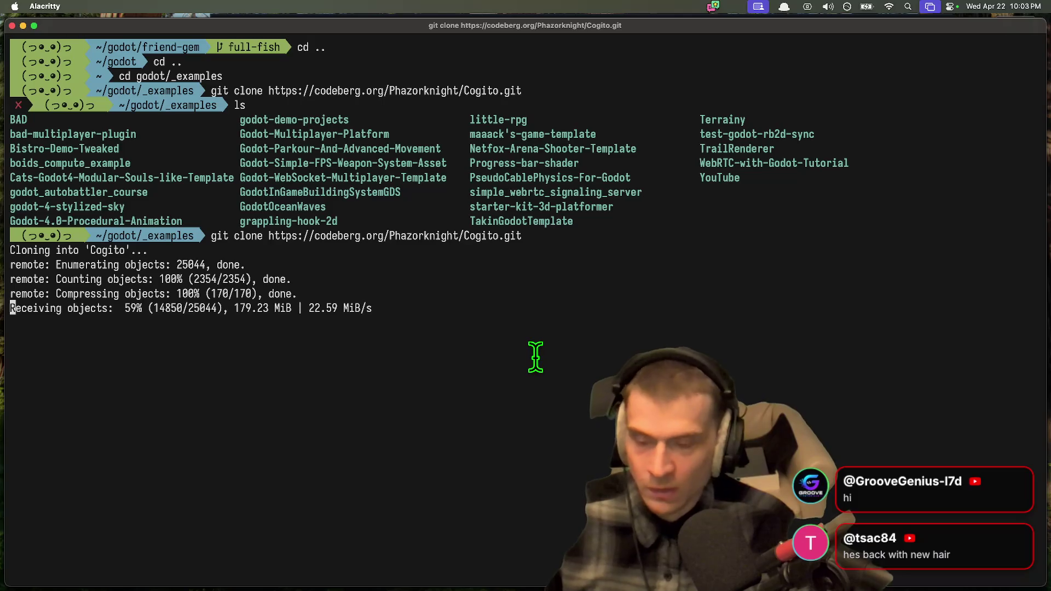
mouse_move(378, 586)
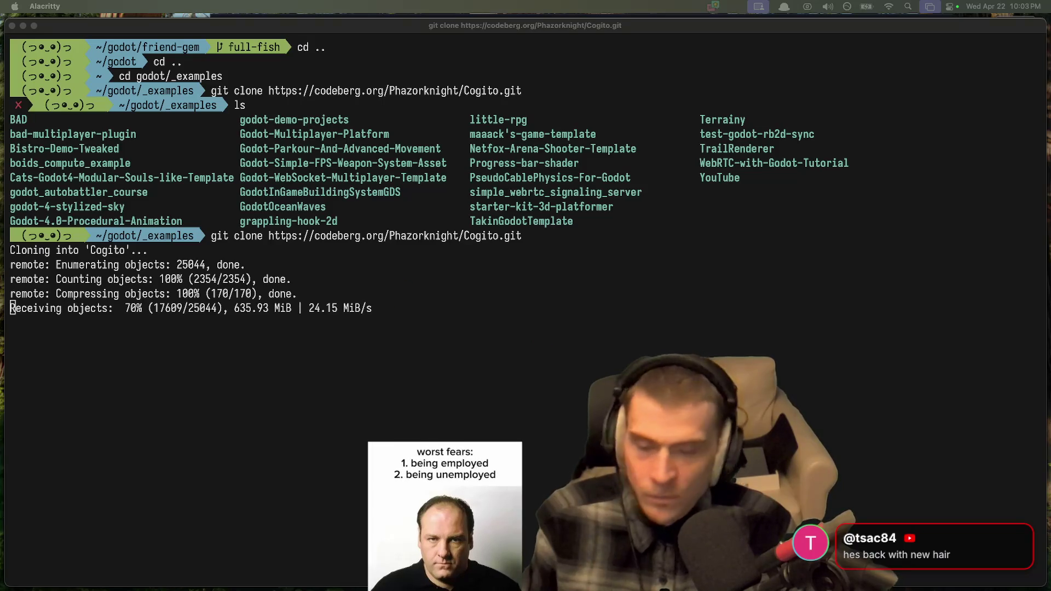
click(545, 452)
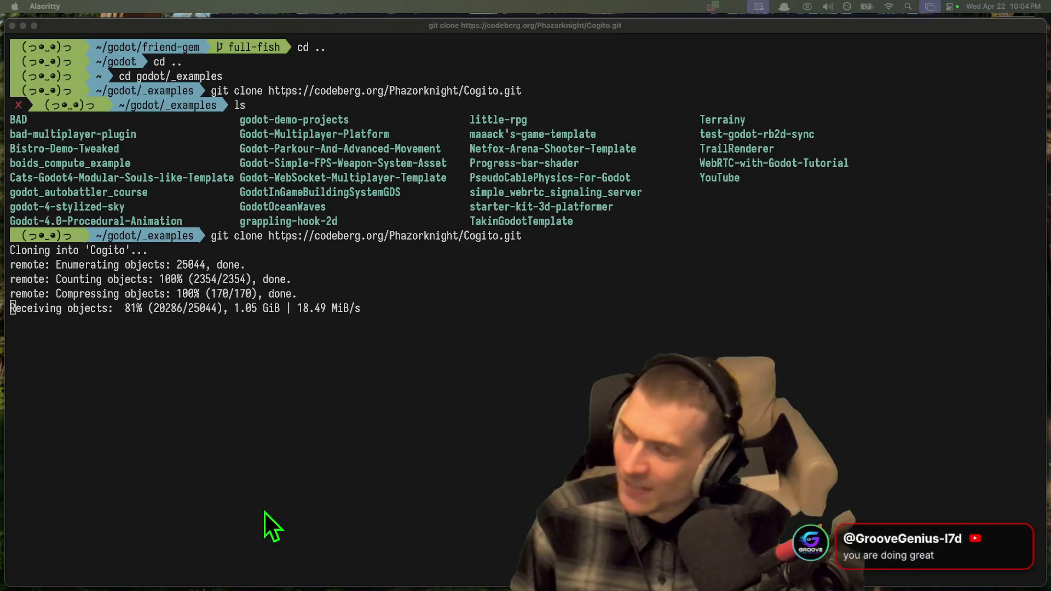
click(322, 461)
key(super+Tab)
key(super+Tab)
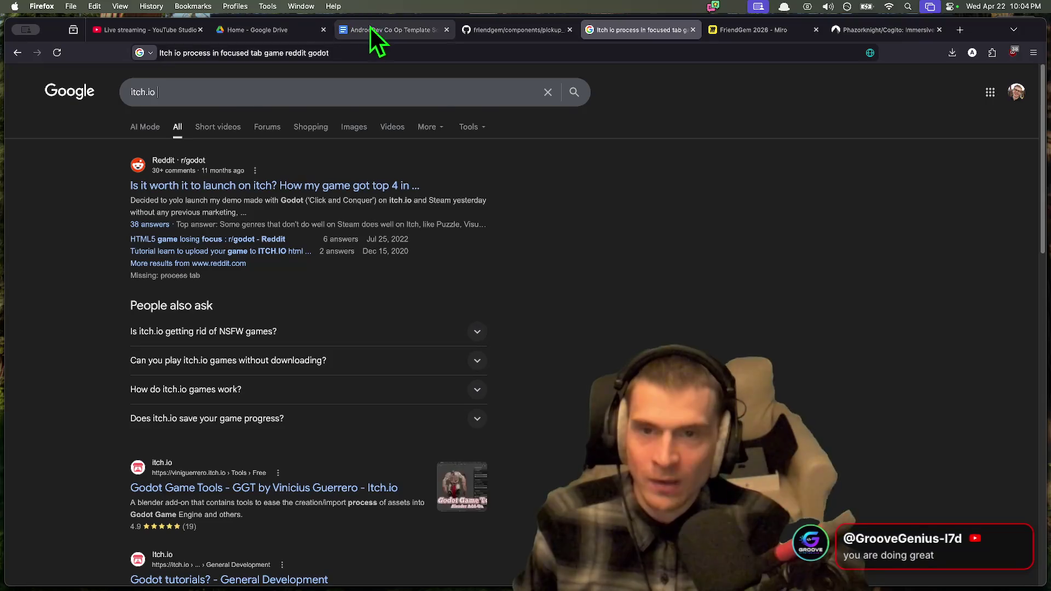
Step: Review the Friend Gem checklist in the Co Op Template Script document
click(369, 30)
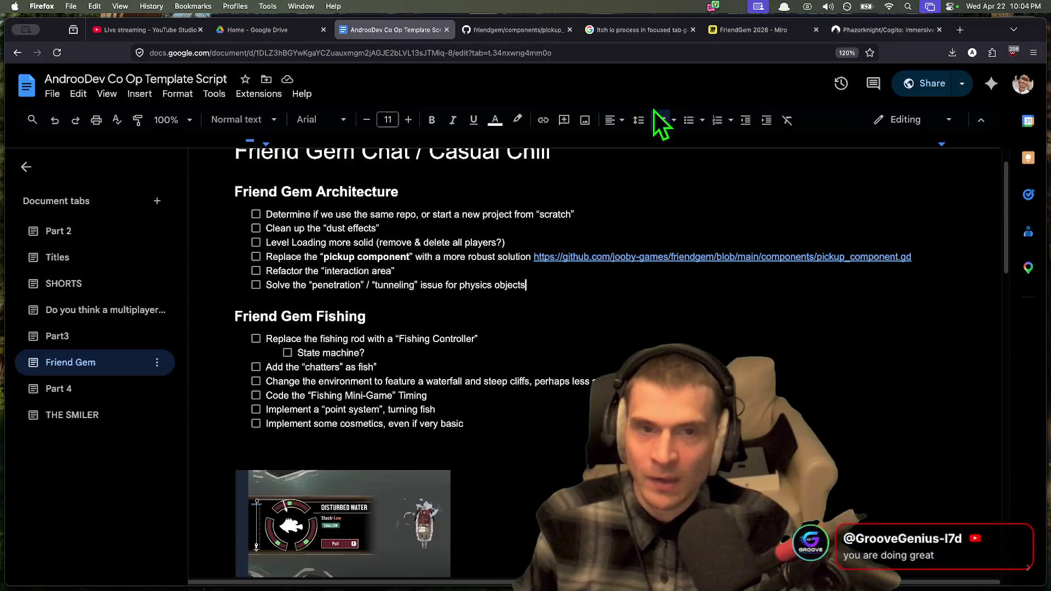
scroll(695, 317, up, 2)
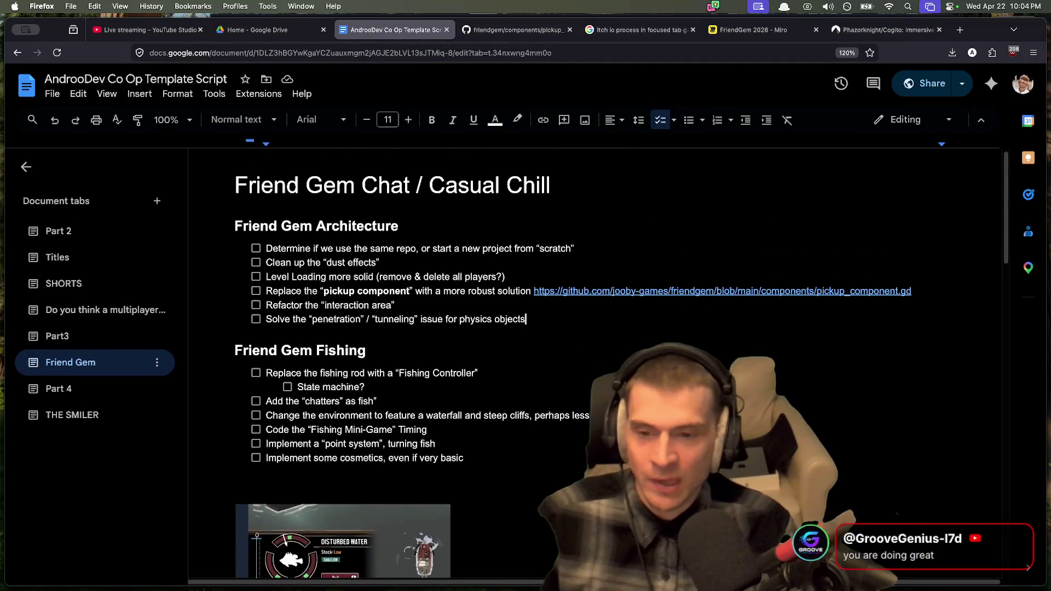
scroll(573, 381, up, 1)
Step: Reopen the Friend Gem project from Godot's project list
mouse_move(312, 585)
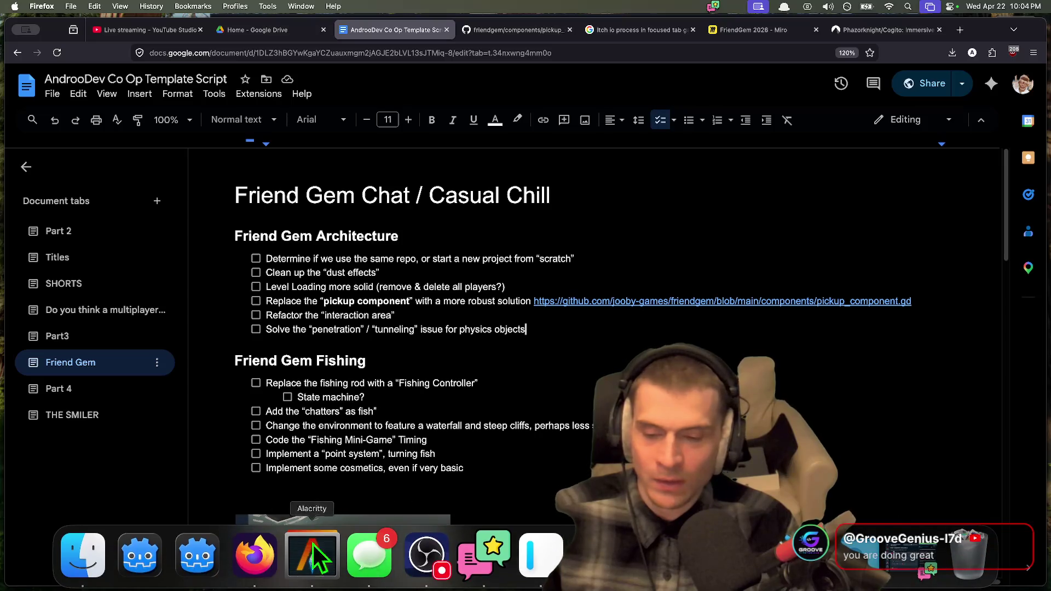
click(197, 555)
double_click(442, 139)
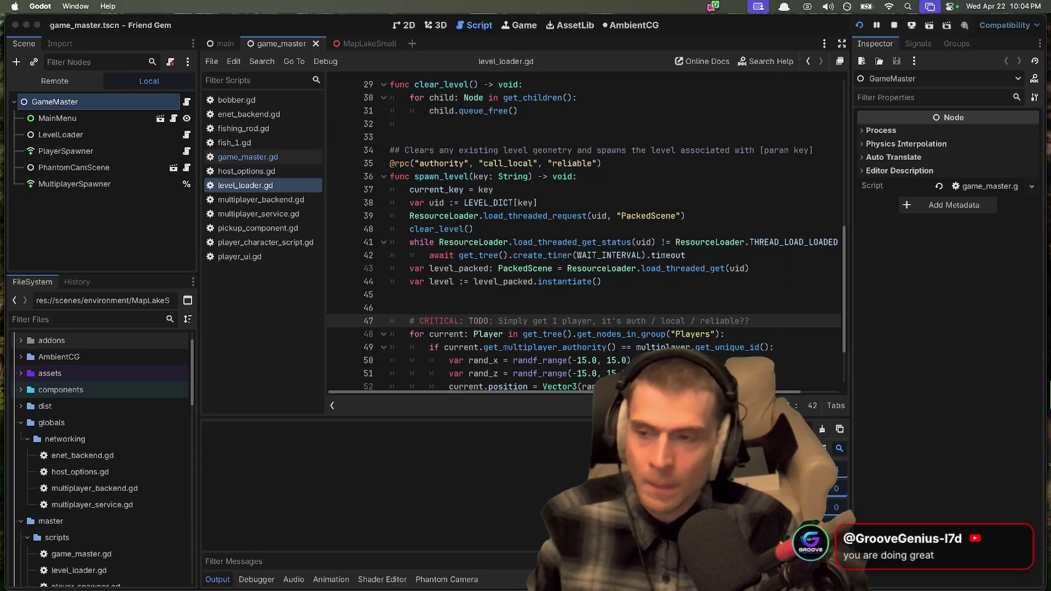
Step: Launch Friend Gem in debug with two running instances
key(super+b)
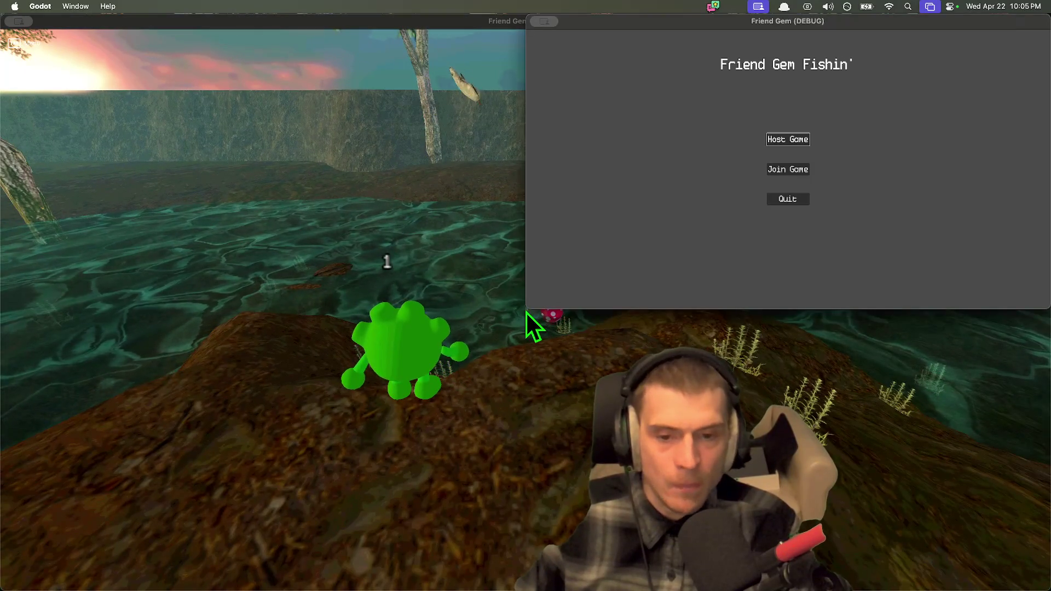
Step: Join the hosted game as the pink second player and walk across the island
click(790, 171)
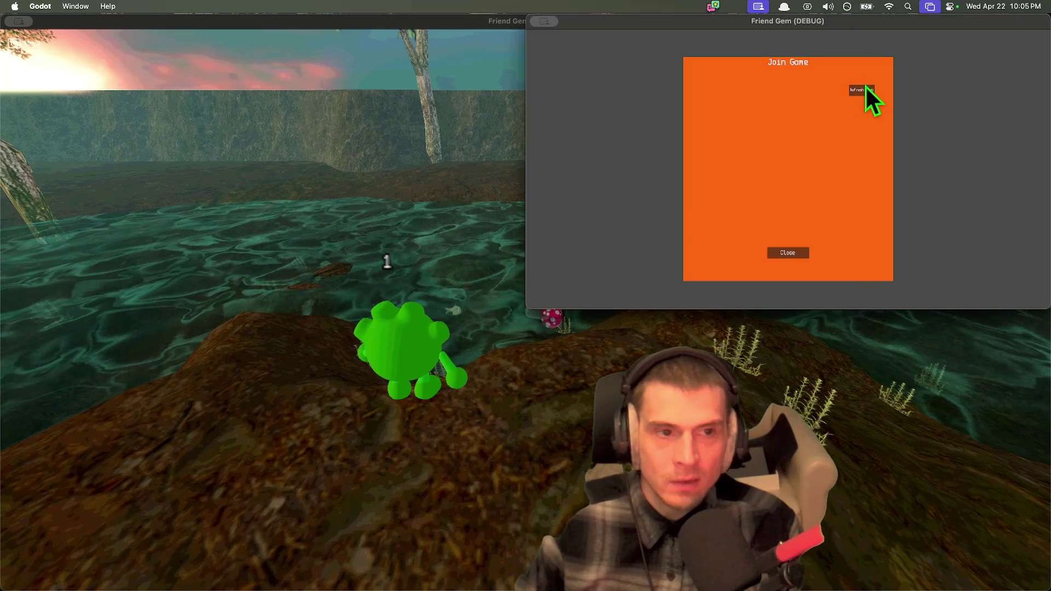
click(893, 104)
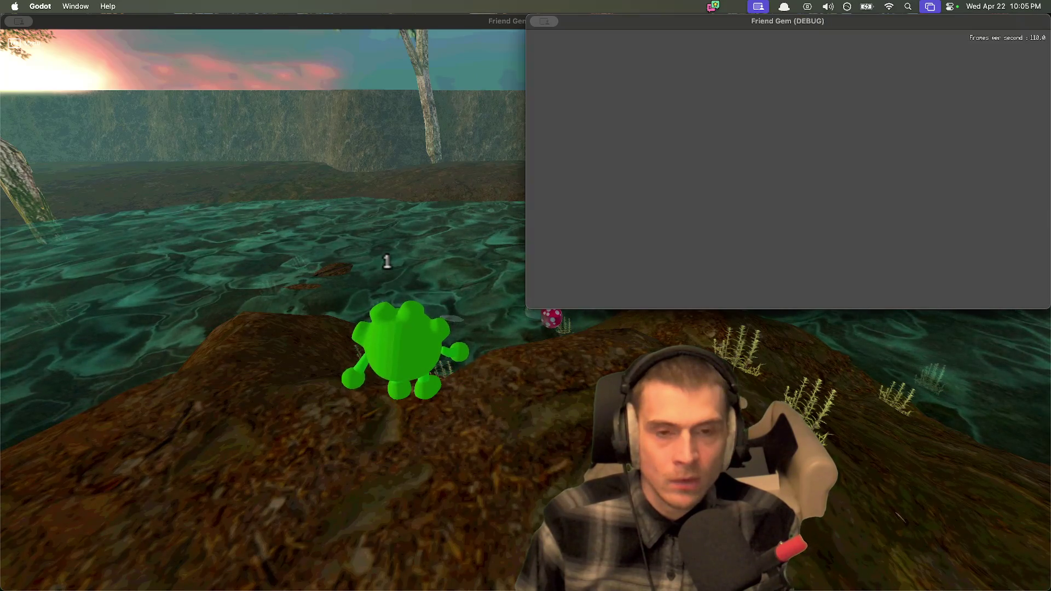
key(w)
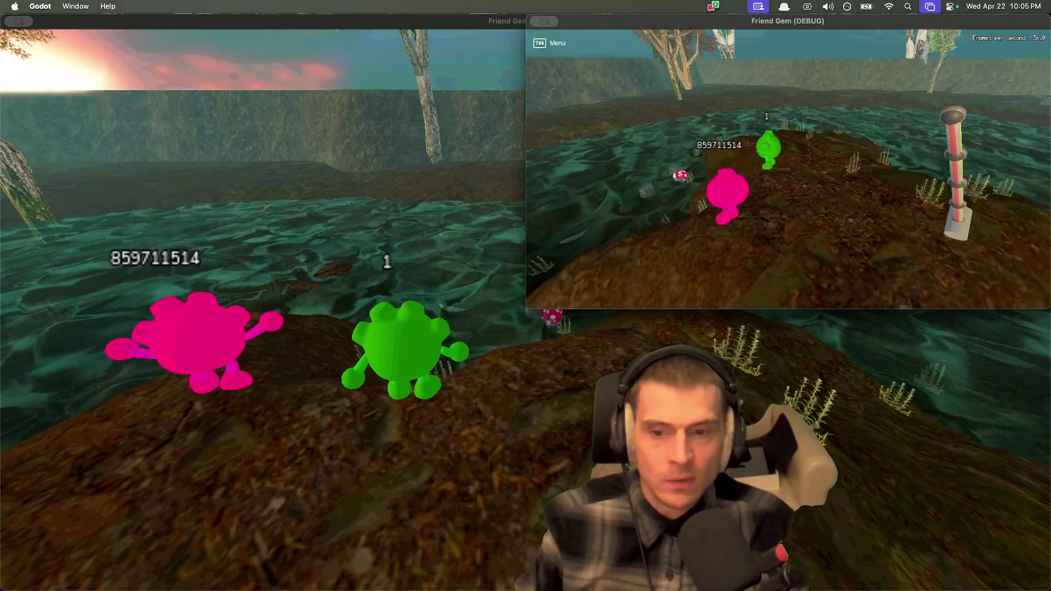
key(super+grave)
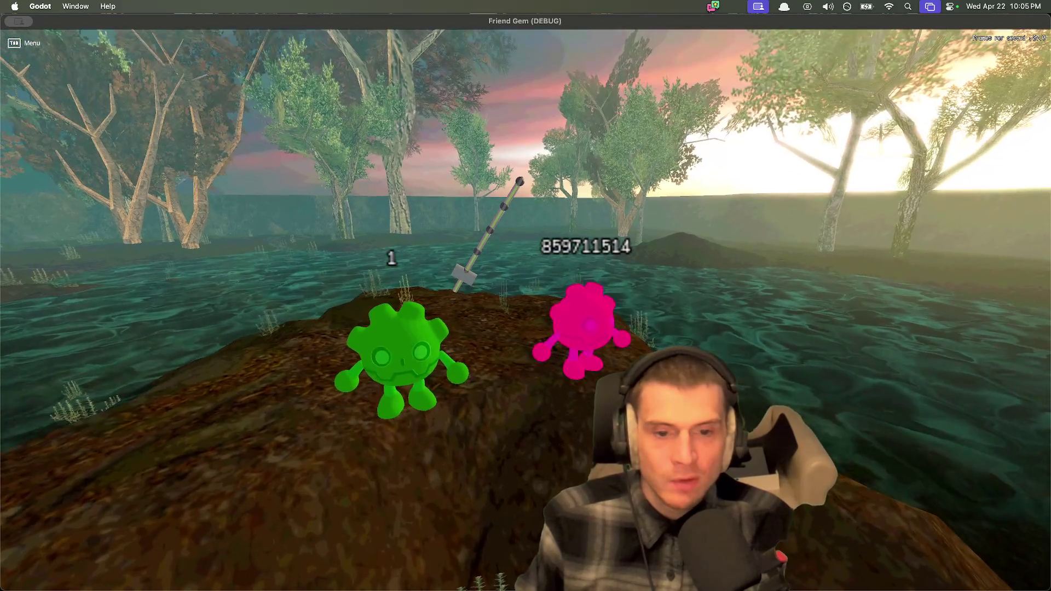
key(super+grave)
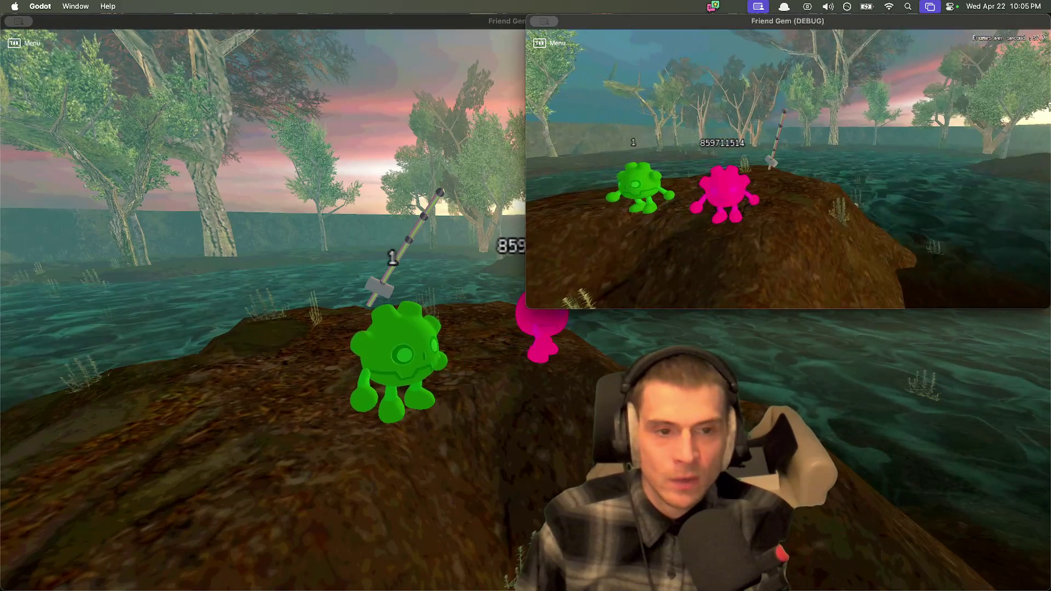
key(super+grave)
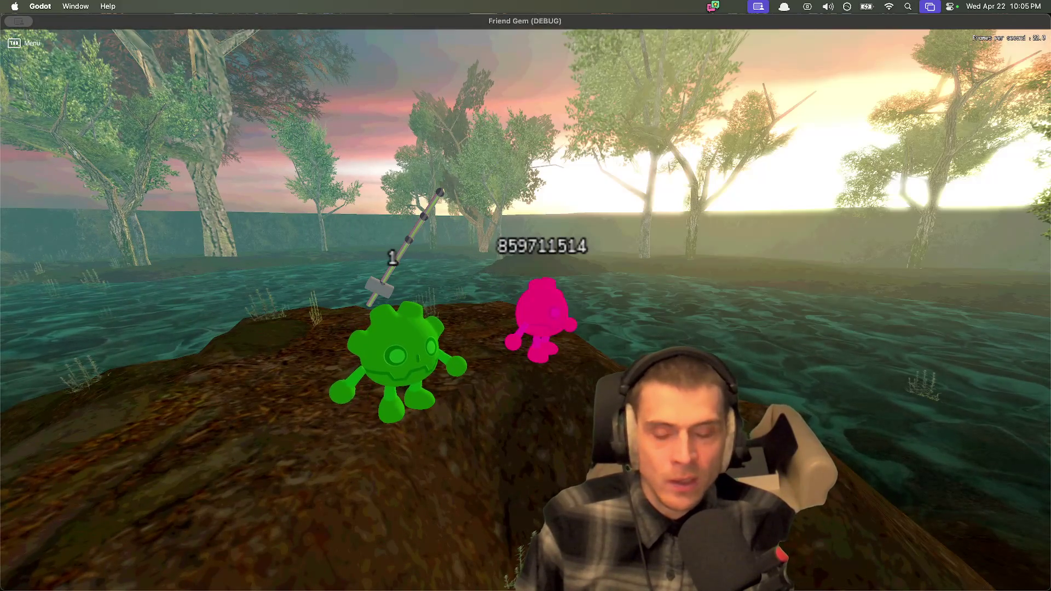
Step: Load the example 2 level from the Tab admin menu, then walk around and pick up the grey rock
key(Tab)
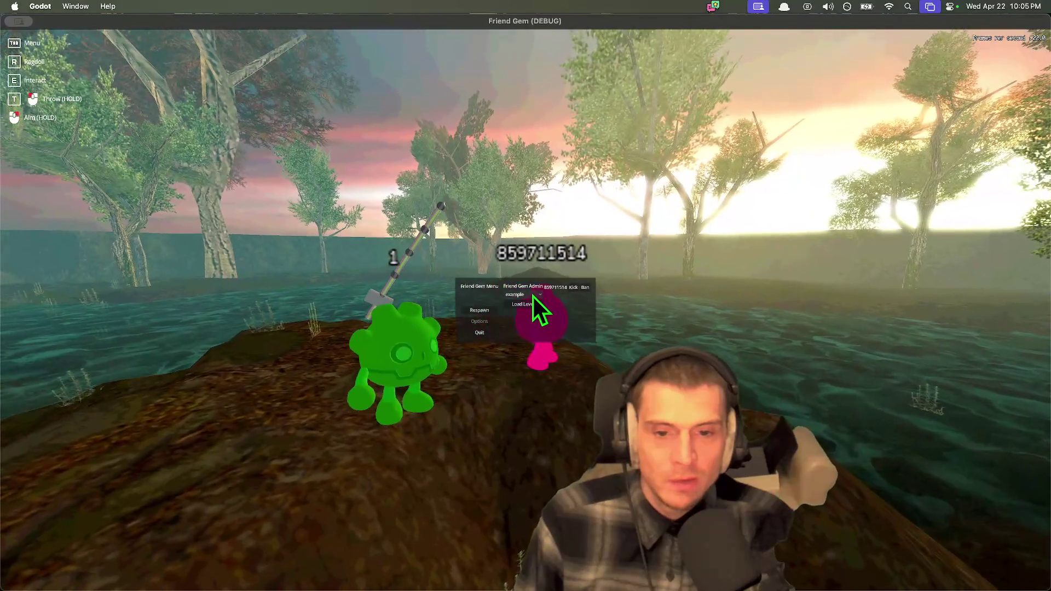
click(532, 294)
click(528, 311)
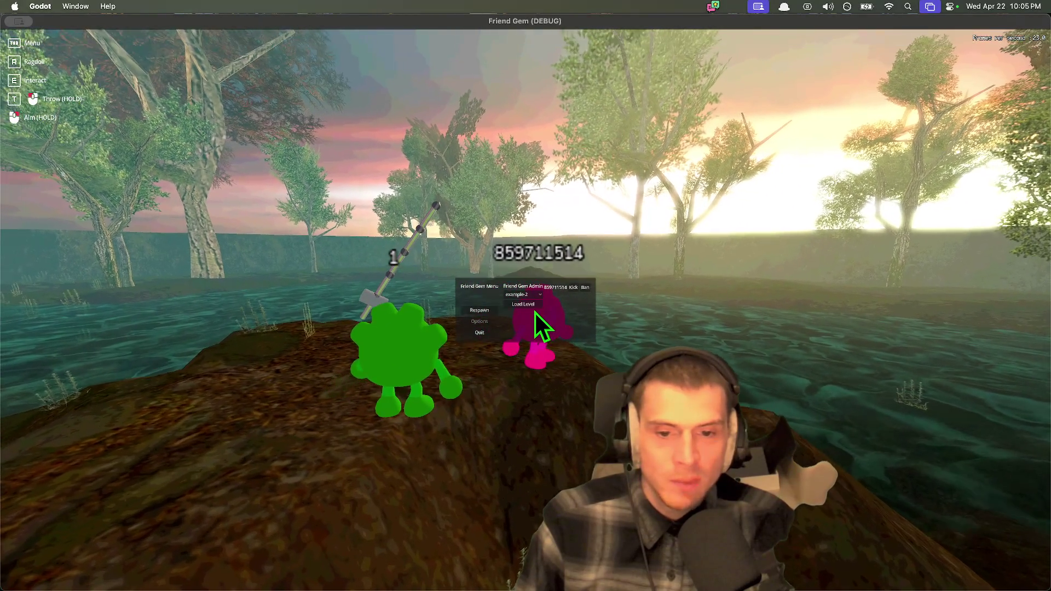
click(529, 306)
key(Tab)
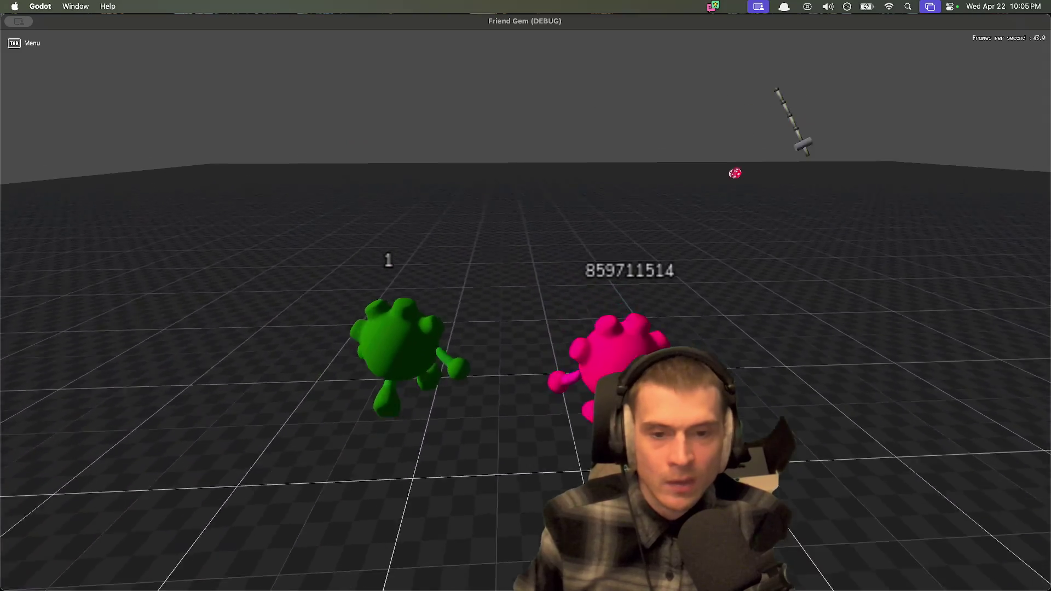
key(w)
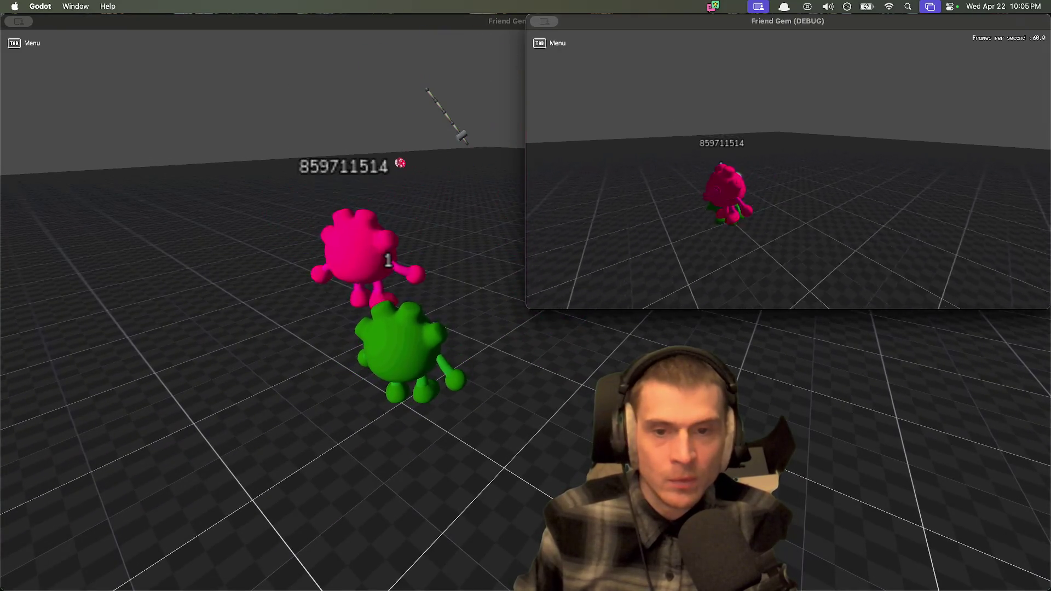
key(a)
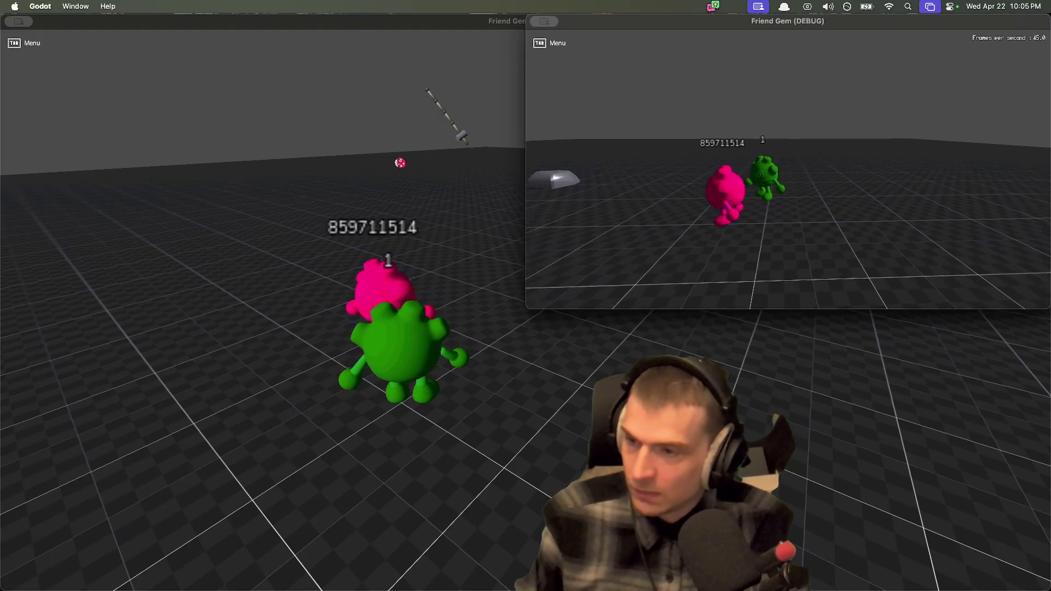
key(d)
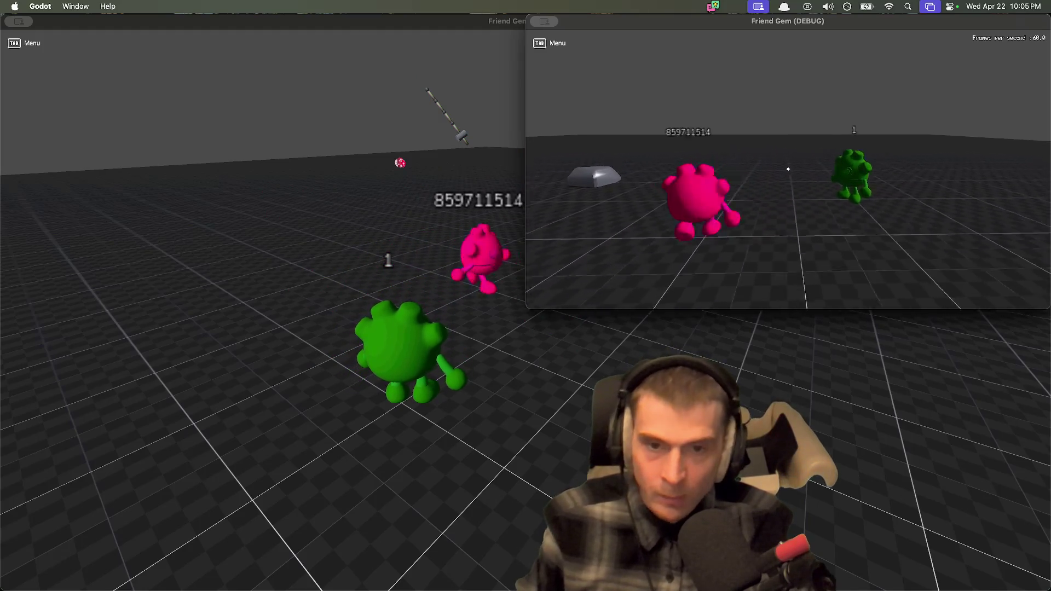
key(e)
key(e)
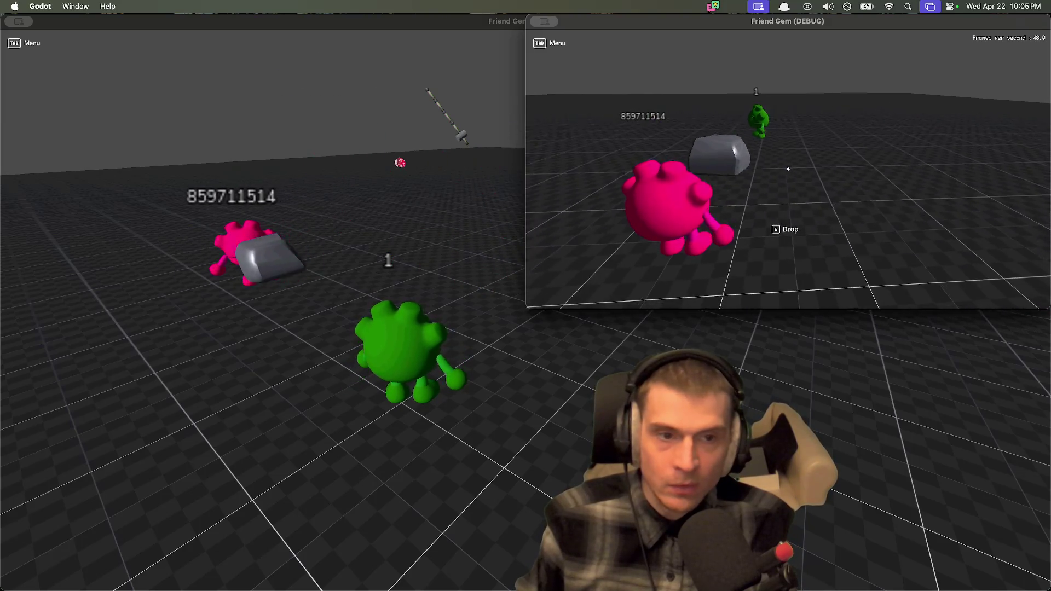
Step: Load the example level from the host's admin menu, grab and drop the pink character, then stop the game
key(Tab)
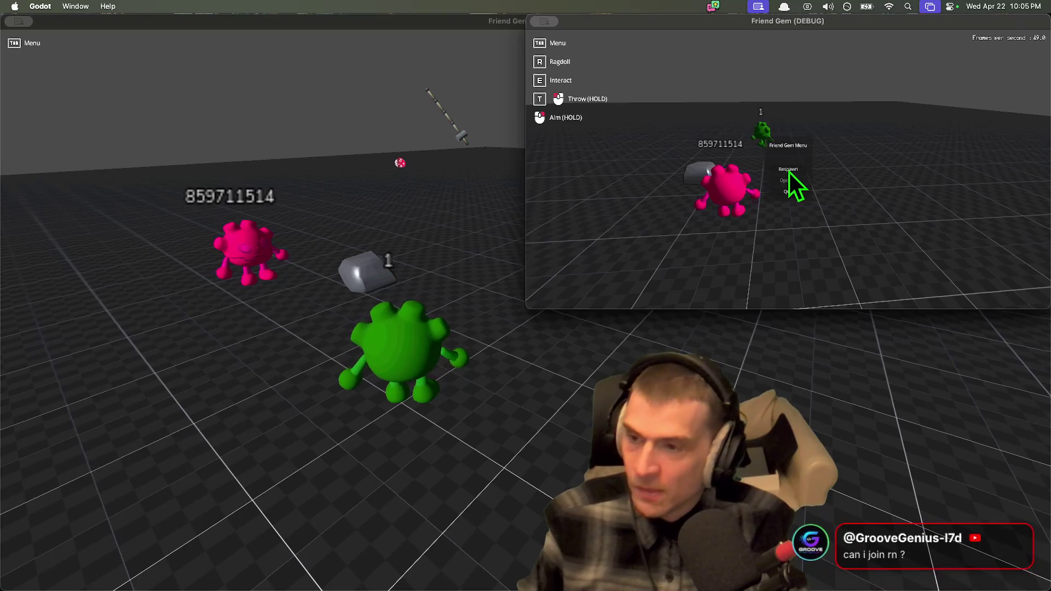
key(ctrl+alt+Return)
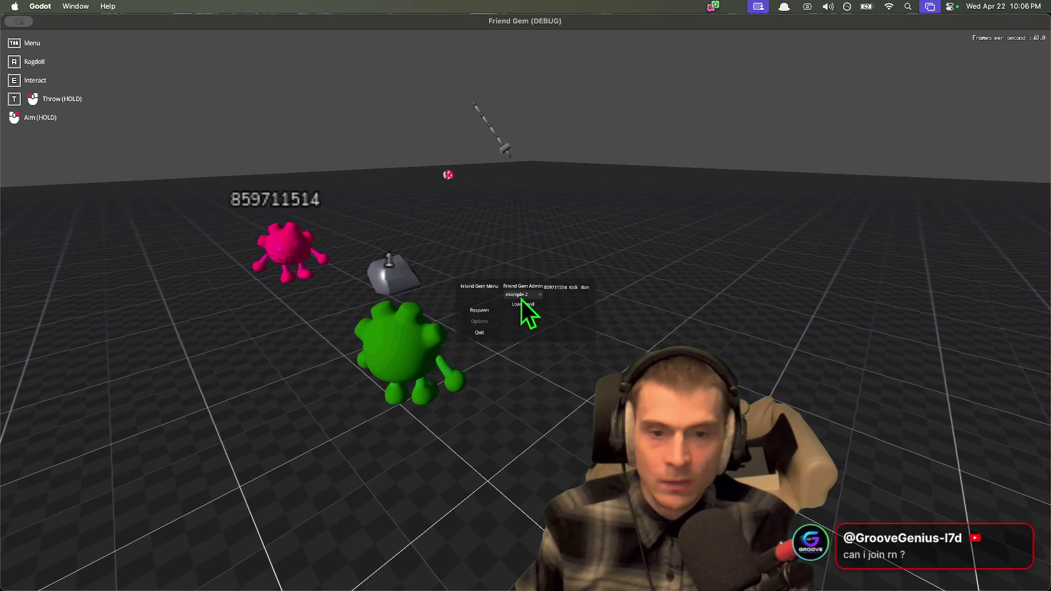
click(521, 295)
click(522, 302)
click(522, 303)
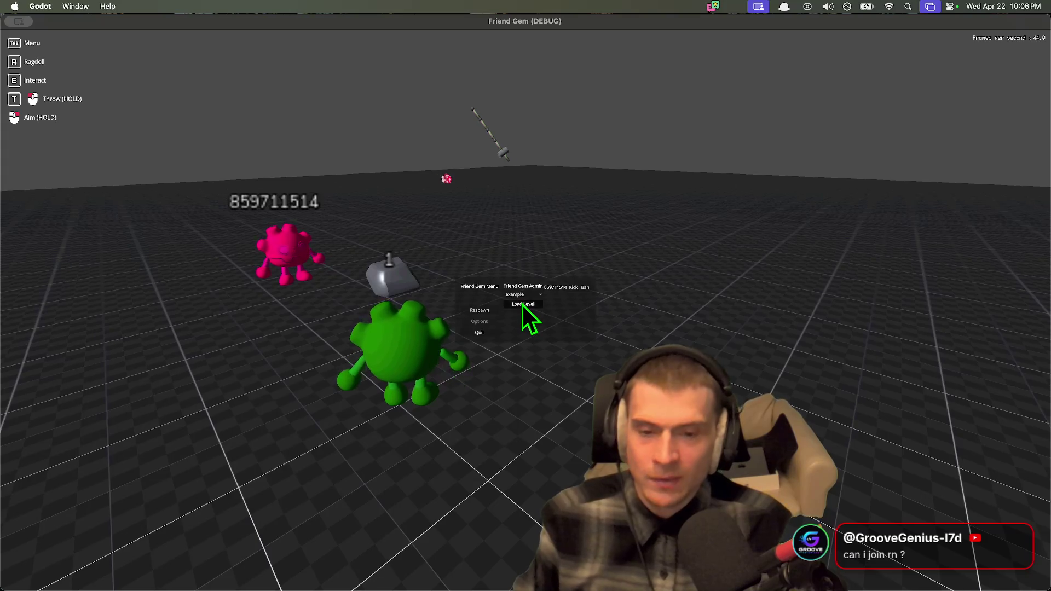
key(Tab)
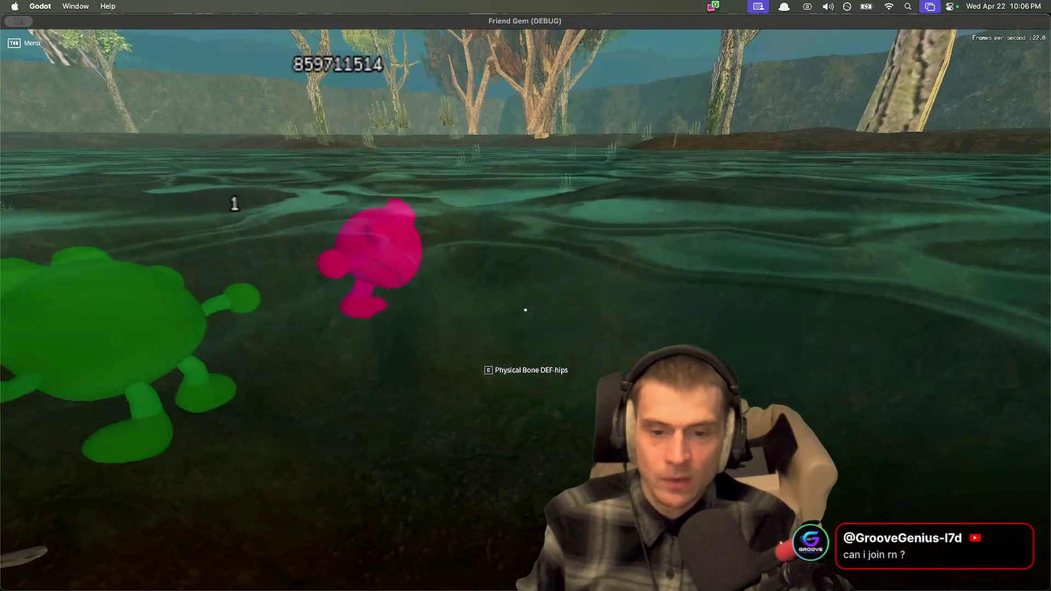
key(e)
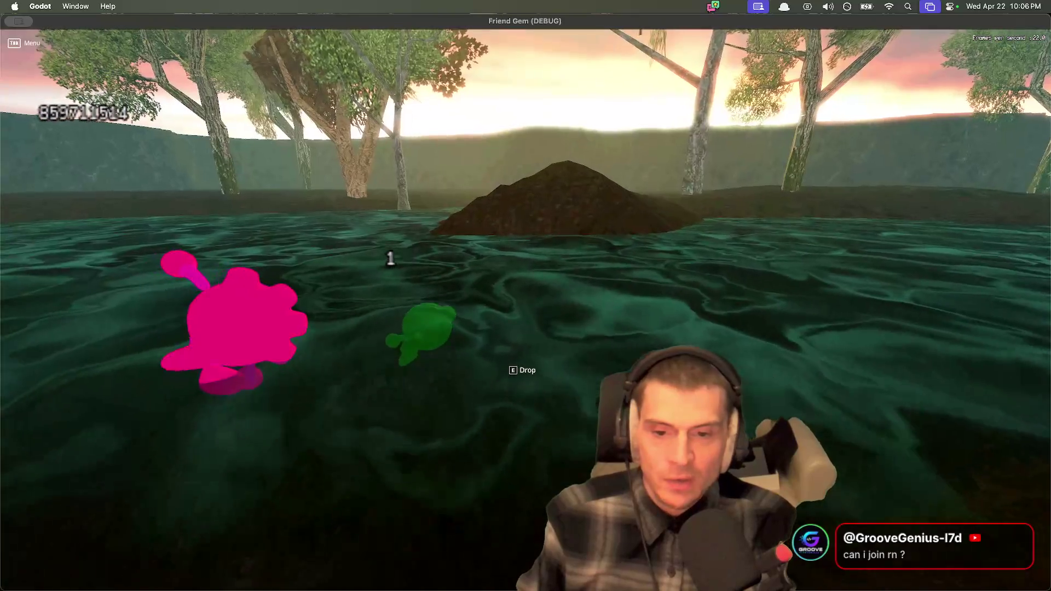
key(e)
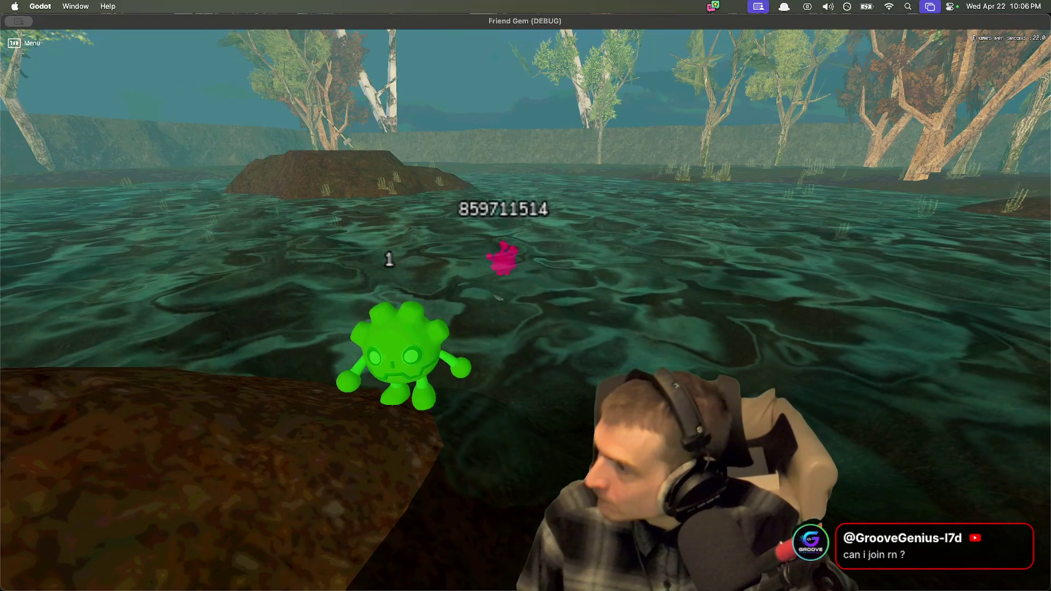
key(super+q)
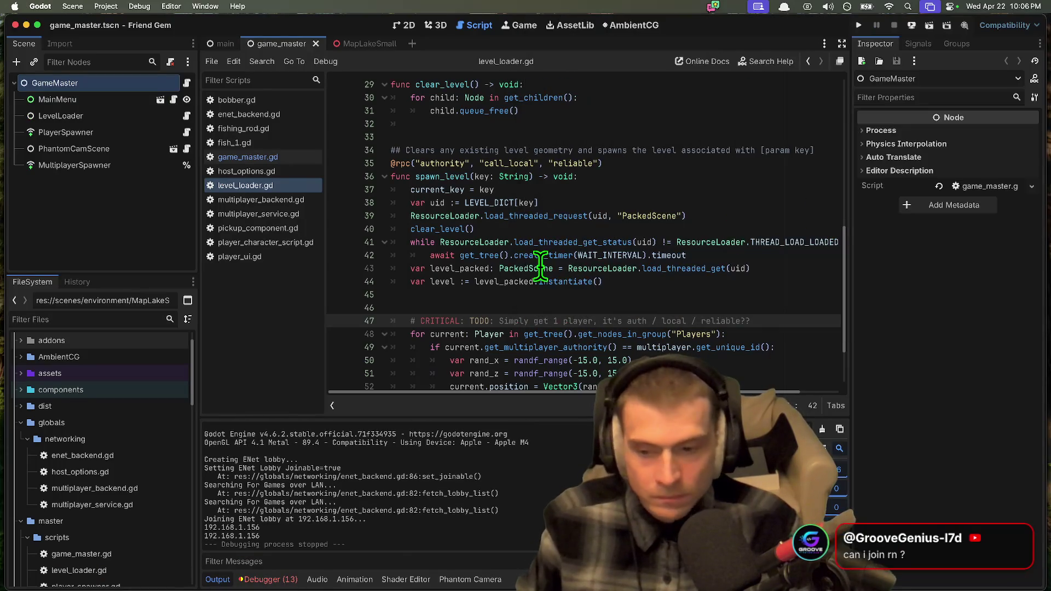
Step: Show Session 2's errors in the debugger and jump to the level_loader.gd:44 code
click(284, 579)
click(281, 361)
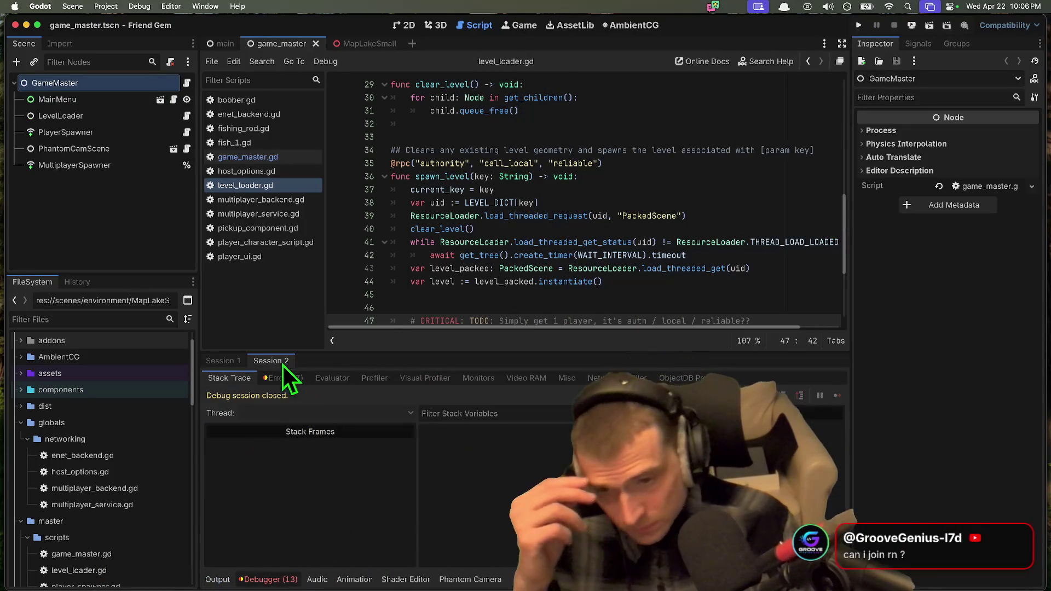
click(214, 361)
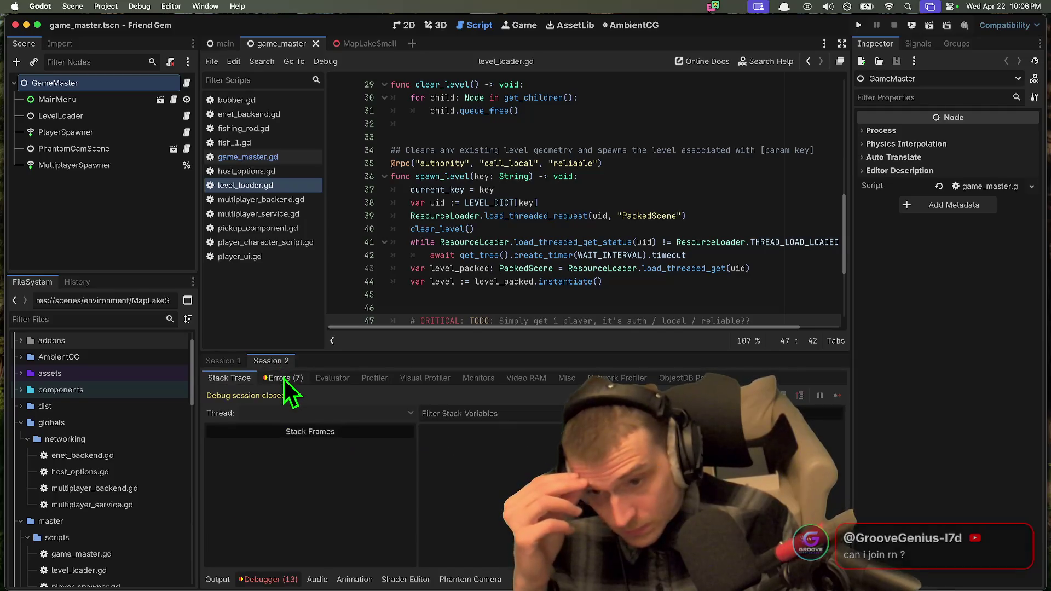
click(283, 378)
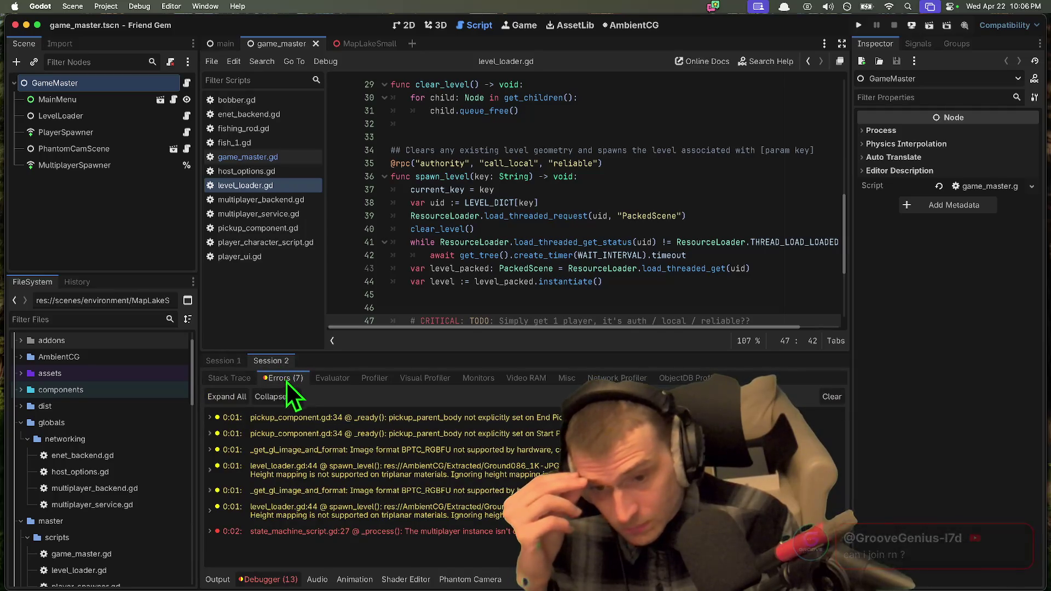
click(540, 464)
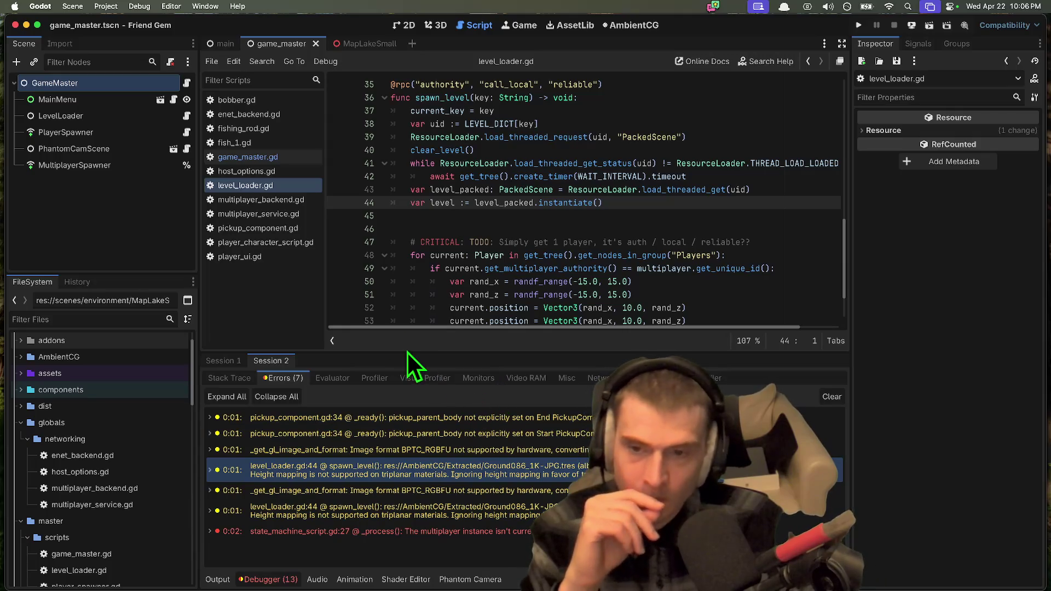
Step: Drag the debugger panel divider up to make the error list taller
drag(404, 352, 407, 269)
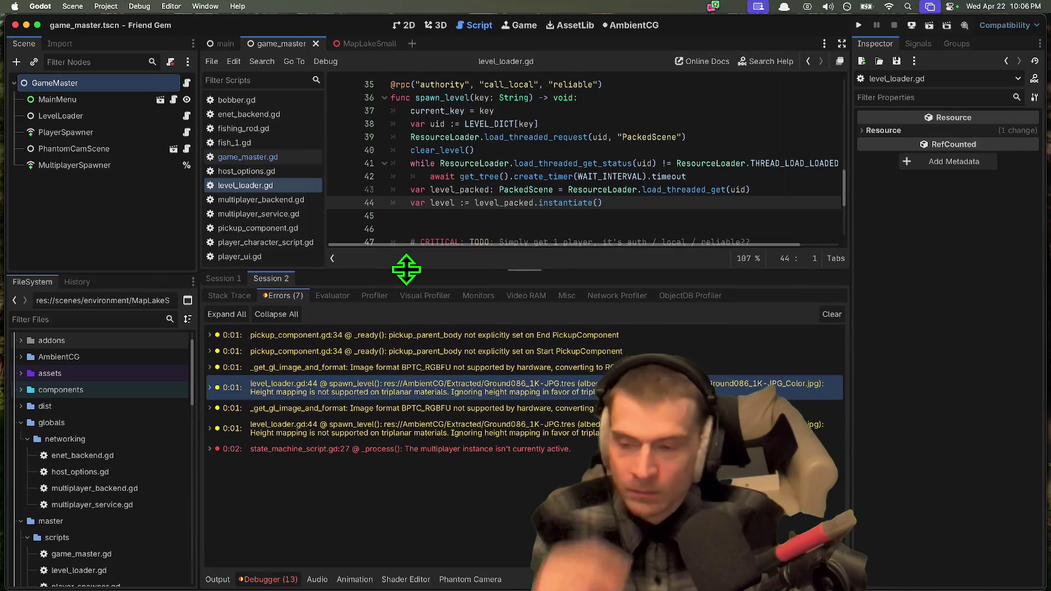
click(72, 6)
mouse_move(97, 7)
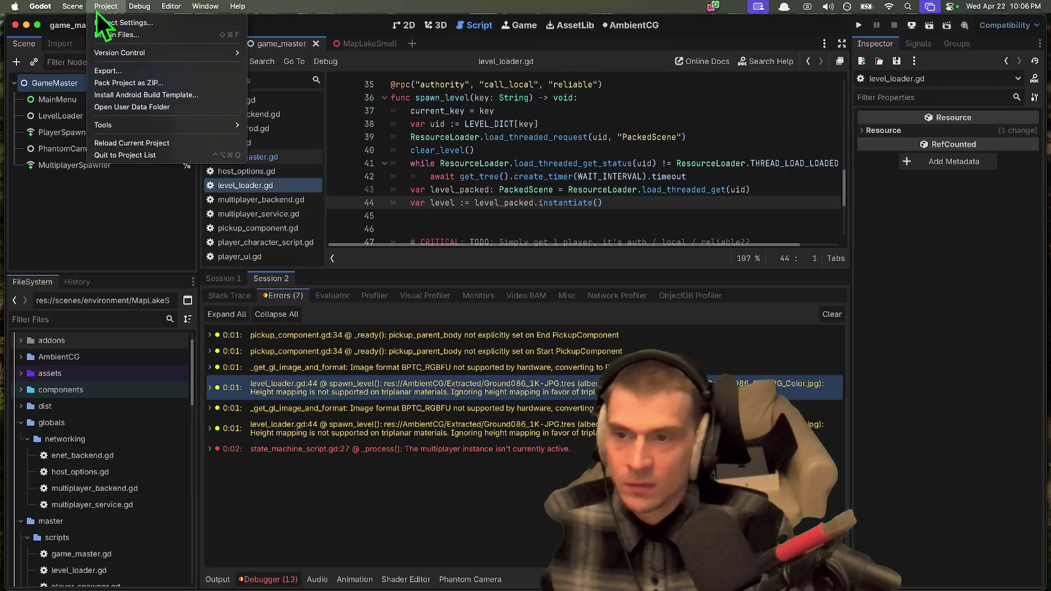
key(super+Tab)
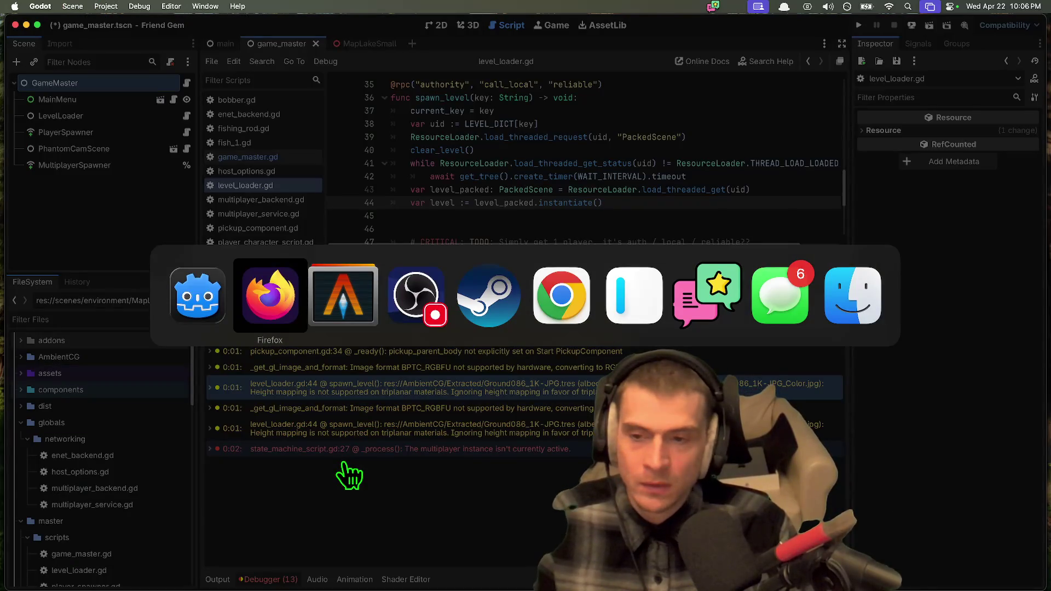
Step: Import Cogito's project.godot from godot/_examples/Cogito and open it, prompting the 4.4-to-4.6 upgrade
key(super+Tab)
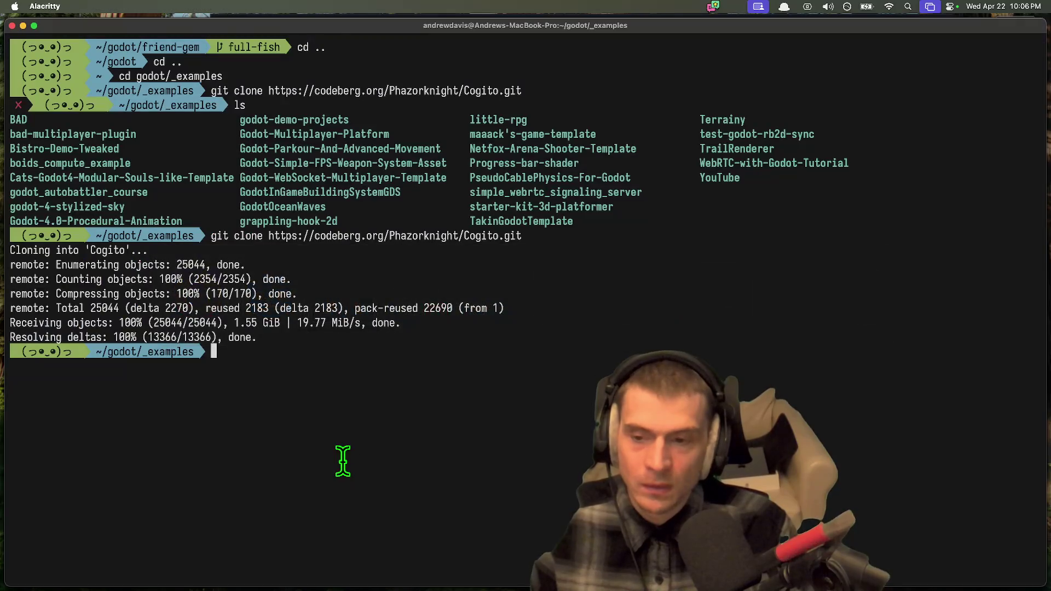
key(super+Tab)
key(super+Tab)
key(super+Tab)
click(257, 103)
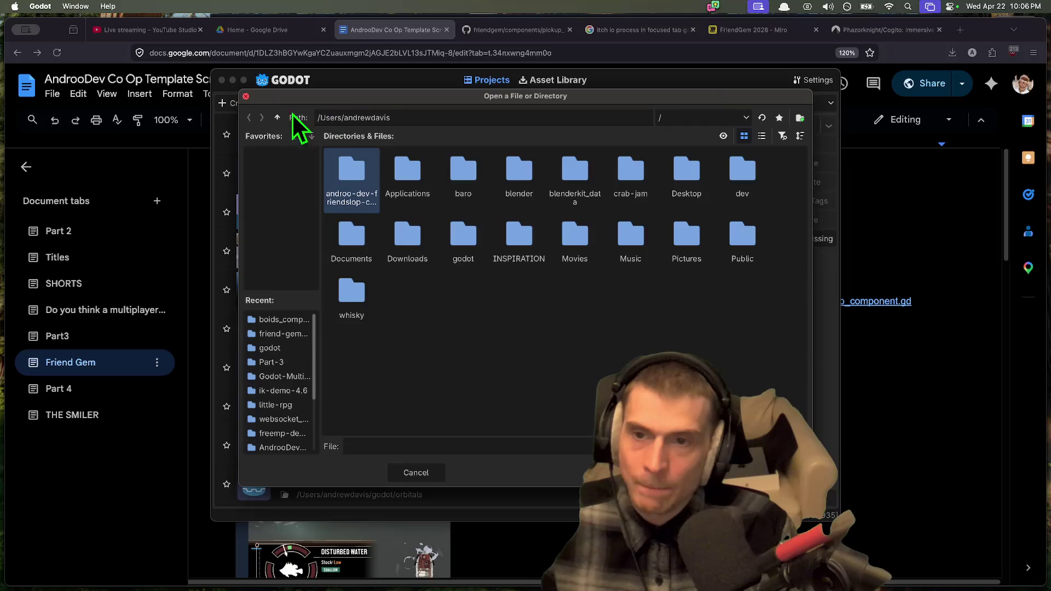
click(276, 119)
scroll(276, 382, down, 3)
scroll(276, 380, up, 3)
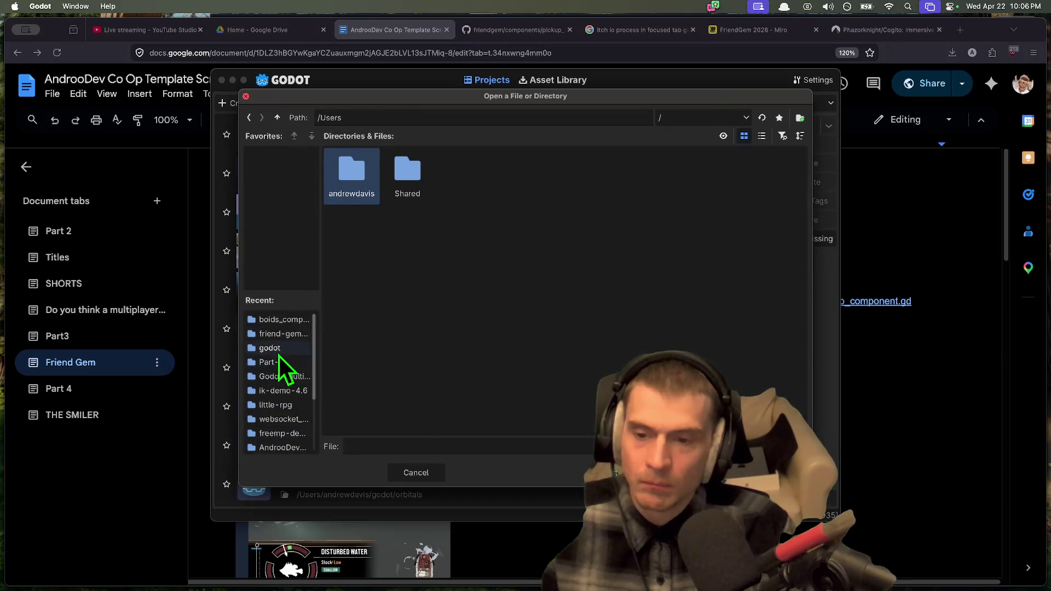
click(278, 353)
double_click(409, 172)
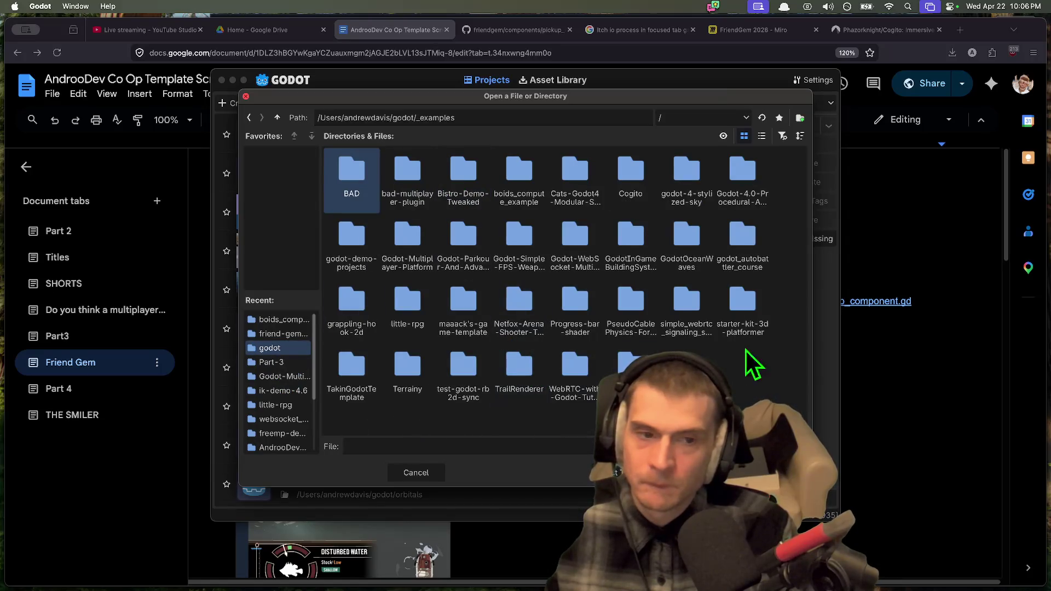
double_click(652, 202)
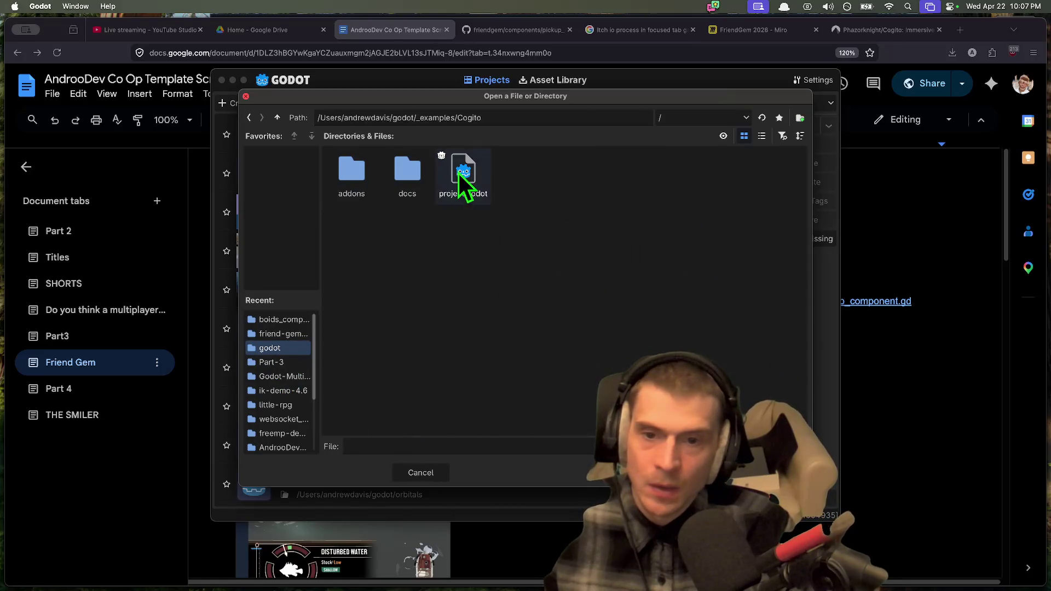
double_click(459, 173)
click(509, 345)
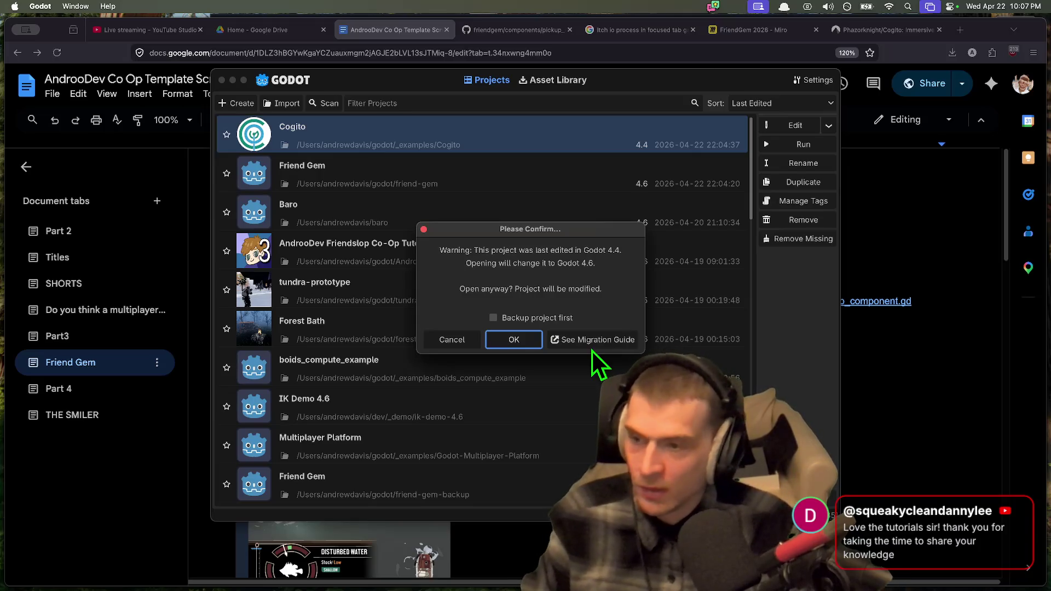
click(522, 346)
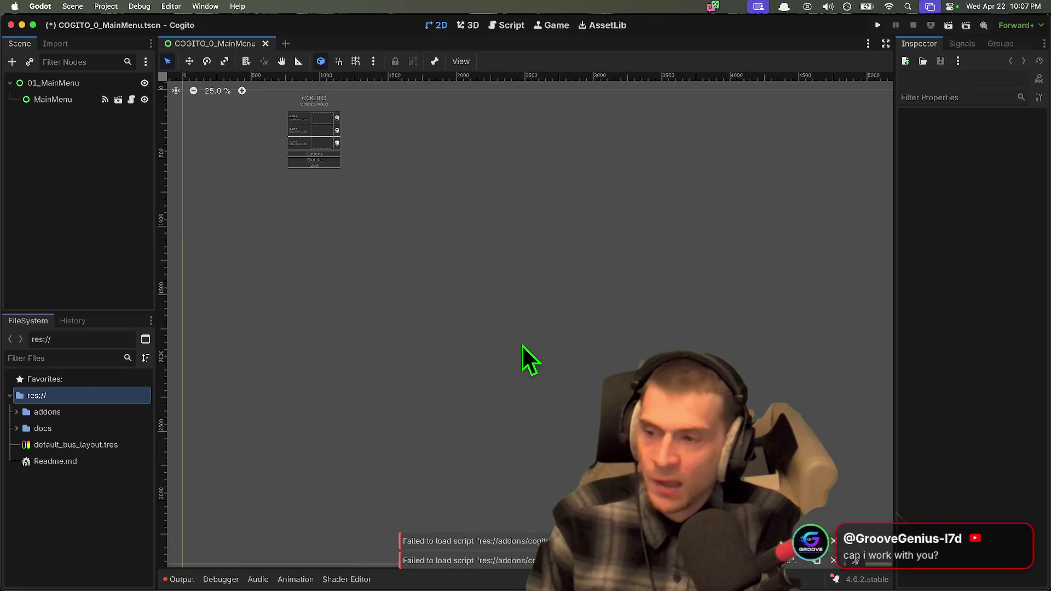
Step: Zoom and pan the canvas to inspect the COGITO_0_MainMenu.tscn scene's title, save slots and buttons
scroll(352, 247, up, 8)
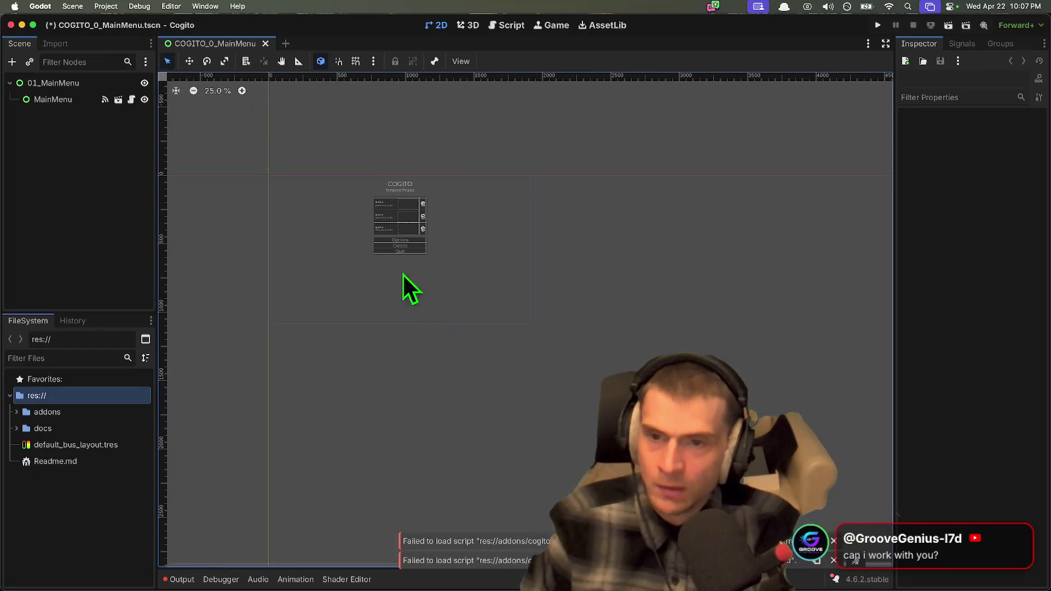
scroll(361, 233, up, 1)
scroll(403, 312, down, 3)
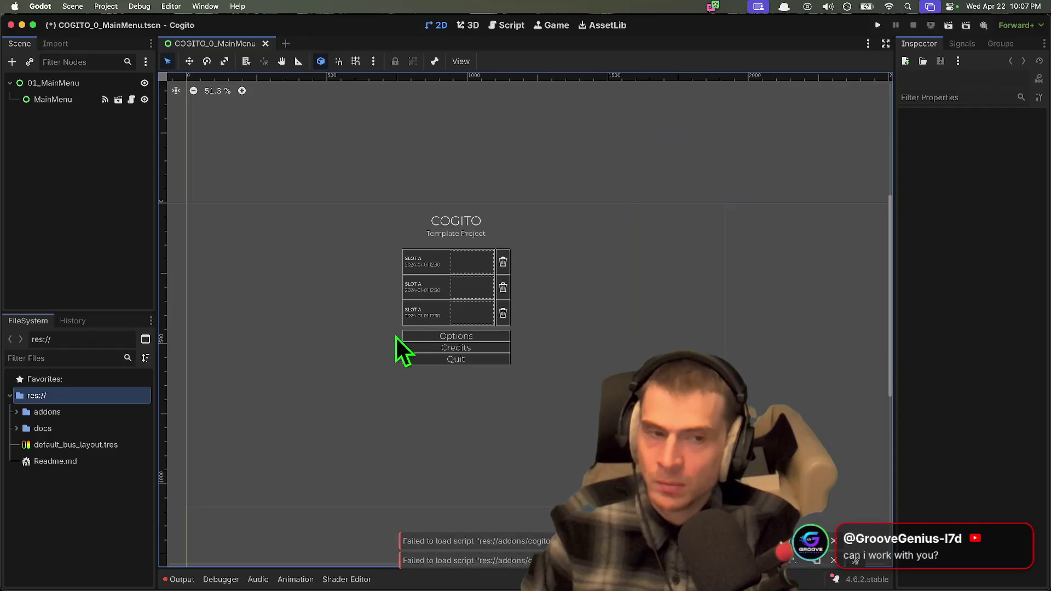
scroll(399, 347, left, 3)
scroll(677, 263, up, 1)
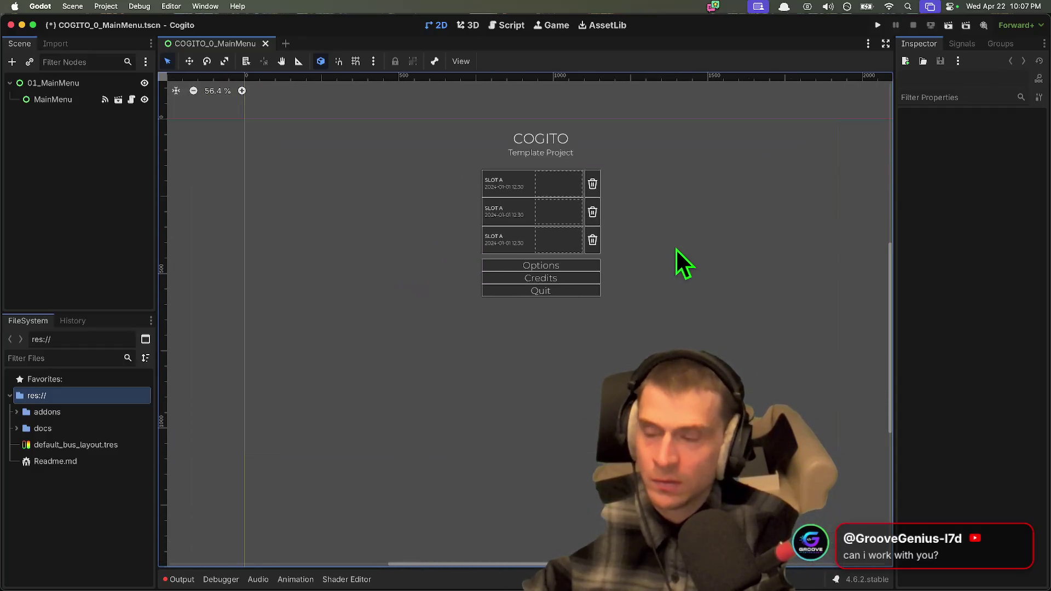
scroll(639, 253, right, 2)
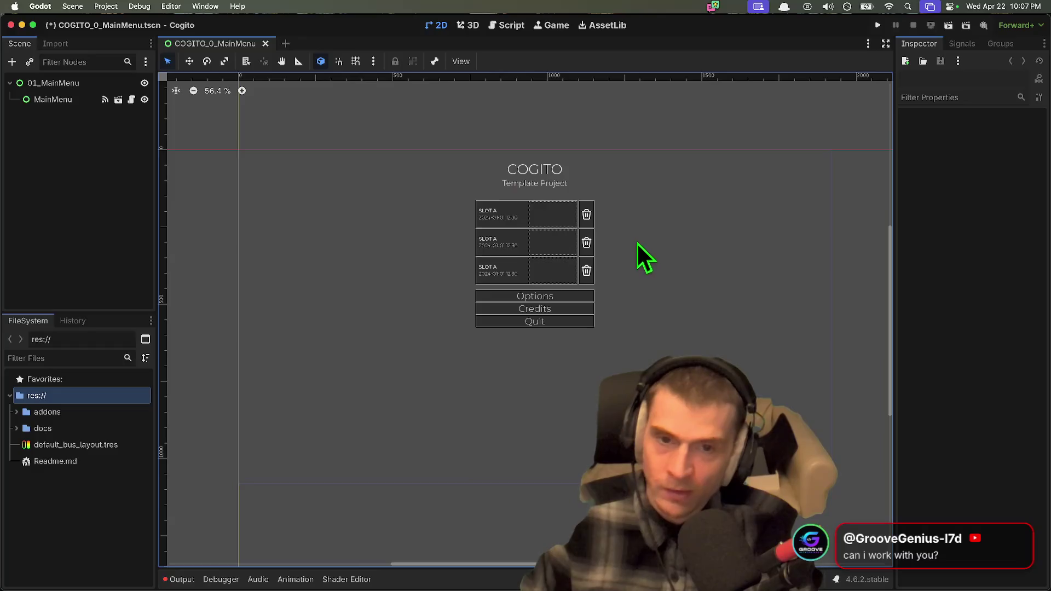
drag(599, 120, 416, 203)
click(440, 219)
click(497, 492)
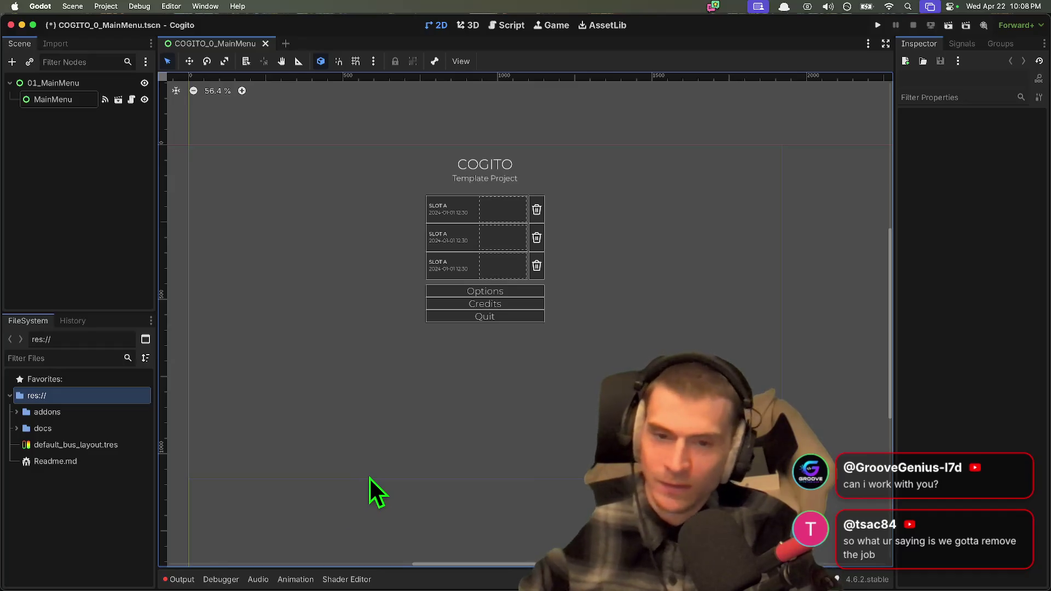
click(165, 5)
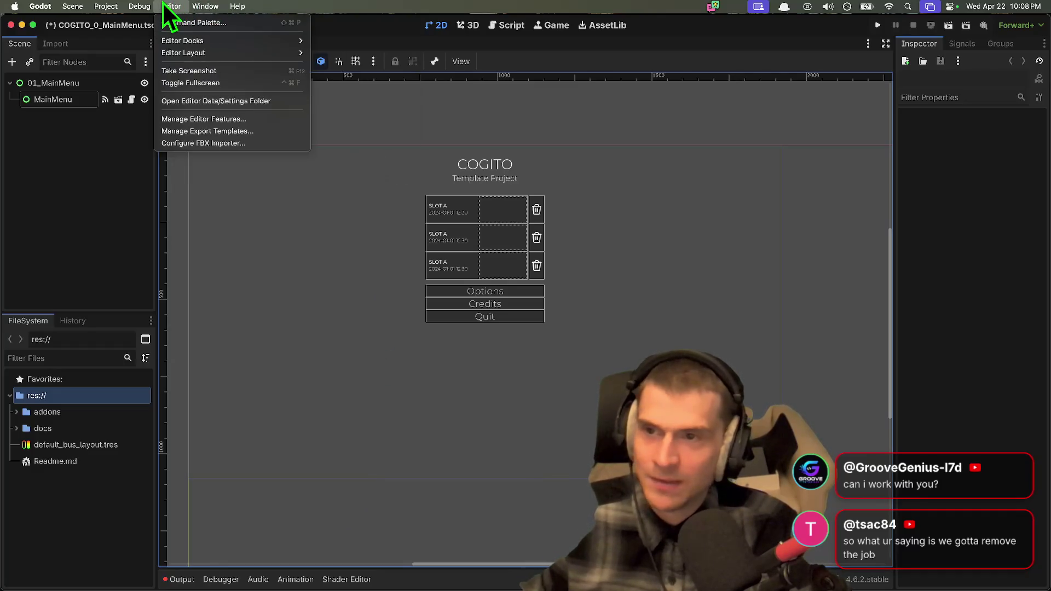
Step: Check Customize Run Instances, then enable Visible Collision Shapes in the Debug menu
click(146, 165)
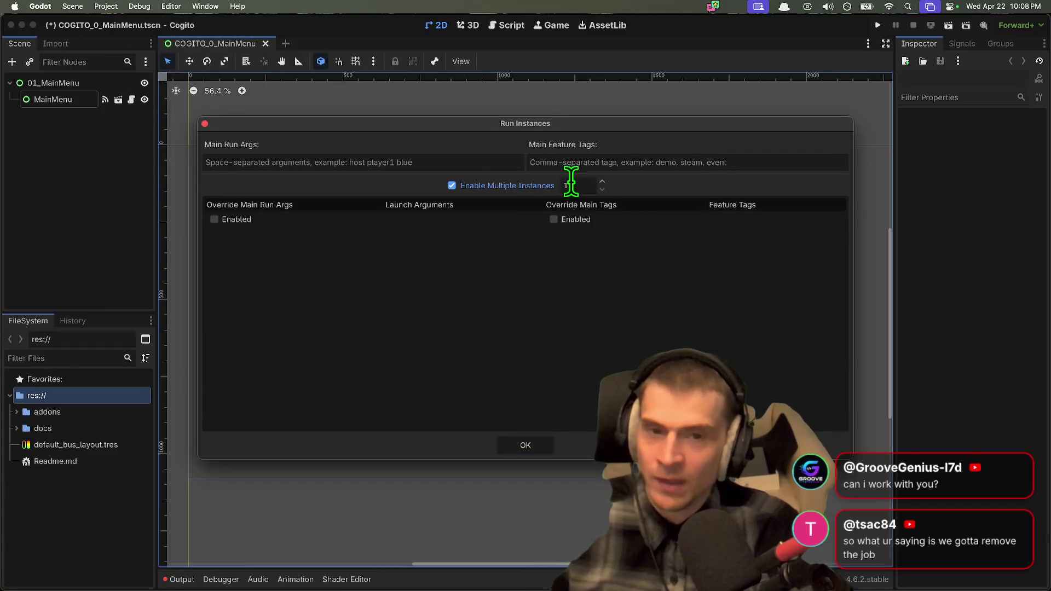
key(Escape)
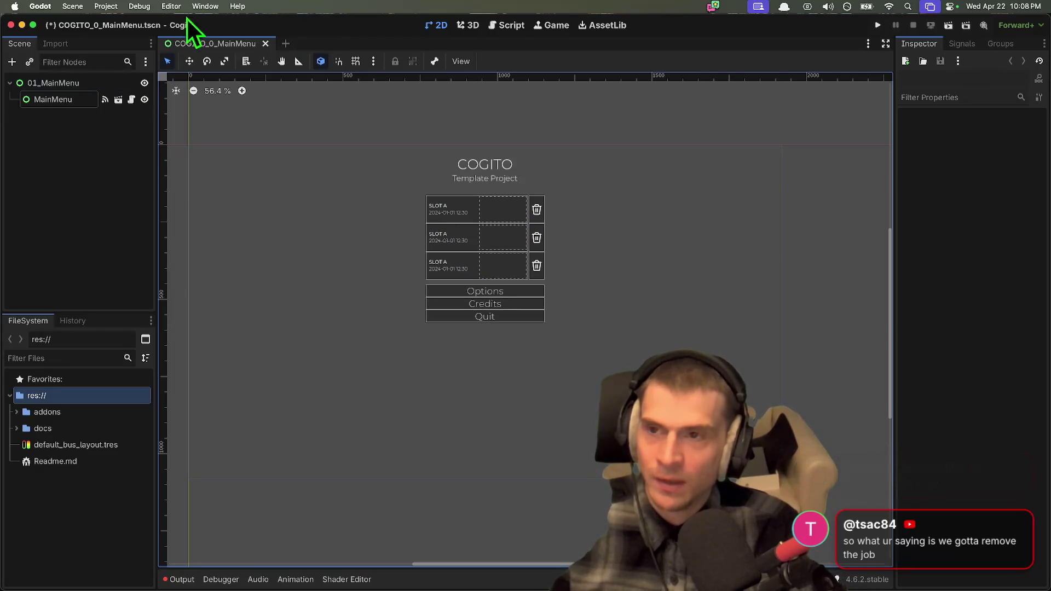
click(139, 6)
click(164, 53)
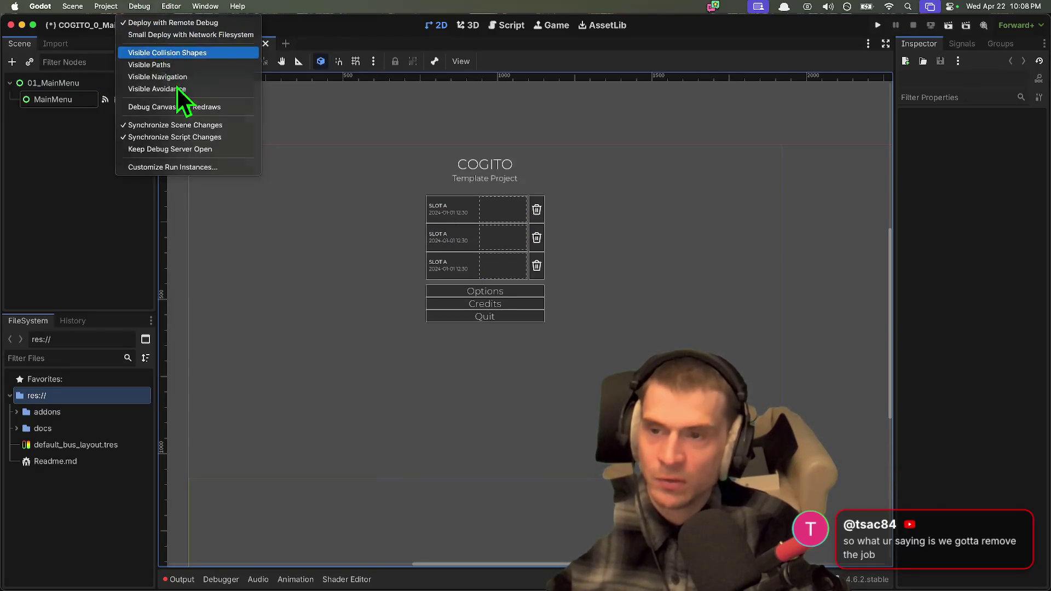
Step: Run Cogito, start a new game in the first save slot, and check the inventory
key(cmd+b)
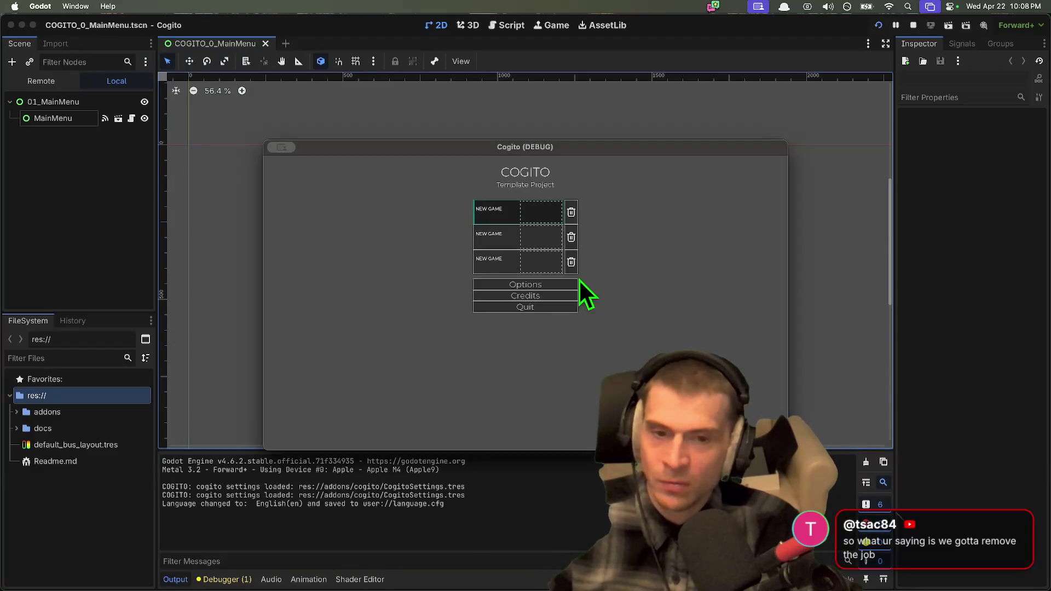
click(533, 211)
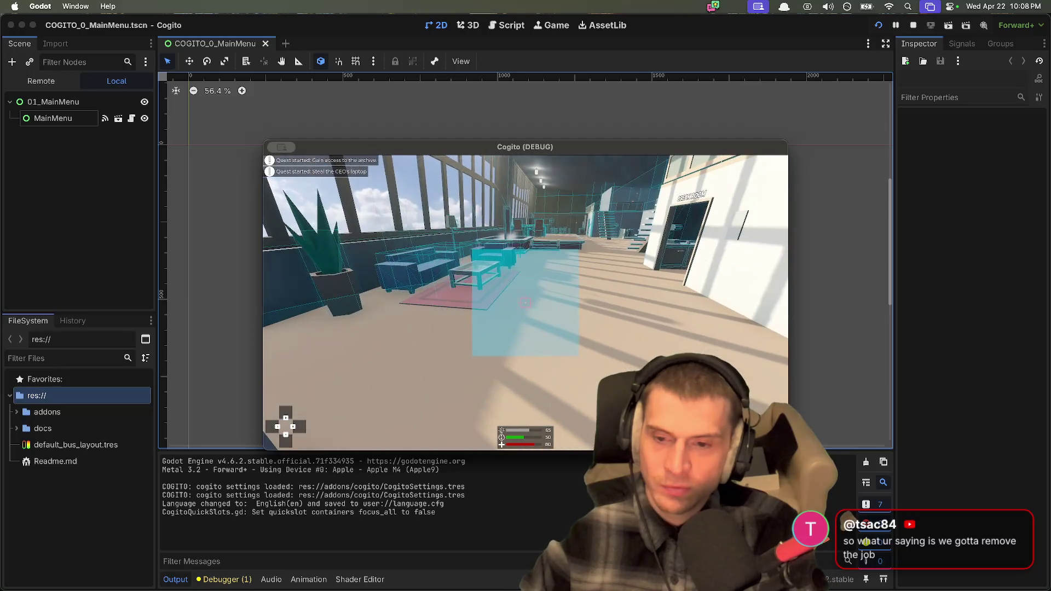
key(Tab)
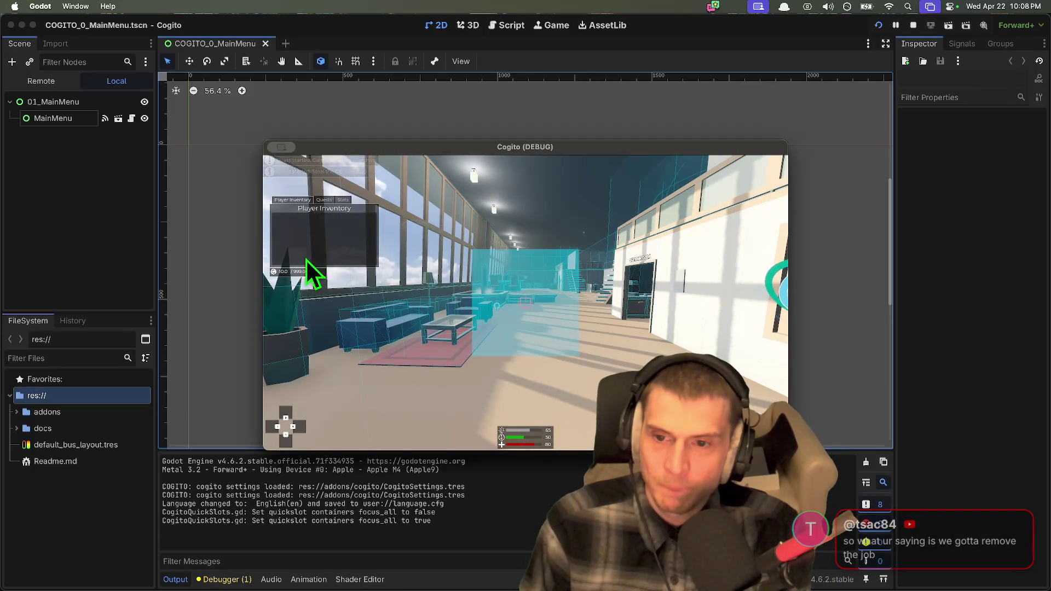
key(Escape)
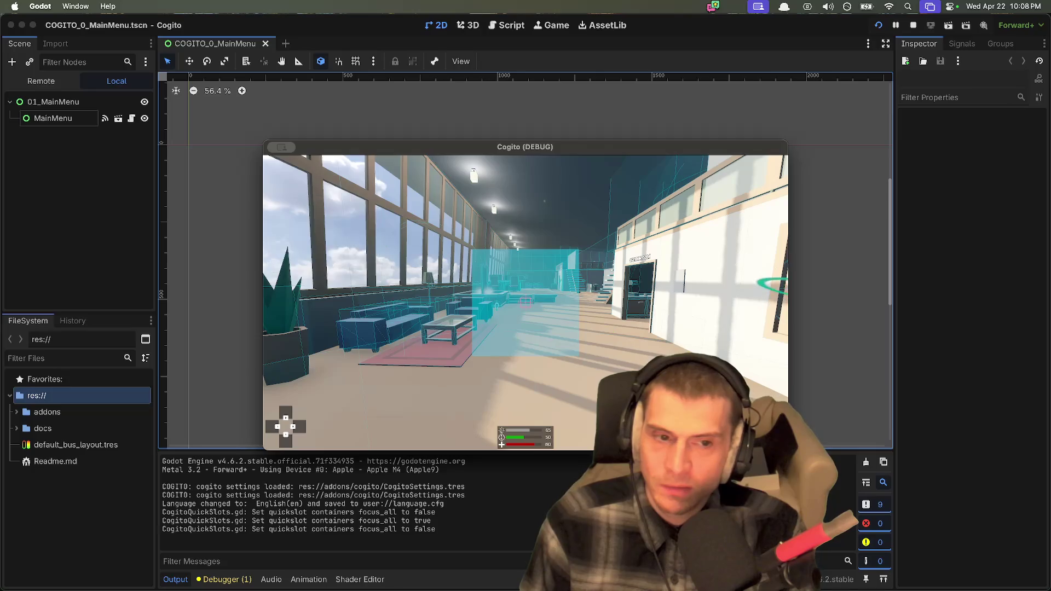
Step: Set the game's graphics resolution to 2560x1440 (16:9) and resume play
click(529, 268)
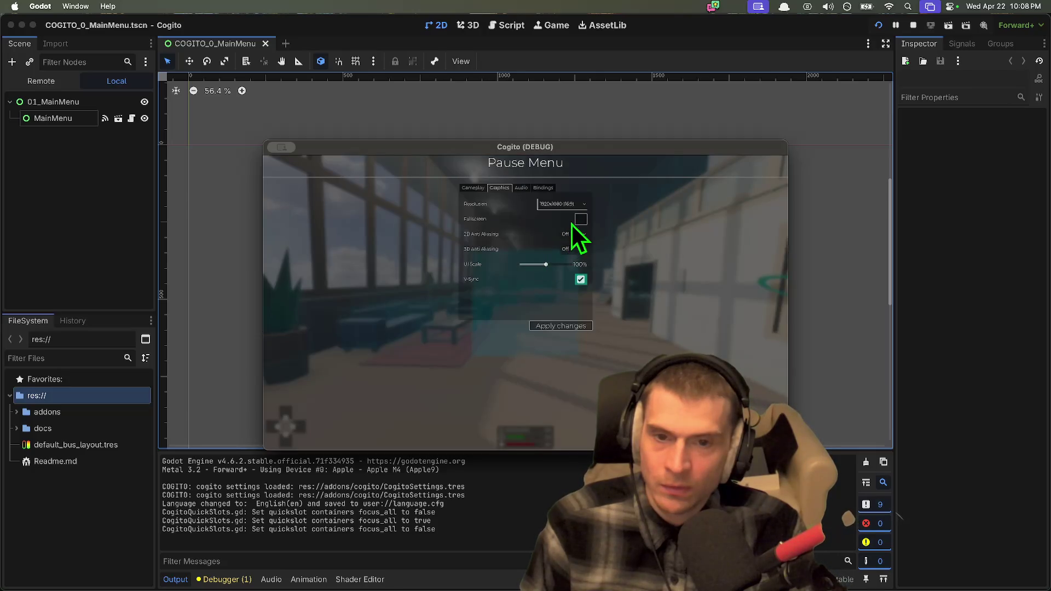
click(479, 187)
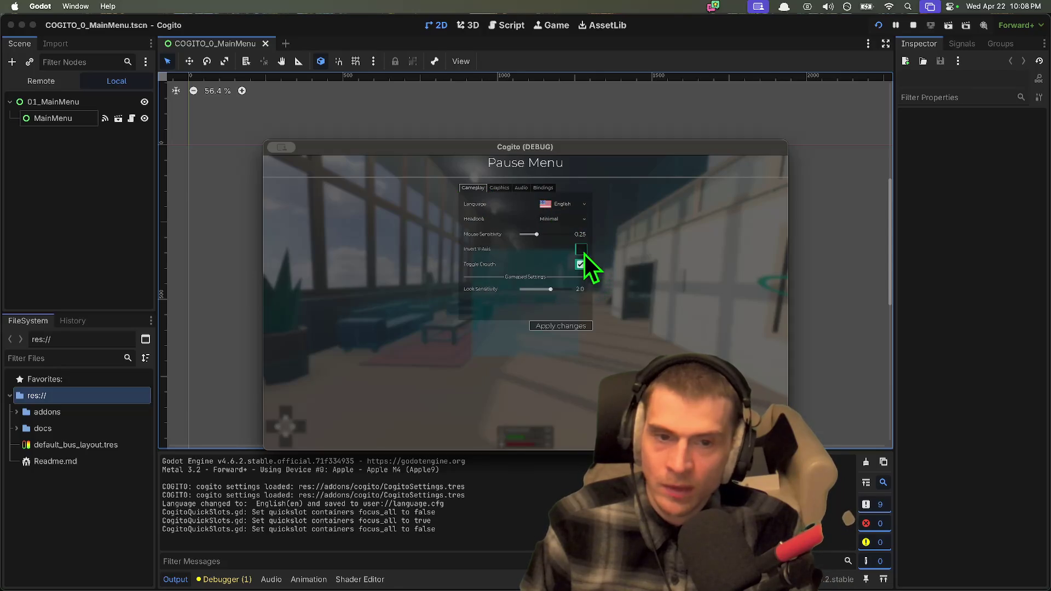
click(496, 187)
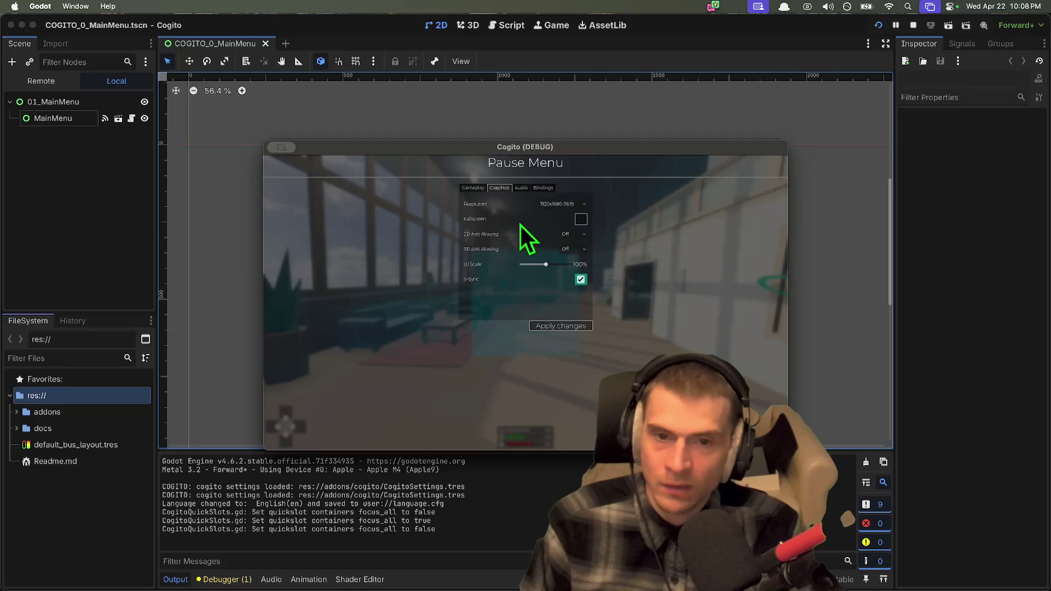
click(574, 204)
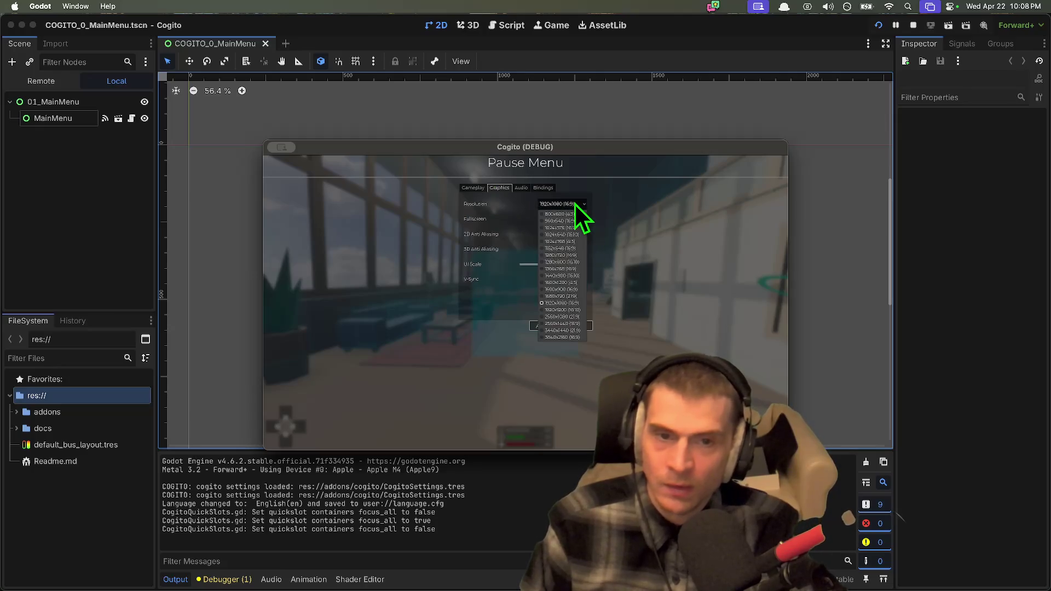
click(573, 323)
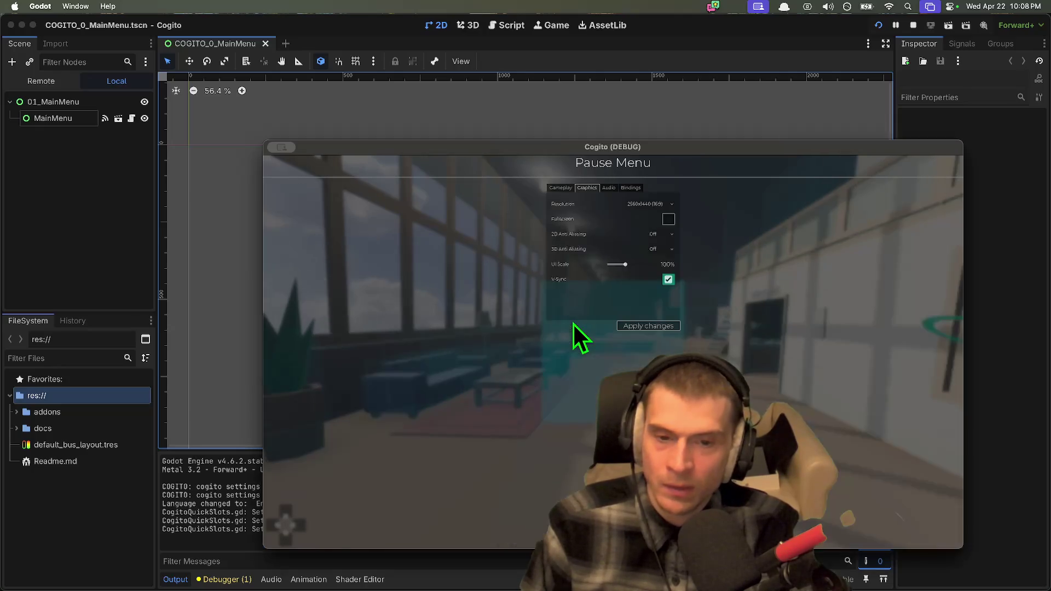
click(561, 265)
key(Escape)
Step: Walk across the lounge past the sofas and plant to the chair by the windows
key(w)
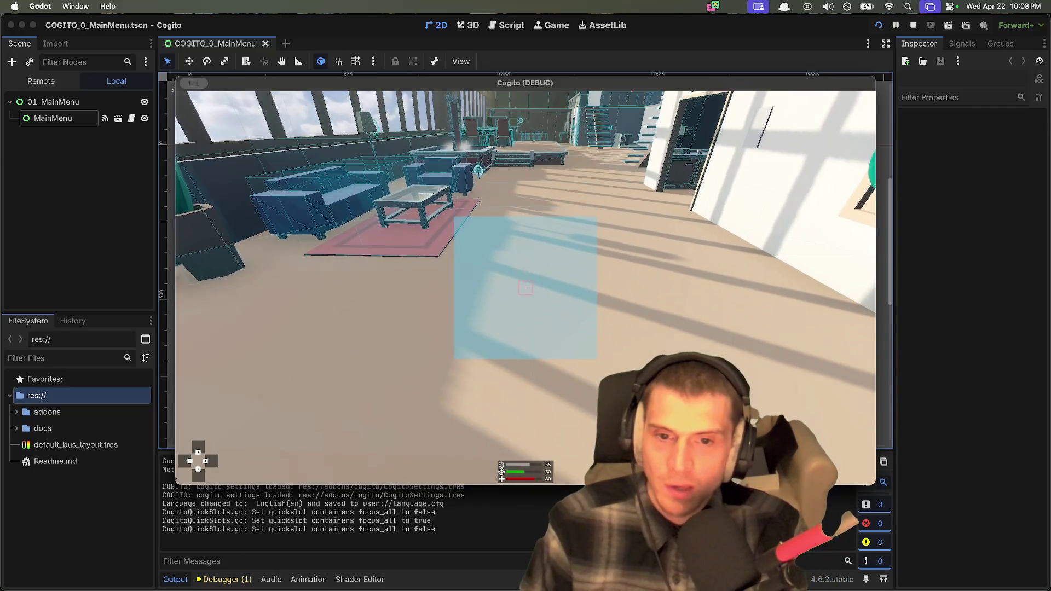
key(w)
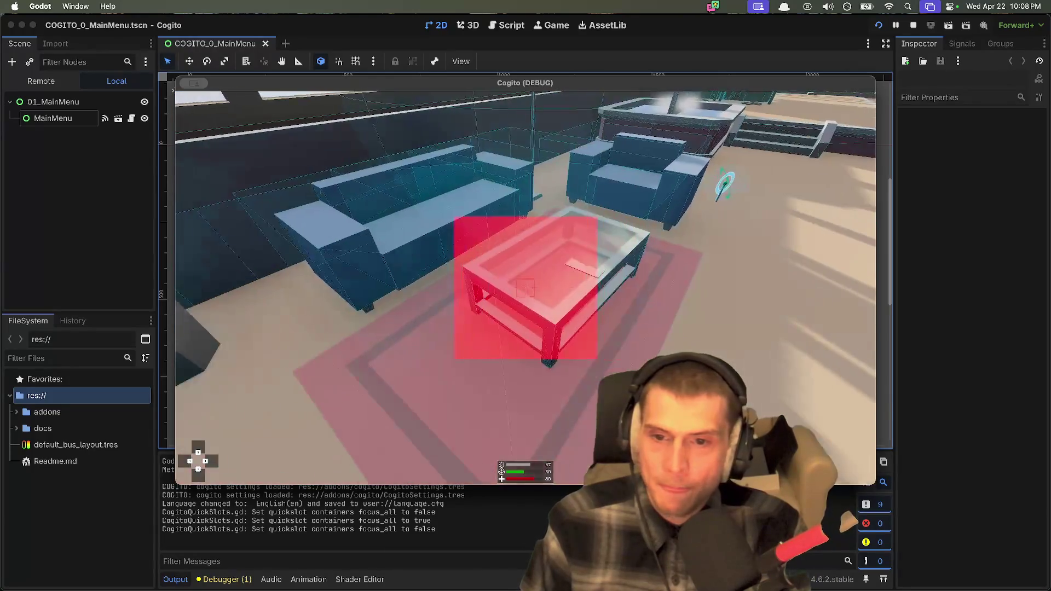
key(w)
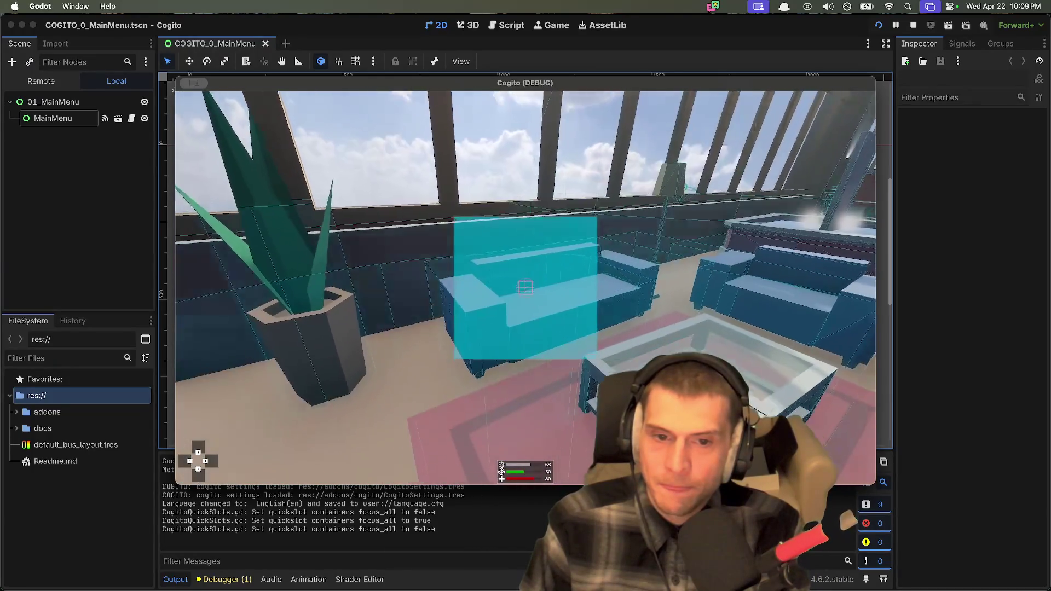
key(w)
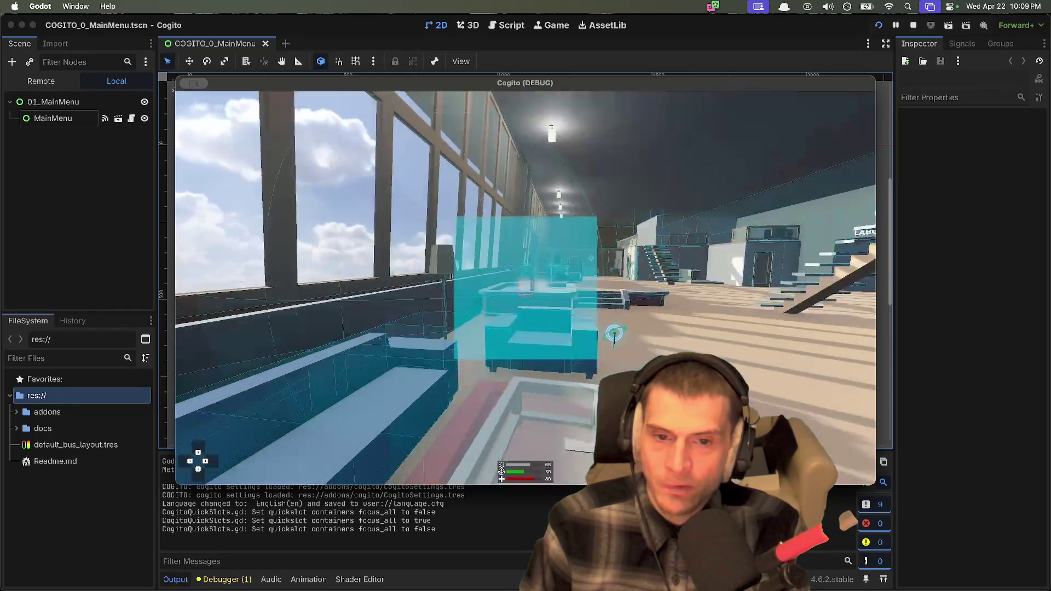
key(w)
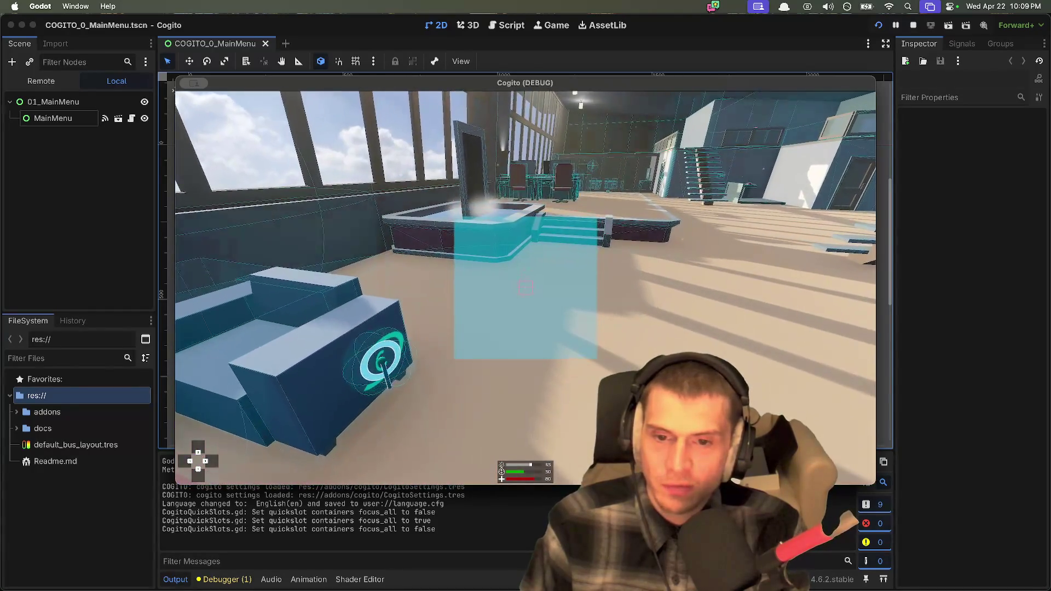
Step: Read and close the chair's Sittables hint, then sit down in it
key(f)
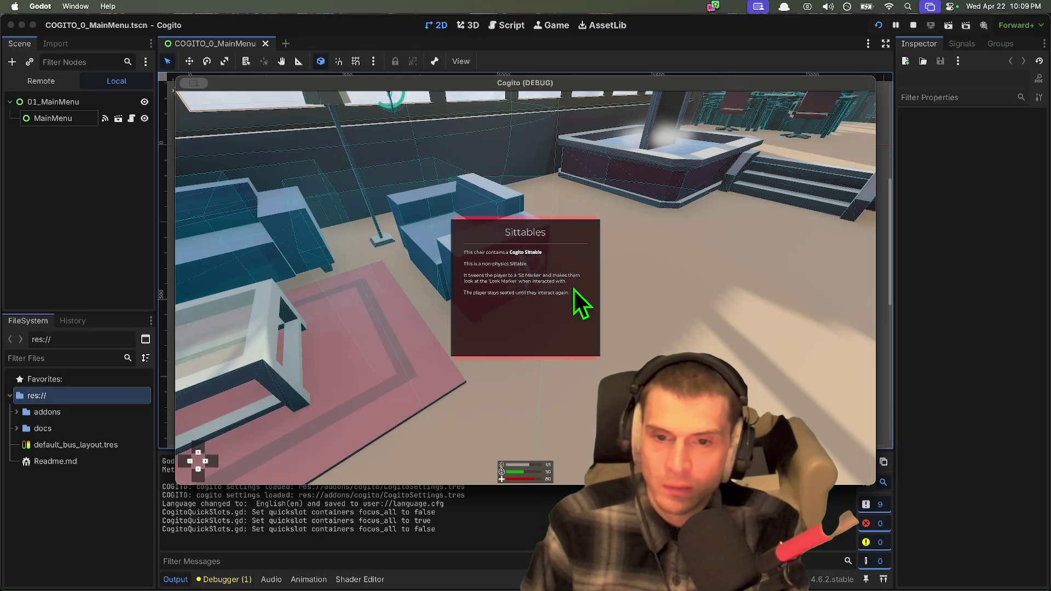
key(f)
key(e)
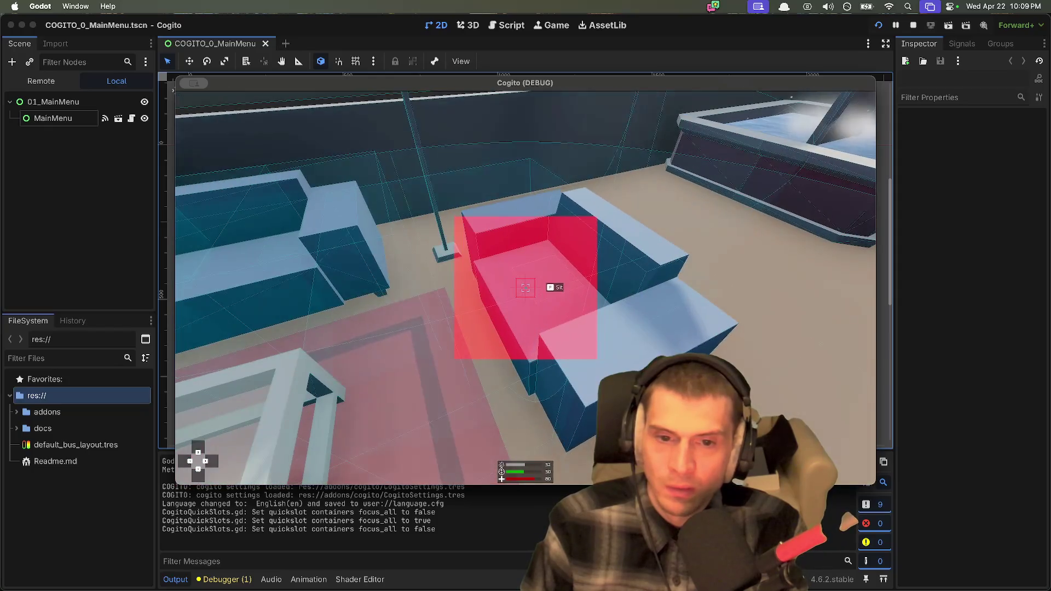
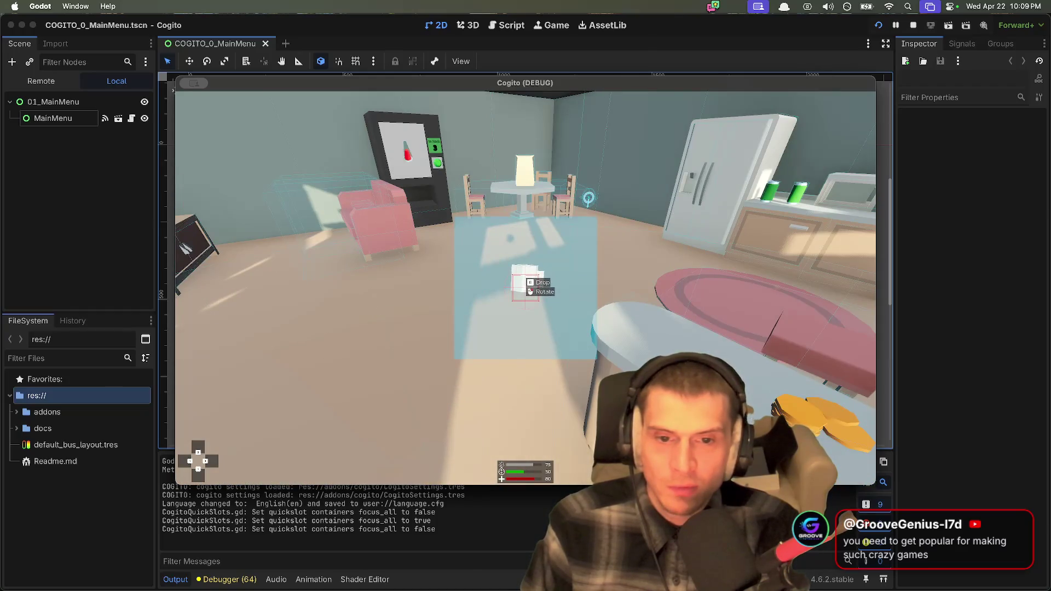
Step: Collect the two coin stacks for credits and pick up the paper on the dining table
key(e)
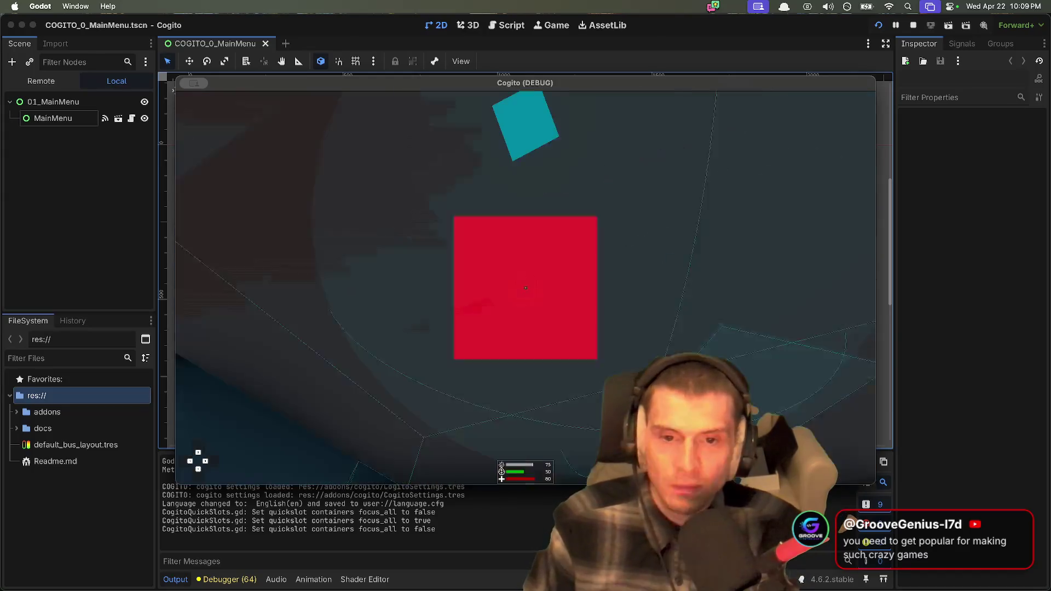
key(e)
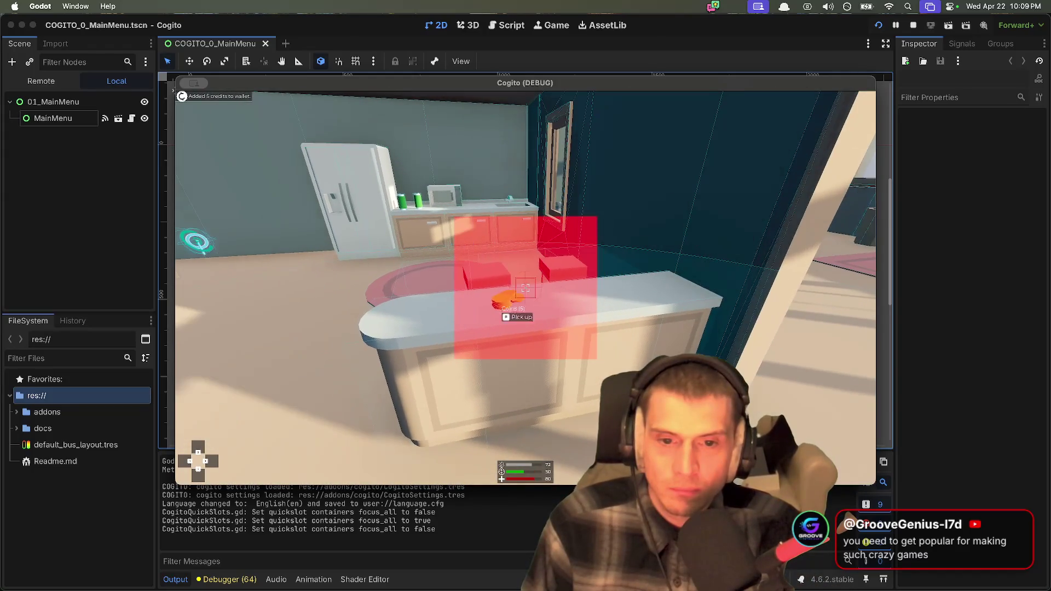
key(e)
key(w)
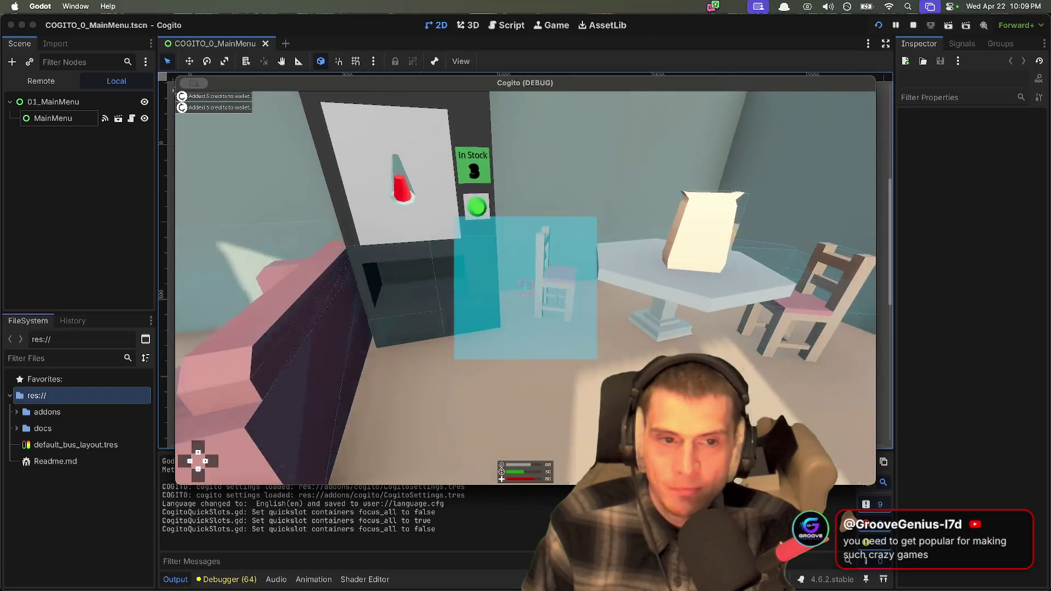
key(e)
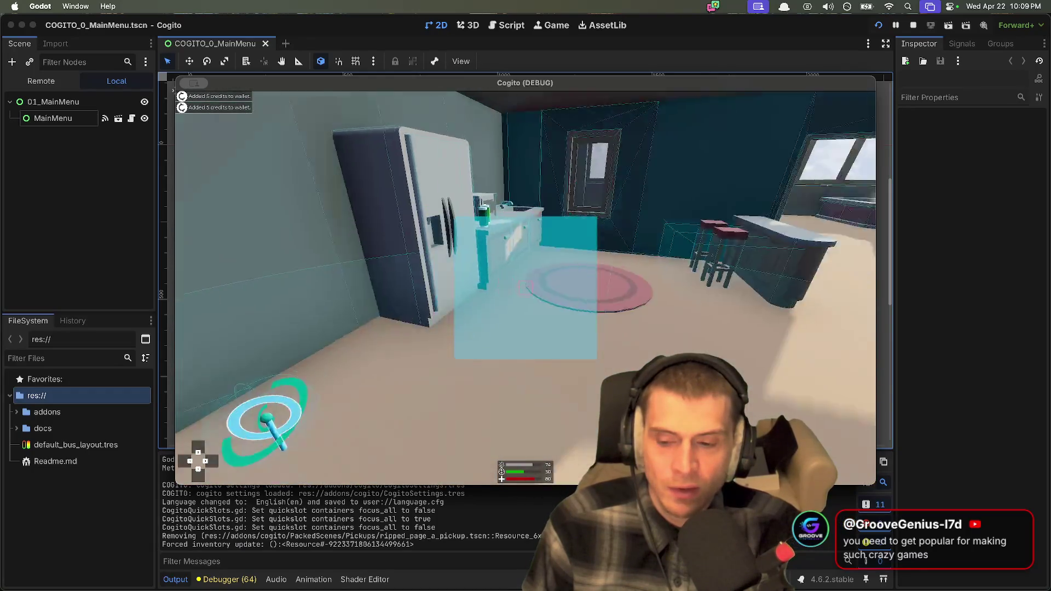
Step: Pick up the energy drink can, set it down on the kitchen counter, then carry it again
key(w)
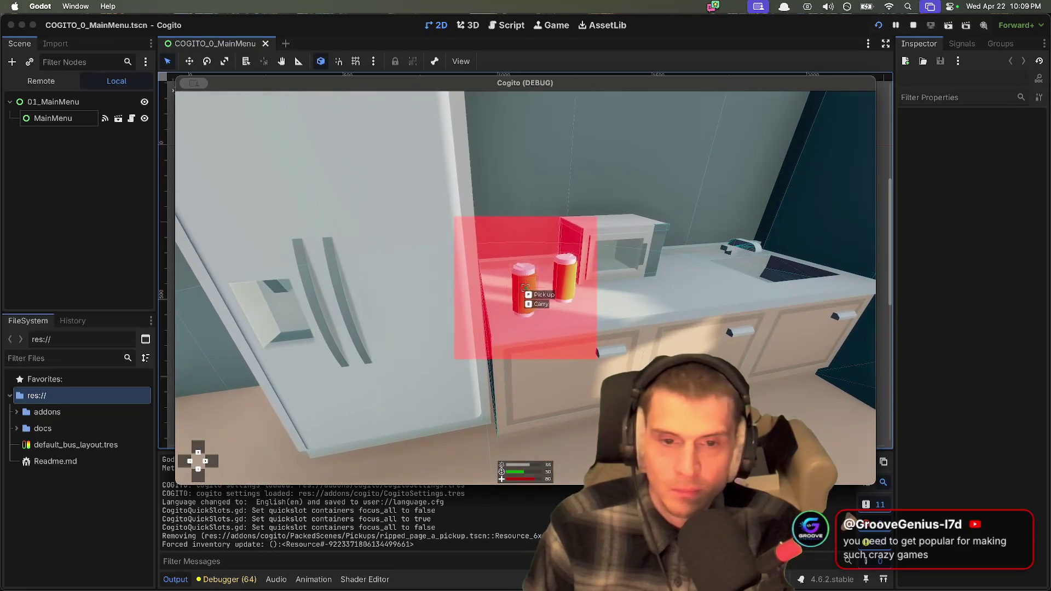
key(e)
key(w)
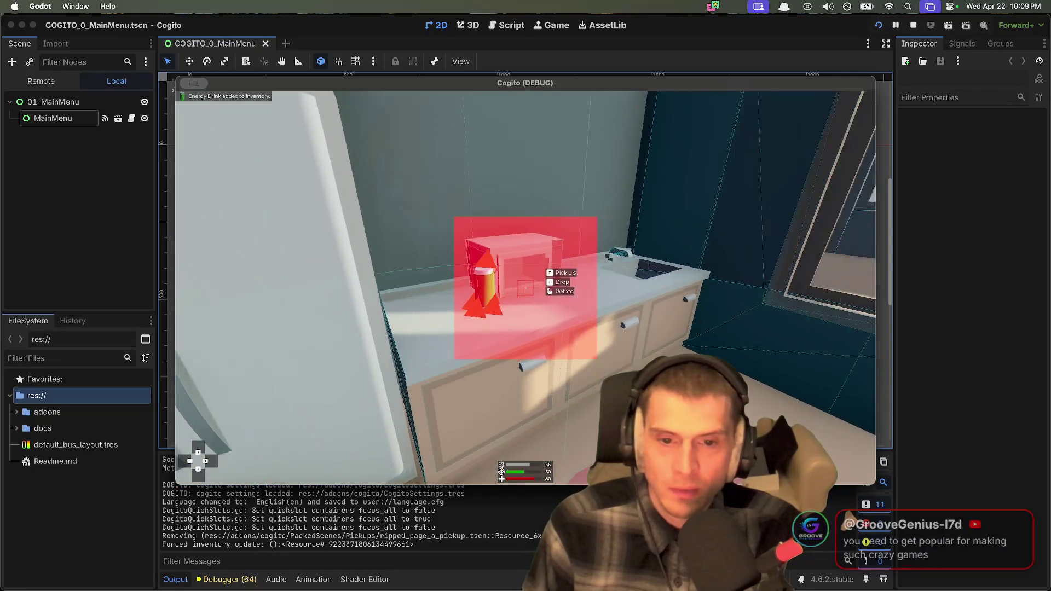
key(e)
key(s)
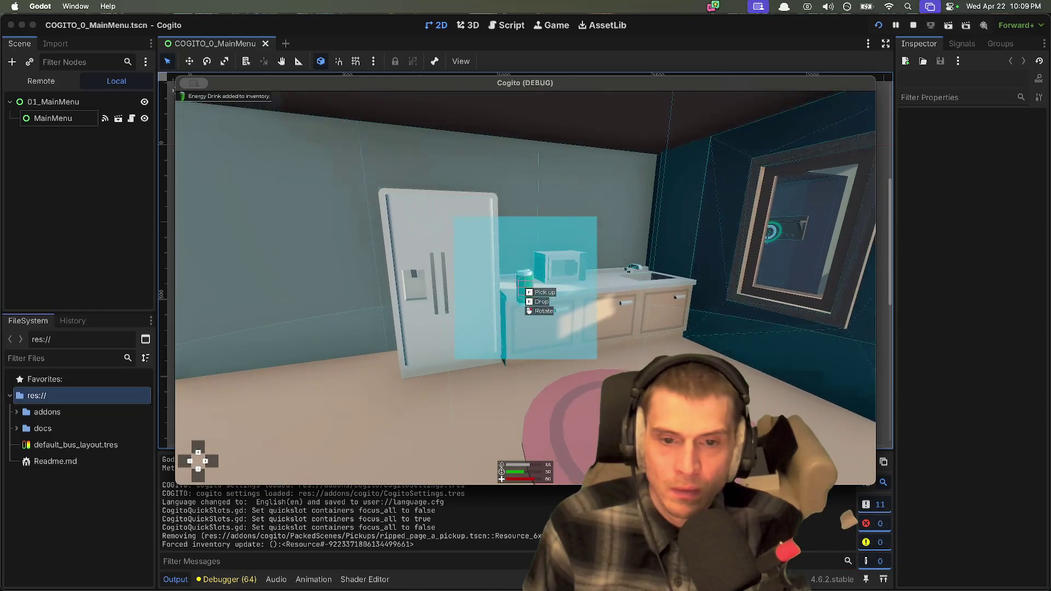
key(w)
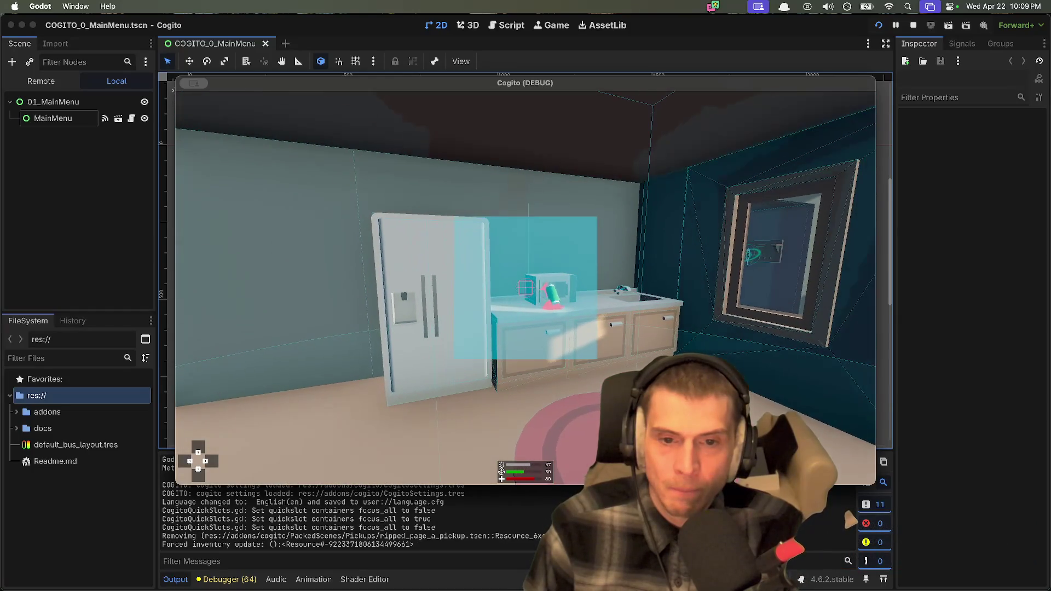
key(e)
key(e)
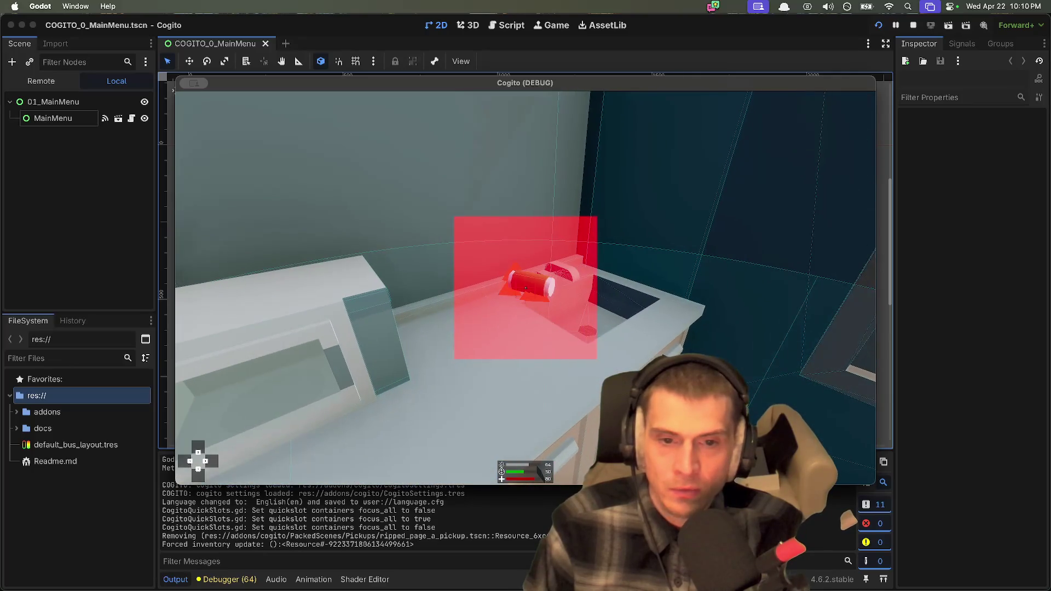
key(s)
key(s)
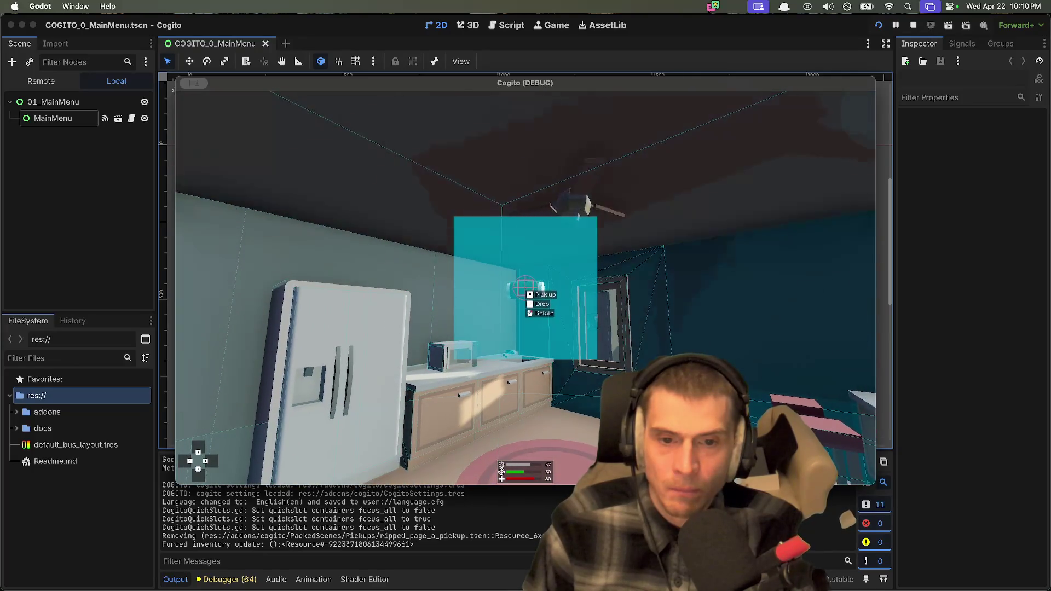
mouse_move(526, 287)
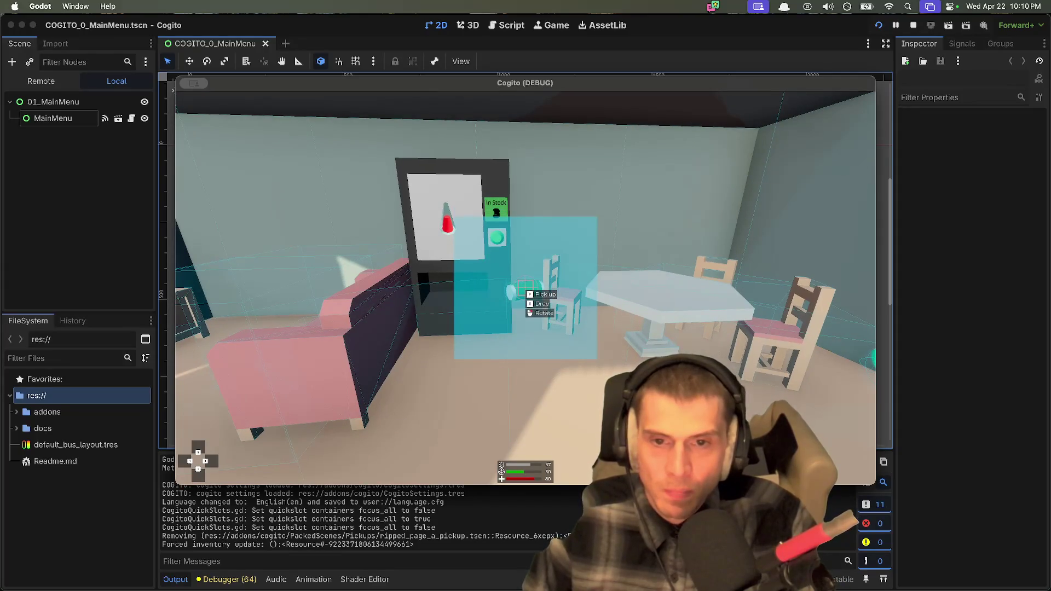
Step: Buy a health potion at the vending machine and carry it around
key(w)
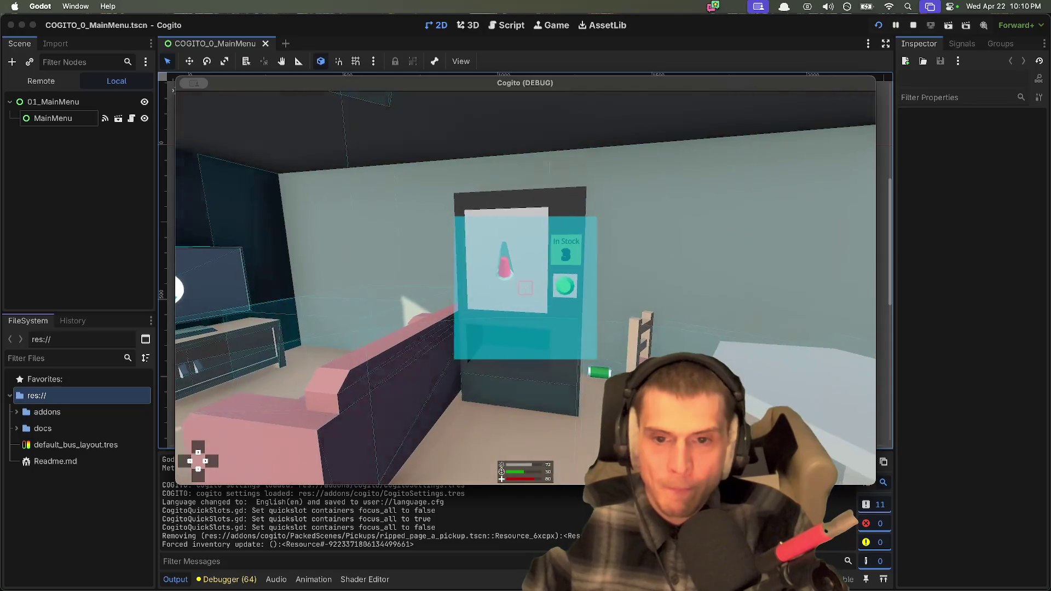
key(e)
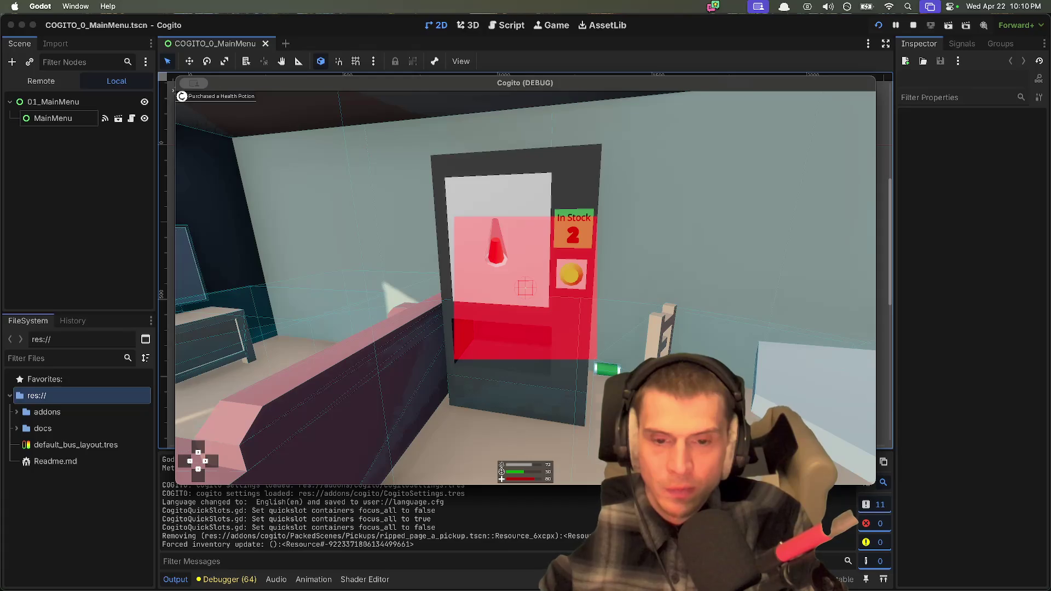
key(e)
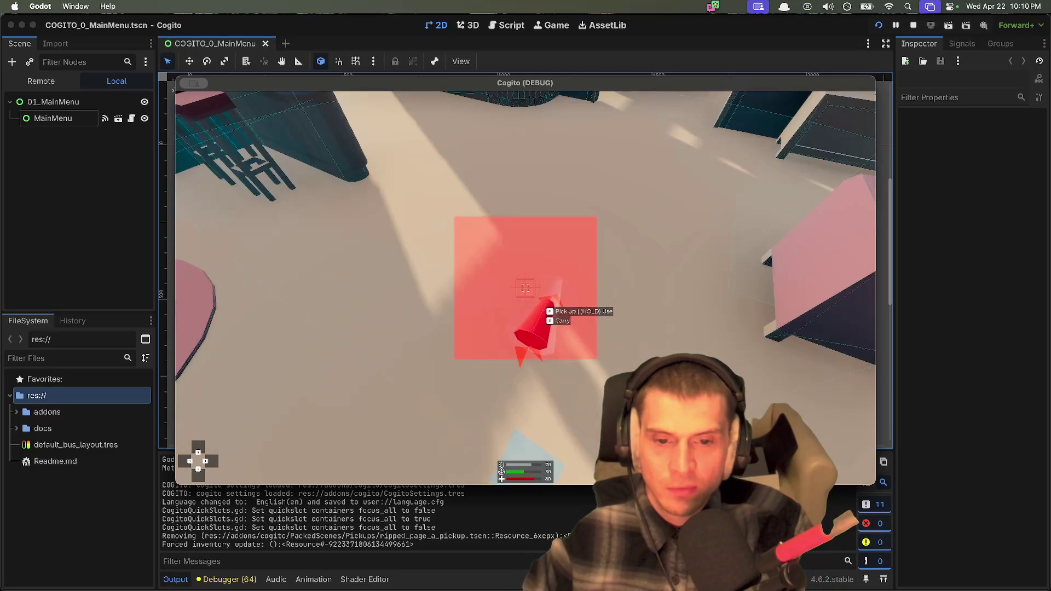
key(e)
key(e)
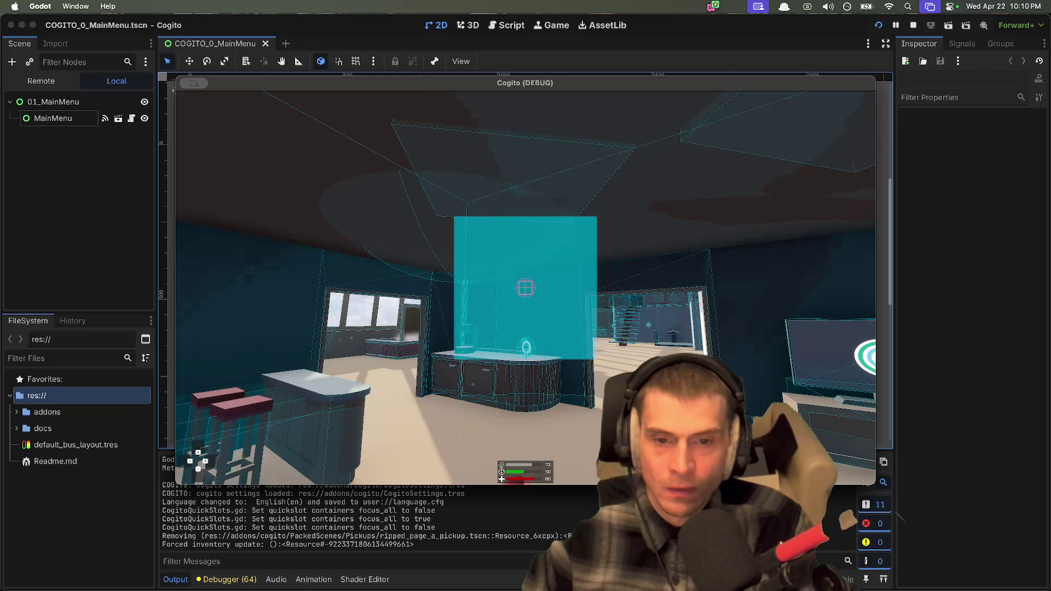
Step: Walk from the kitchen through the hall to the stairs and read the Moving Platform hint
key(w)
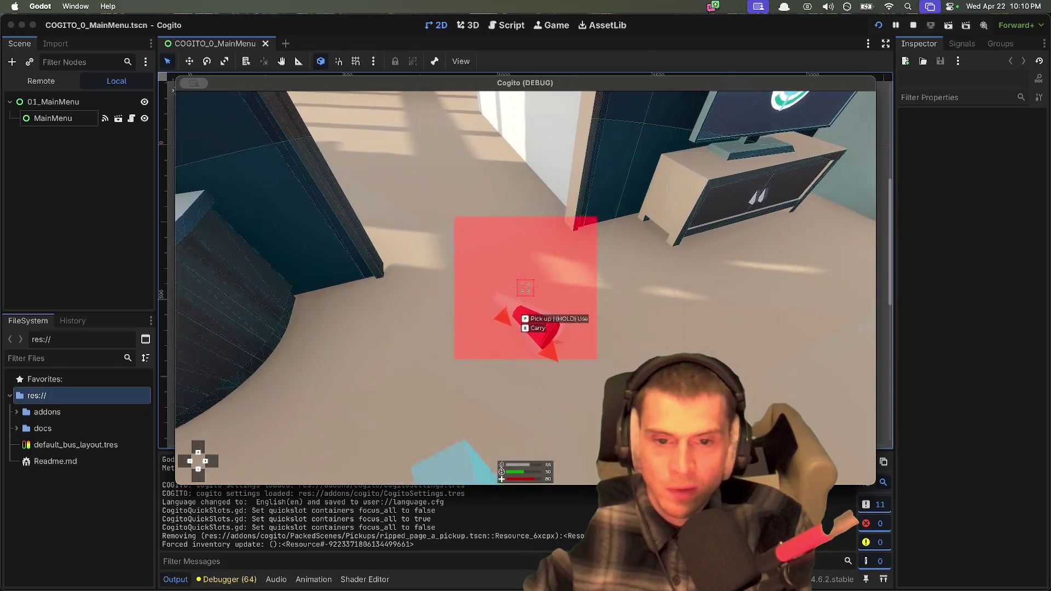
key(w)
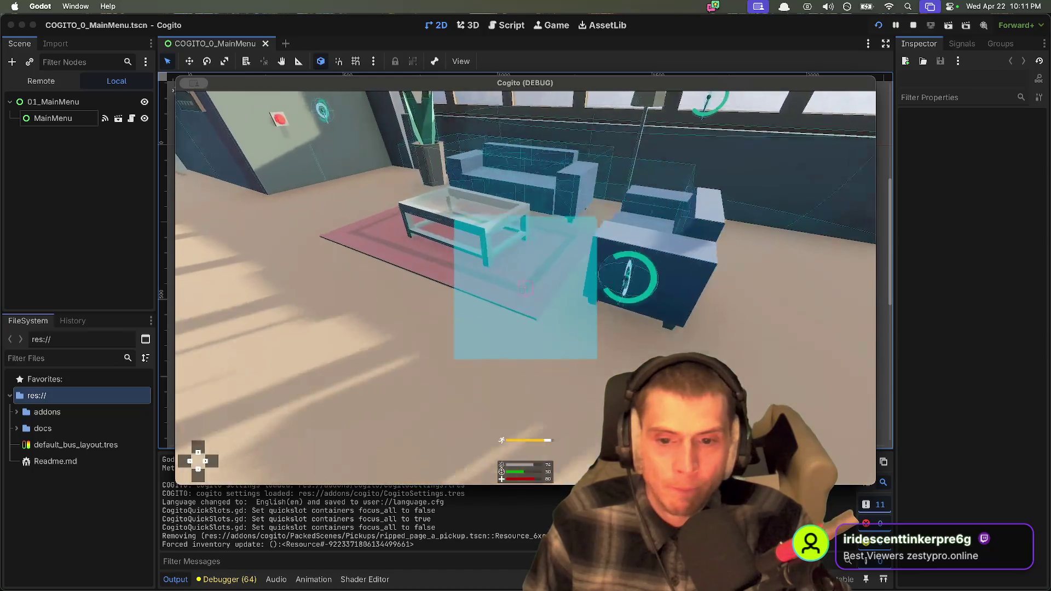
key(shift+w)
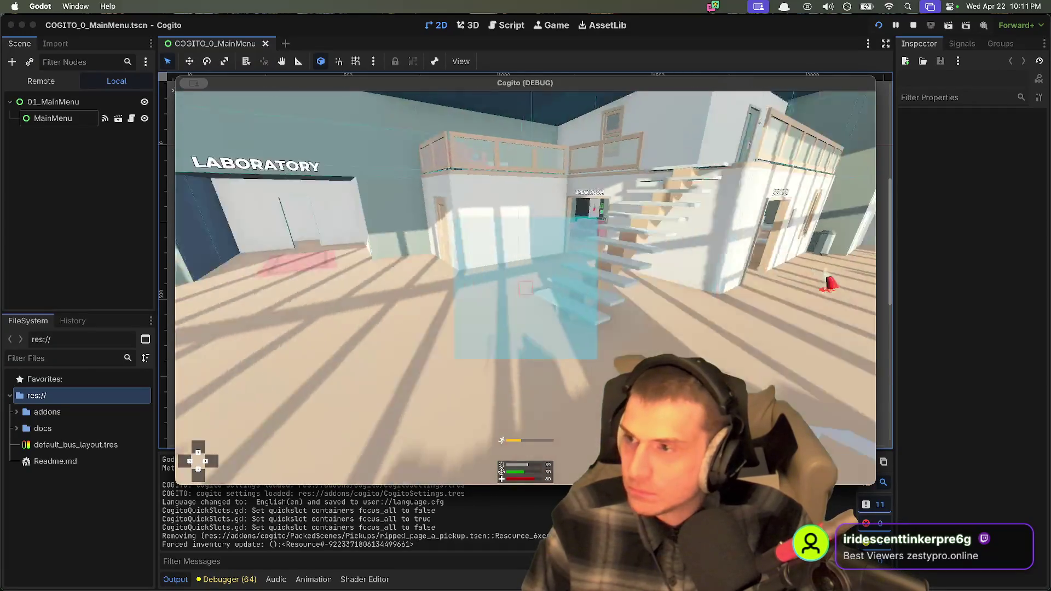
key(w)
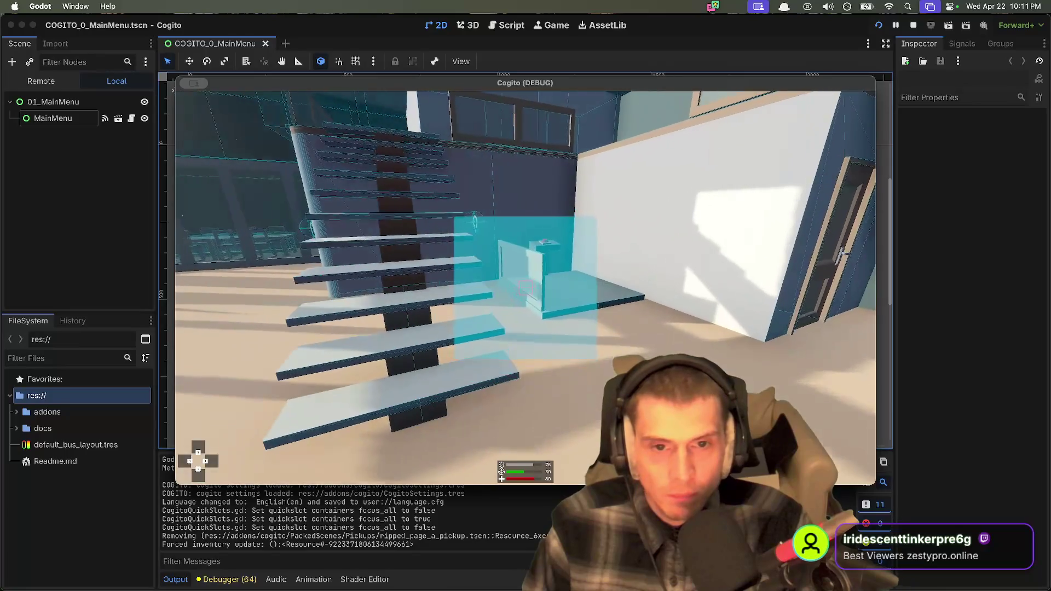
key(e)
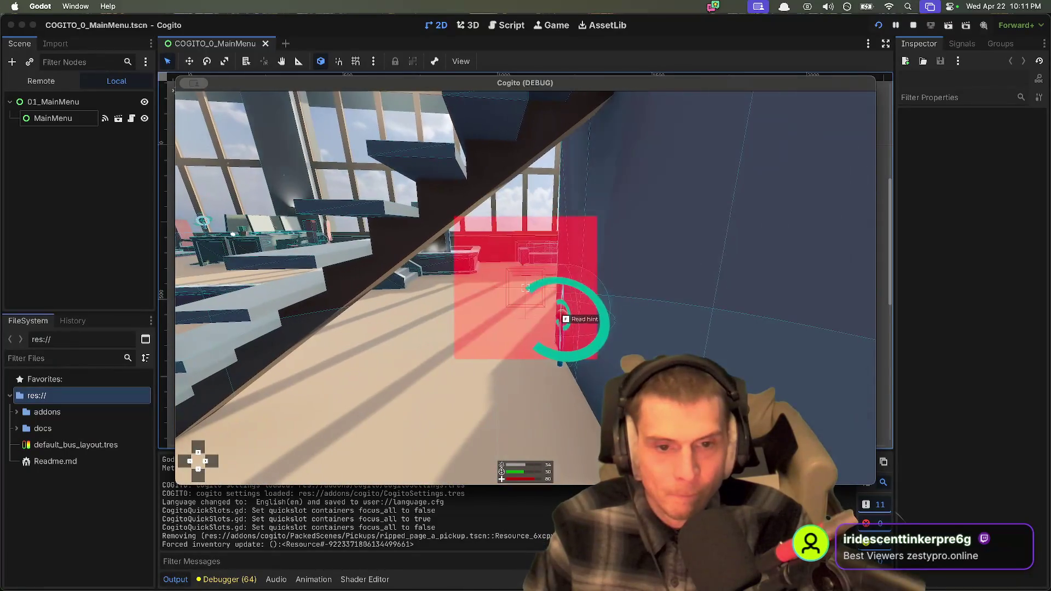
key(e)
key(e)
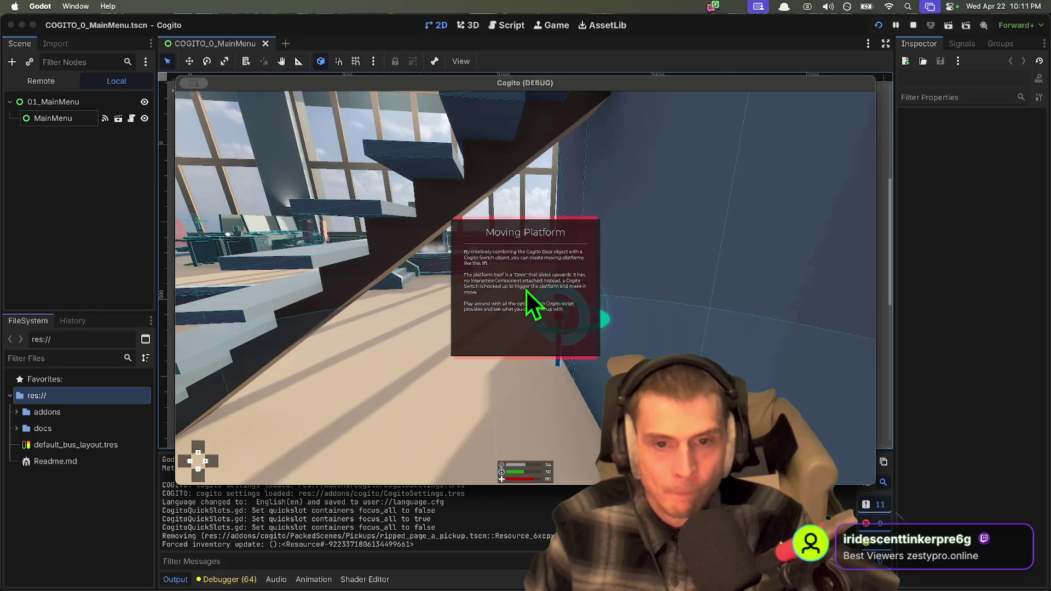
key(e)
Step: Walk past the lab power switch into the laboratory's pink loading trigger zone
key(w)
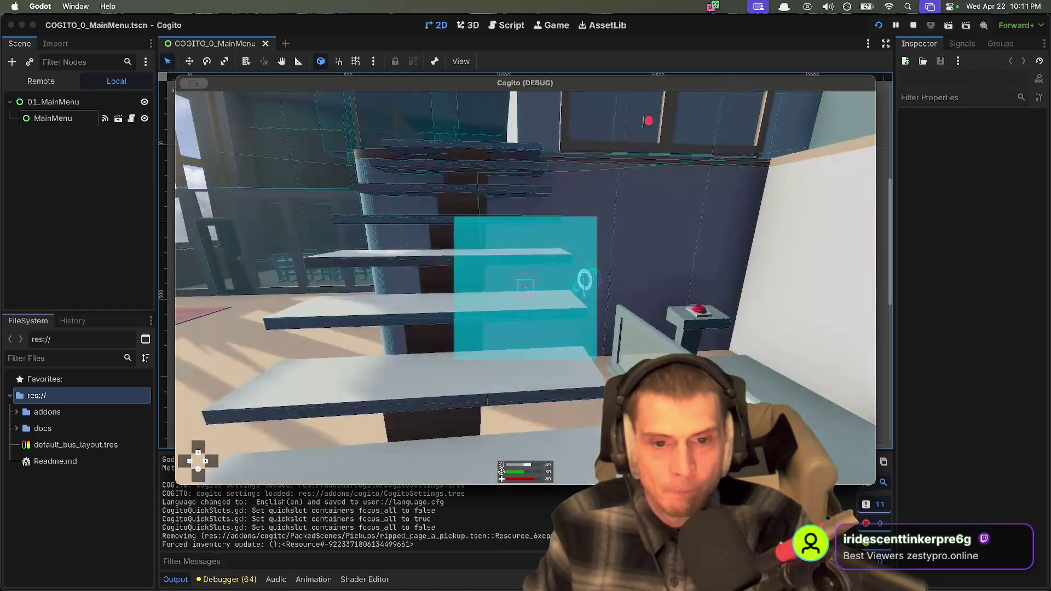
key(w)
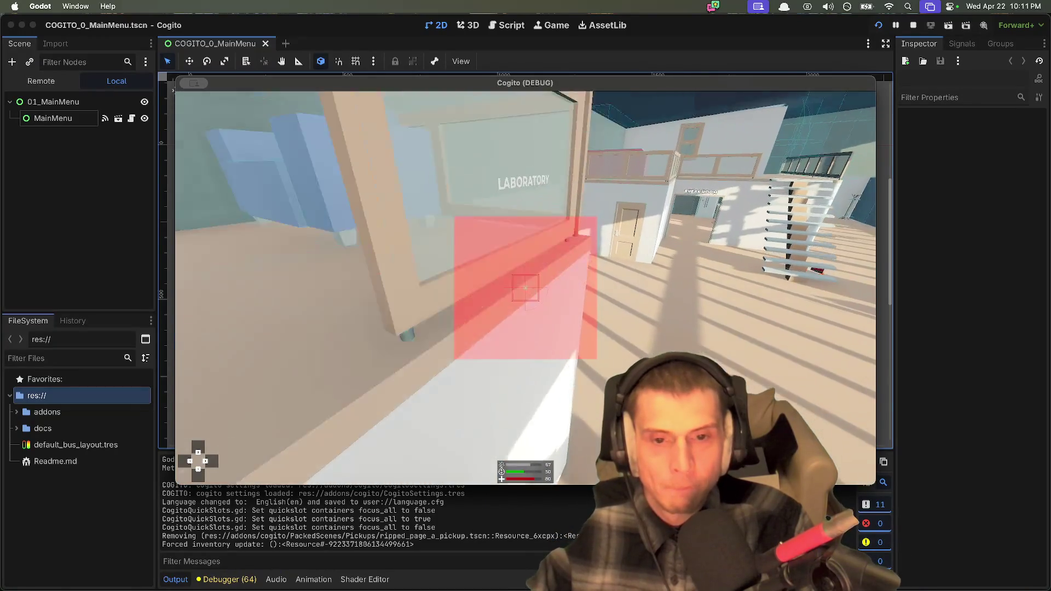
key(w)
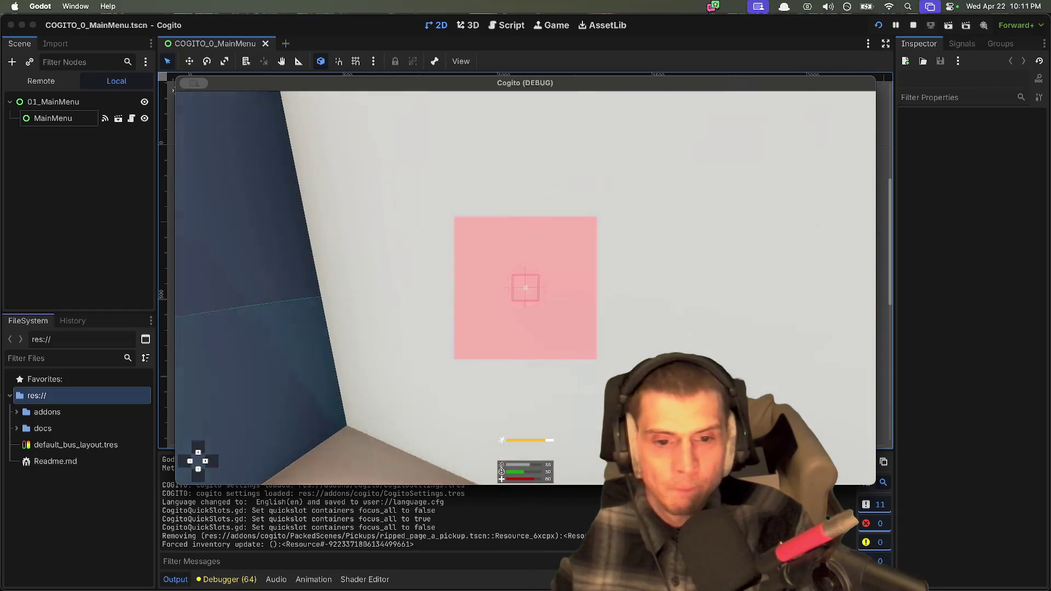
key(w)
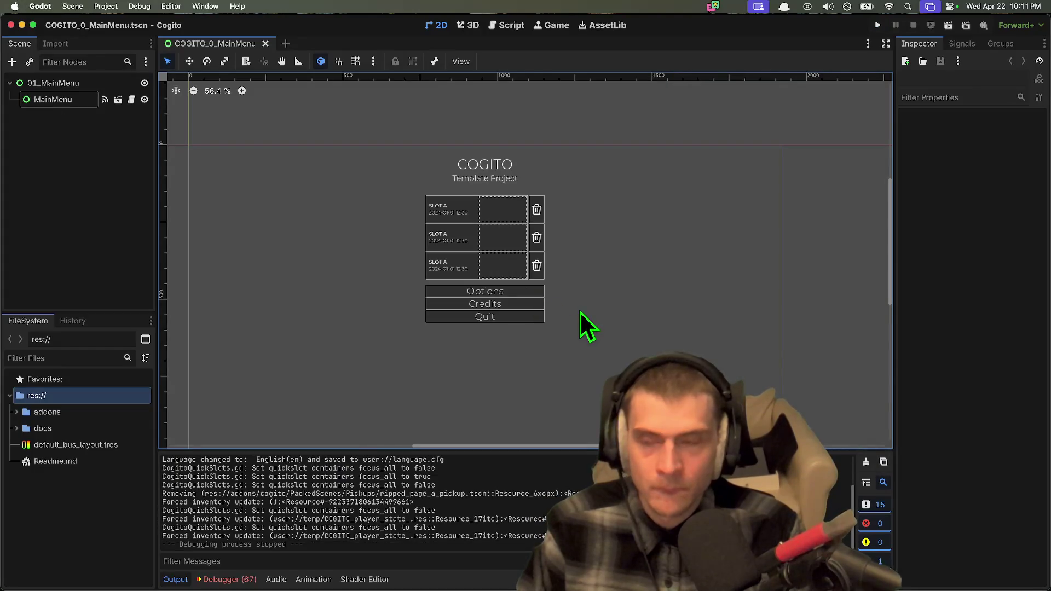
Step: Filter the FileSystem dock by 'player' and widen the docks so file names fit
click(98, 379)
click(99, 357)
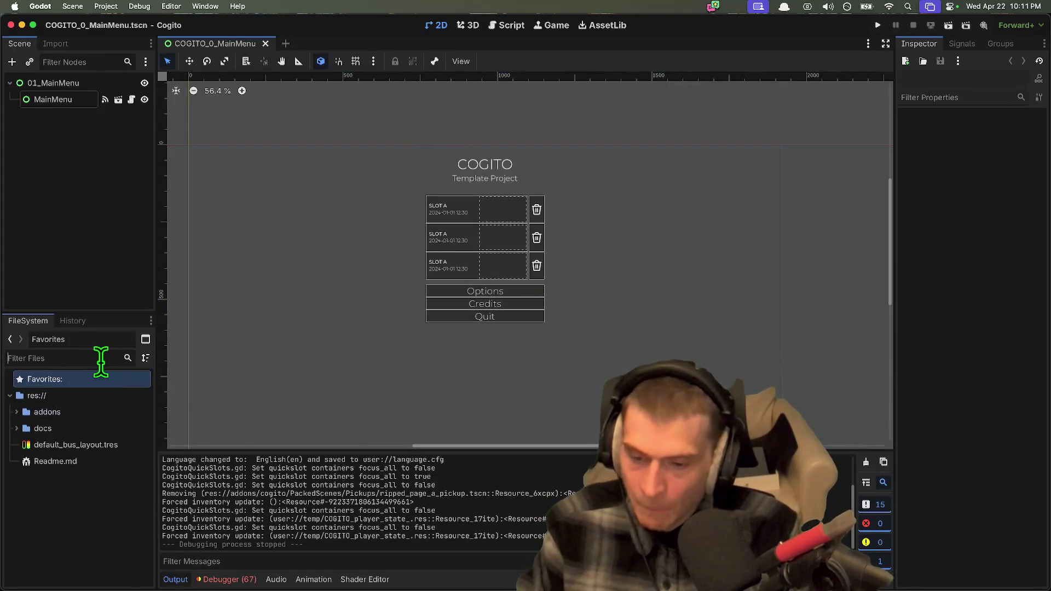
text(player)
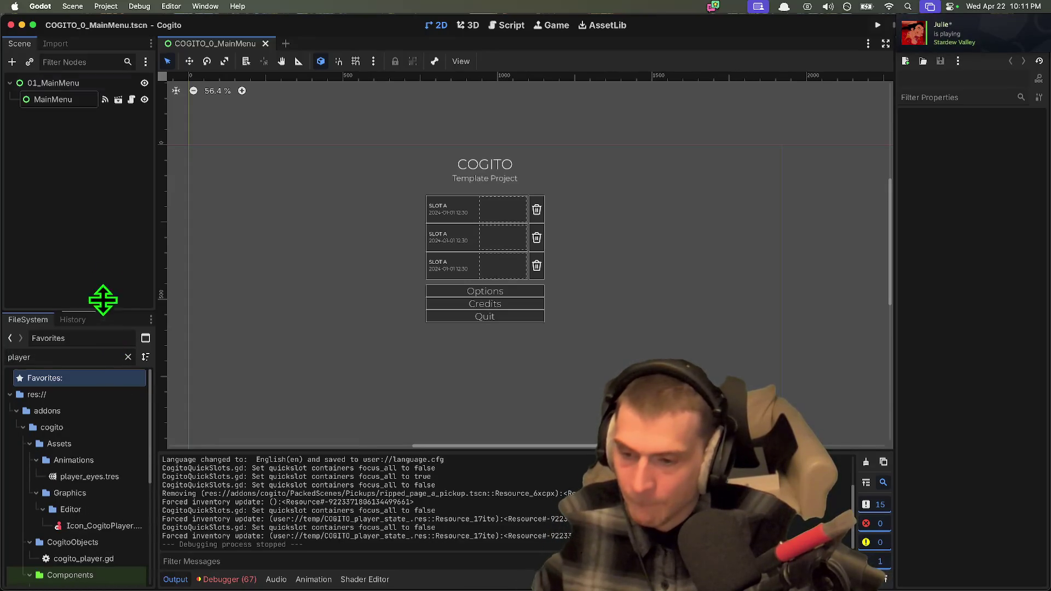
drag(103, 298, 103, 216)
drag(158, 516, 223, 501)
Step: Open PlayerInteractionComponent.tscn, select its root node, then its .gd script file
double_click(140, 518)
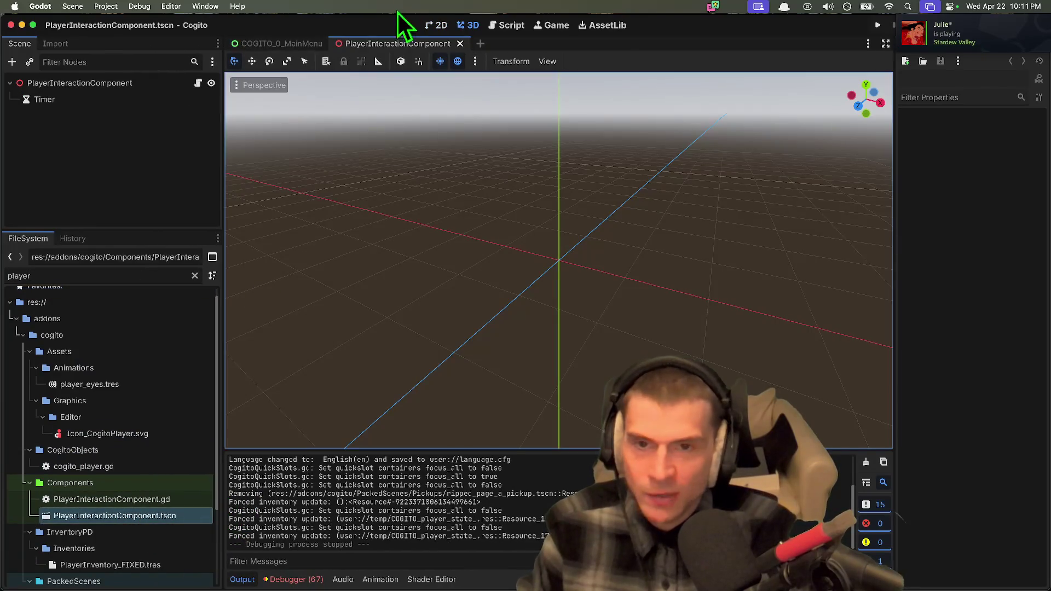
click(127, 83)
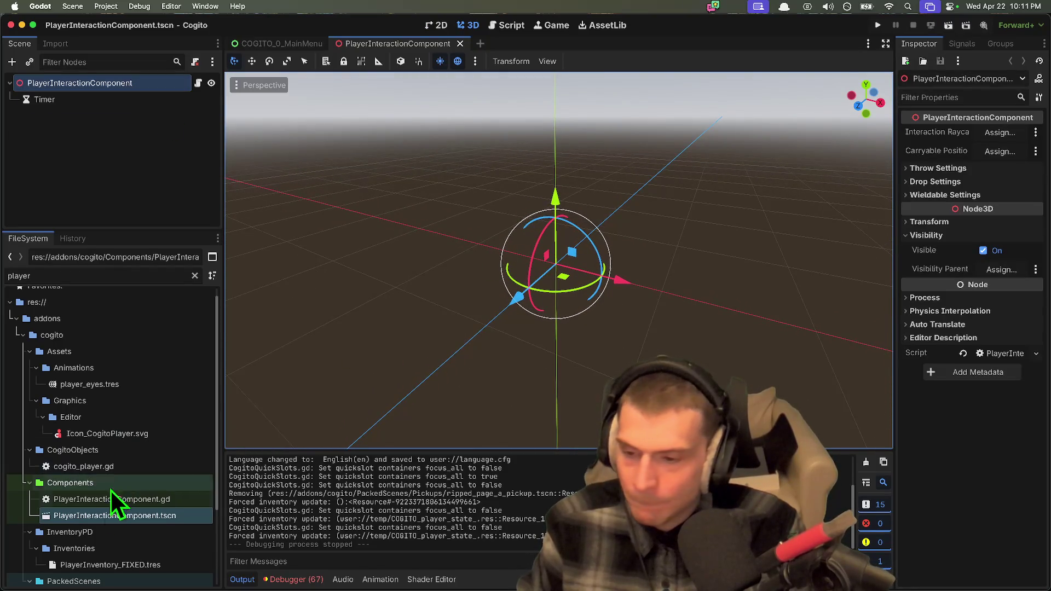
click(96, 503)
Step: Open PlayerInteractionComponent.gd and scroll down through its code
double_click(96, 505)
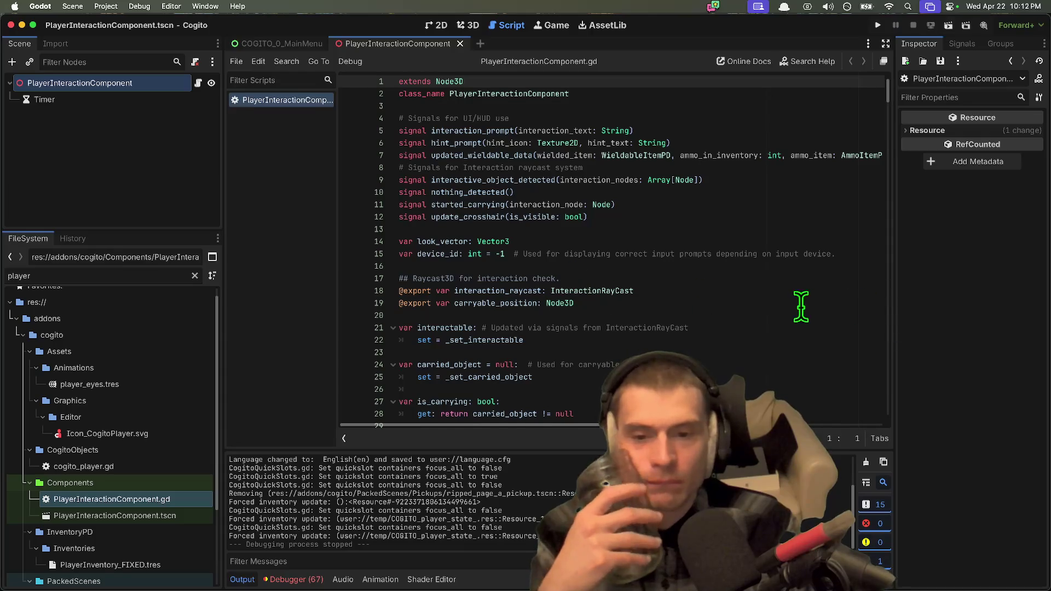
scroll(758, 304, down, 4)
scroll(757, 304, down, 5)
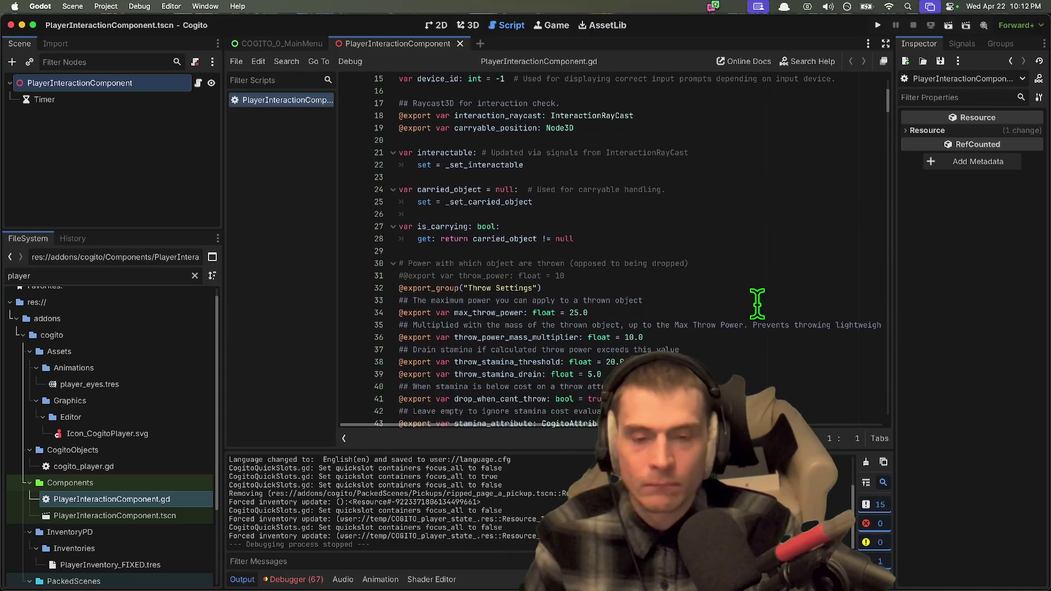
scroll(756, 302, down, 6)
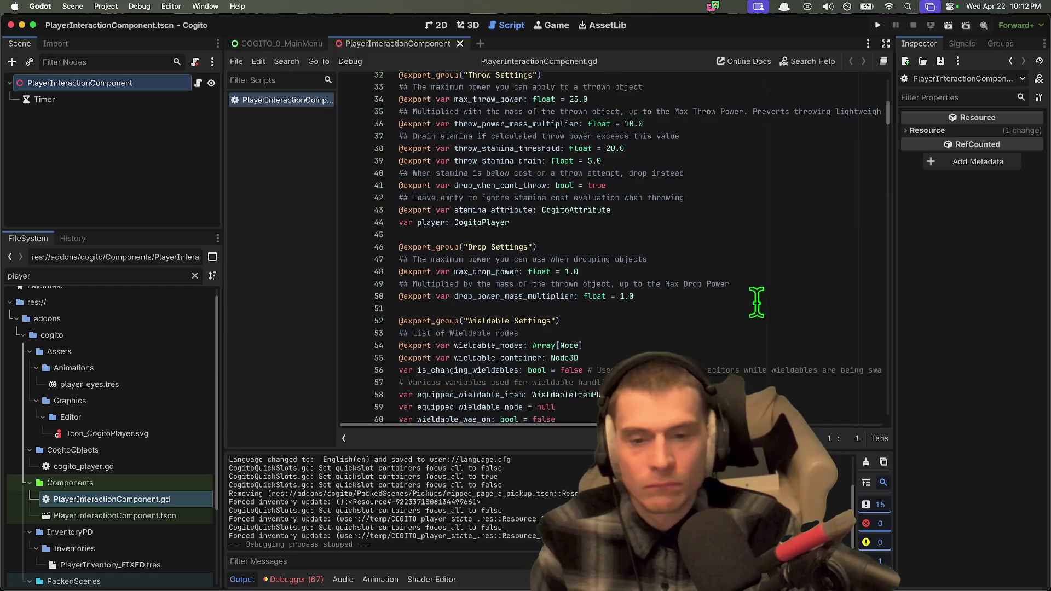
scroll(753, 316, down, 6)
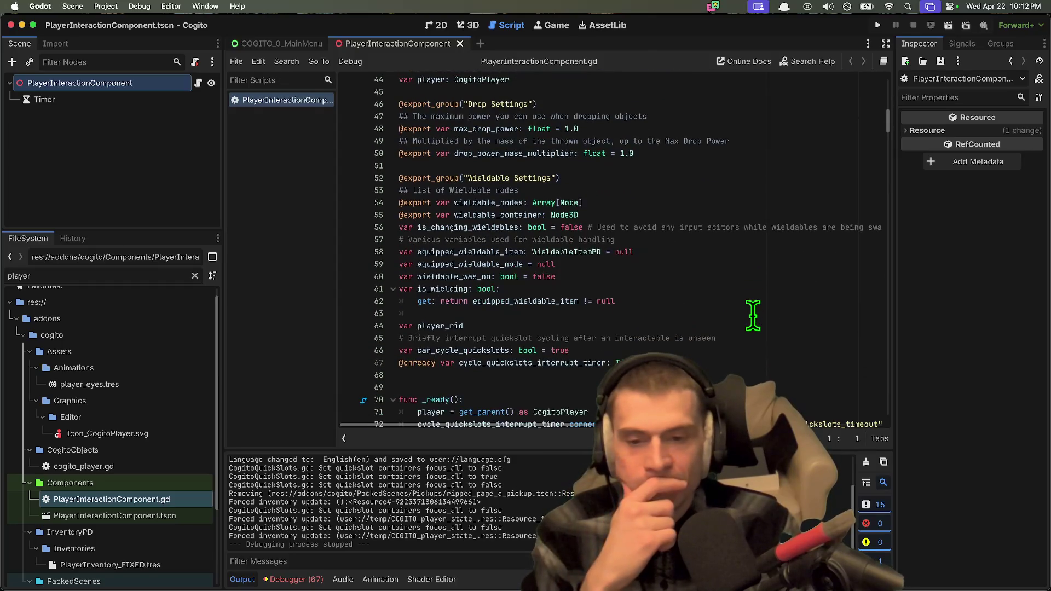
scroll(752, 316, down, 5)
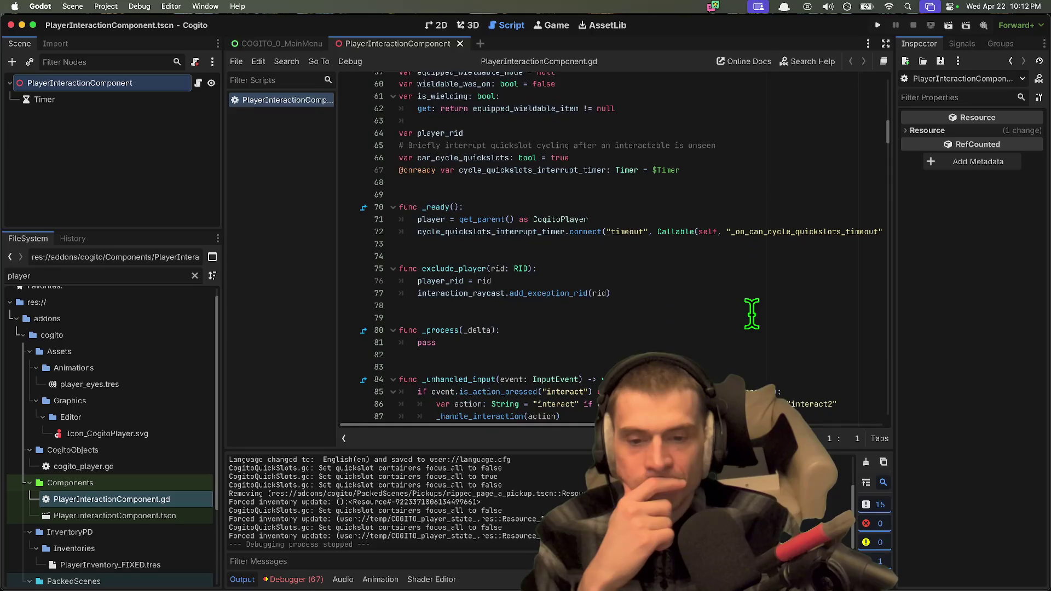
scroll(753, 315, down, 4)
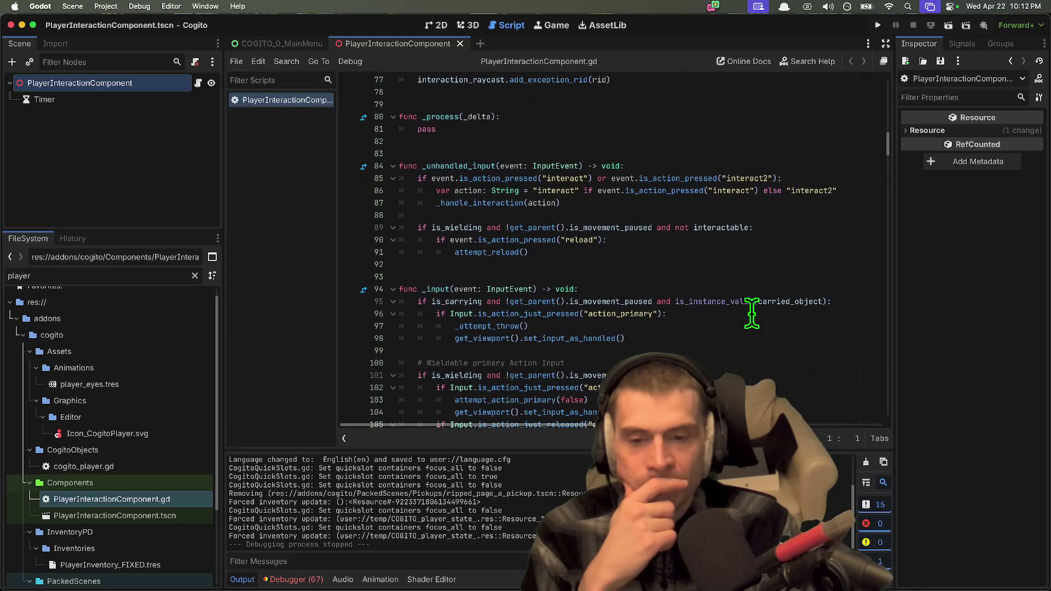
scroll(771, 308, down, 10)
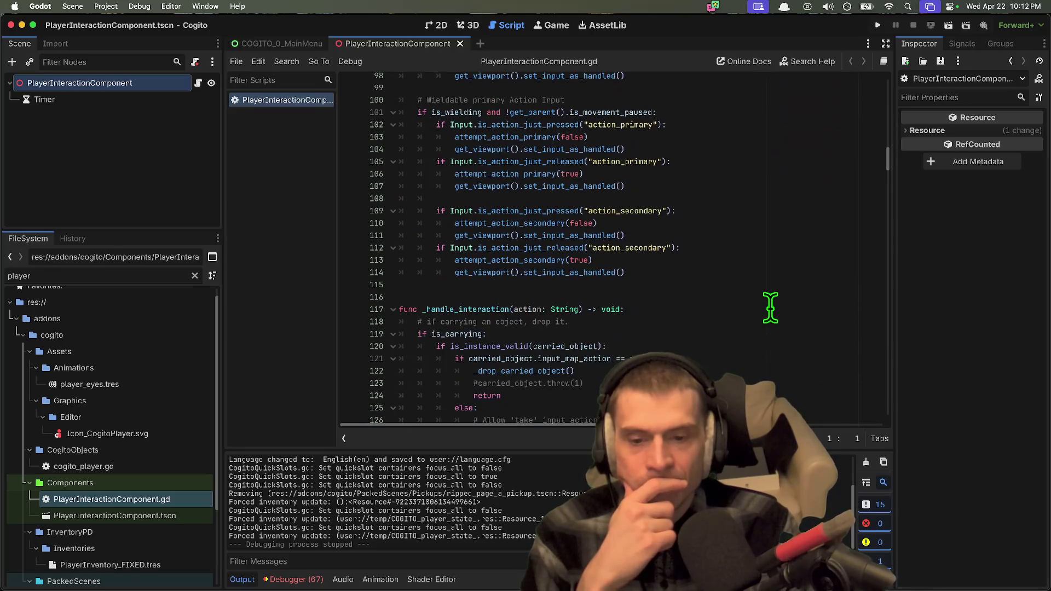
scroll(771, 308, down, 1)
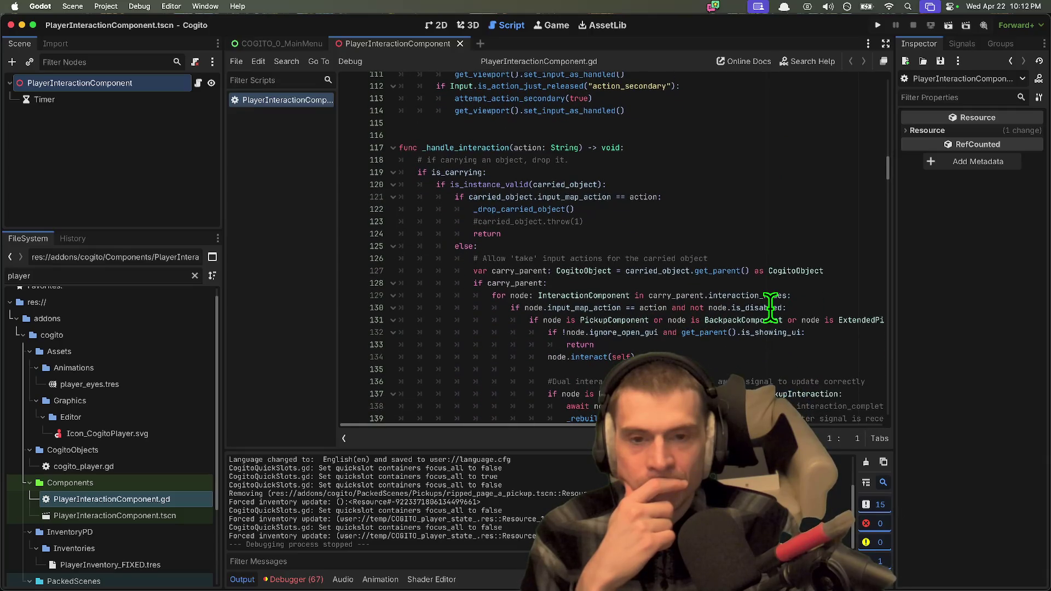
Step: Inspect the carried_object check and else branch around lines 120-125, highlighting carried_object's uses
click(771, 307)
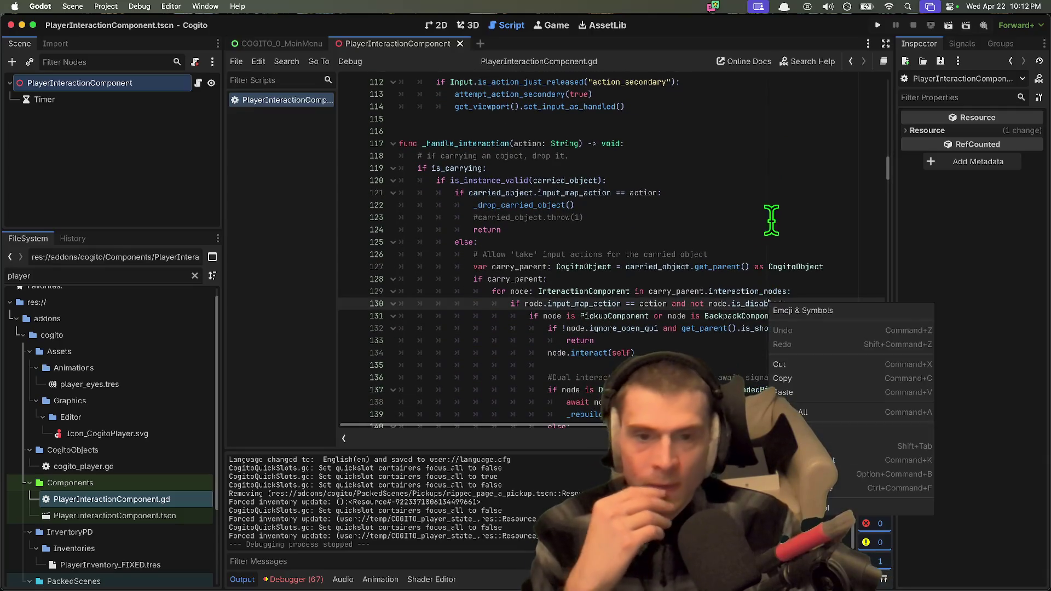
click(530, 176)
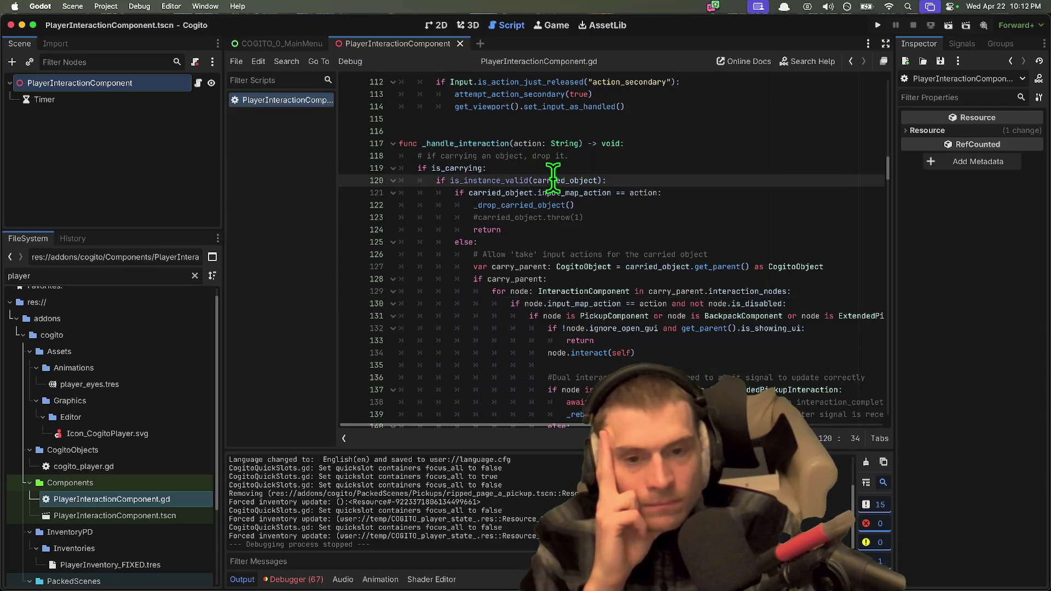
double_click(553, 179)
scroll(671, 237, down, 1)
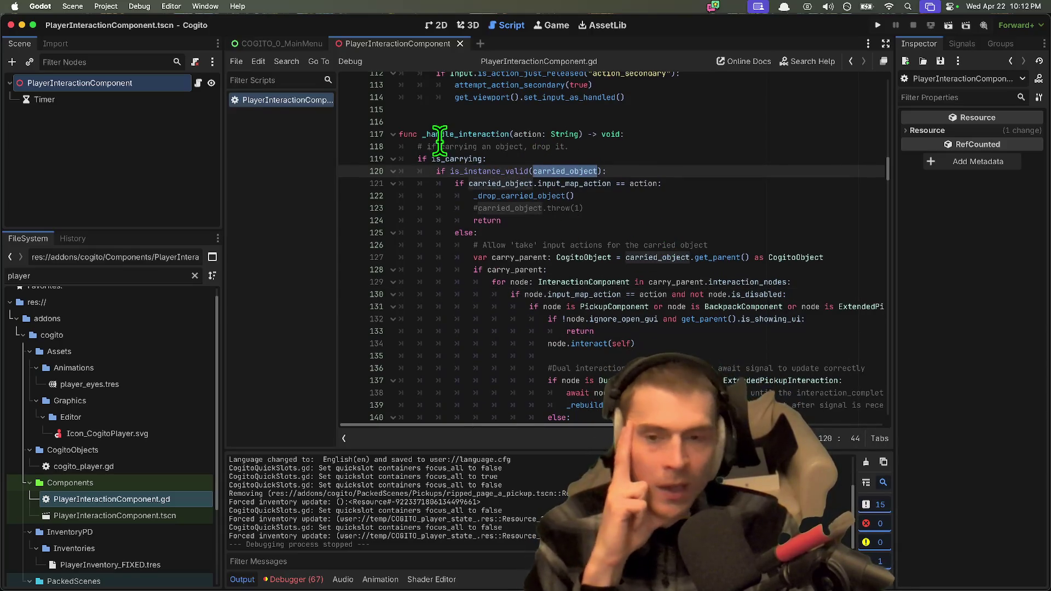
double_click(463, 158)
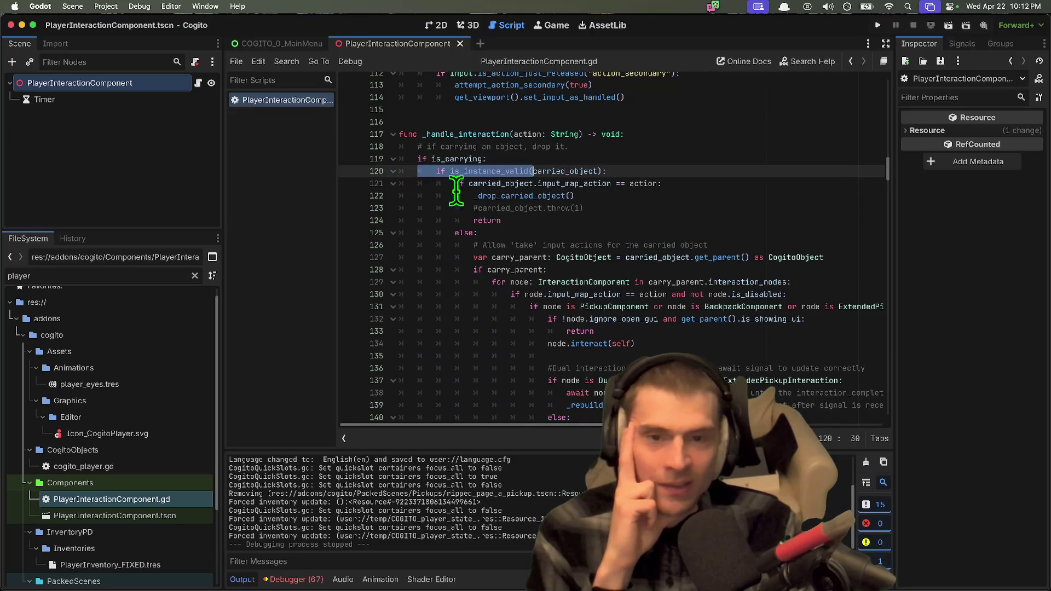
click(599, 230)
scroll(611, 244, down, 1)
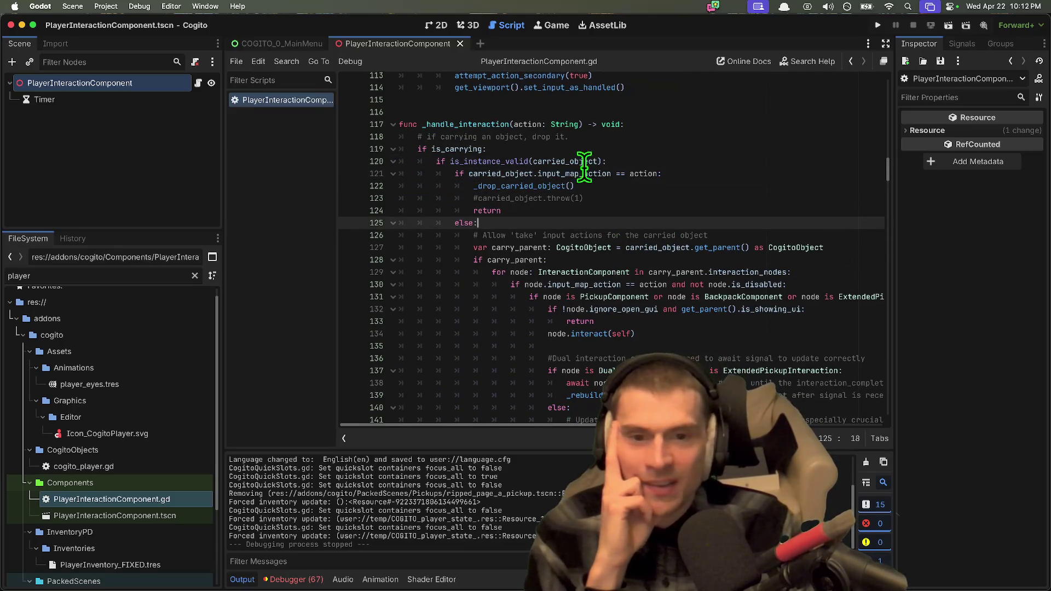
scroll(743, 204, down, 1)
Step: Widen the code area and highlight interaction_nodes and the component types checked on lines 129-131
drag(223, 205, 155, 204)
scroll(875, 328, down, 4)
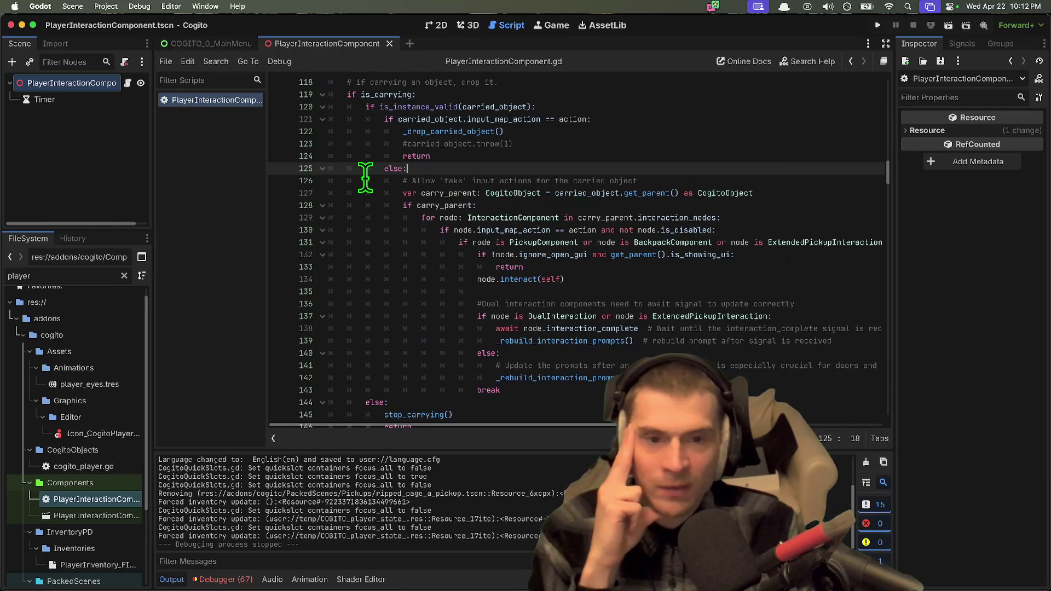
double_click(687, 217)
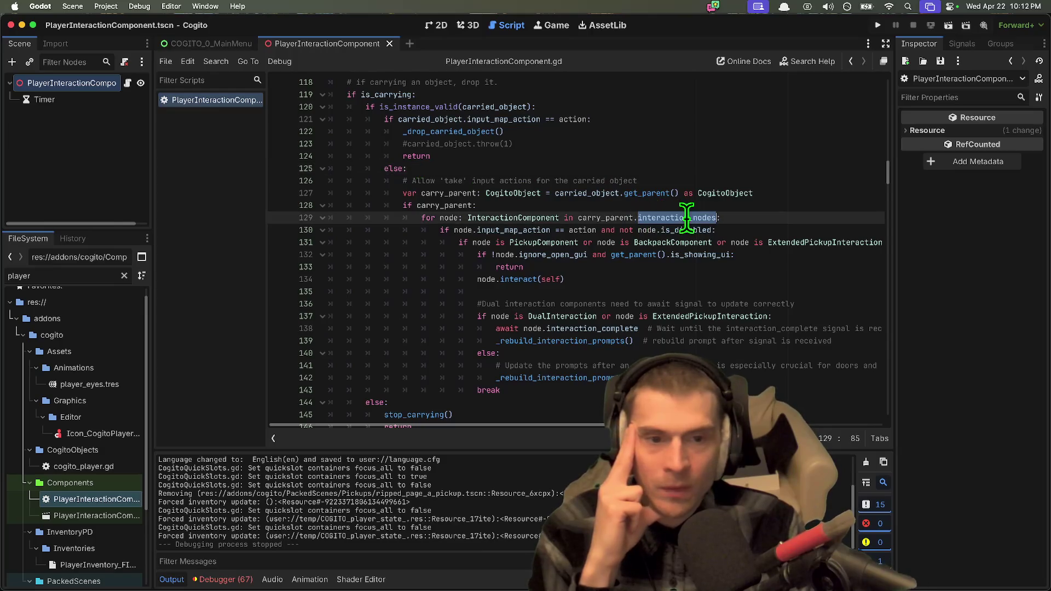
double_click(548, 242)
double_click(531, 218)
double_click(691, 243)
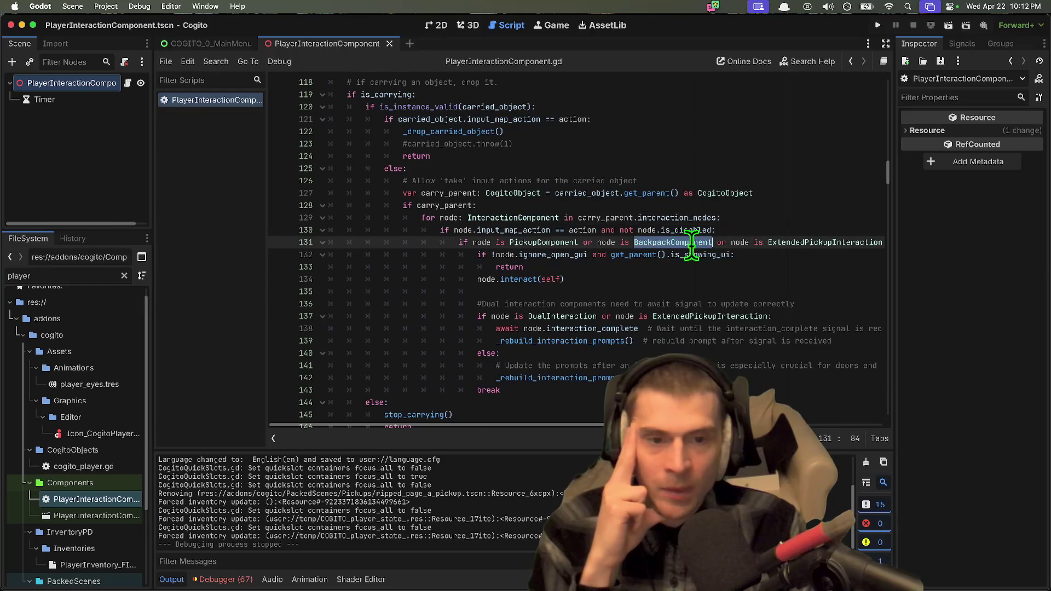
double_click(799, 242)
Step: Highlight DualInteraction, ExtendedPickupInteraction and interaction_complete from line 137, then read further down
scroll(684, 326, down, 2)
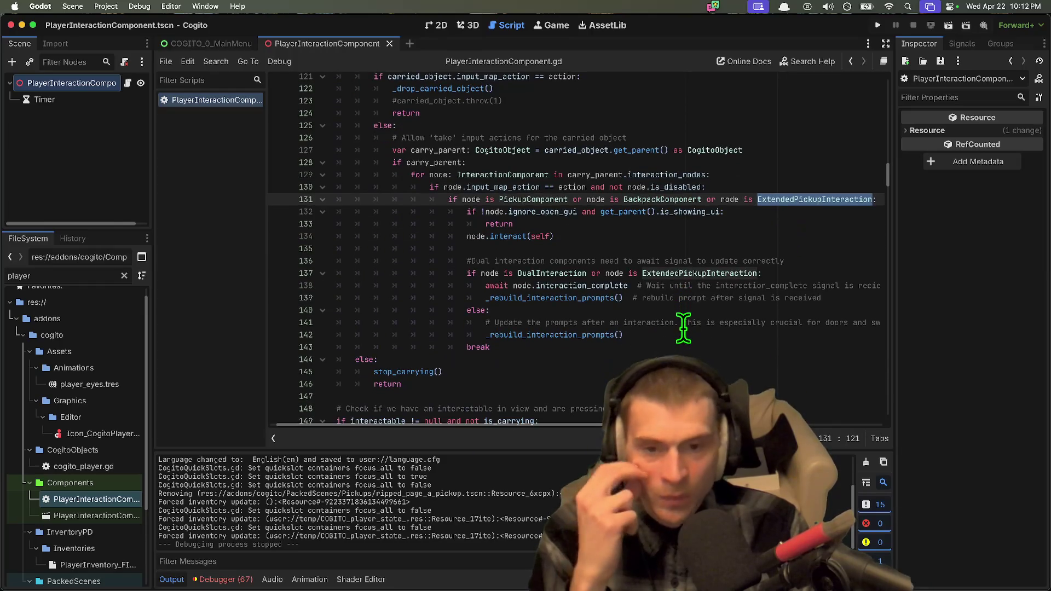
double_click(679, 273)
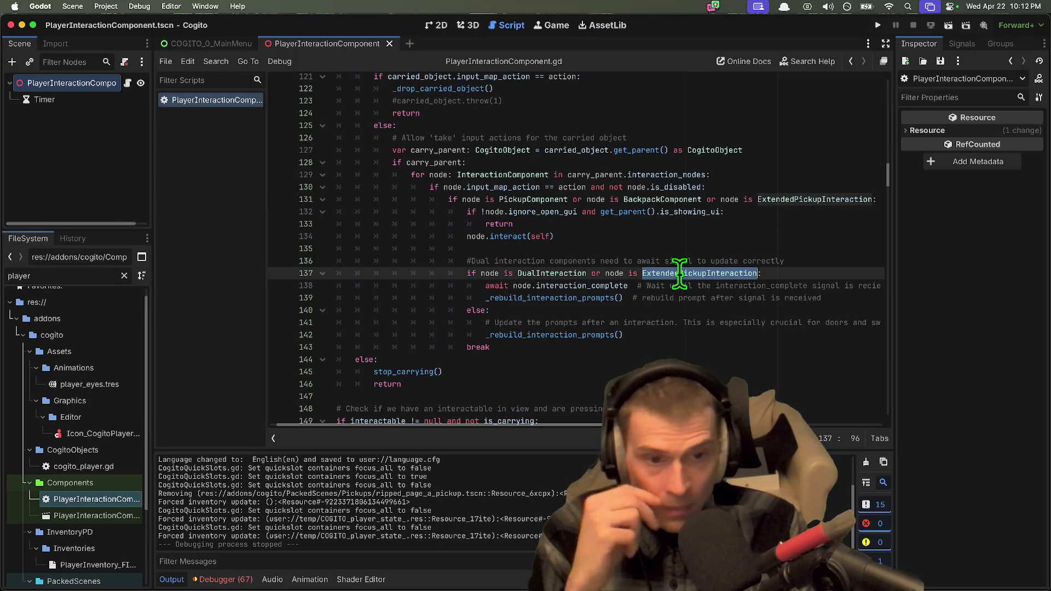
double_click(583, 273)
double_click(624, 285)
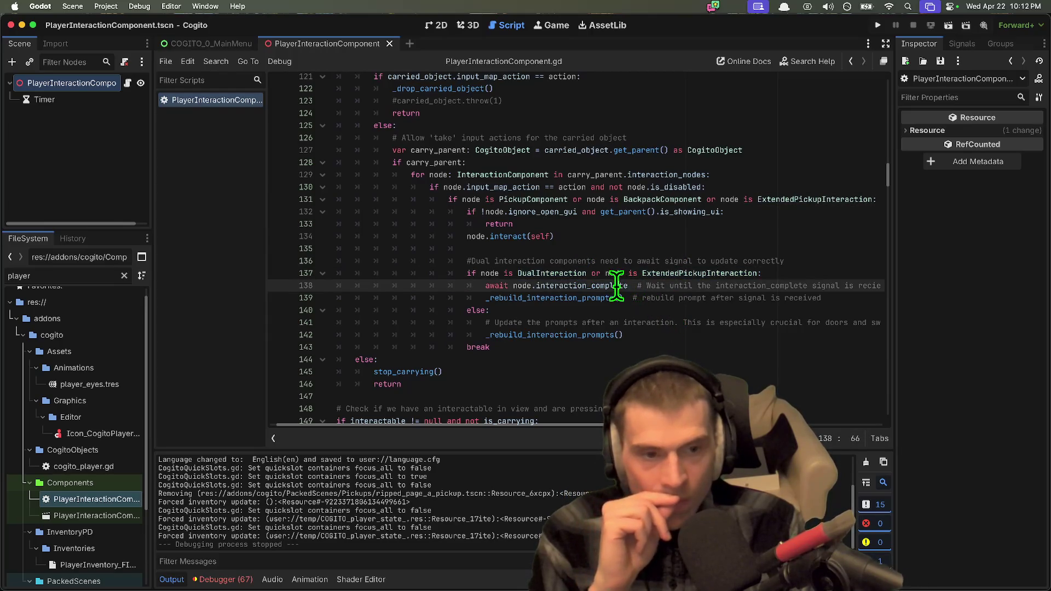
scroll(816, 323, down, 3)
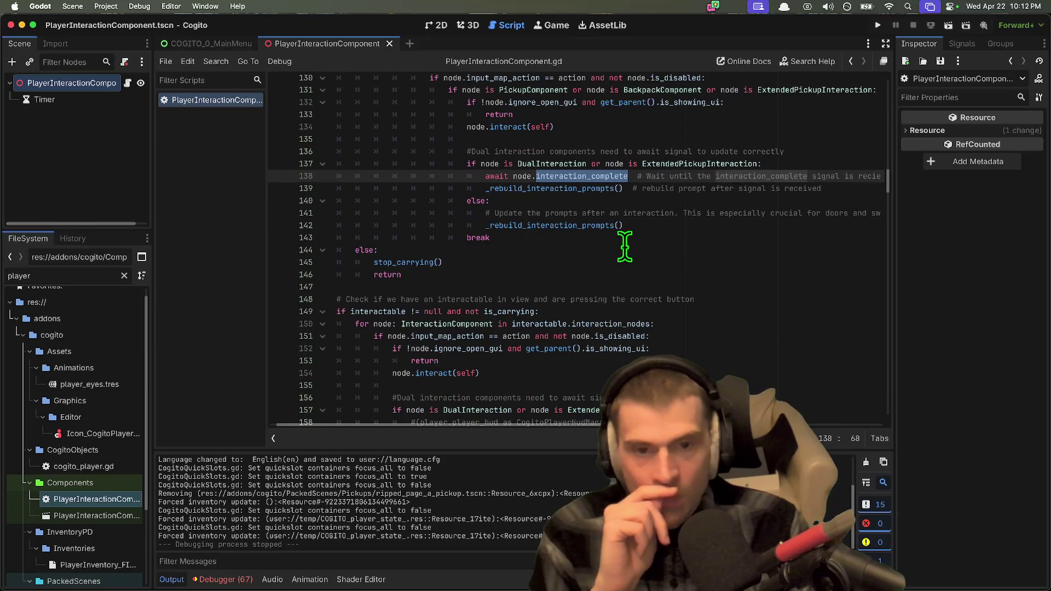
click(589, 197)
scroll(681, 271, down, 1)
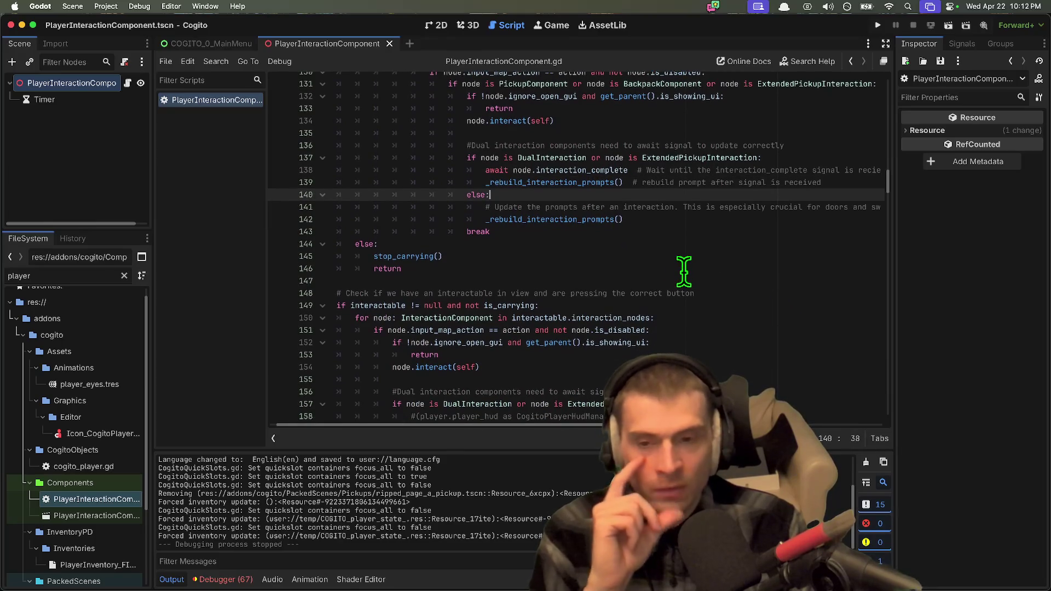
scroll(683, 269, down, 1)
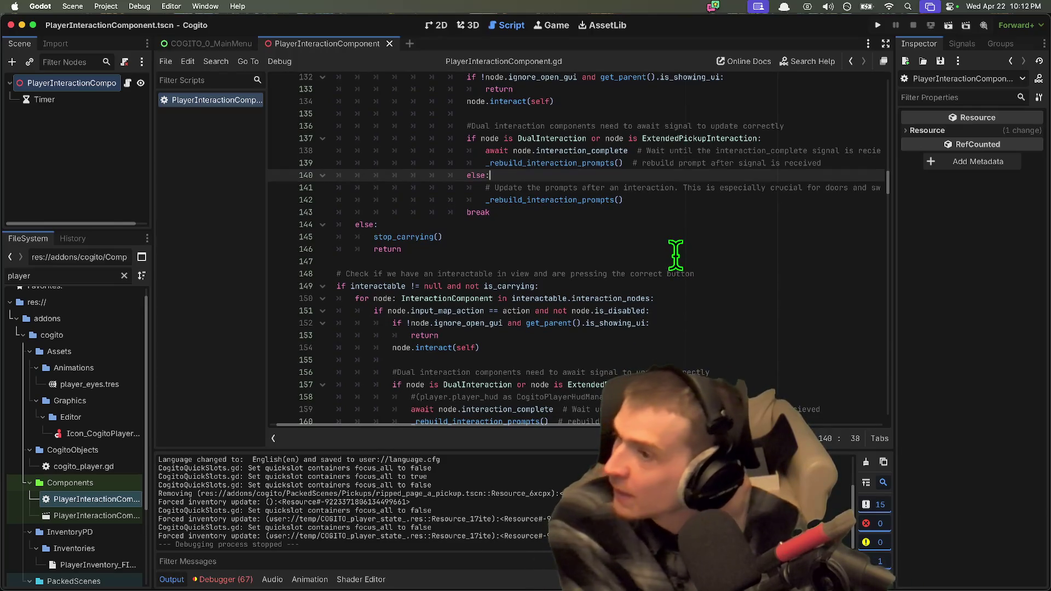
scroll(675, 262, down, 1)
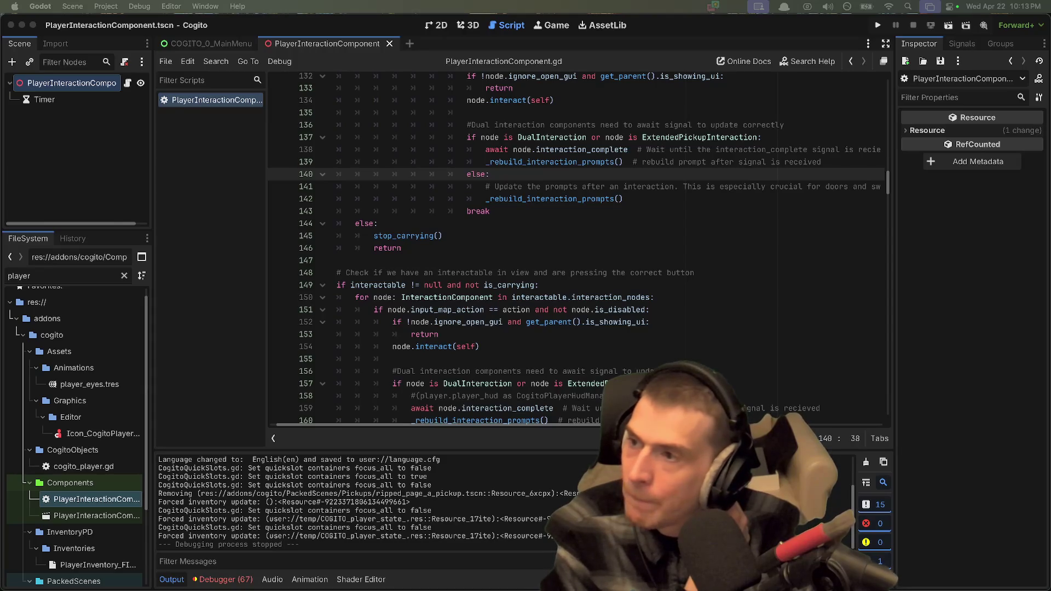
Step: Read past the dual interaction comment, highlighting the get_interaction_raycast_tip function
click(766, 371)
scroll(701, 358, down, 5)
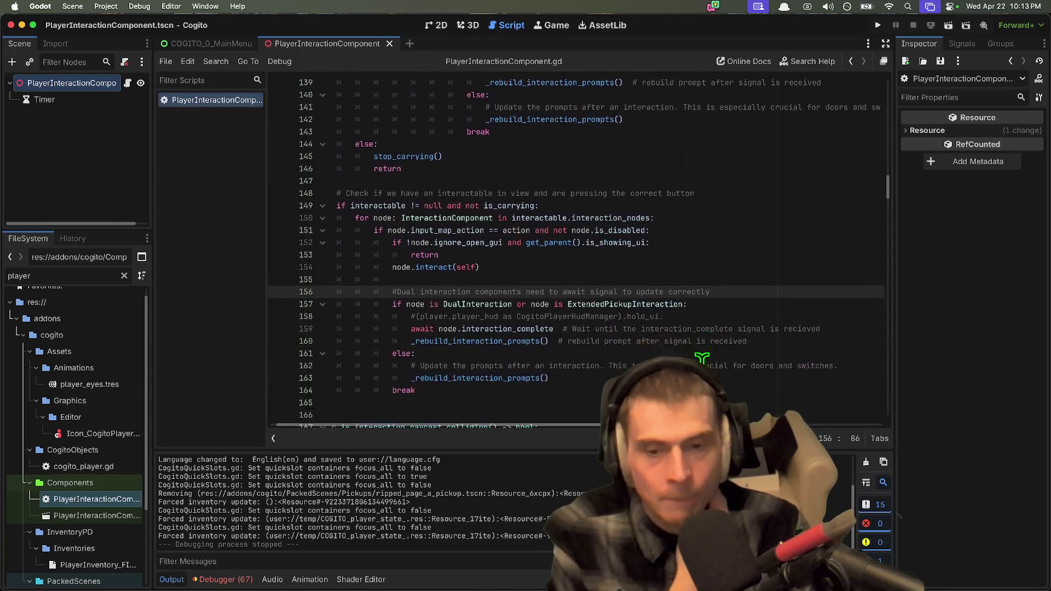
scroll(698, 358, down, 3)
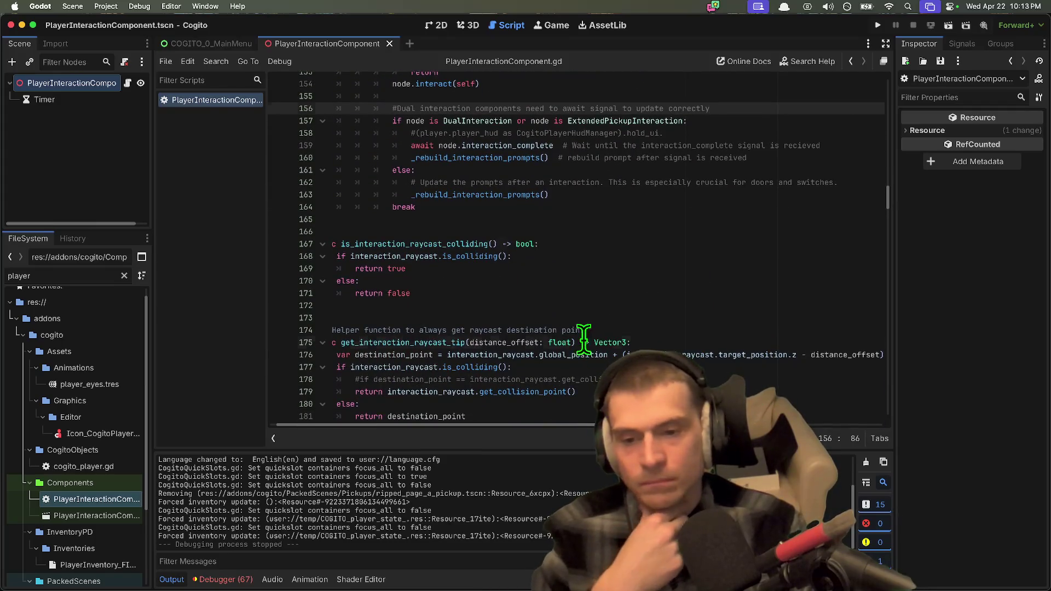
drag(584, 339, 493, 305)
click(493, 305)
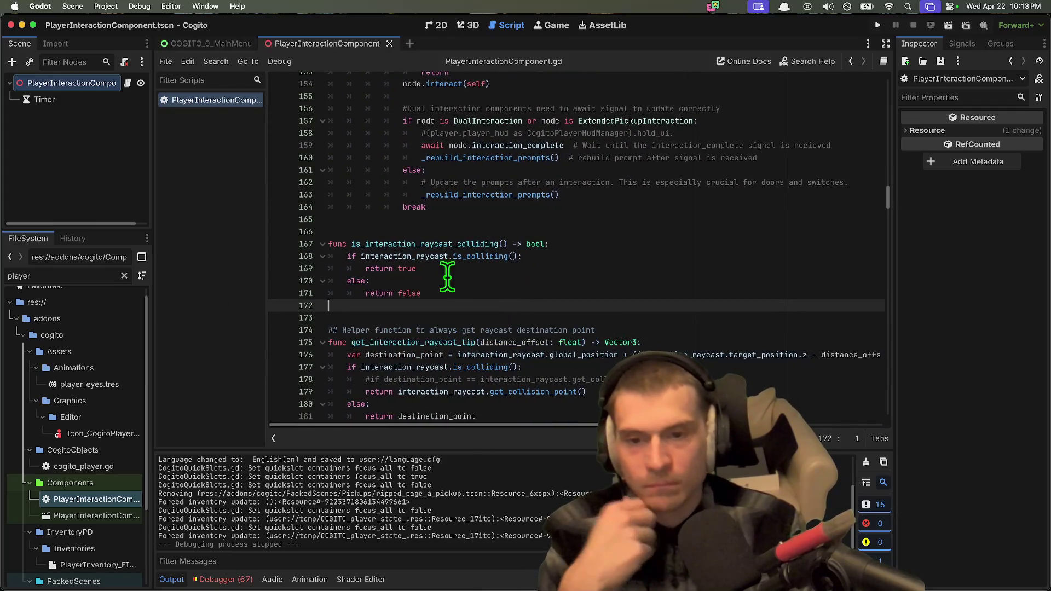
double_click(398, 342)
scroll(769, 377, down, 1)
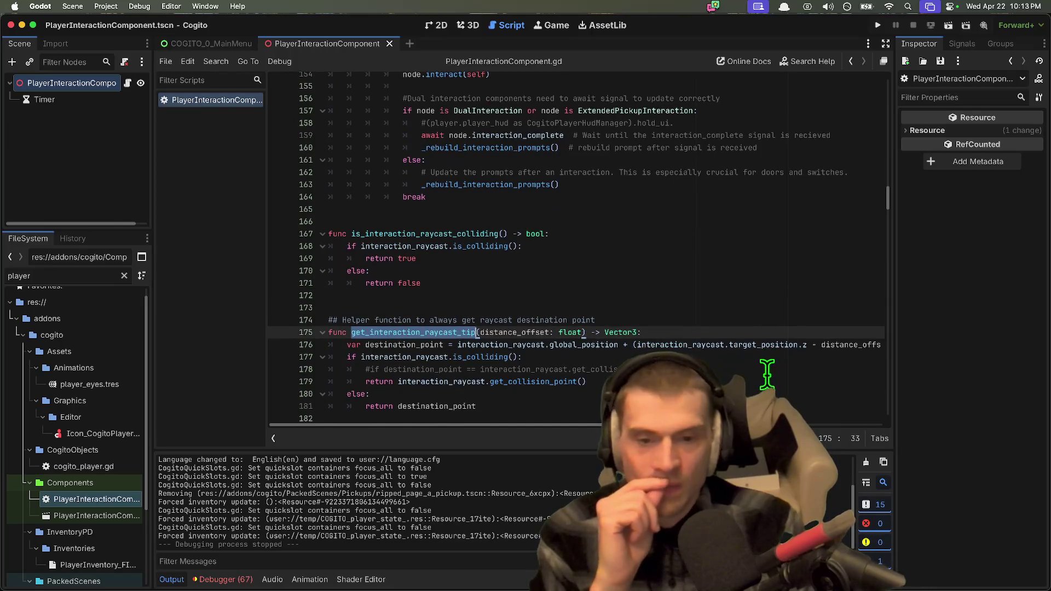
scroll(740, 365, down, 1)
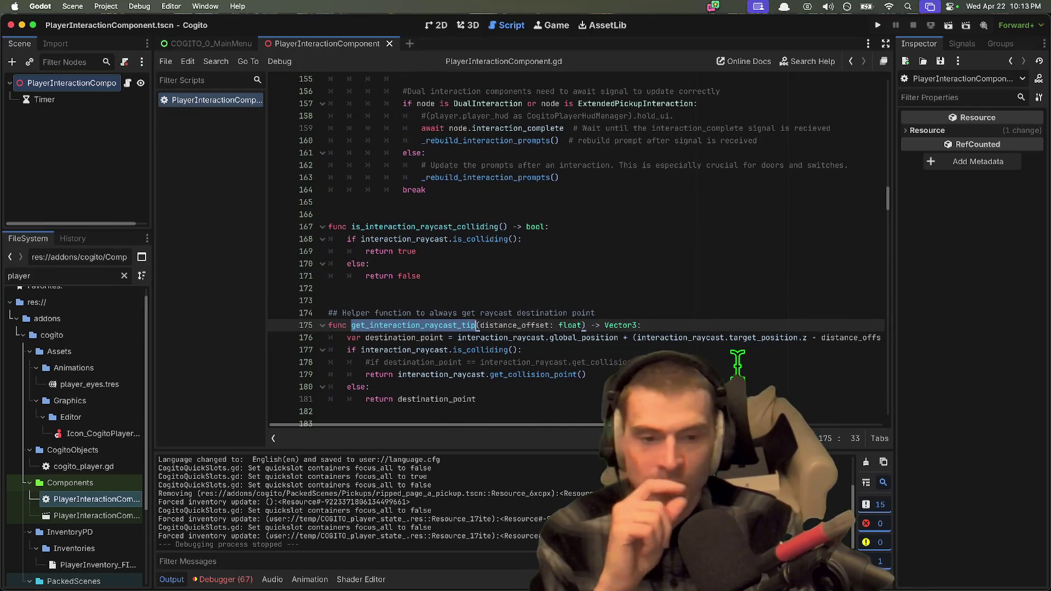
scroll(738, 364, down, 8)
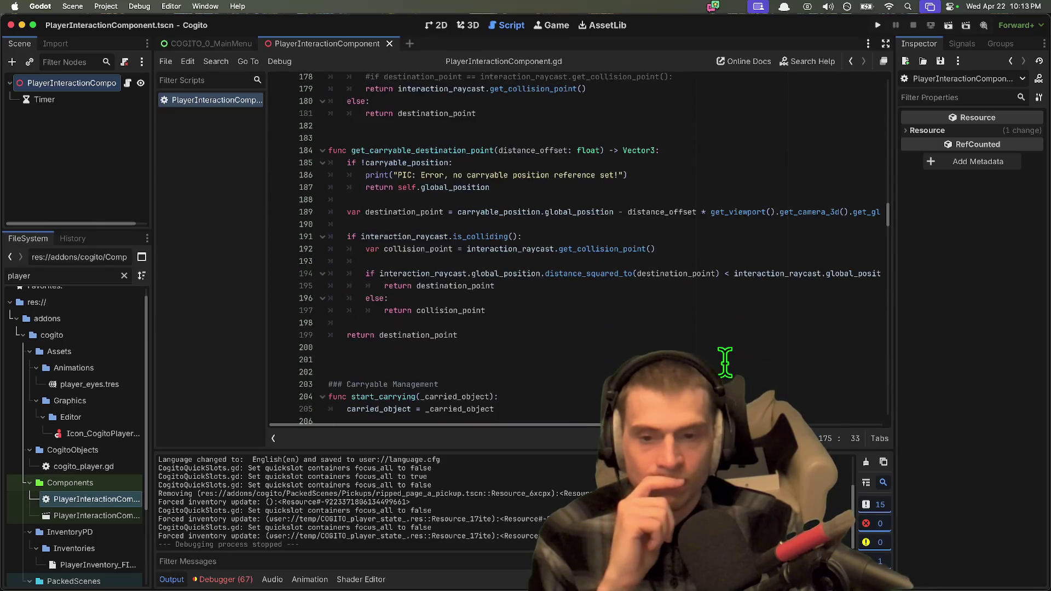
scroll(725, 363, down, 5)
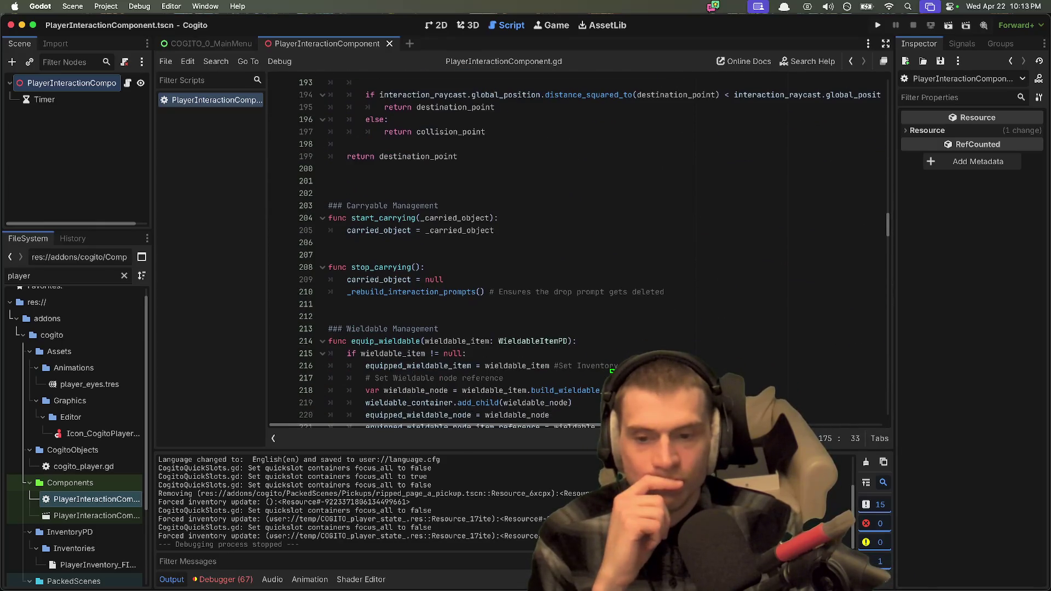
Step: Highlight the start_carrying, stop_carrying and _rebuild_interaction_prompts names
click(492, 241)
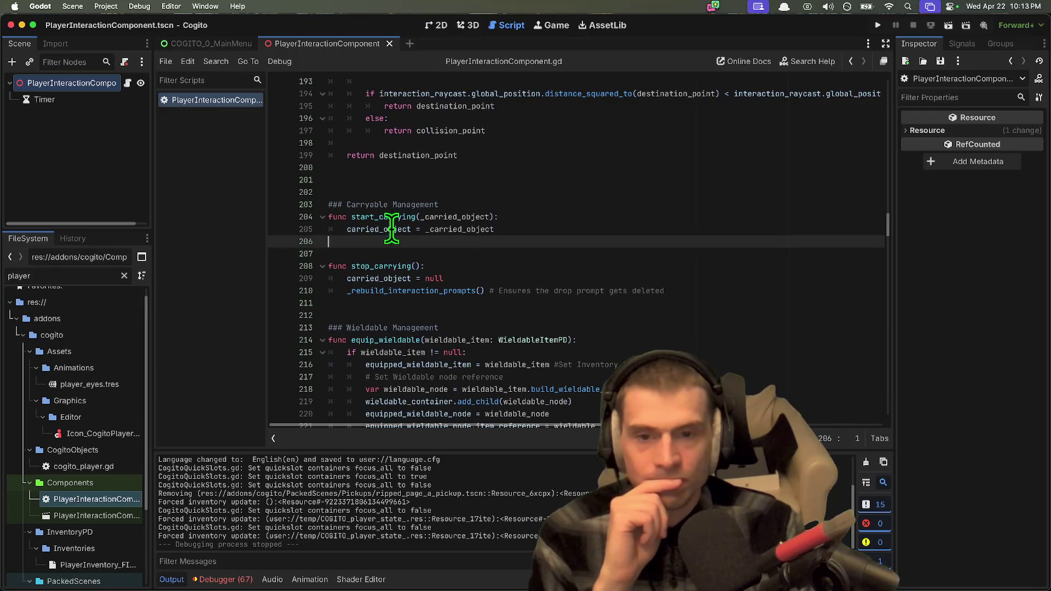
double_click(389, 216)
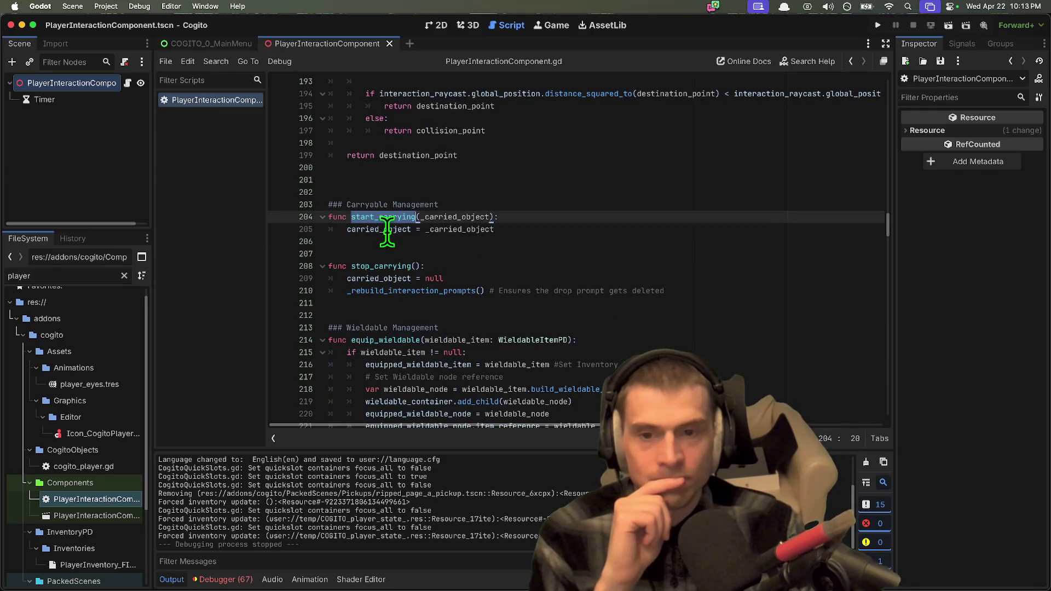
click(385, 265)
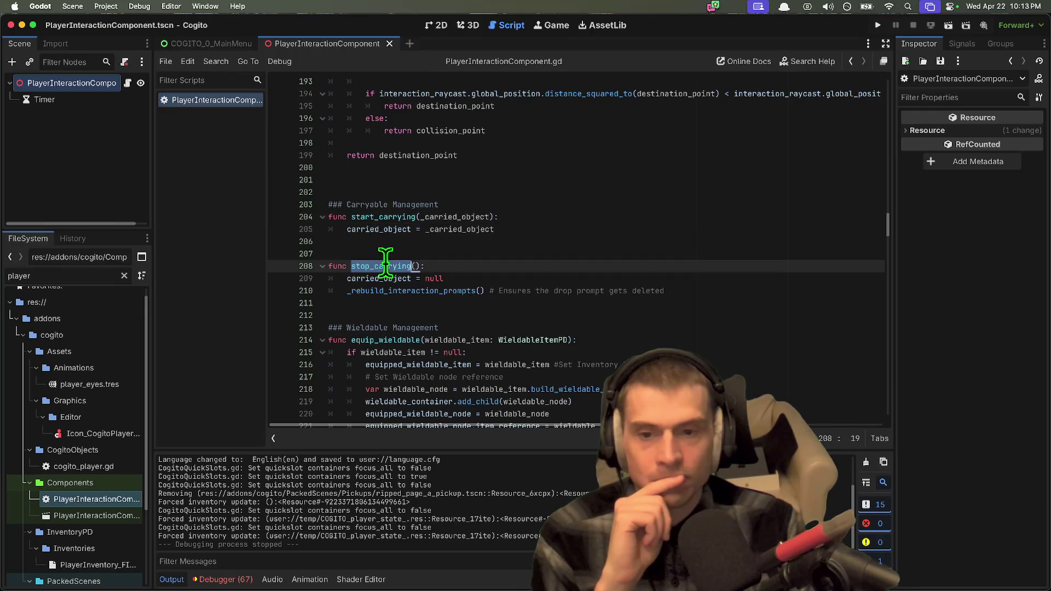
double_click(416, 290)
click(530, 315)
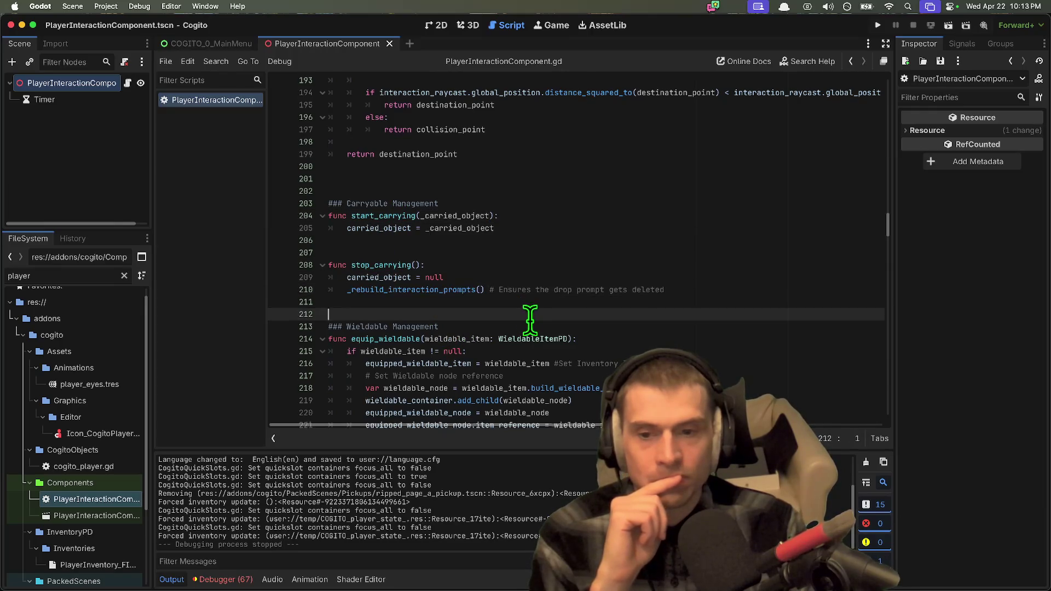
Step: Scroll further through the script and highlight the Get_Camera_Collision function
scroll(530, 323, down, 3)
scroll(530, 323, down, 5)
scroll(534, 314, down, 7)
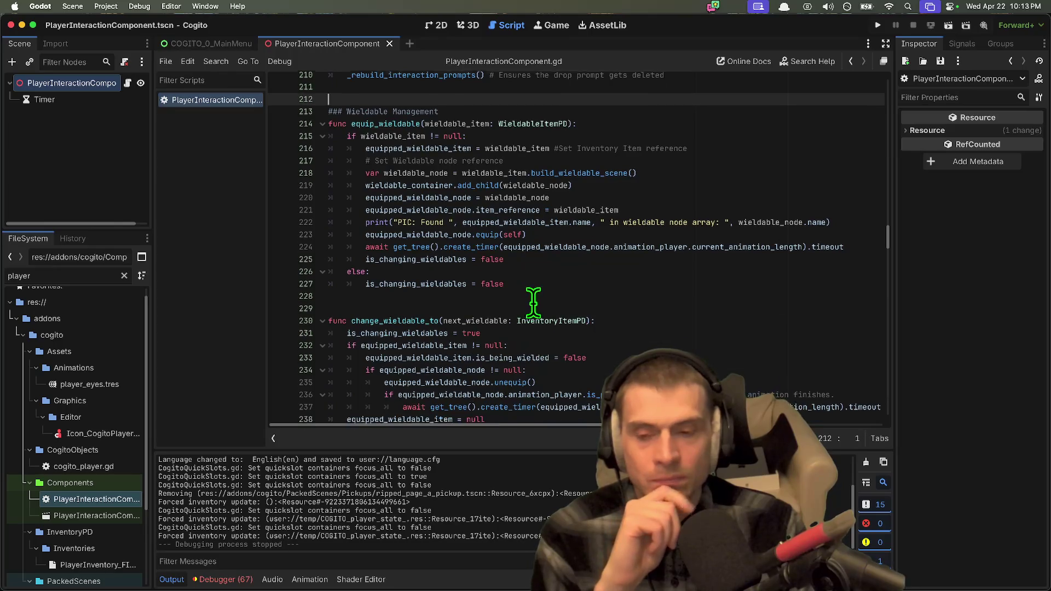
scroll(677, 287, down, 2)
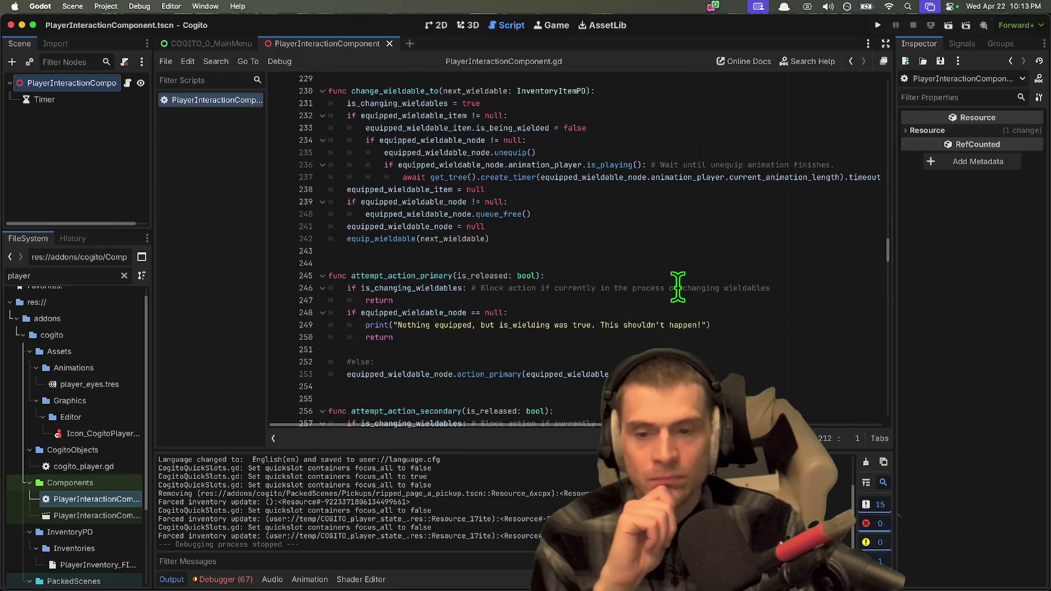
scroll(745, 381, down, 8)
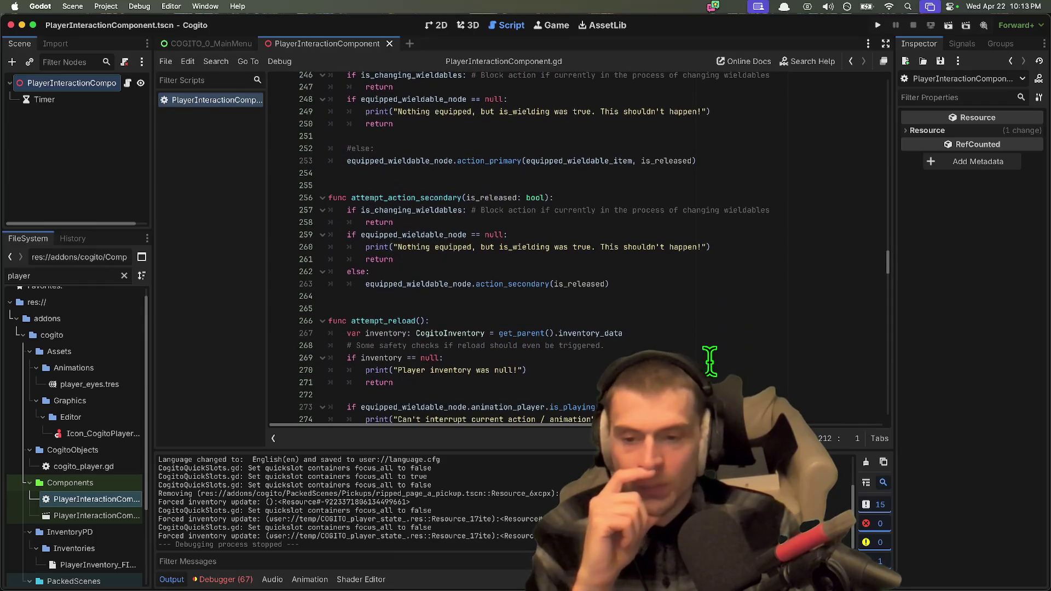
scroll(708, 363, down, 5)
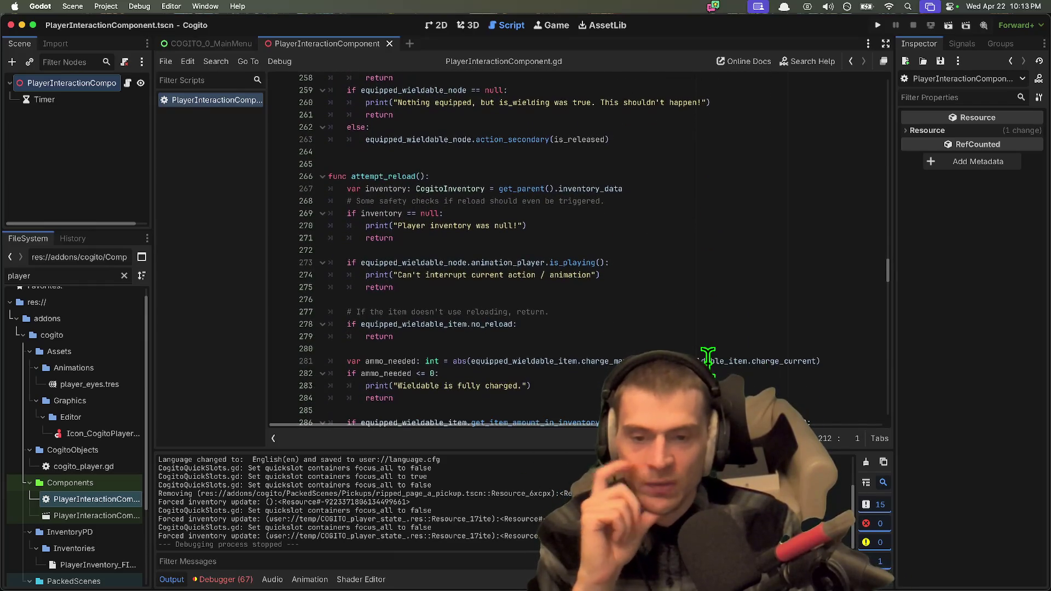
scroll(708, 356, down, 10)
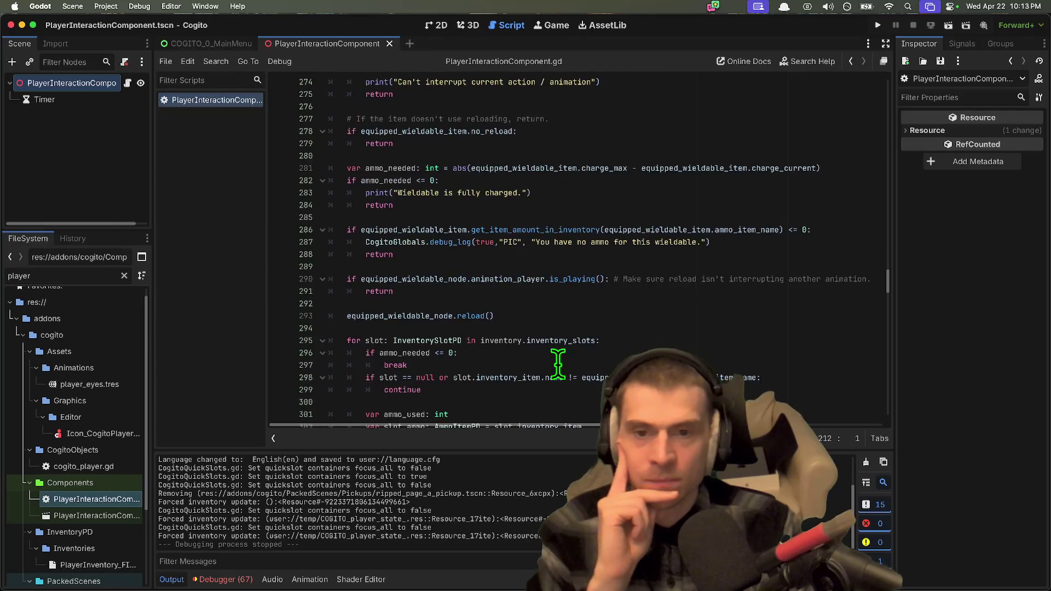
scroll(558, 362, down, 15)
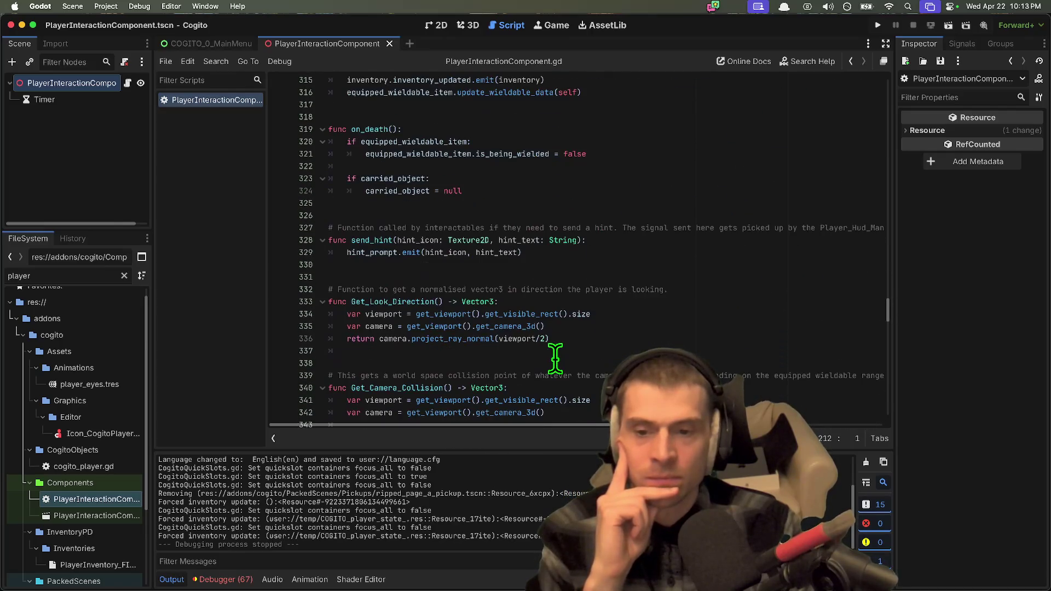
scroll(554, 356, down, 7)
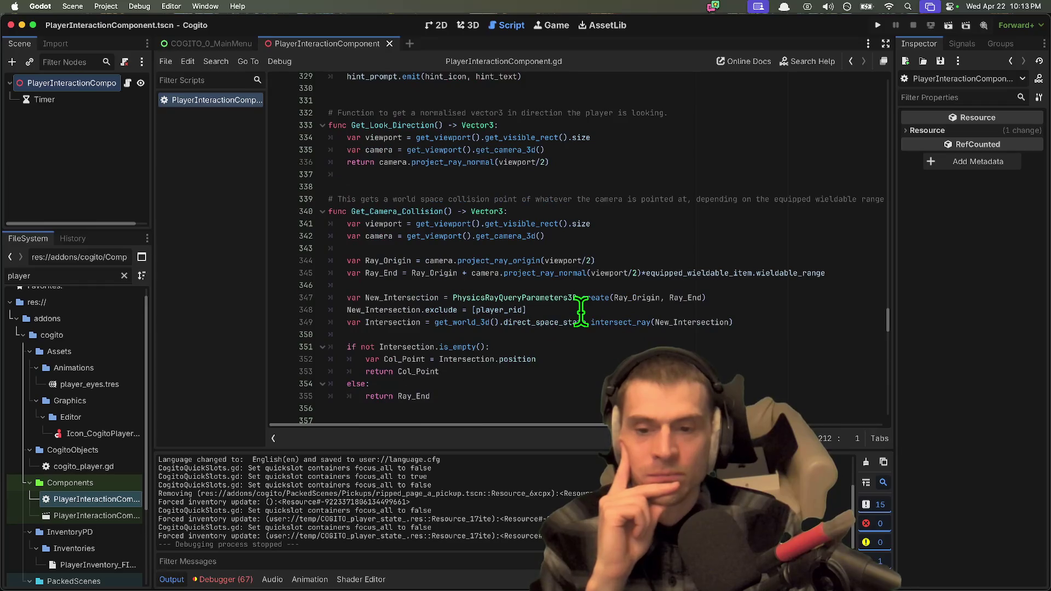
scroll(581, 313, down, 2)
scroll(581, 313, up, 2)
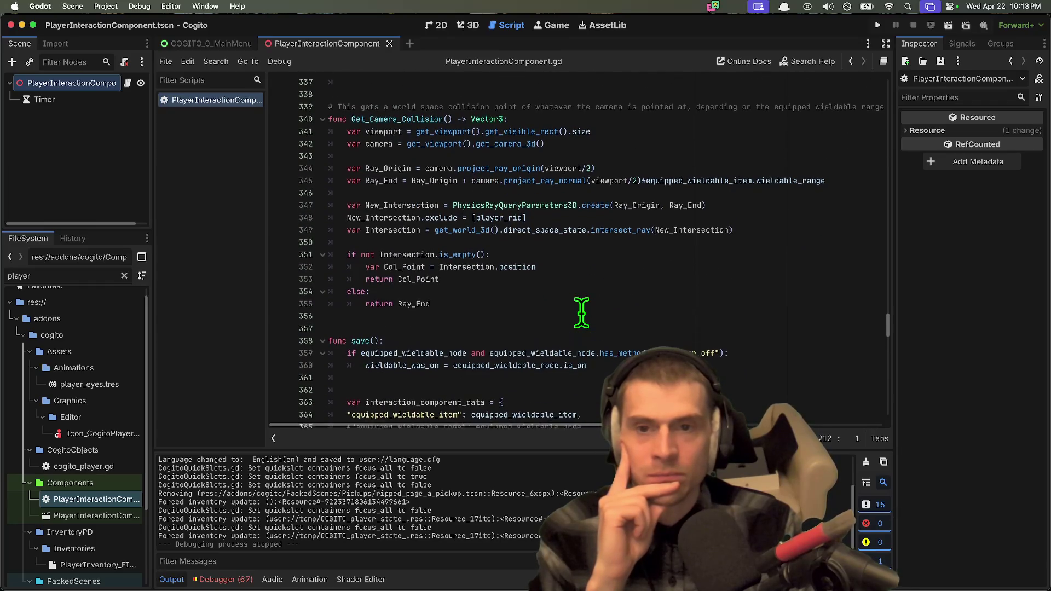
scroll(582, 313, up, 2)
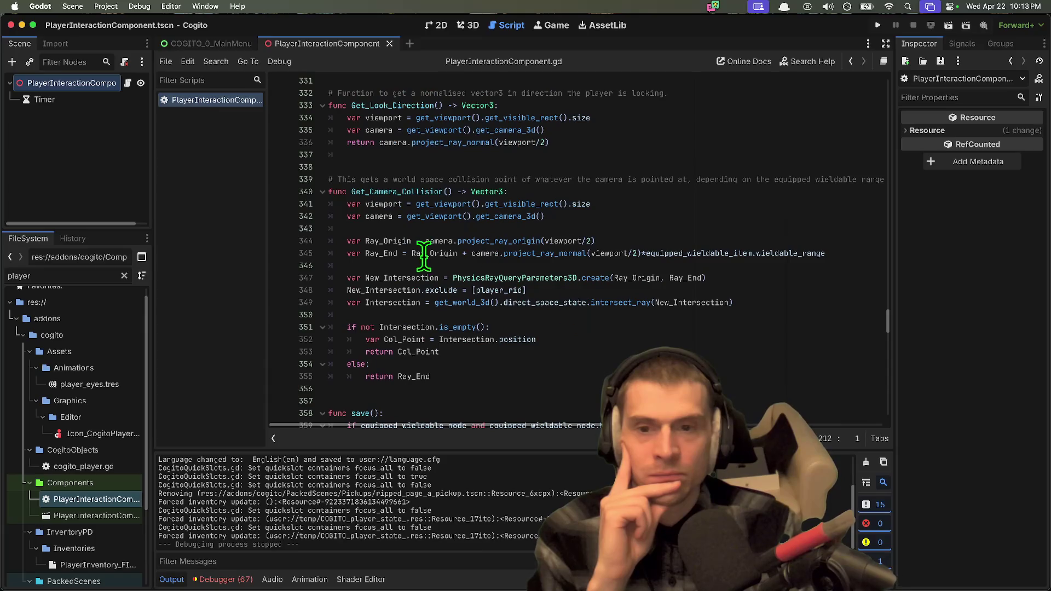
double_click(418, 192)
Step: Delete the blank line above interaction_component_data inside save()
scroll(575, 284, down, 5)
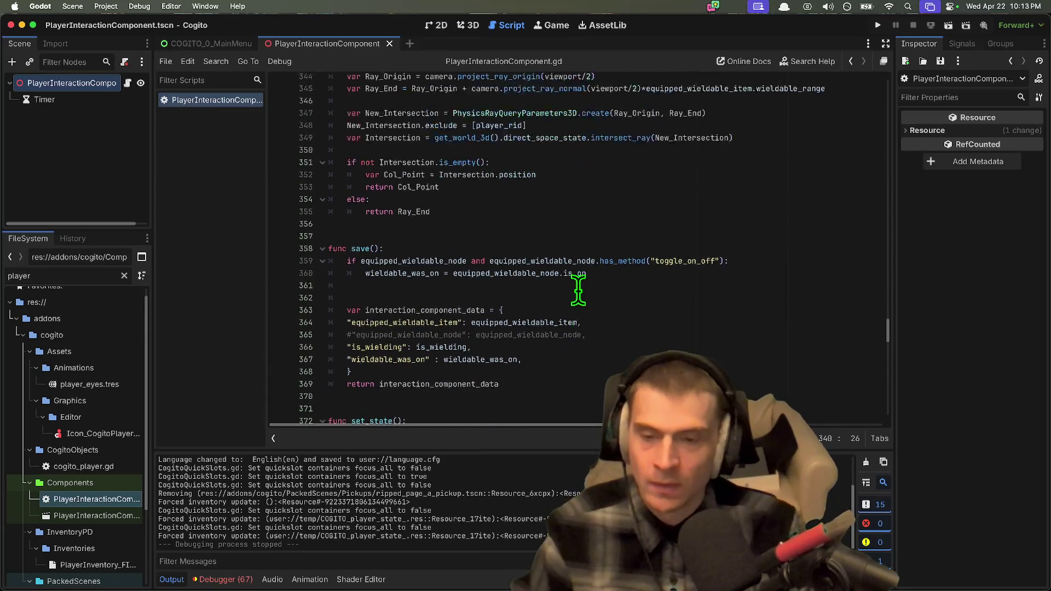
scroll(575, 289, down, 1)
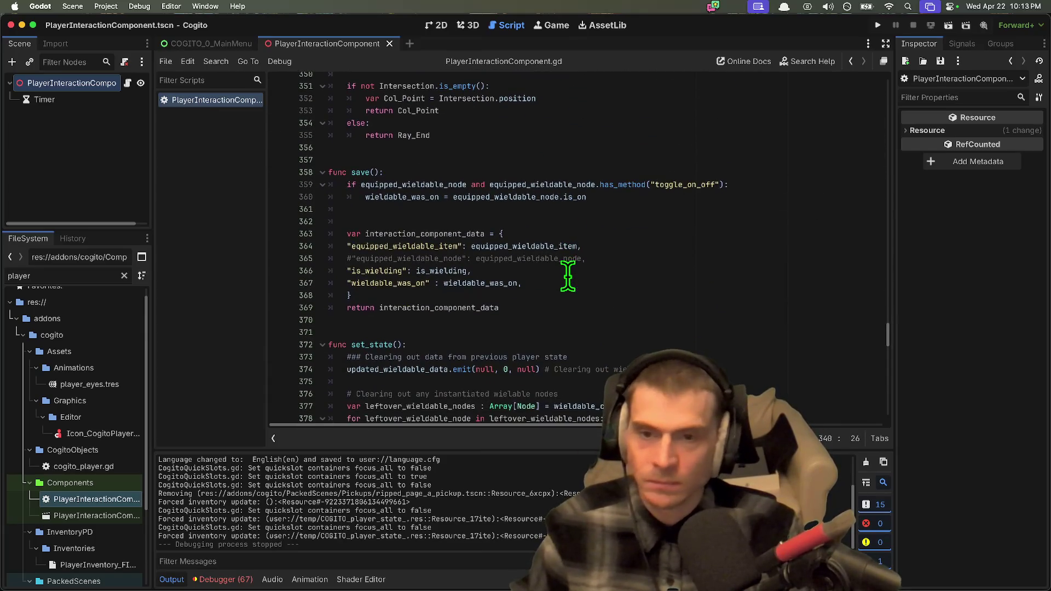
click(568, 219)
key(super+x)
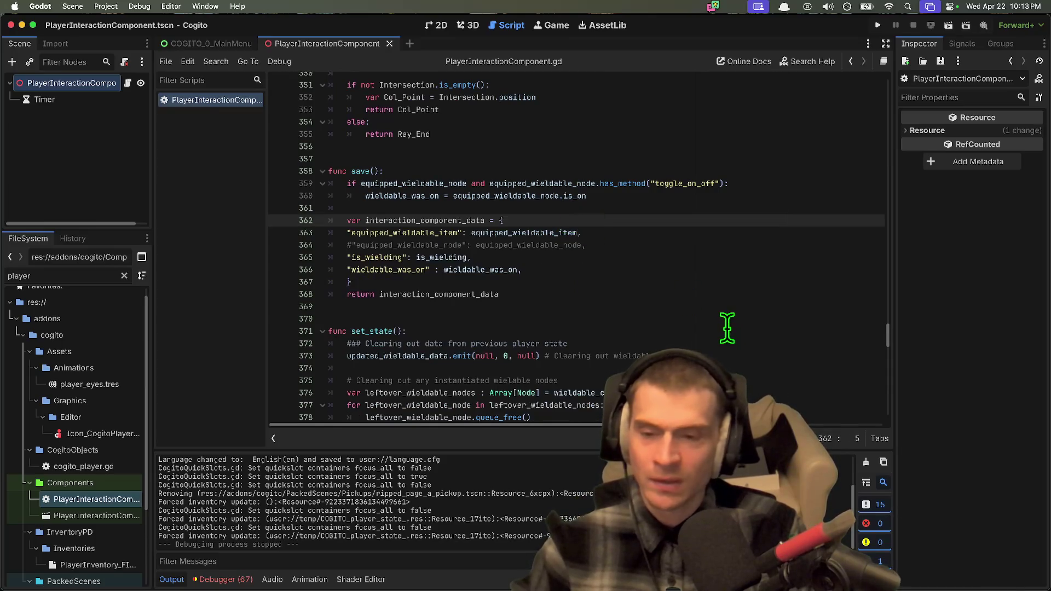
double_click(361, 172)
scroll(673, 288, down, 2)
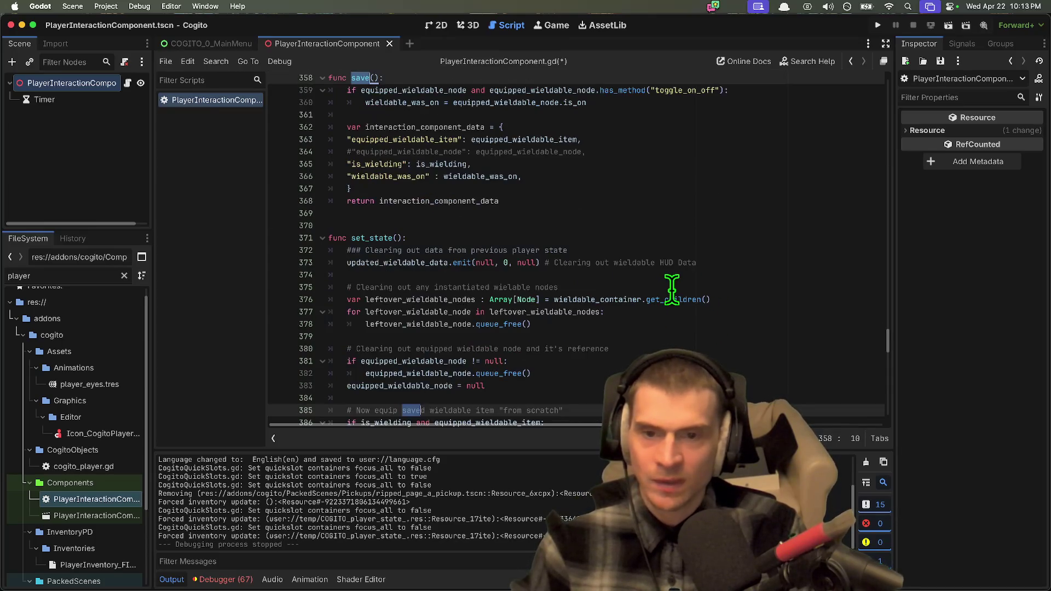
scroll(672, 289, up, 3)
Step: Cancel a stray project search for save and select the set_state function name
key(super+shift+f)
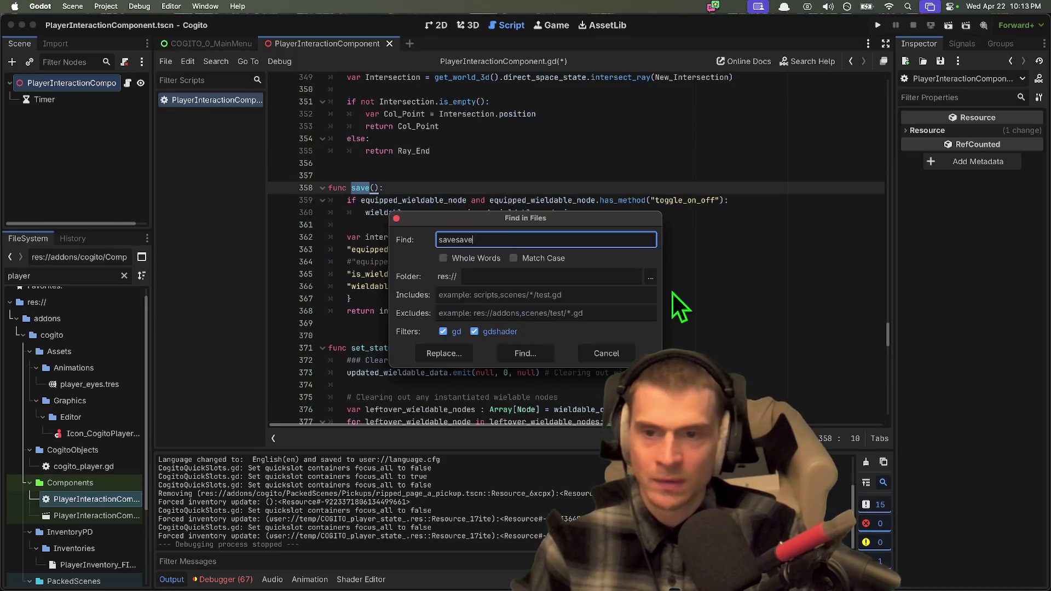
key(Escape)
scroll(538, 340, down, 5)
click(371, 146)
click(371, 158)
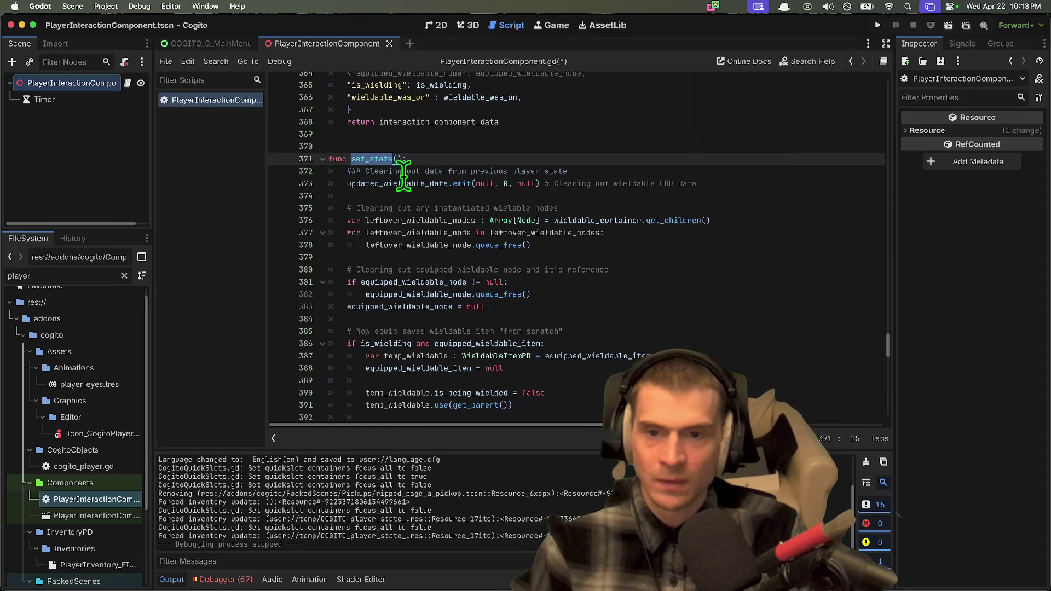
click(403, 181)
double_click(375, 159)
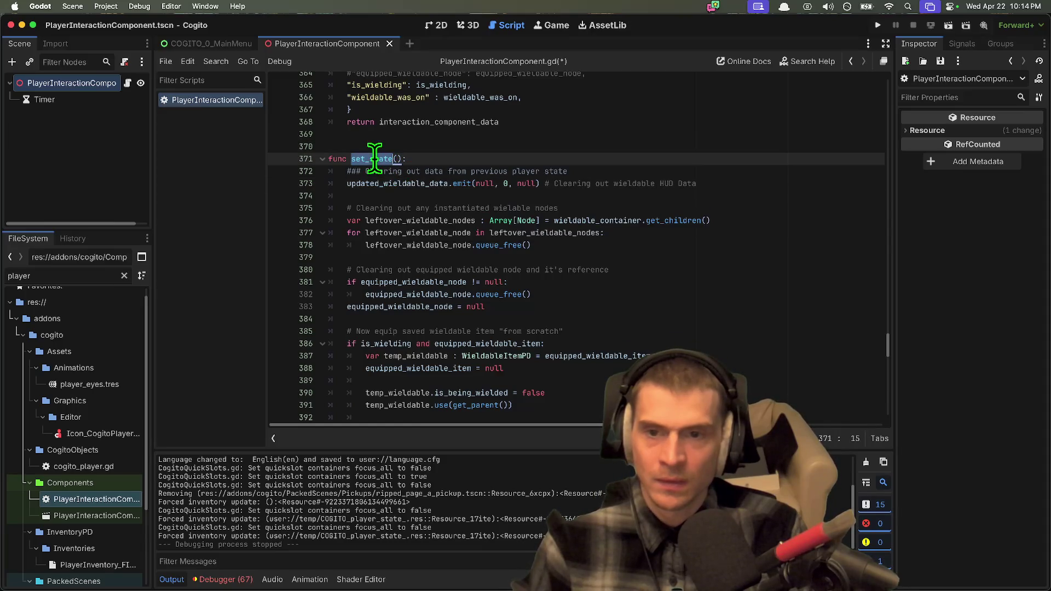
scroll(471, 267, down, 1)
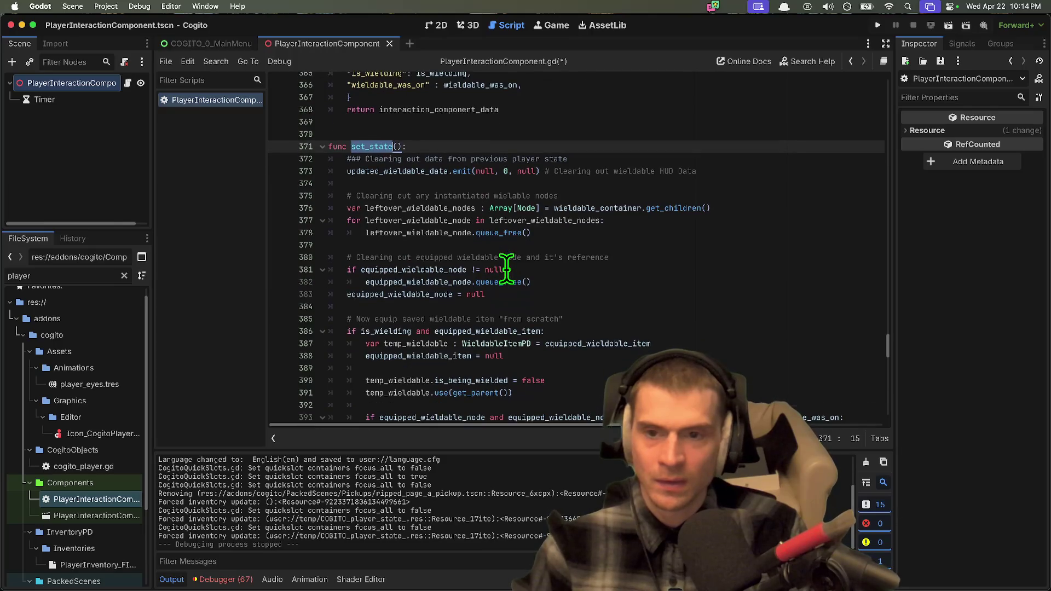
Step: Run a Find in Files search for set_state across the project and browse the results
key(super+f)
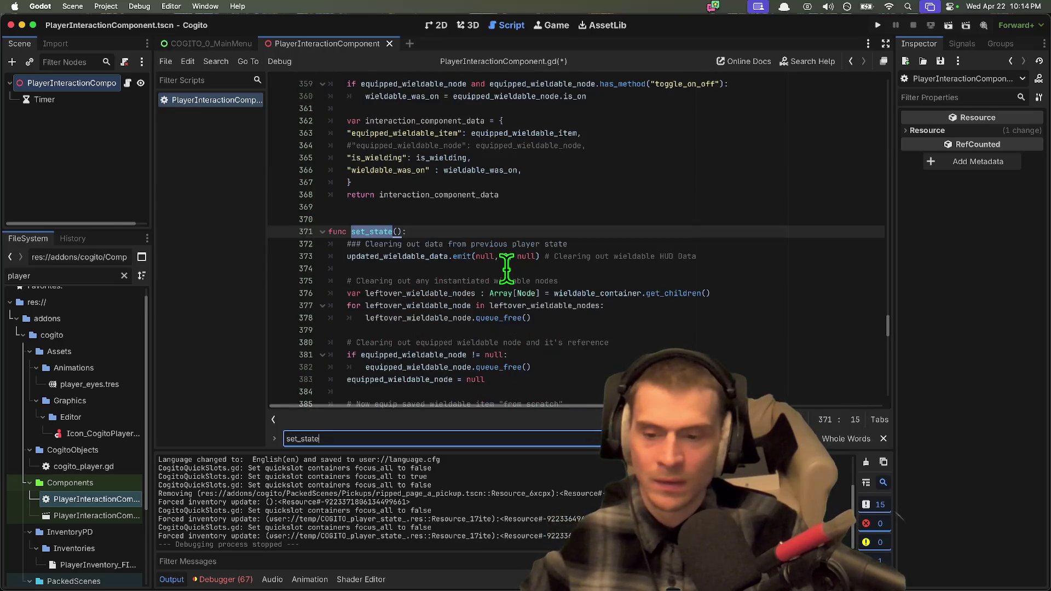
key(super+shift+f)
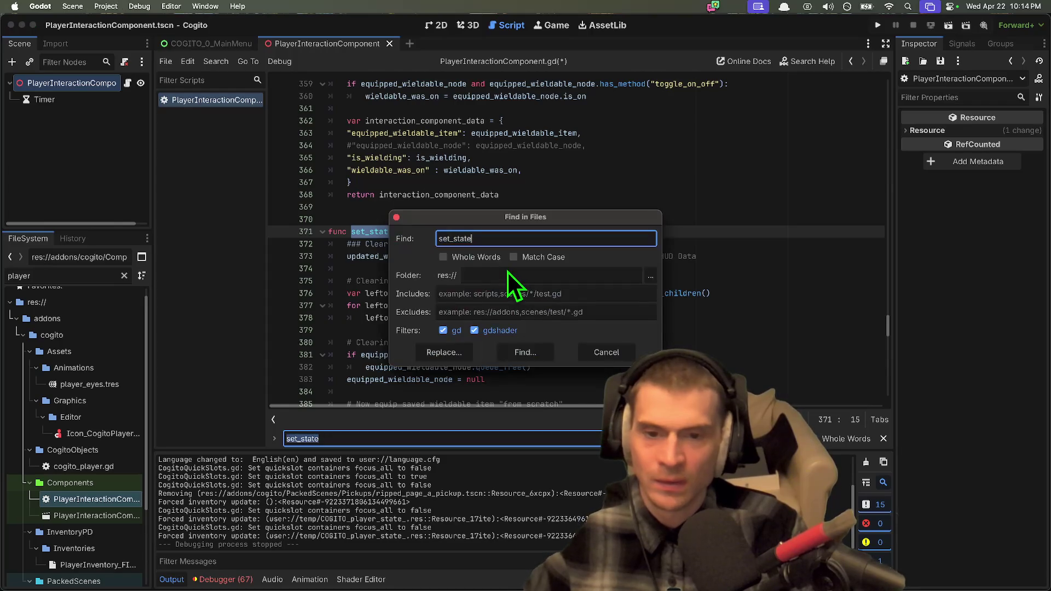
key(Return)
scroll(419, 537, down, 5)
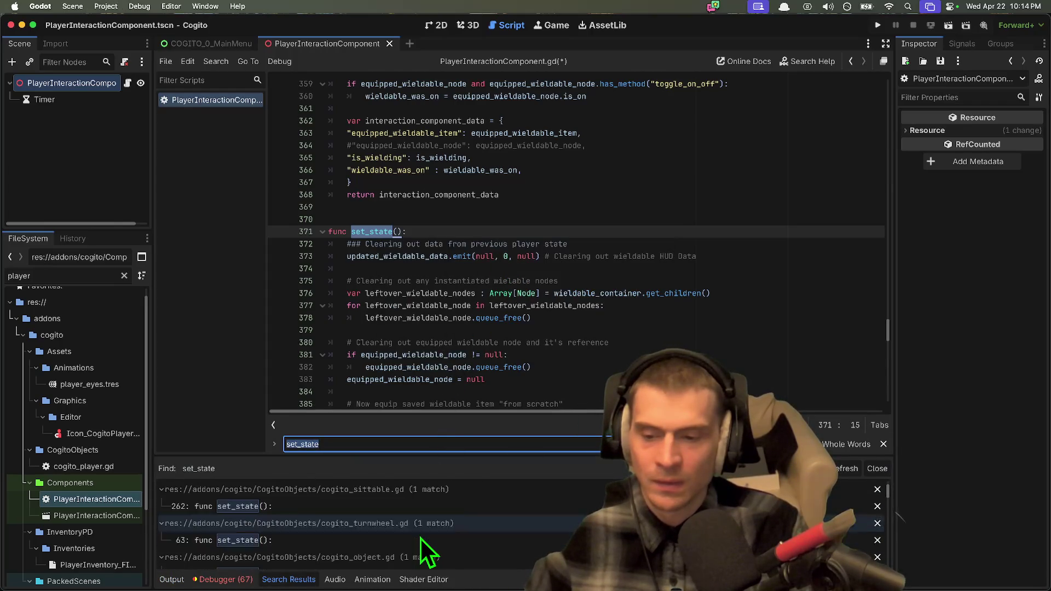
scroll(419, 535, down, 3)
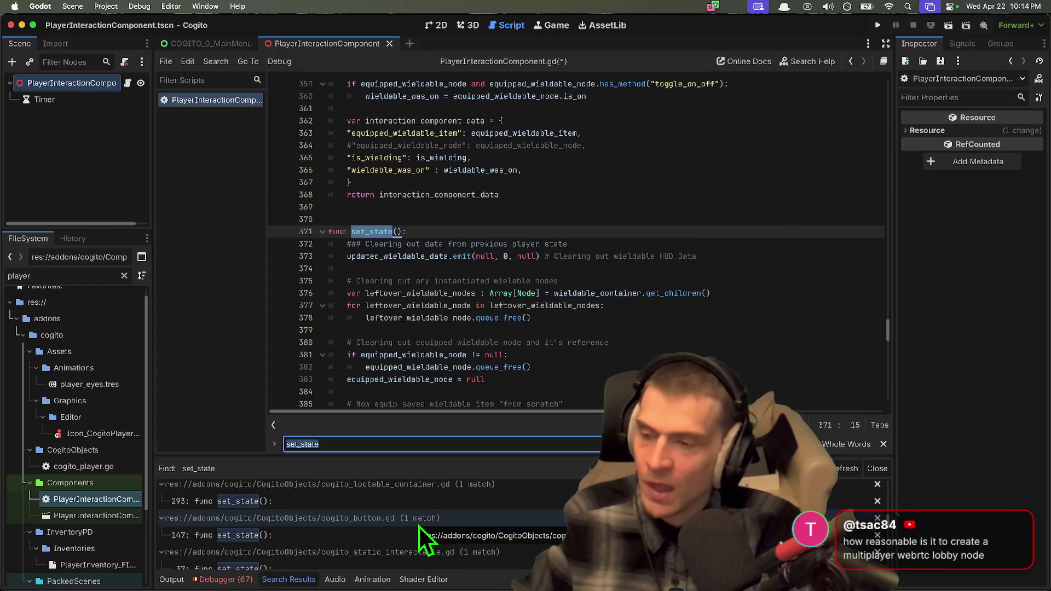
scroll(629, 230, down, 1)
scroll(629, 230, down, 1)
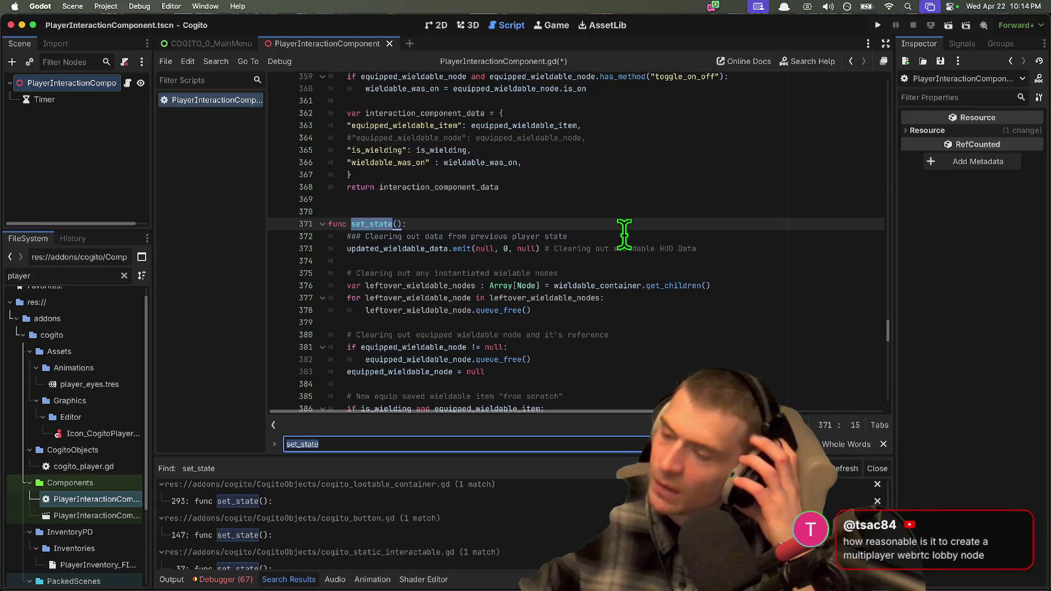
scroll(651, 230, down, 2)
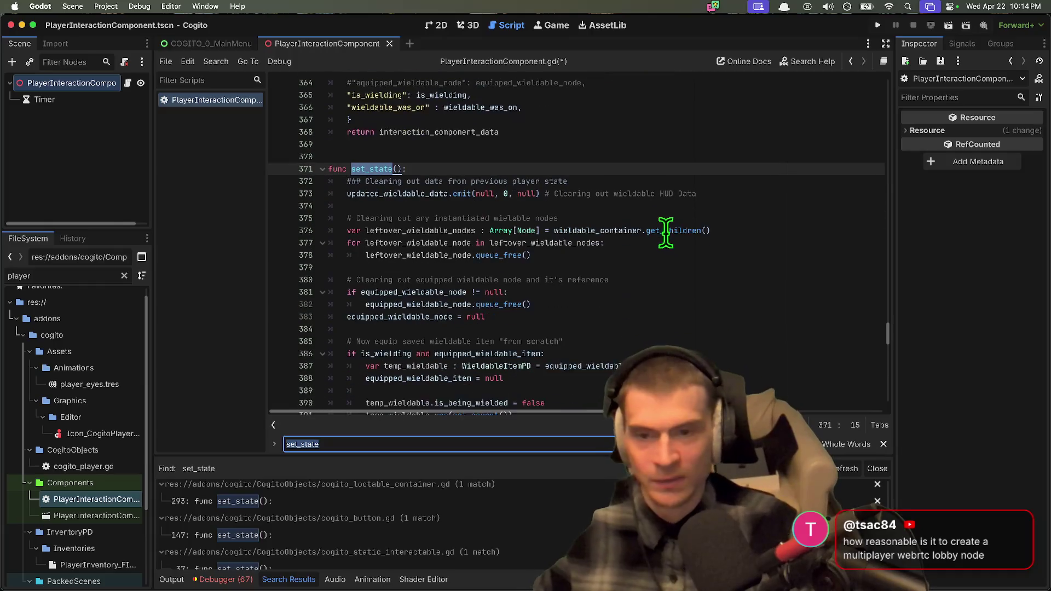
scroll(686, 243, down, 20)
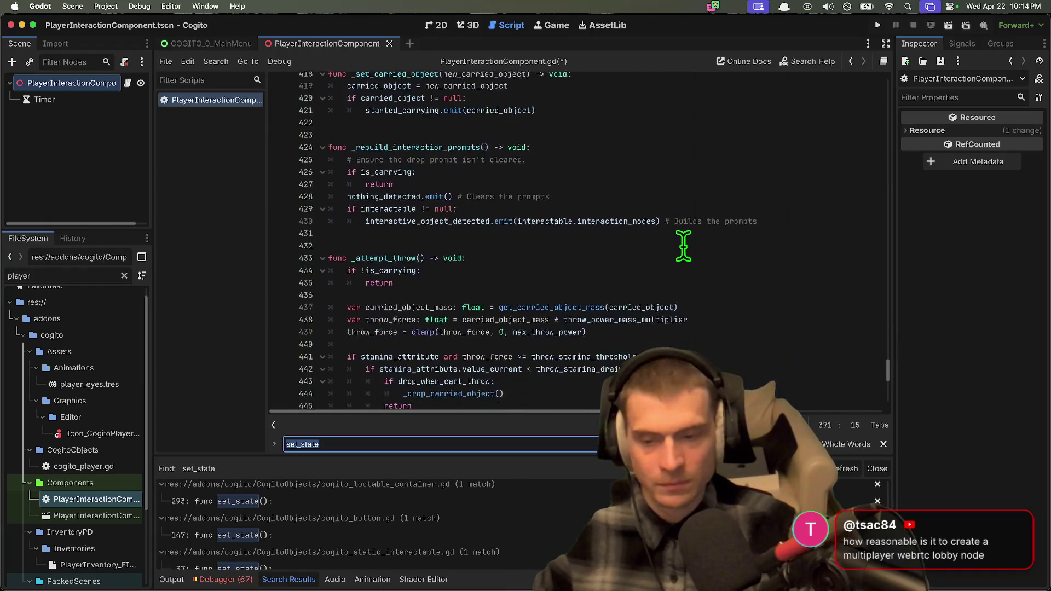
scroll(683, 244, down, 2)
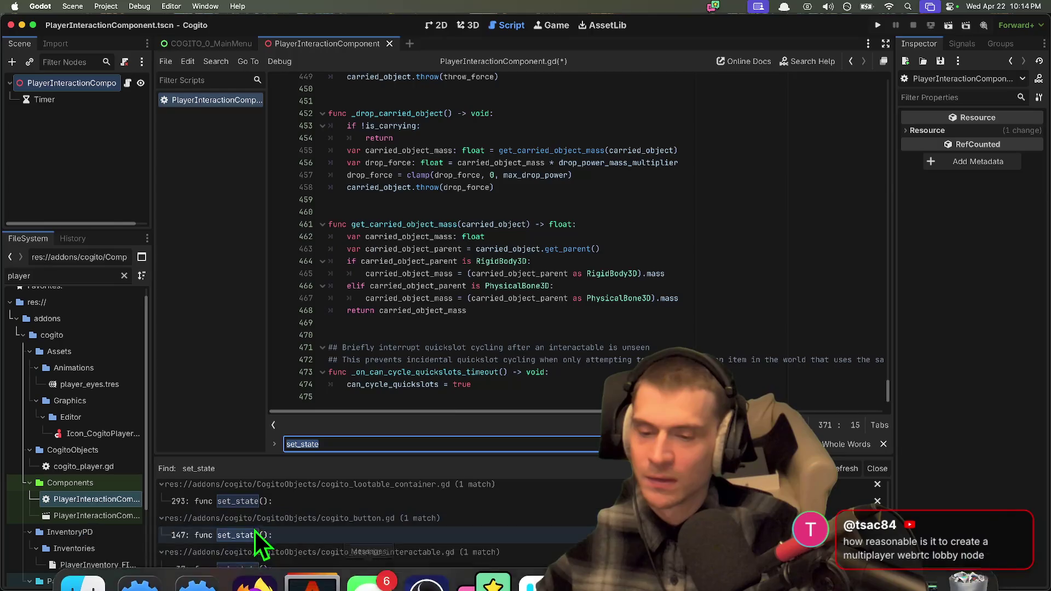
click(255, 554)
Step: Open the andoodev-godot-web-rtc-p2p GitHub repository in a new Firefox tab via the 'p2p' suggestion
key(super+t)
text(p2p)
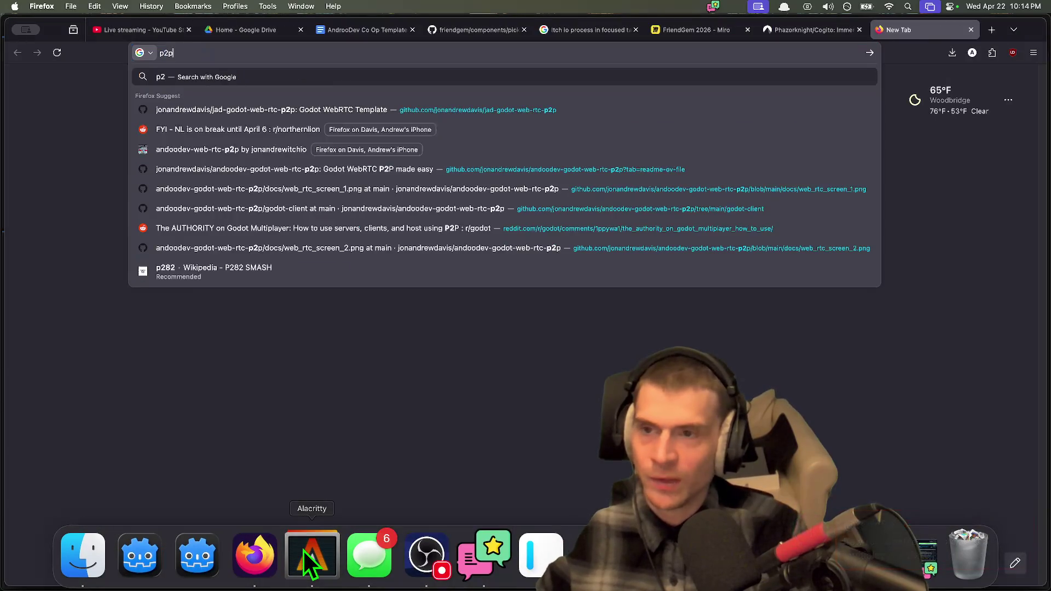
key(Down)
key(Return)
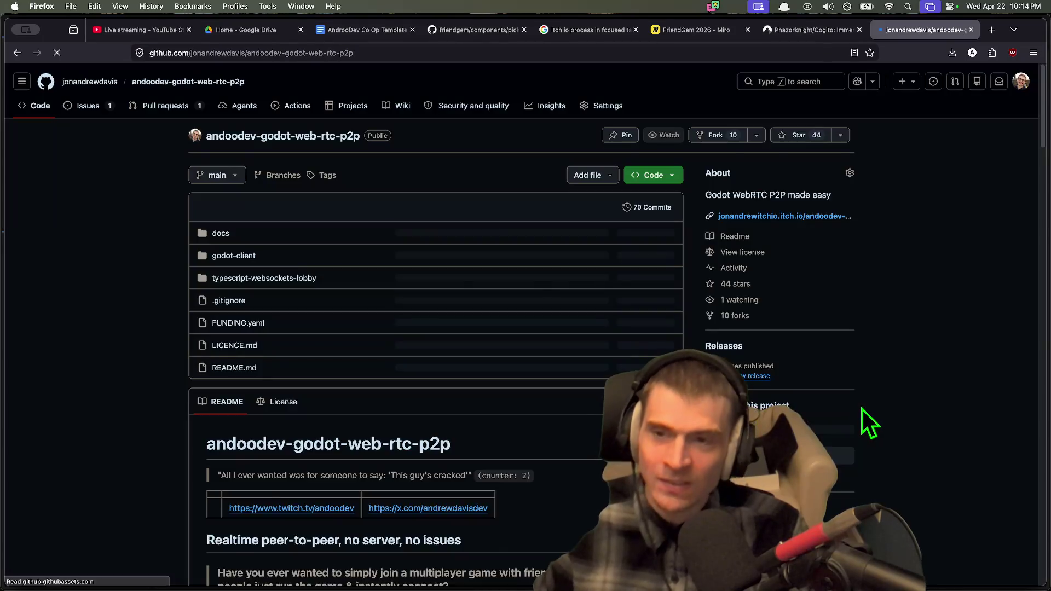
scroll(861, 424, down, 2)
scroll(861, 424, down, 10)
Step: View the web_rtc_screen_1.png lobby screenshot
click(223, 344)
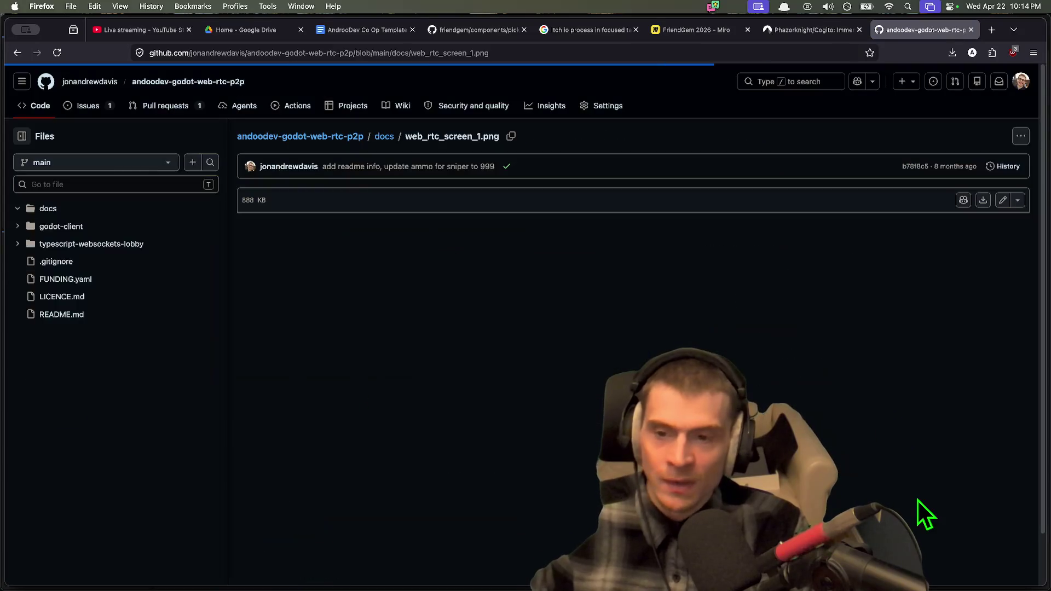
scroll(922, 492, down, 2)
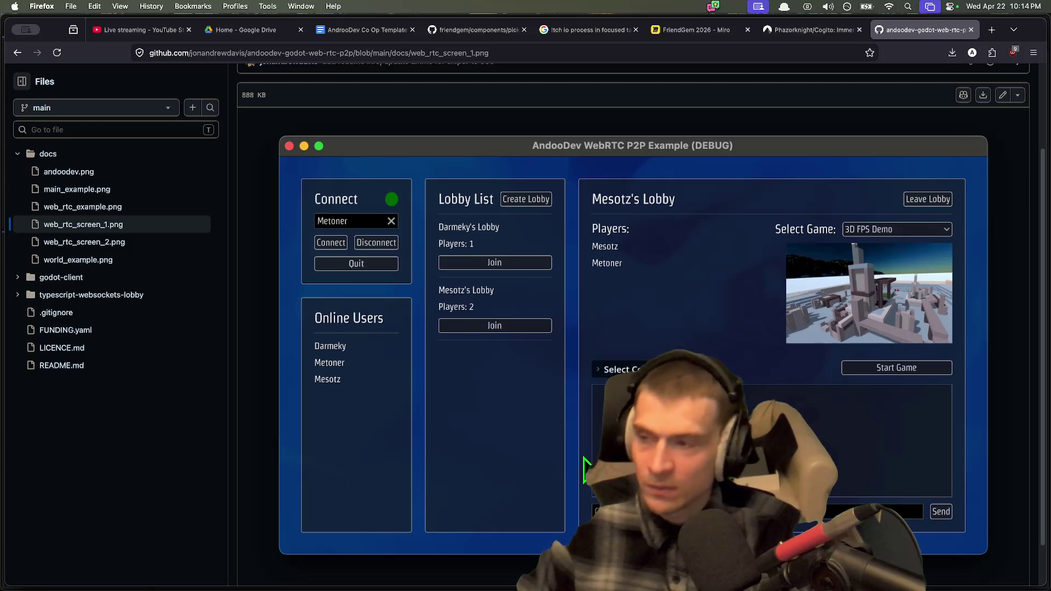
scroll(515, 441, down, 2)
scroll(493, 439, up, 3)
scroll(954, 379, down, 3)
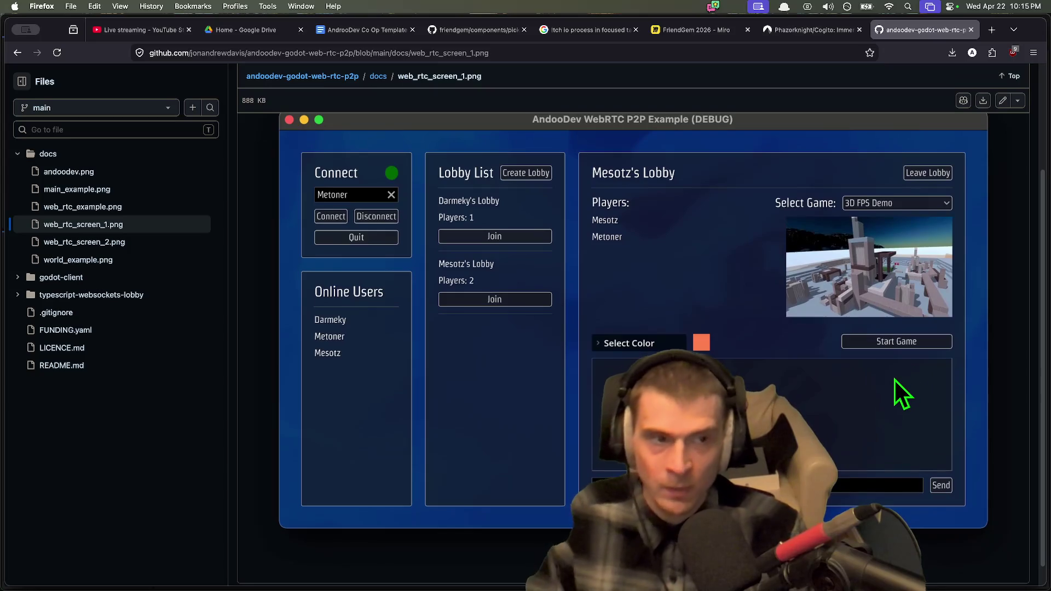
scroll(893, 380, up, 1)
Step: Return to the repository README, read further down, then switch back to Godot
key(super+Left)
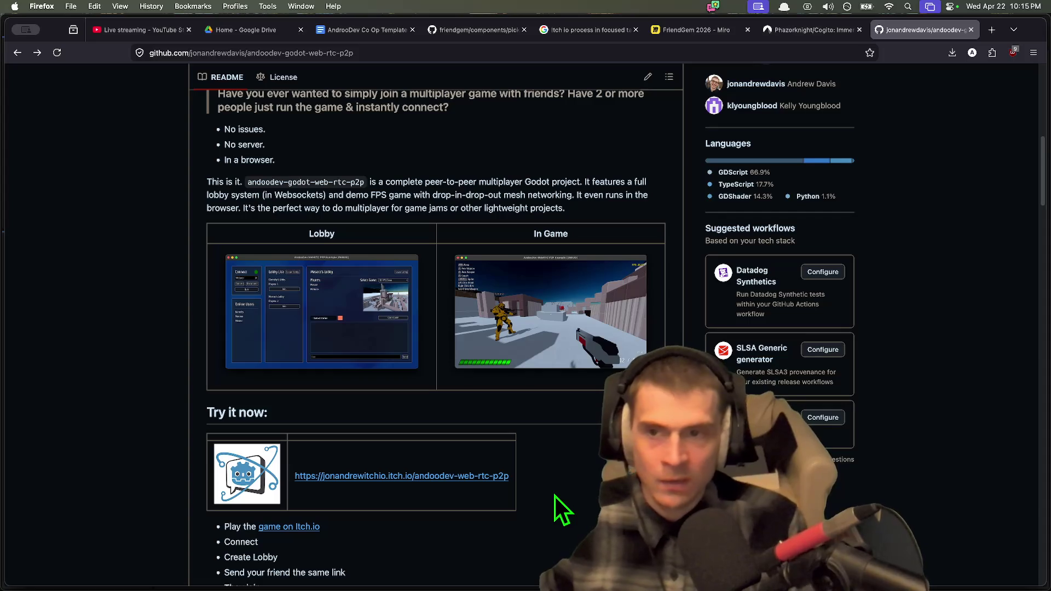
scroll(334, 555, down, 3)
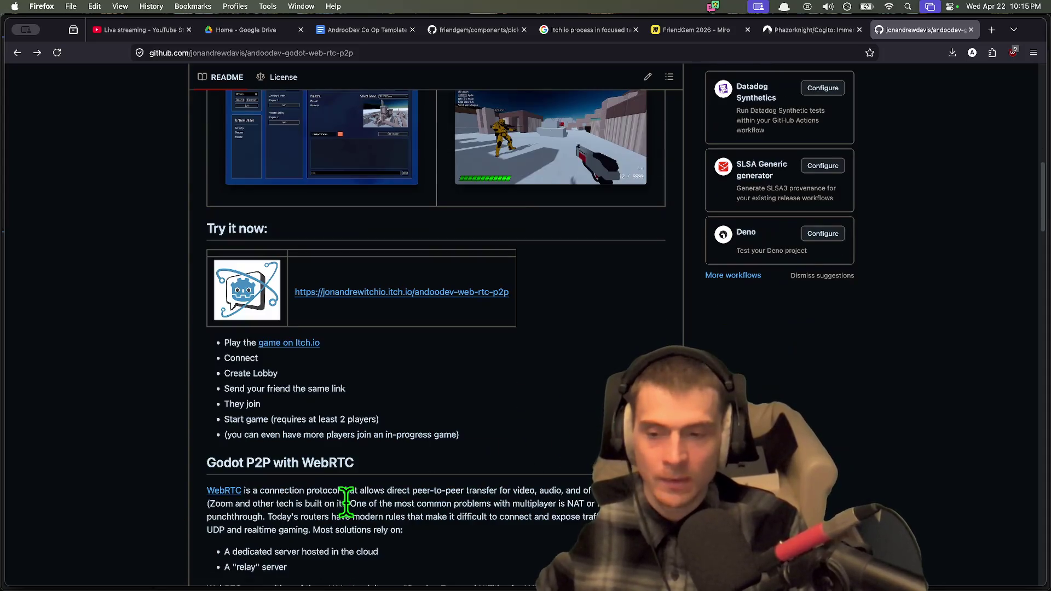
scroll(550, 441, down, 2)
scroll(547, 439, down, 2)
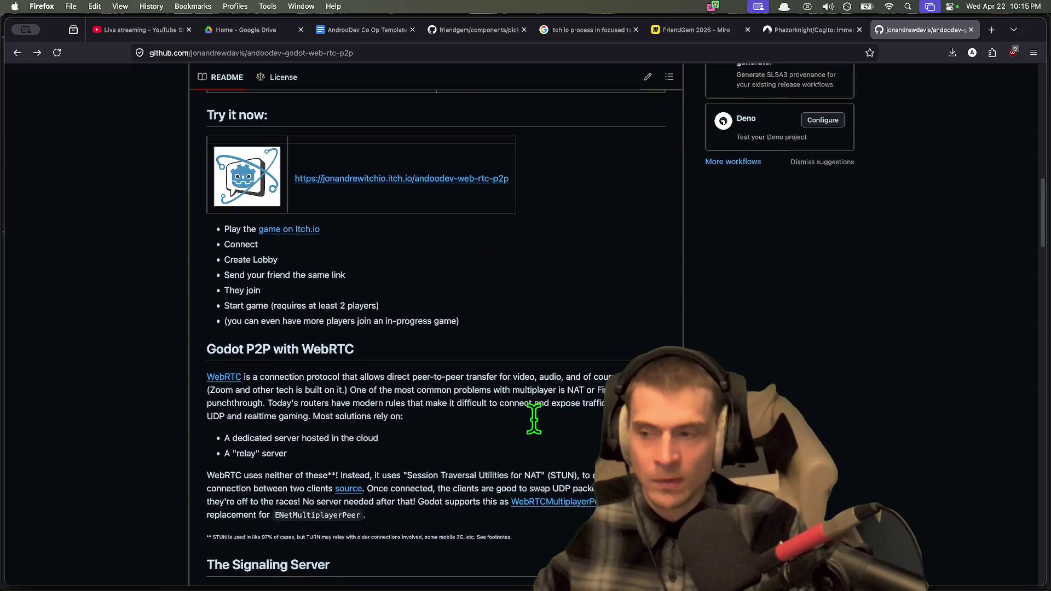
key(super+Tab)
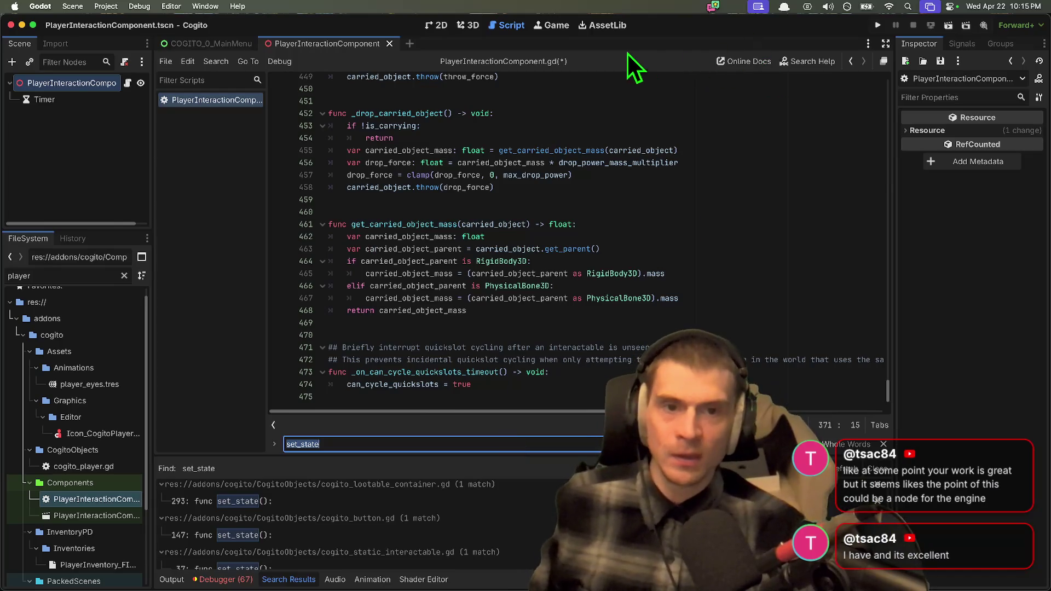
Step: Search the Asset Library for 'tube' and open the Tube author's listing on the web
click(616, 26)
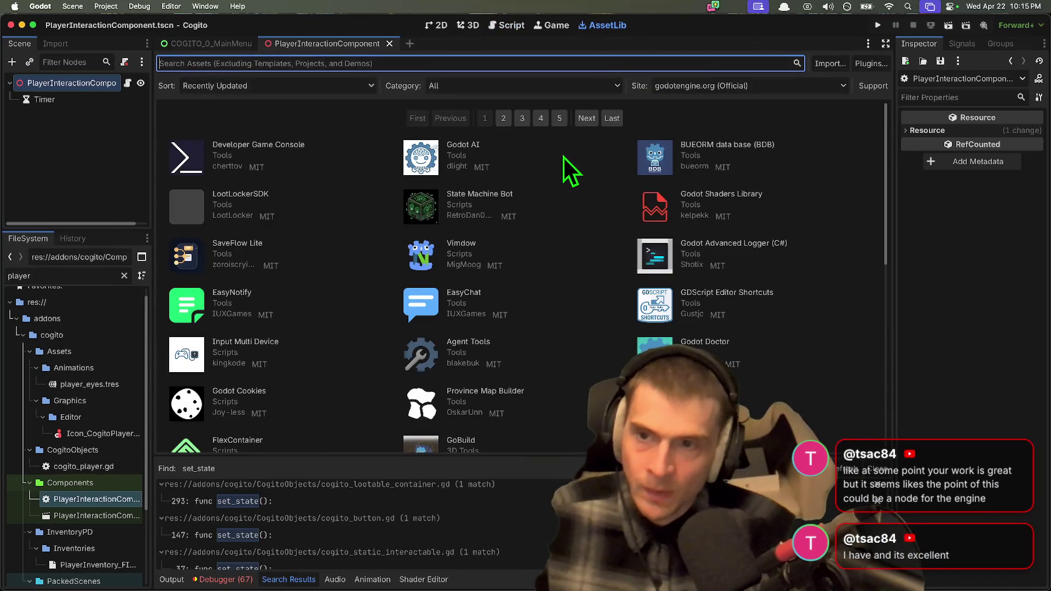
text(tube)
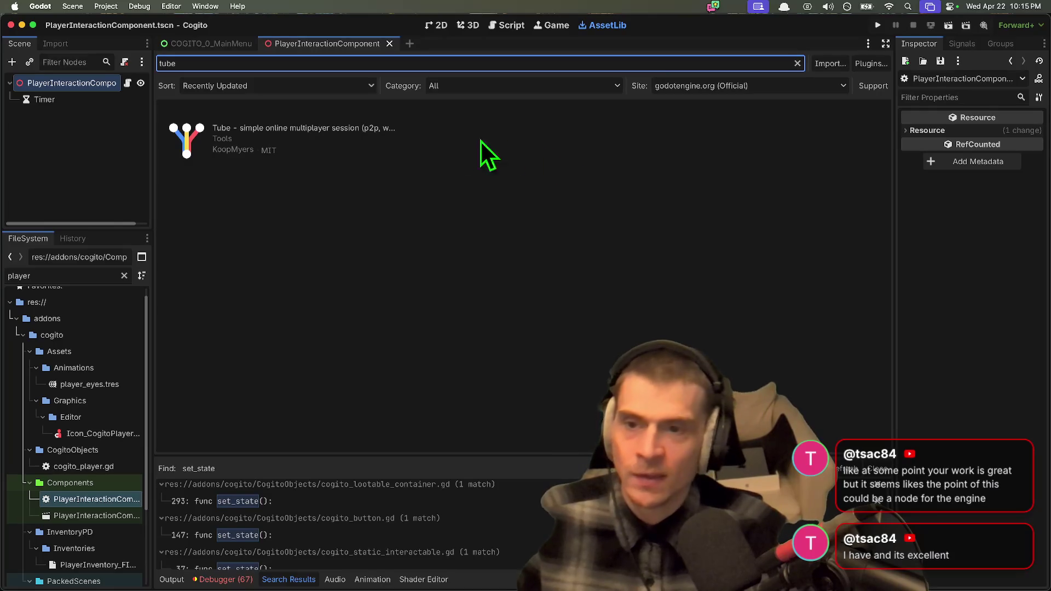
click(232, 150)
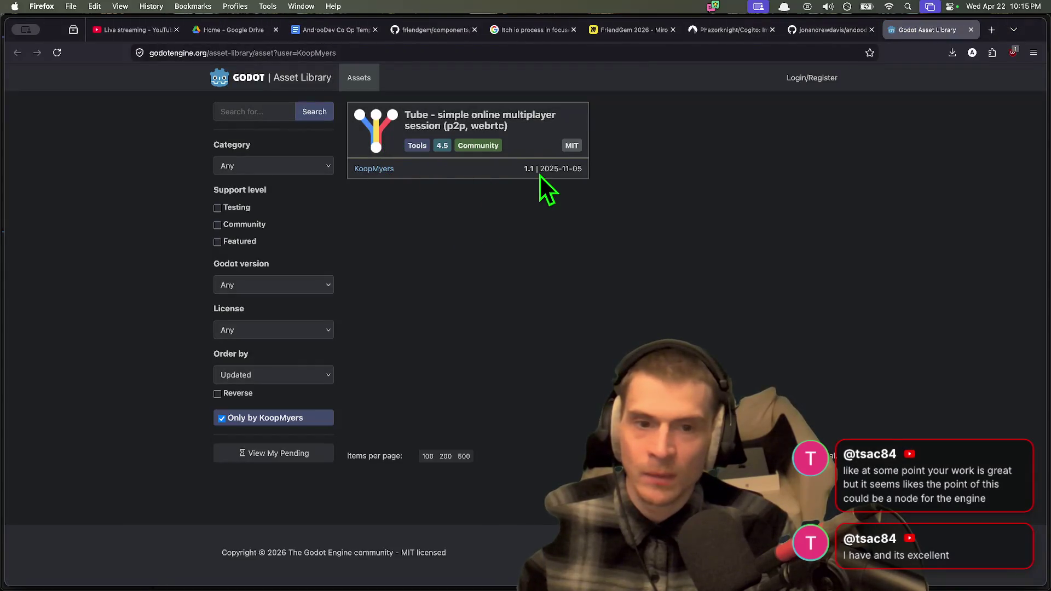
Step: Open the Tube asset's detail page and its source files on GitHub
click(570, 166)
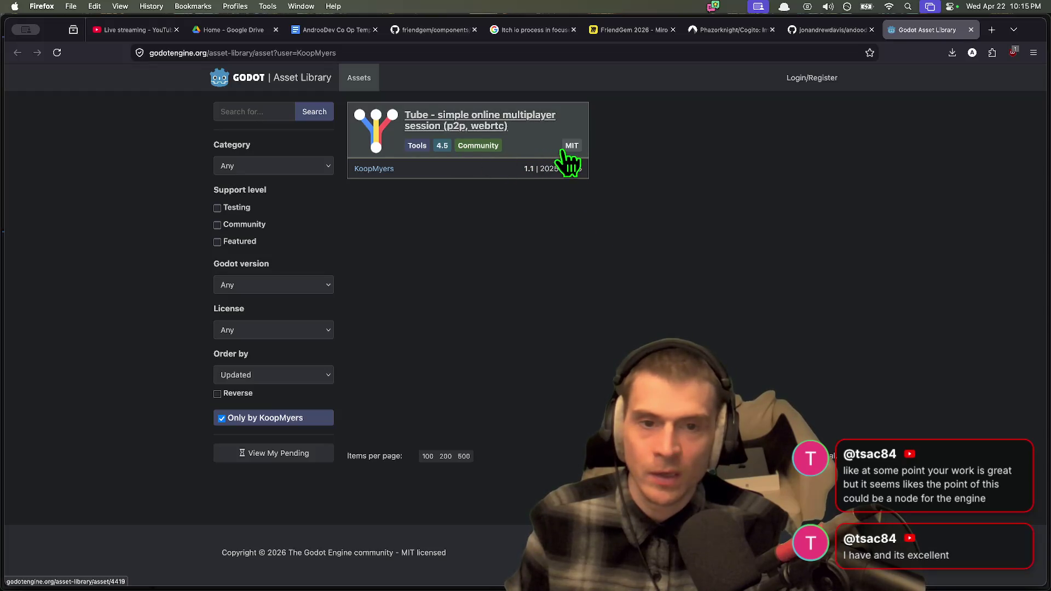
click(574, 164)
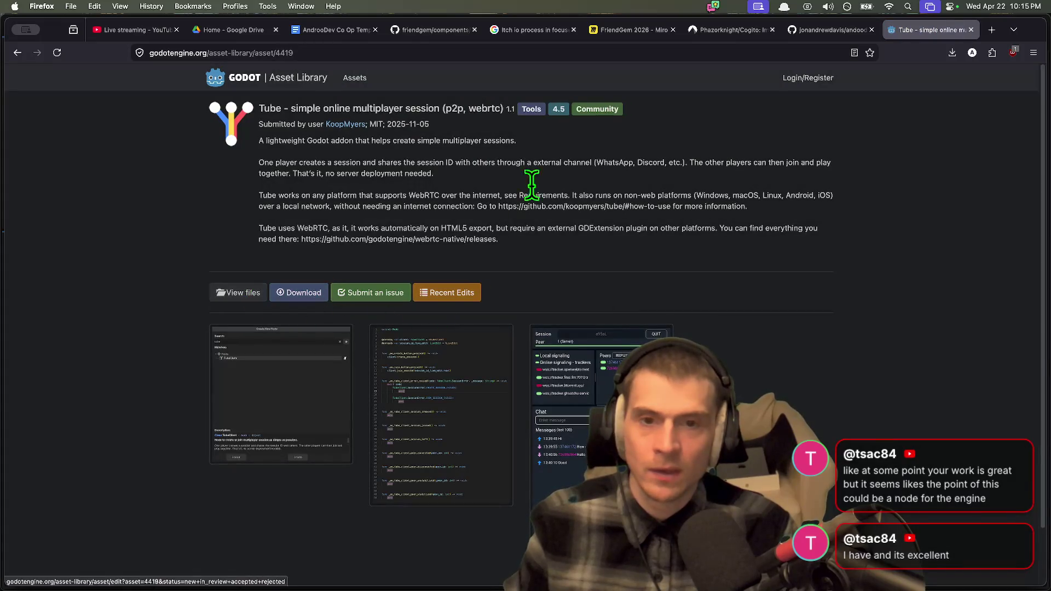
click(236, 293)
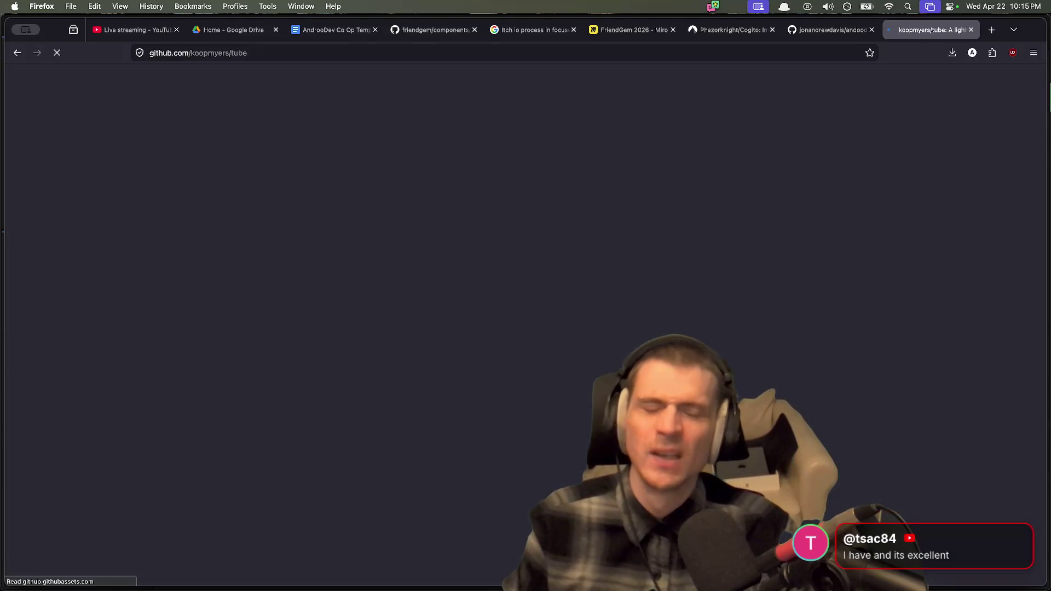
Step: Read the koopmyers/tube README down to the Credits section
scroll(816, 185, down, 10)
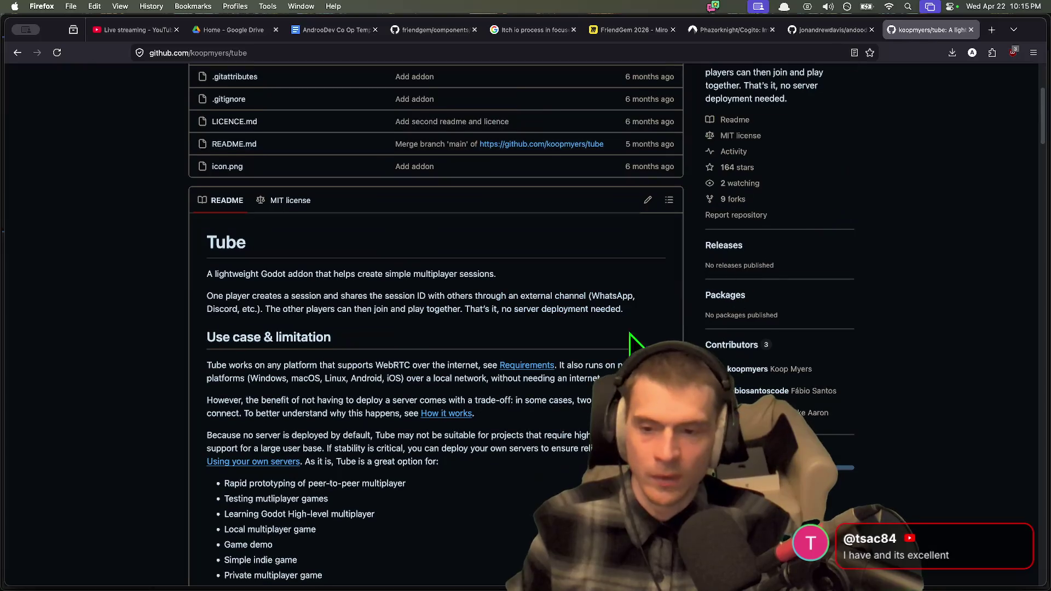
scroll(351, 407, down, 10)
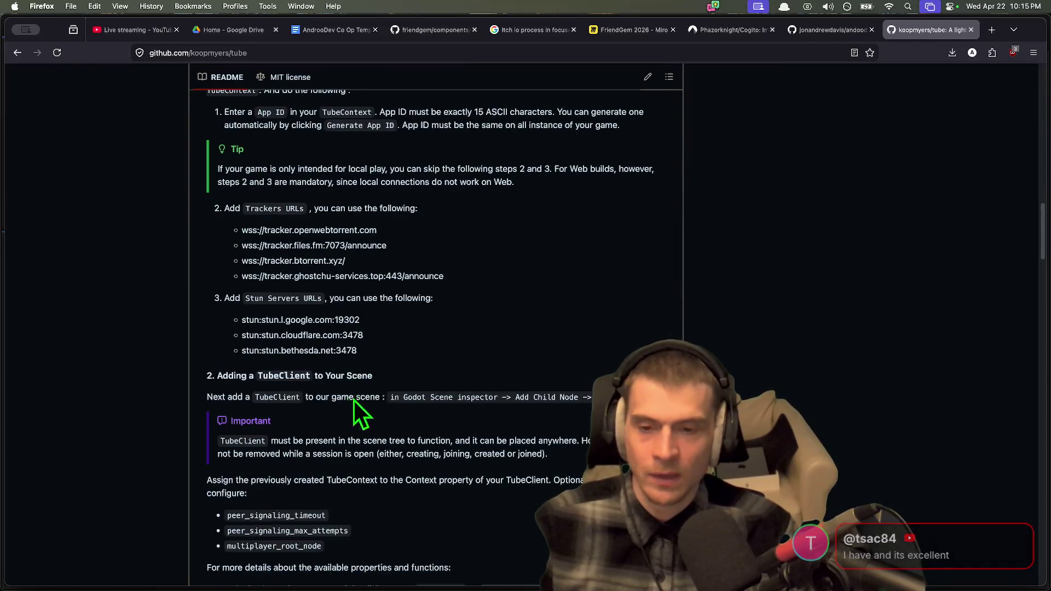
scroll(859, 352, down, 8)
scroll(815, 359, down, 15)
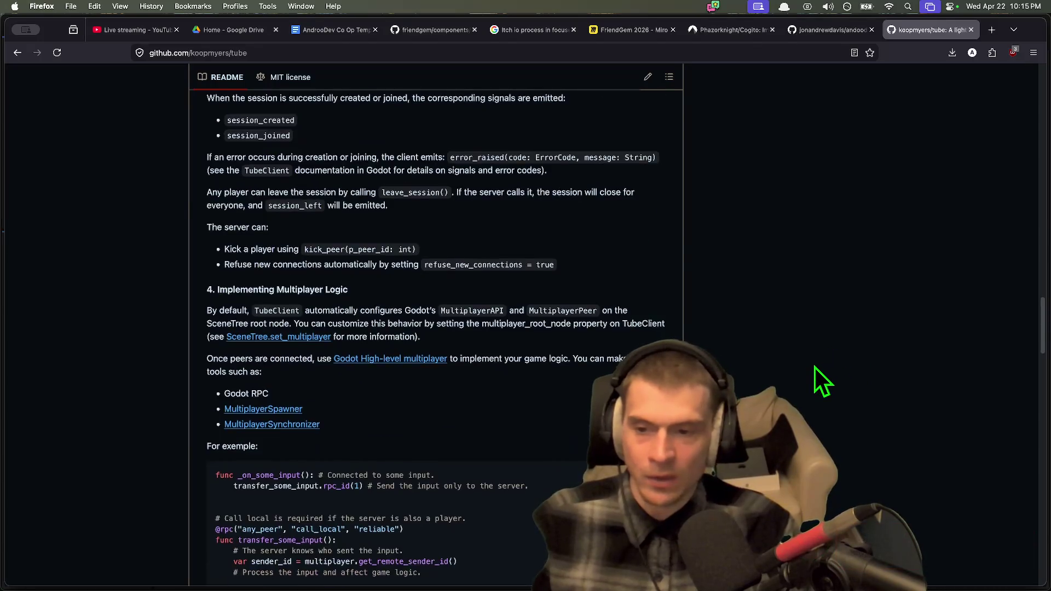
scroll(807, 363, down, 20)
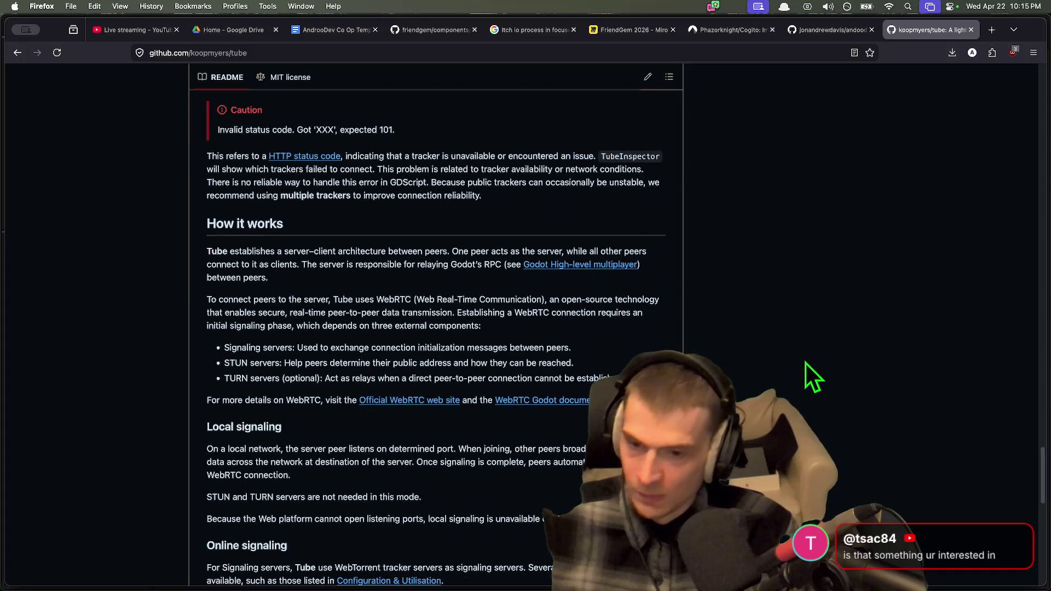
scroll(804, 363, down, 3)
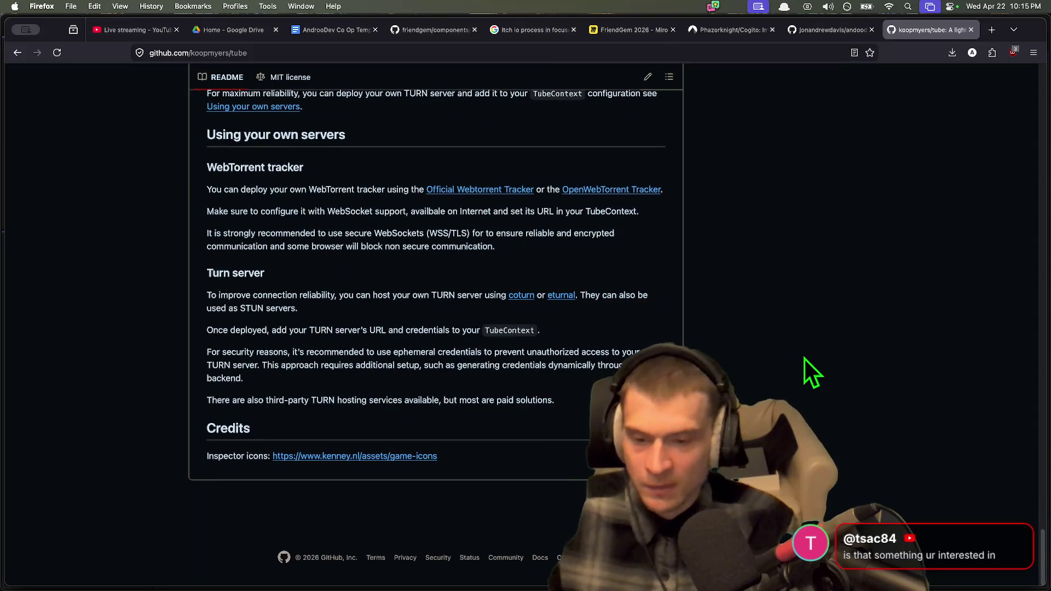
Step: Open the foxssake/nohub GitHub repository in a new tab from the 'noh' suggestion
key(cmd+t)
text(no)
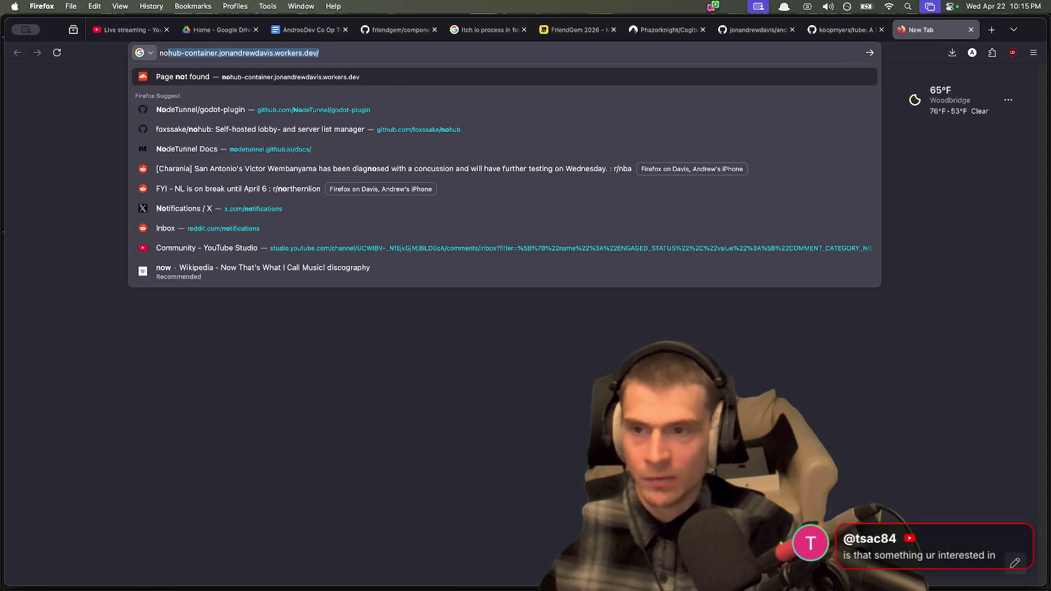
text(h)
key(Down)
key(Return)
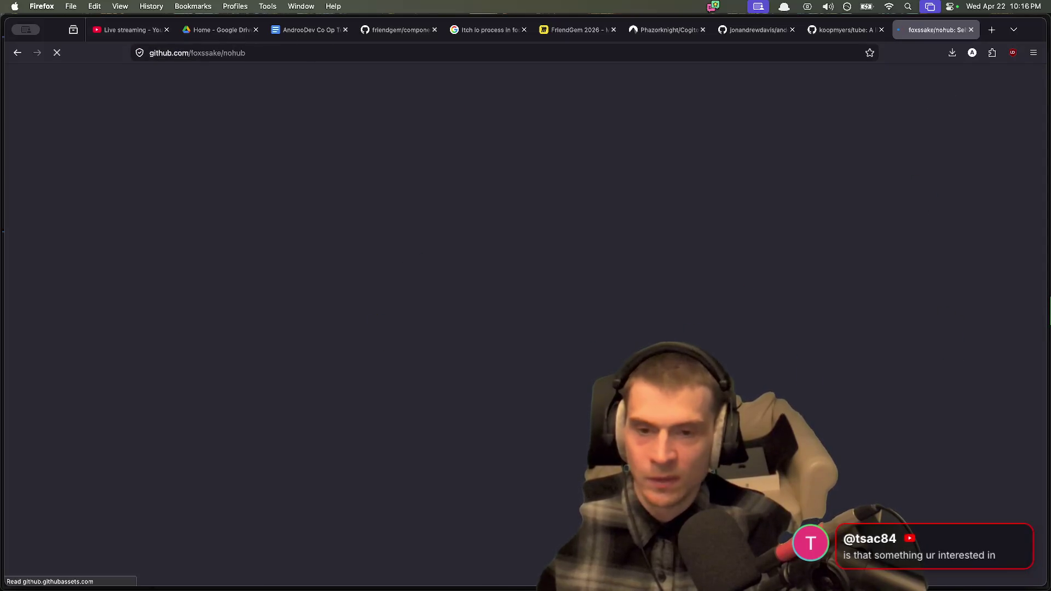
scroll(962, 277, down, 10)
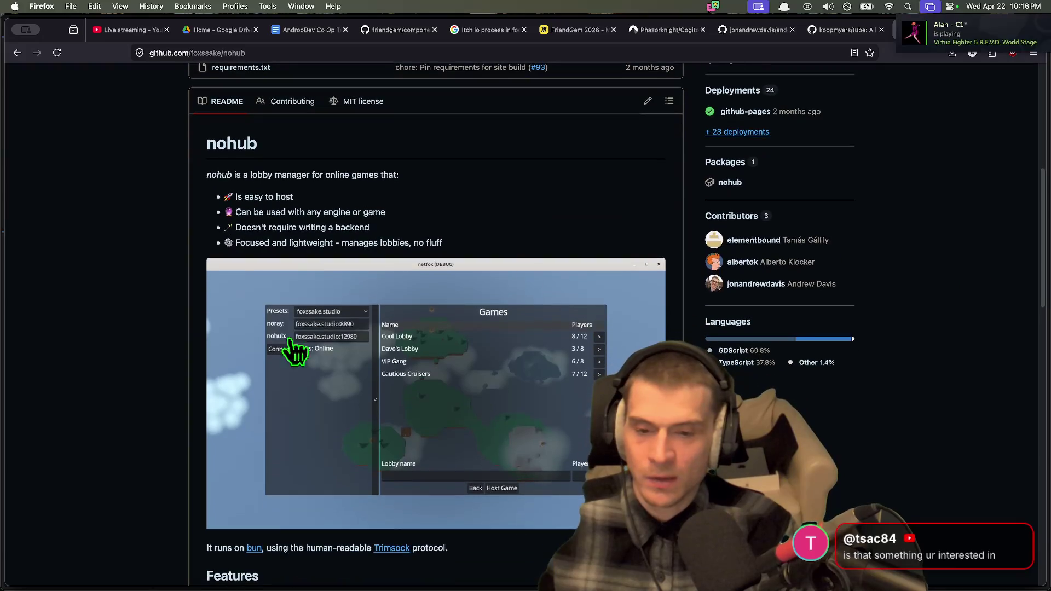
scroll(867, 464, down, 5)
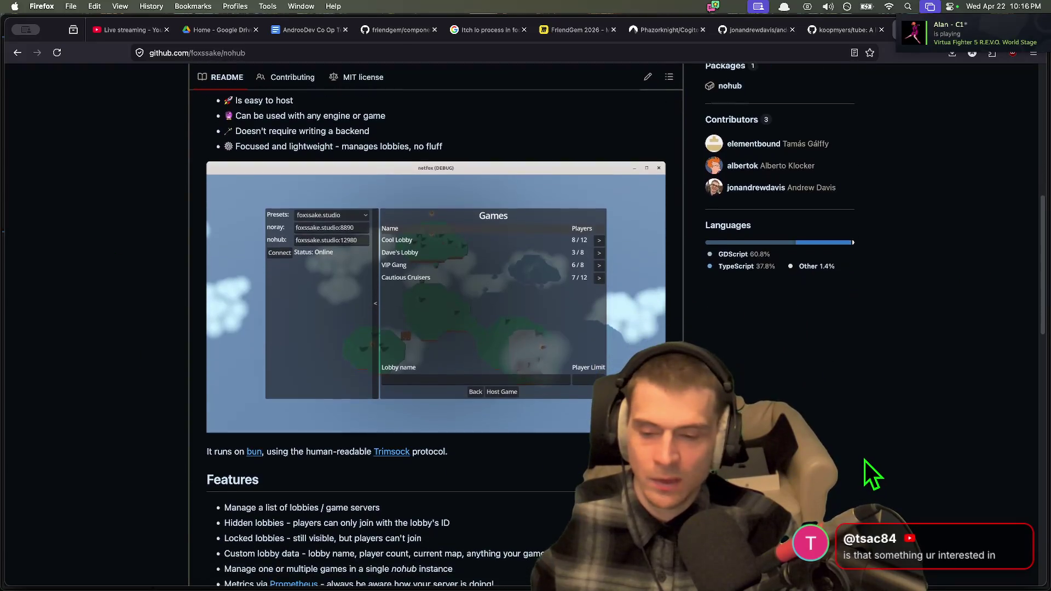
scroll(864, 457, up, 15)
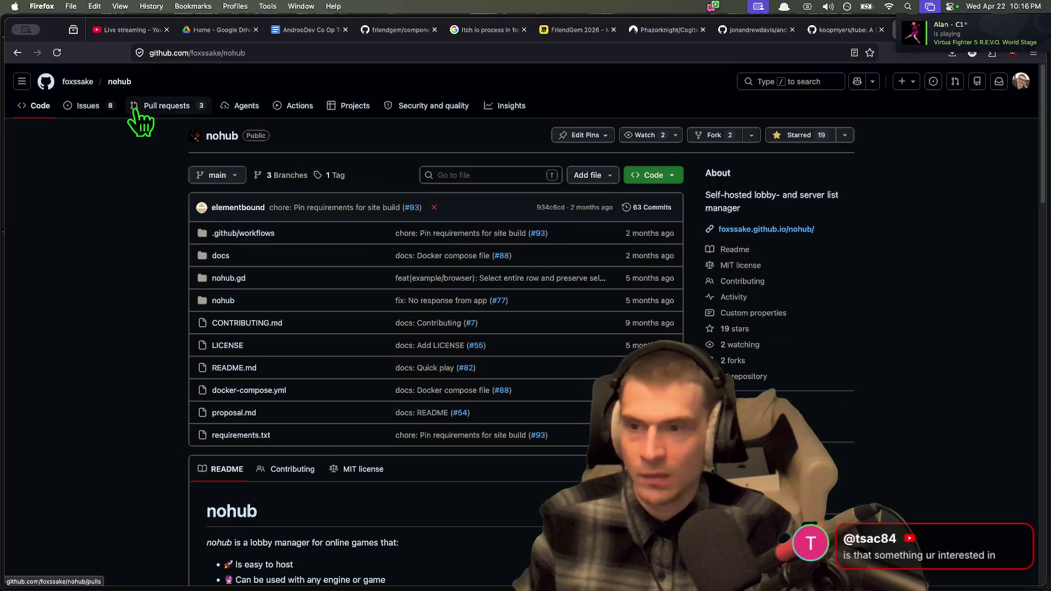
Step: Look over nohub's open pull requests, then return to the repository page
click(170, 105)
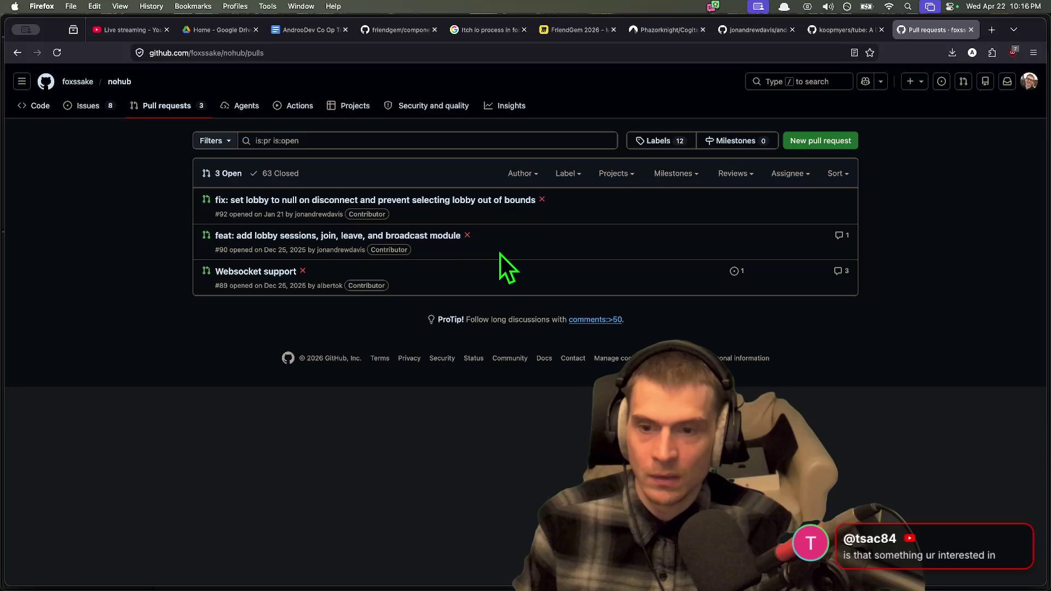
drag(501, 265, 90, 183)
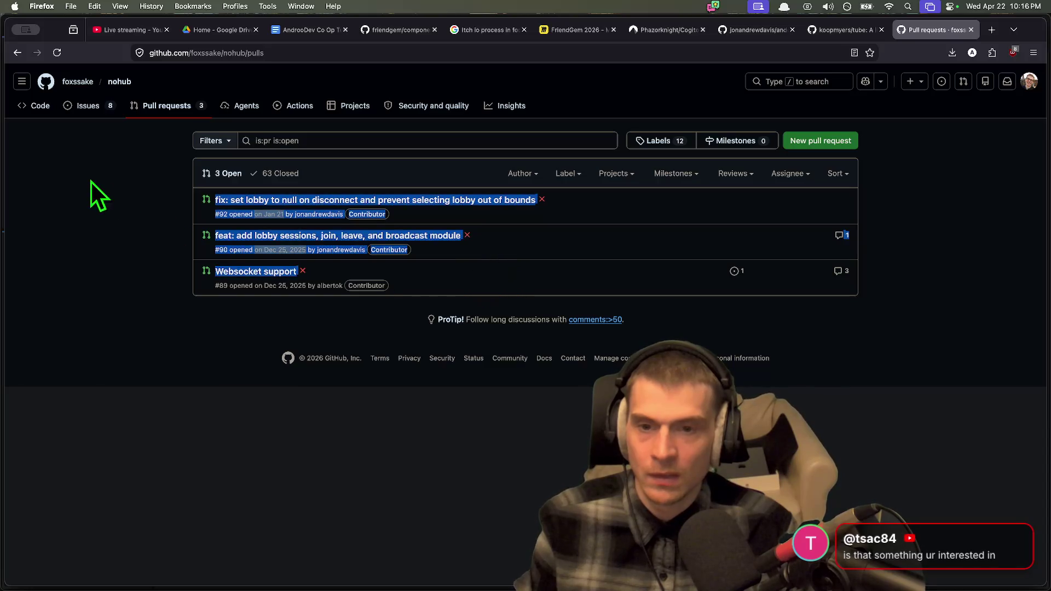
click(806, 402)
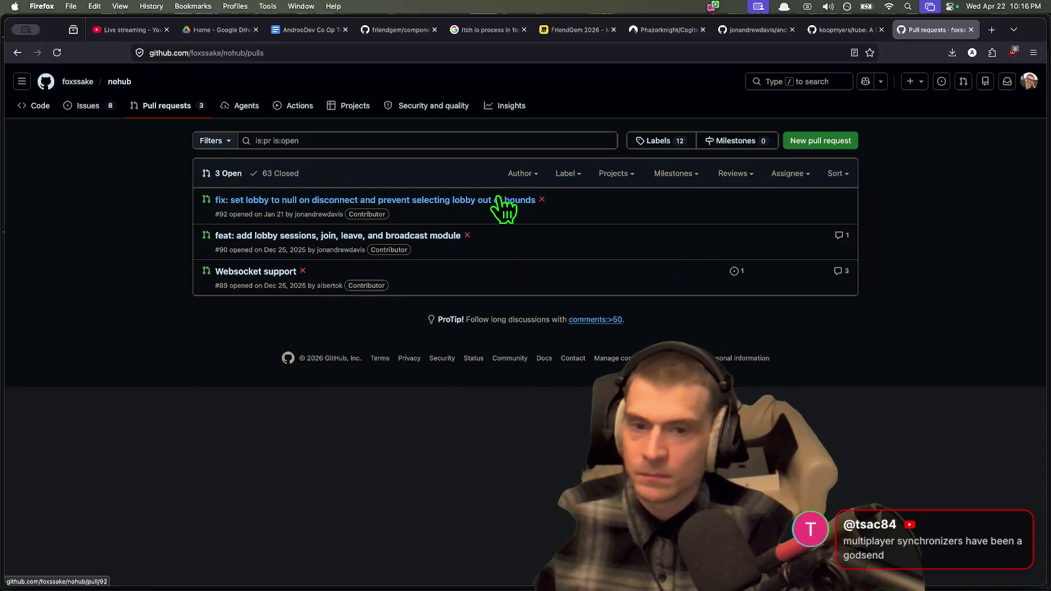
key(super+bracketleft)
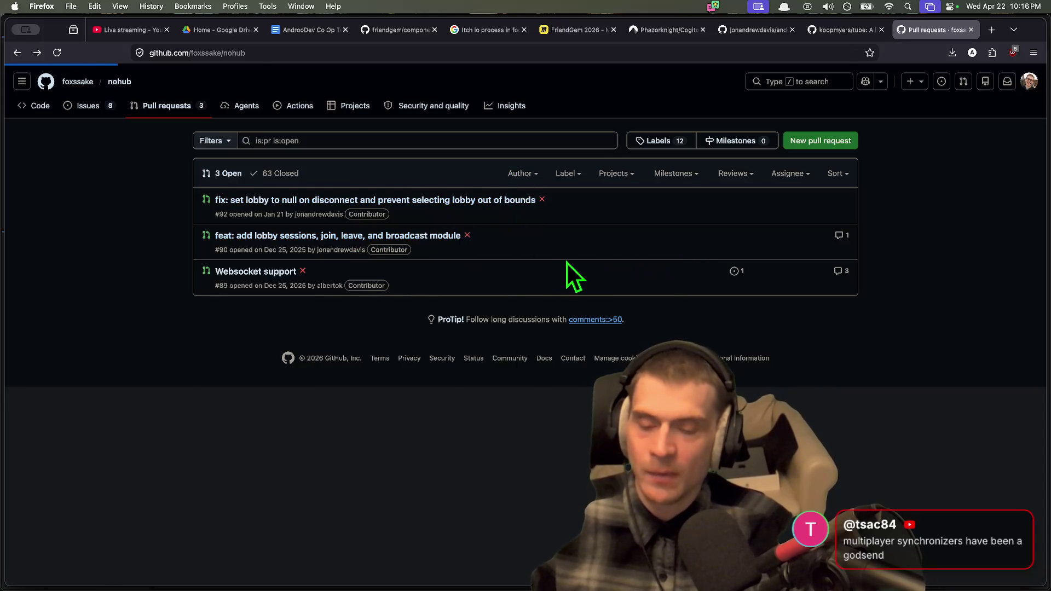
scroll(410, 356, down, 10)
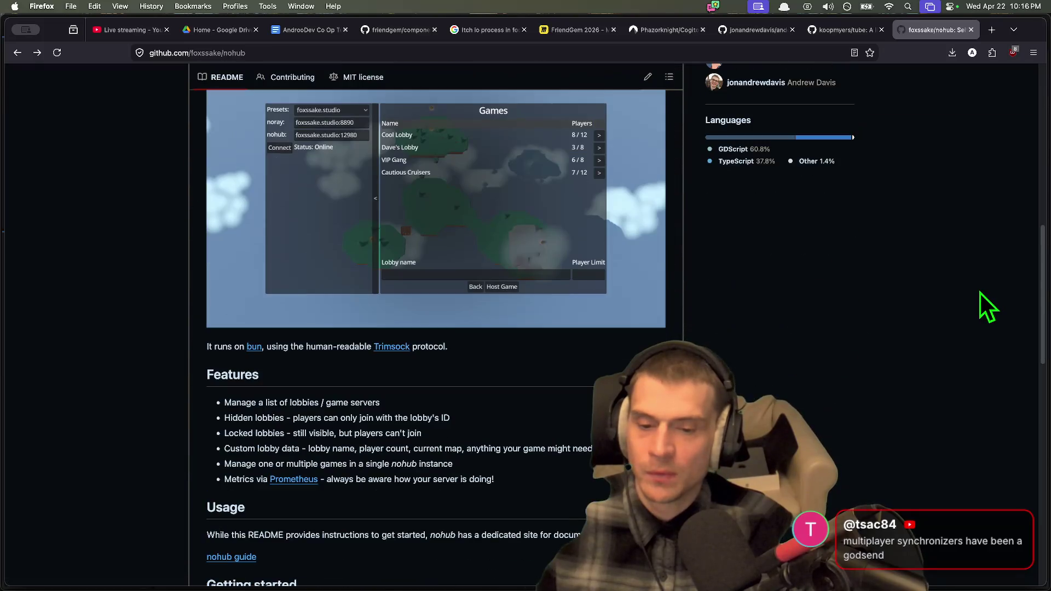
scroll(976, 290, down, 2)
scroll(974, 289, up, 6)
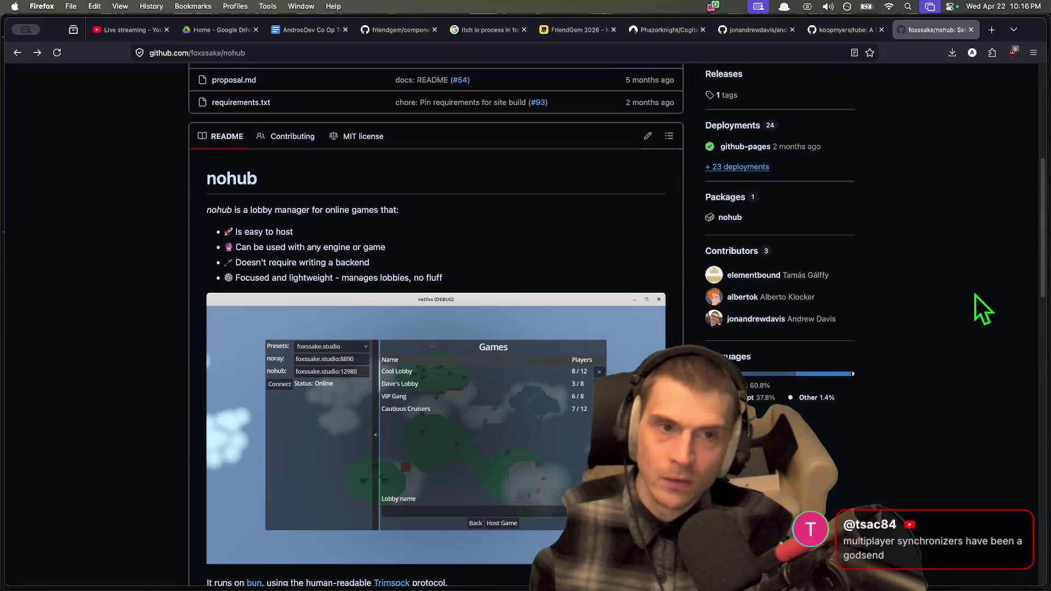
Step: Revisit the andoodev-godot-web-rtc-p2p tab, then switch back to the Godot editor
key(ctrl+shift+Tab)
key(ctrl+shift+Tab)
scroll(929, 293, down, 5)
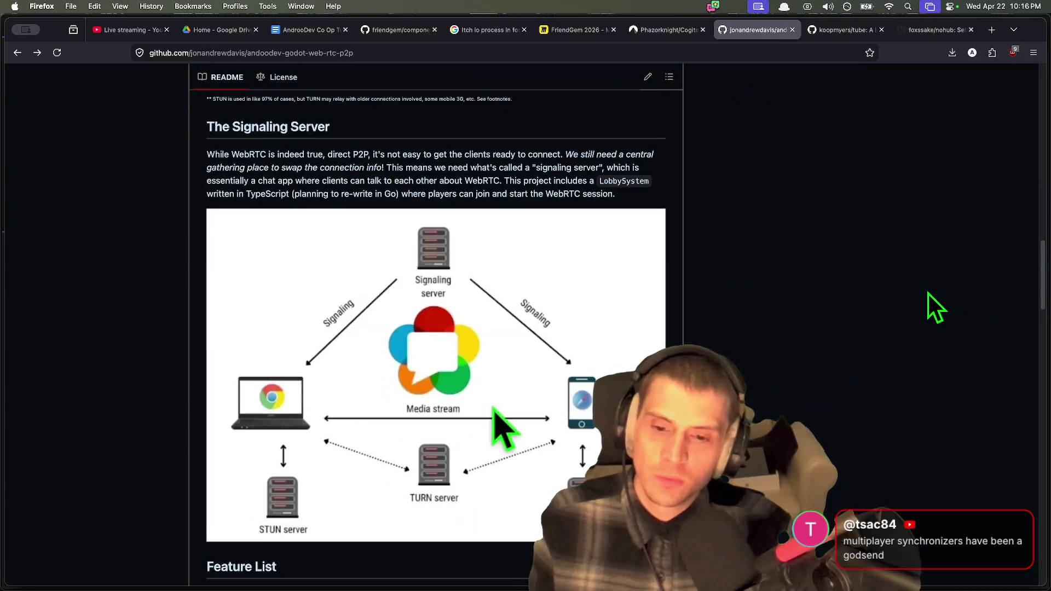
scroll(912, 293, up, 8)
key(super+Tab)
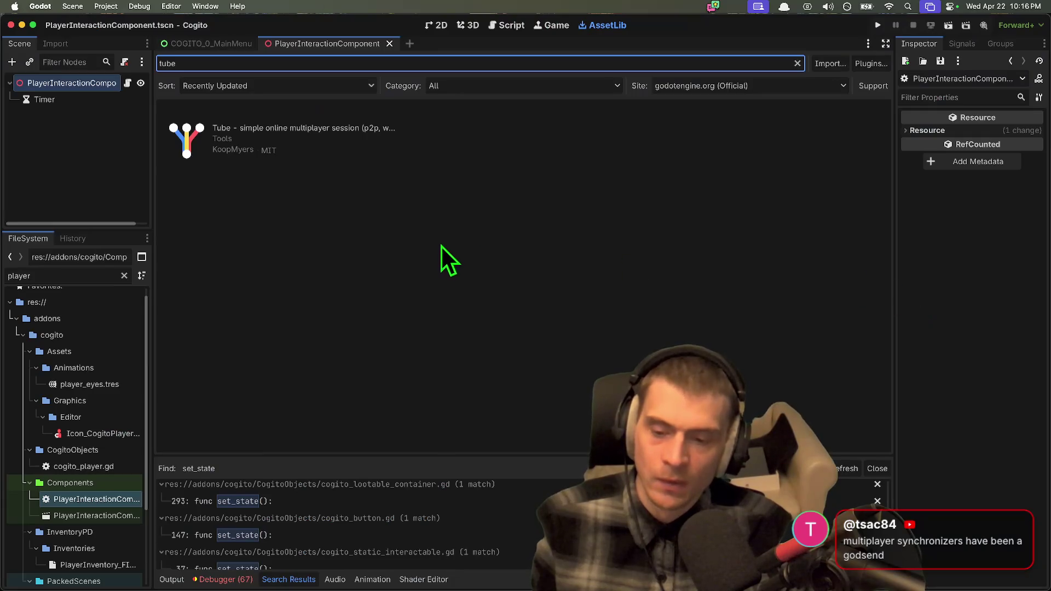
Step: Close the set_state search results and choose to quit to the project list
click(879, 468)
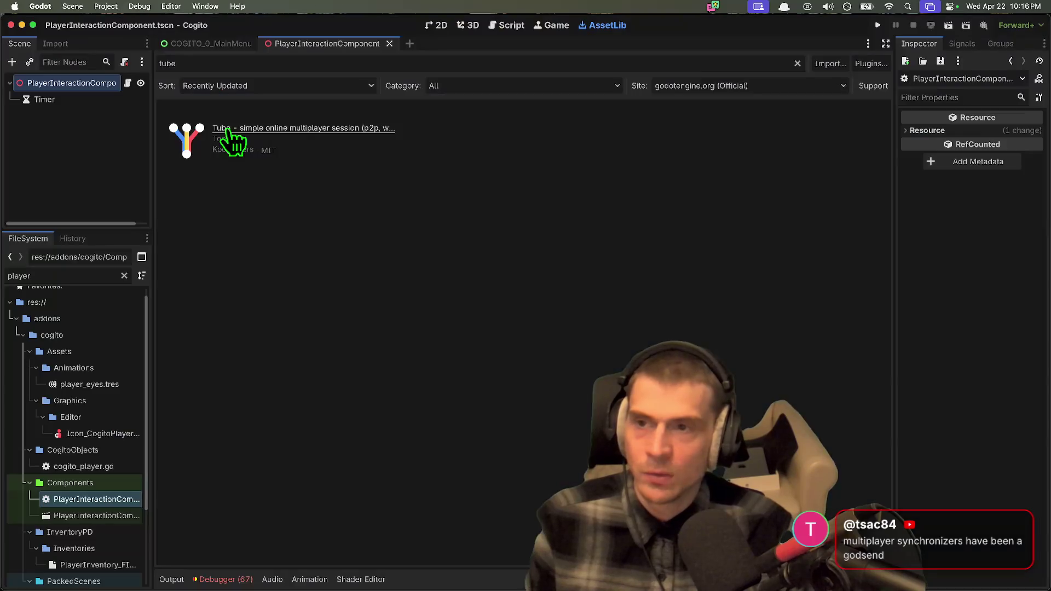
click(139, 6)
mouse_move(106, 6)
click(130, 153)
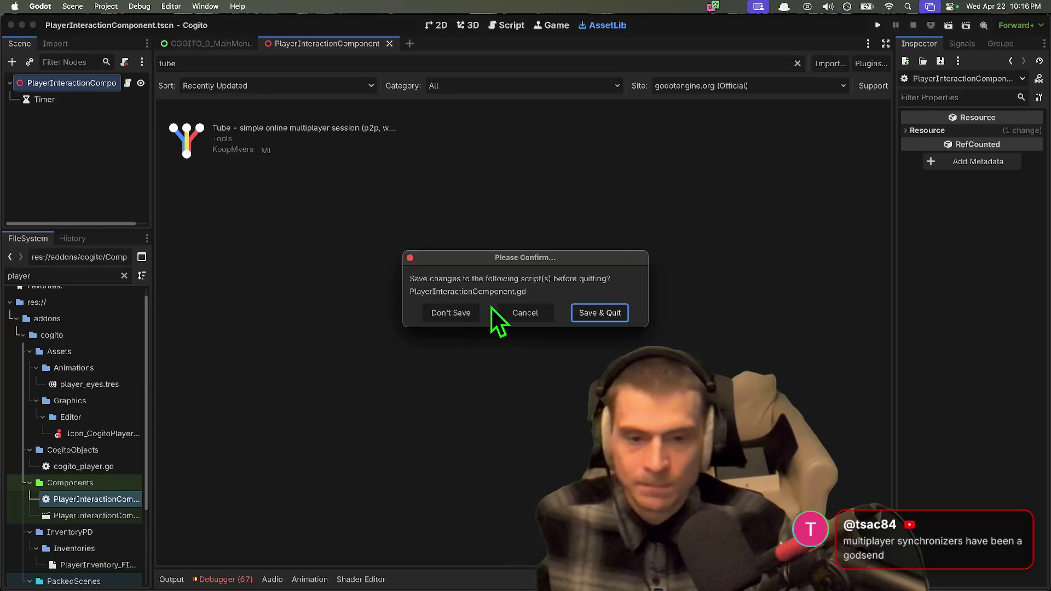
Step: Dismiss the save-before-quitting prompt and widen the scene and file panels
click(510, 307)
drag(156, 225, 186, 224)
mouse_move(352, 588)
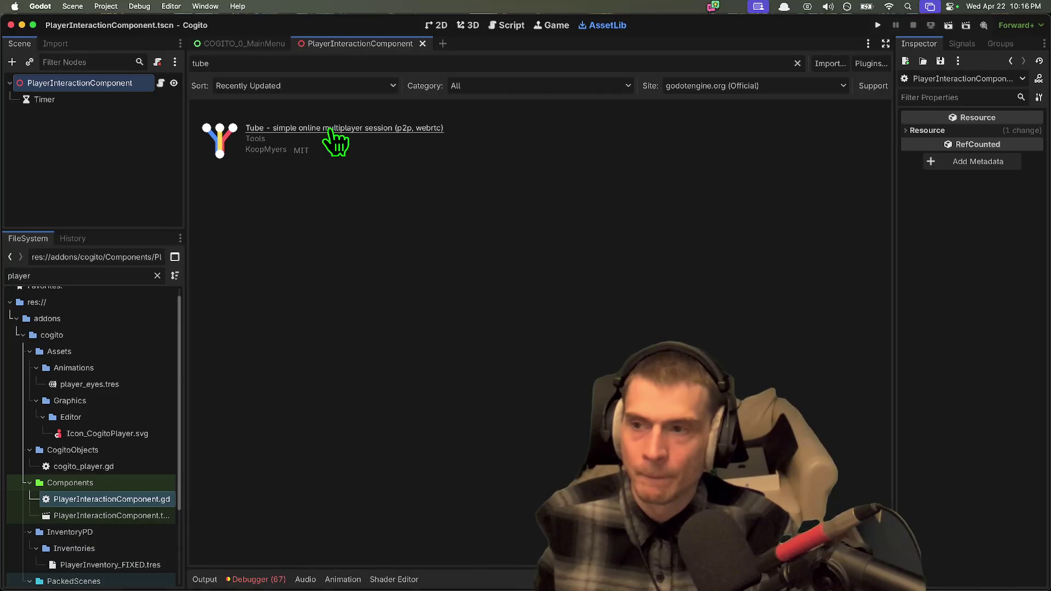
mouse_move(301, 572)
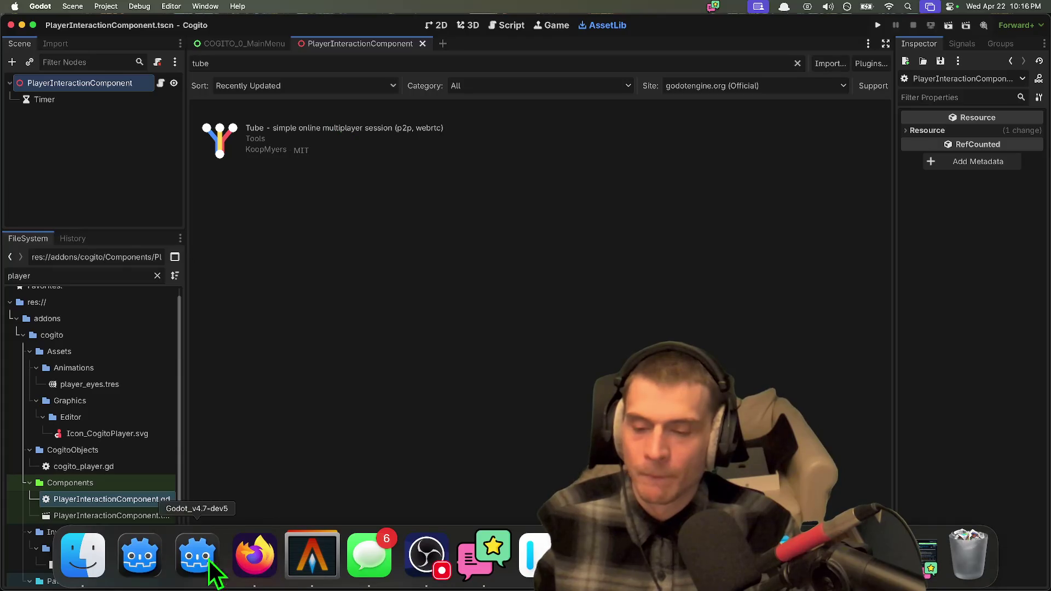
Step: Quit Cogito to the project list, open AndrooDev Friendslop Co-Op Tutorial Part 3, maximize the editor
click(106, 6)
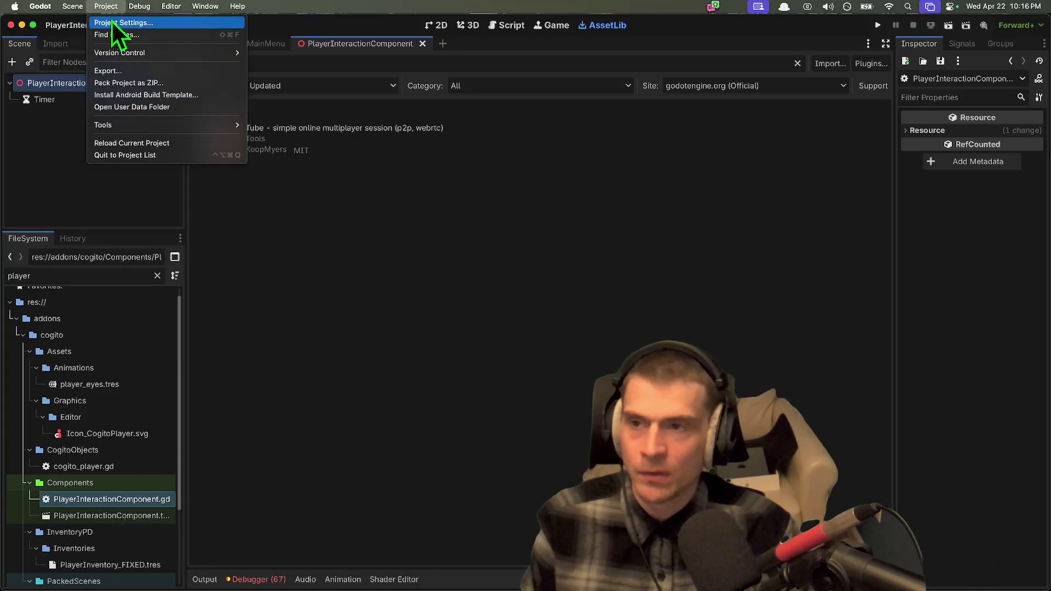
click(119, 155)
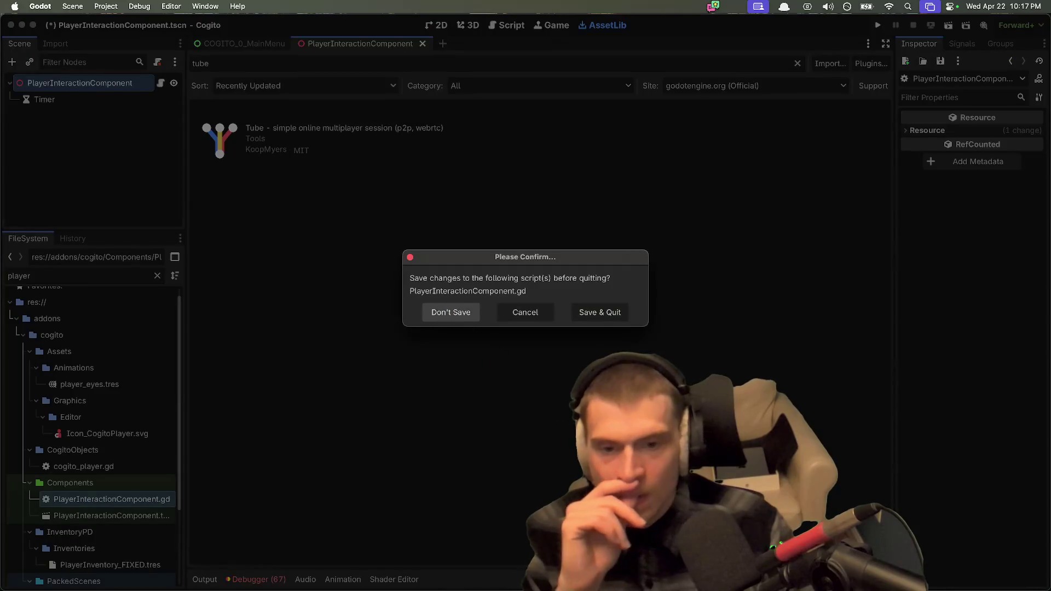
key(Return)
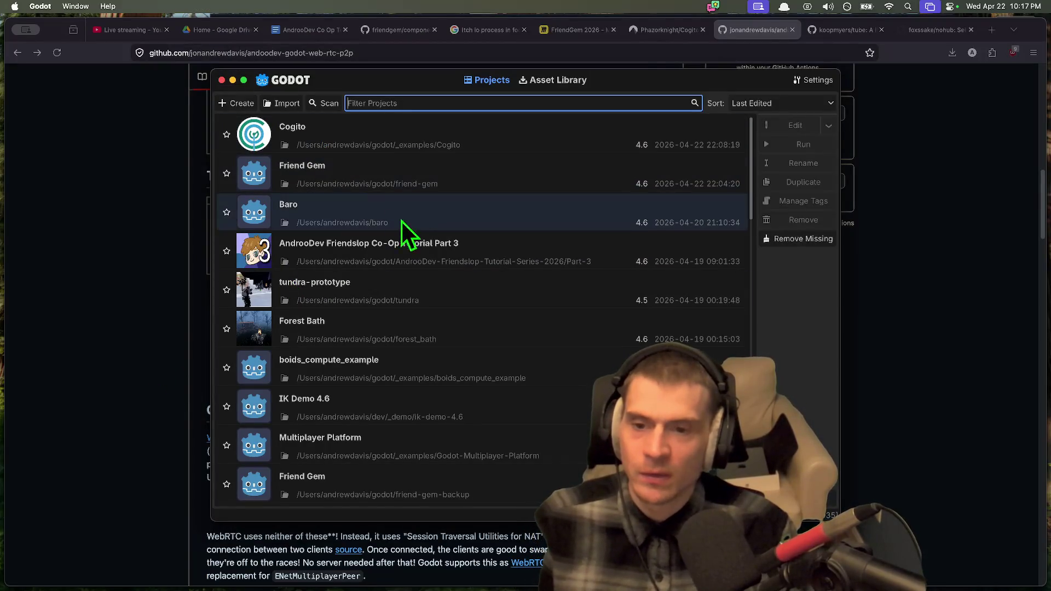
double_click(412, 258)
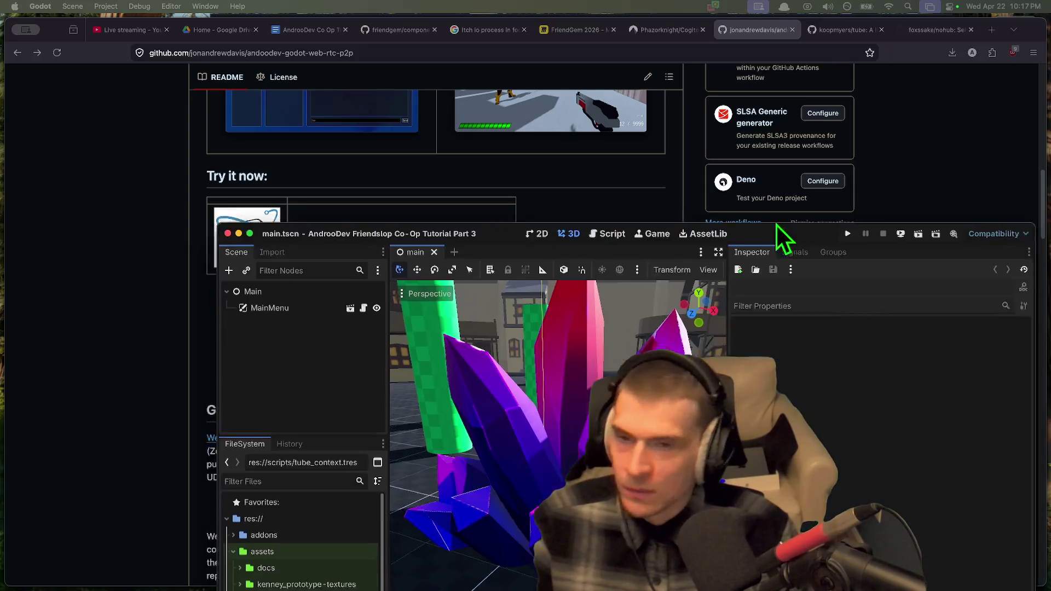
drag(779, 228, 602, 10)
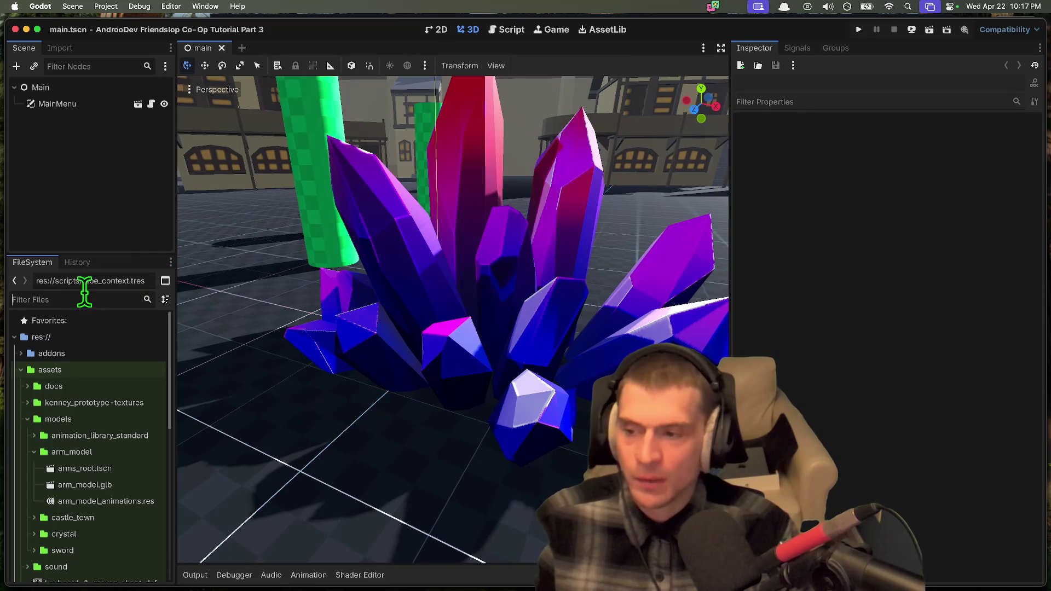
Step: Open player_ui.tscn, found by filtering for 'play', in the 2D view, framed on its controls
text(play)
double_click(118, 430)
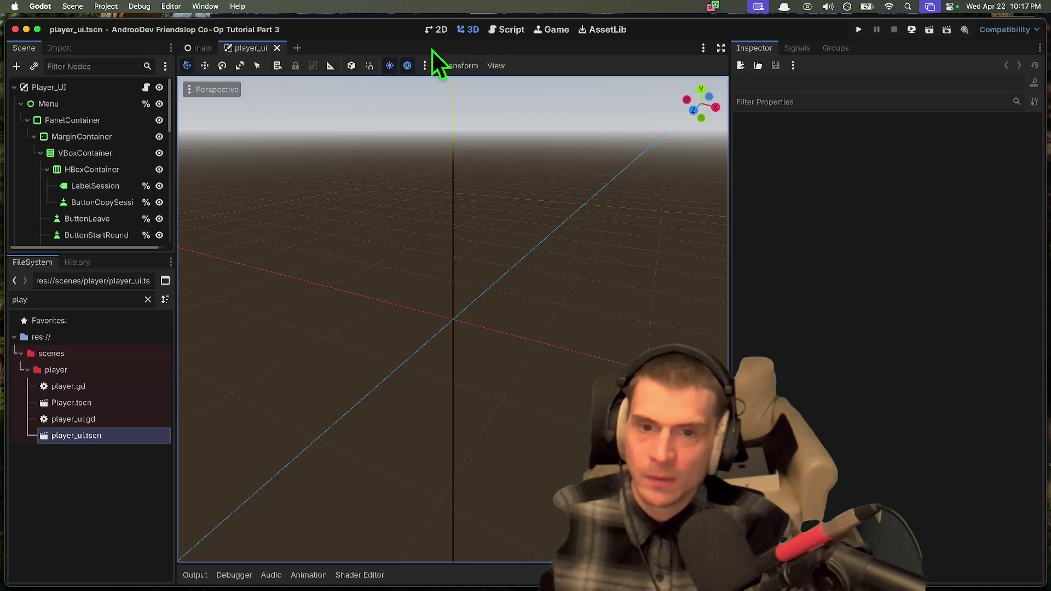
click(436, 30)
drag(265, 193, 396, 208)
scroll(396, 201, up, 3)
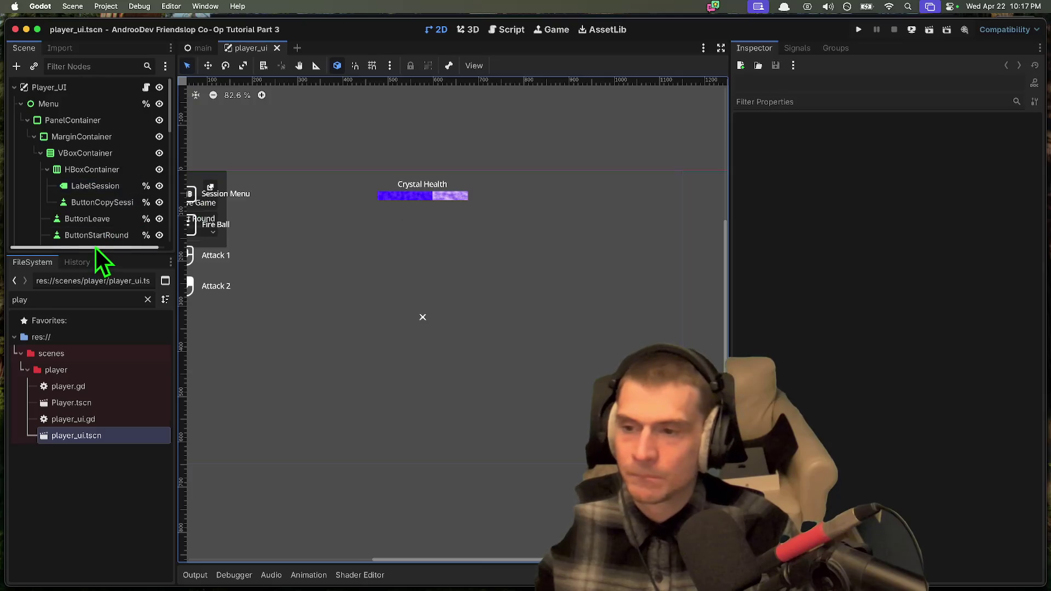
drag(99, 253, 133, 530)
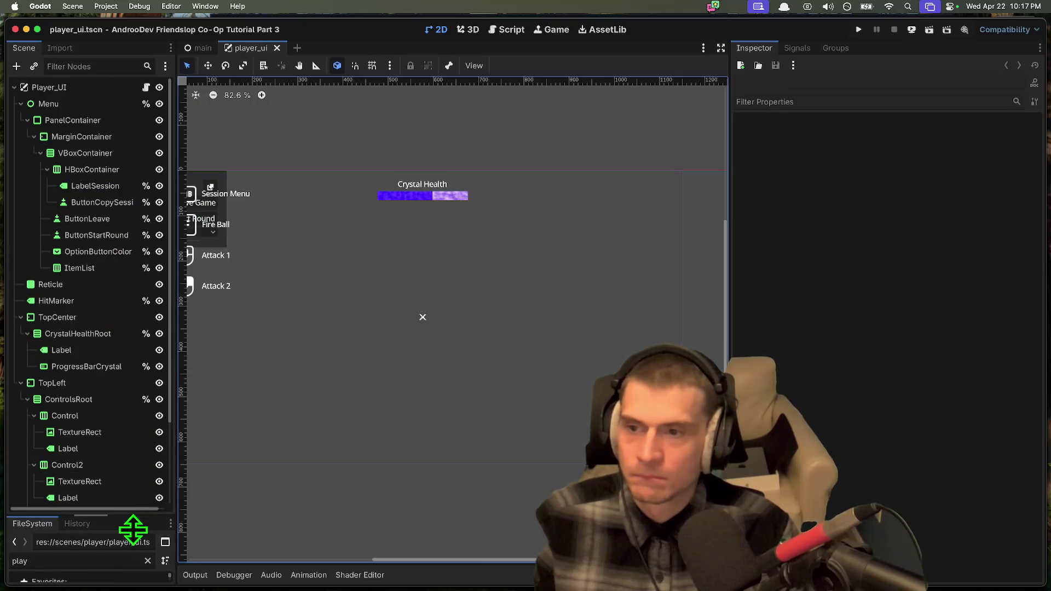
drag(293, 227, 345, 234)
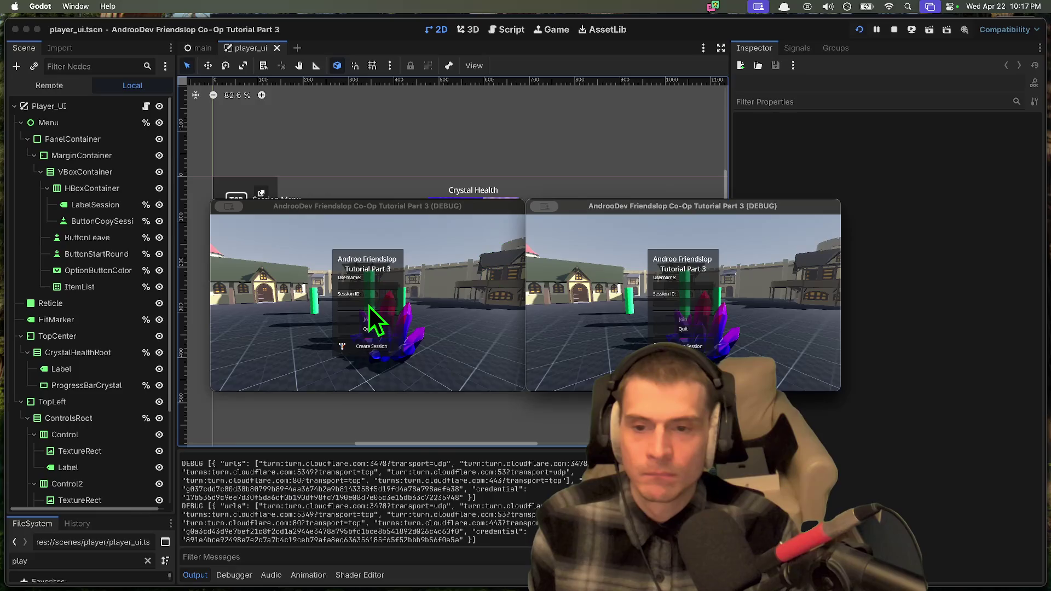
Step: Enter the game in the left window, close the session menu, swing the sword, then stop
click(372, 345)
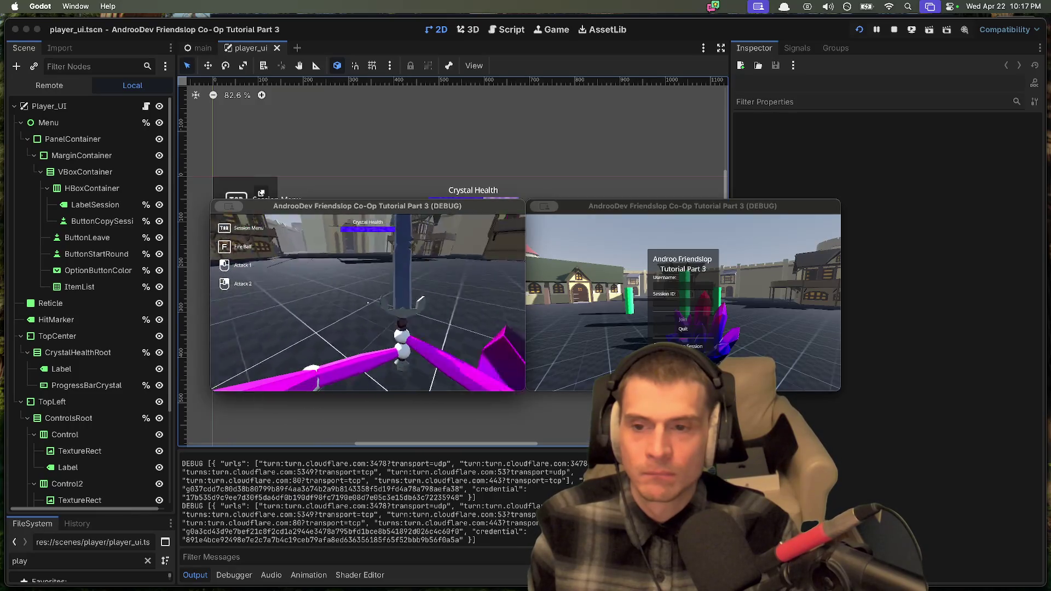
key(Tab)
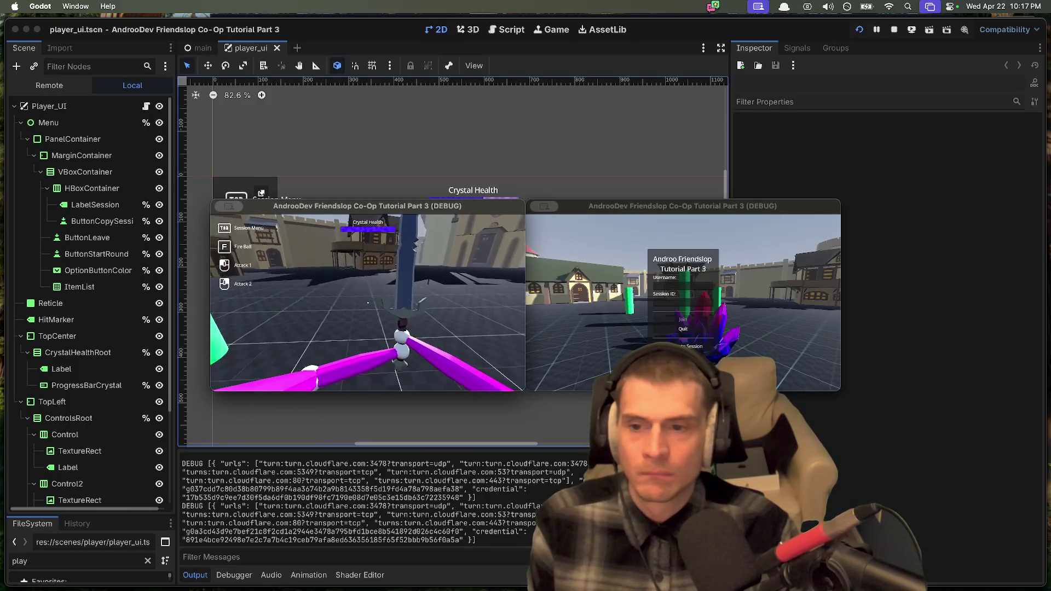
click(368, 302)
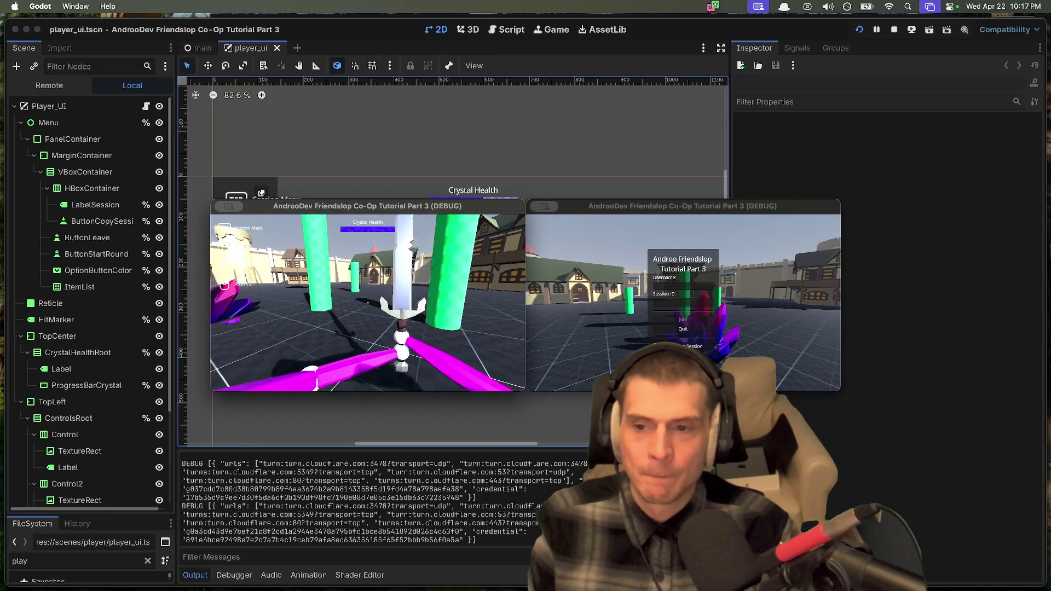
key(super+q)
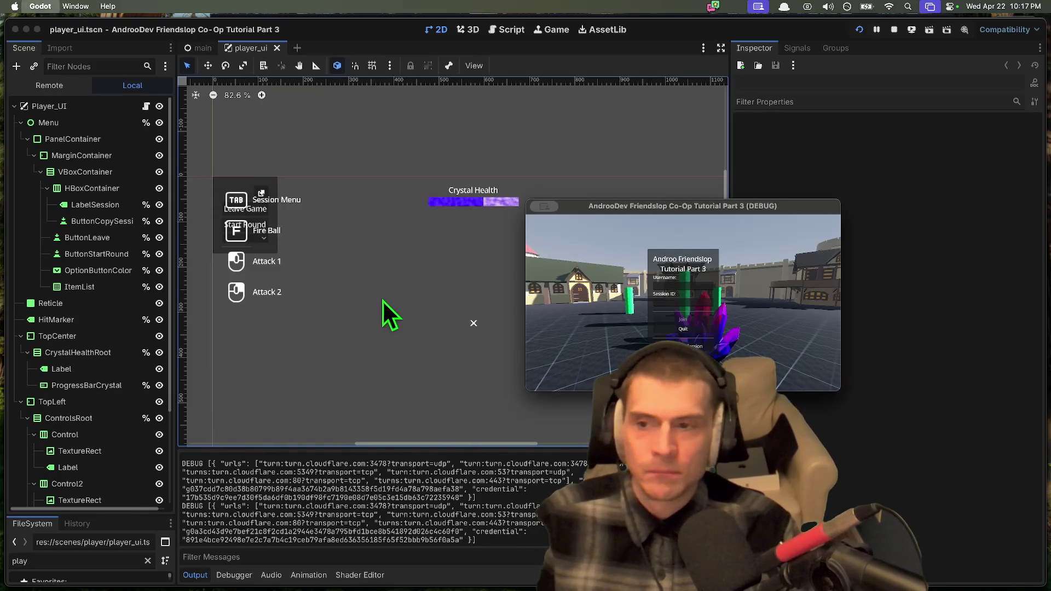
Step: Select the Menu node and toggle its visibility off and back on
click(91, 105)
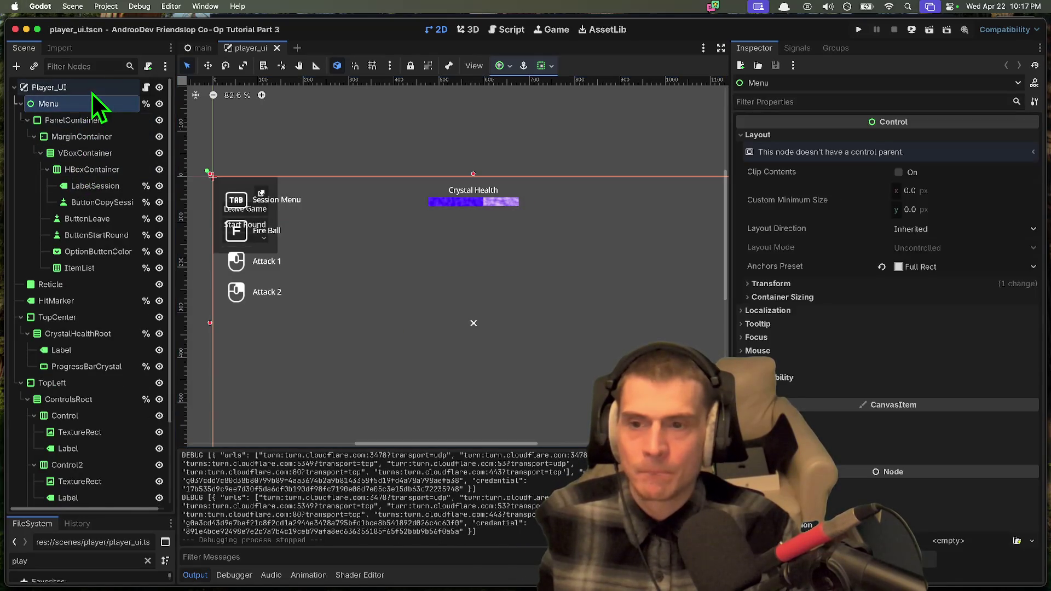
click(148, 104)
key(Escape)
click(157, 102)
click(157, 102)
click(159, 103)
click(159, 103)
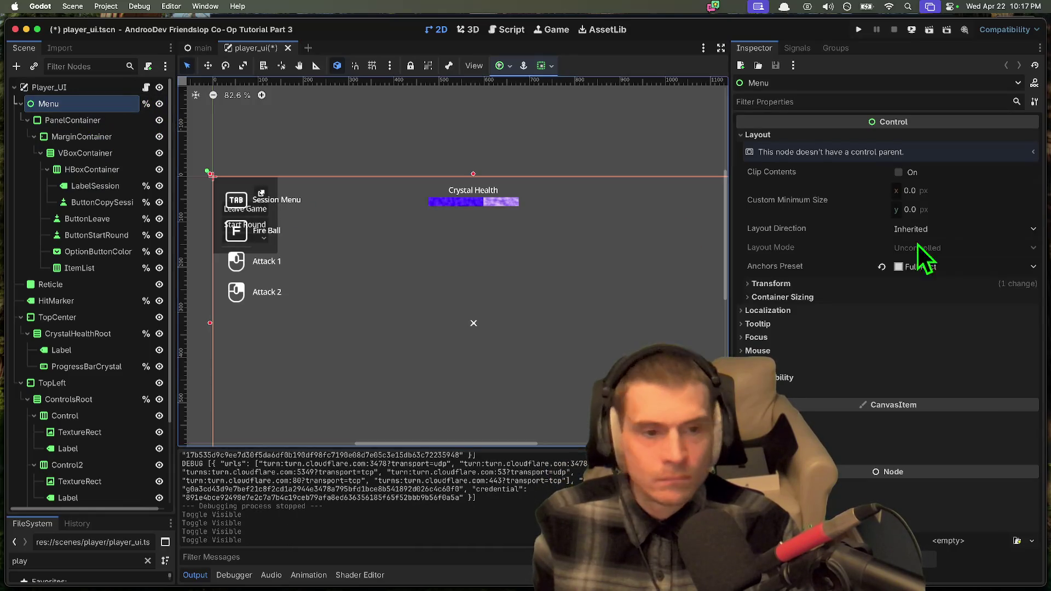
Step: Set the Menu's Transform Scale to 2.0, then save and run the game
click(898, 390)
scroll(913, 471, down, 1)
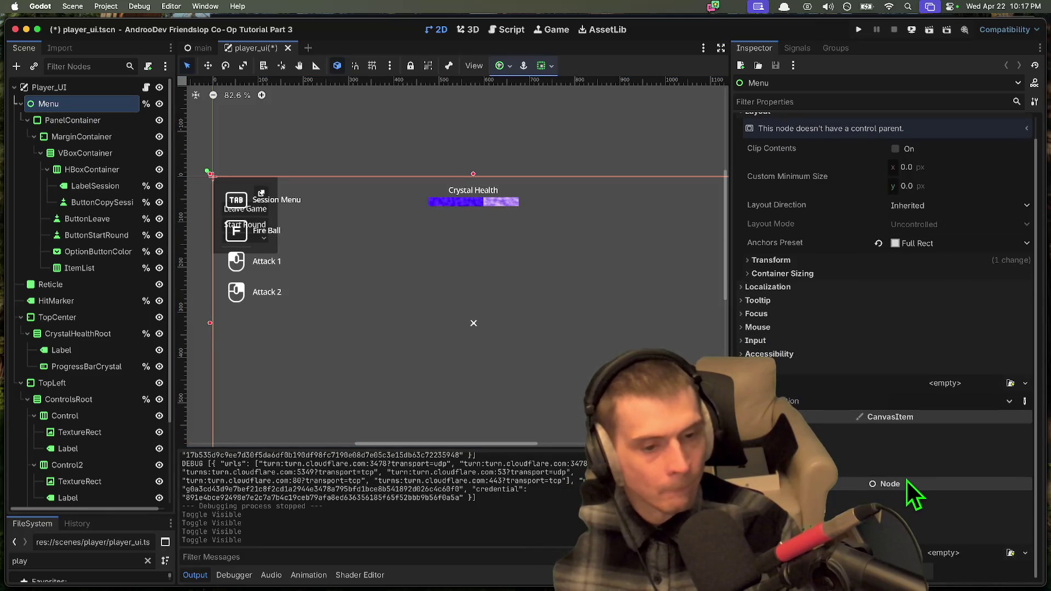
click(906, 457)
click(908, 461)
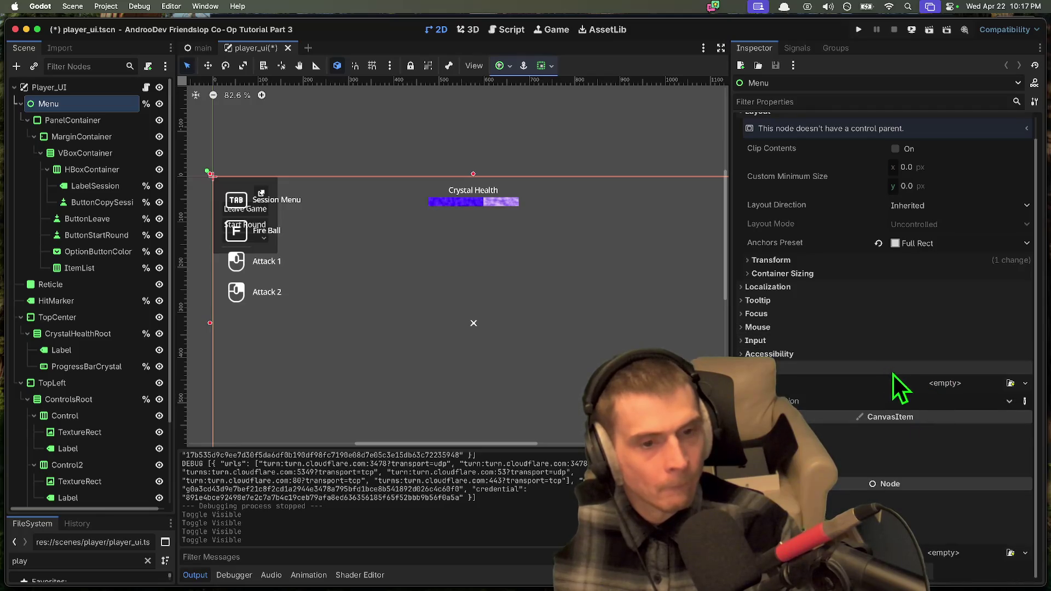
click(940, 264)
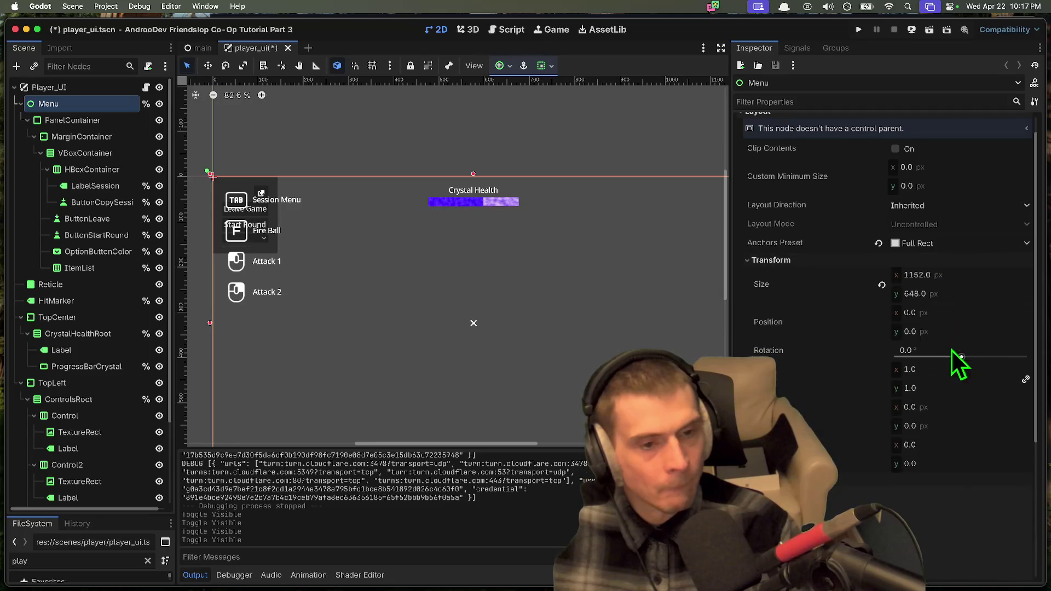
click(939, 369)
text(2)
key(Return)
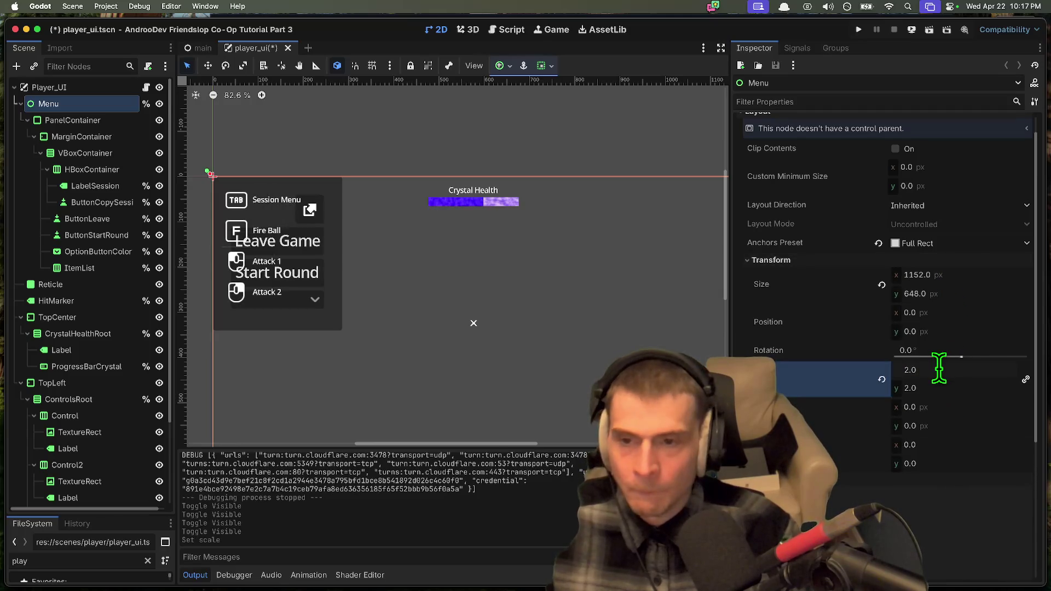
key(super+b)
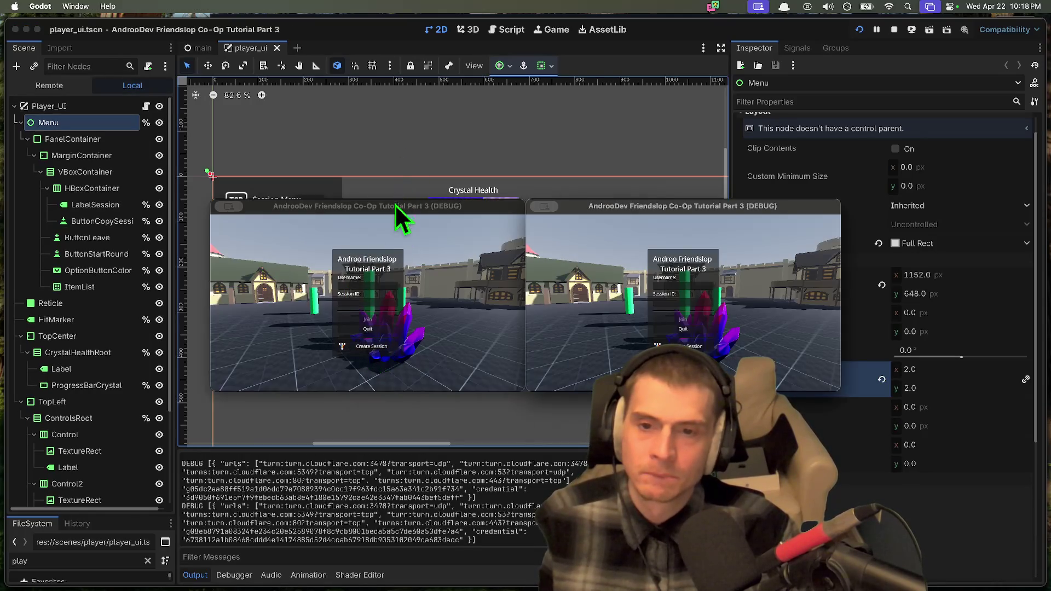
Step: Enter the game in the left window and reduce the Menu's scale to 1.5
click(368, 349)
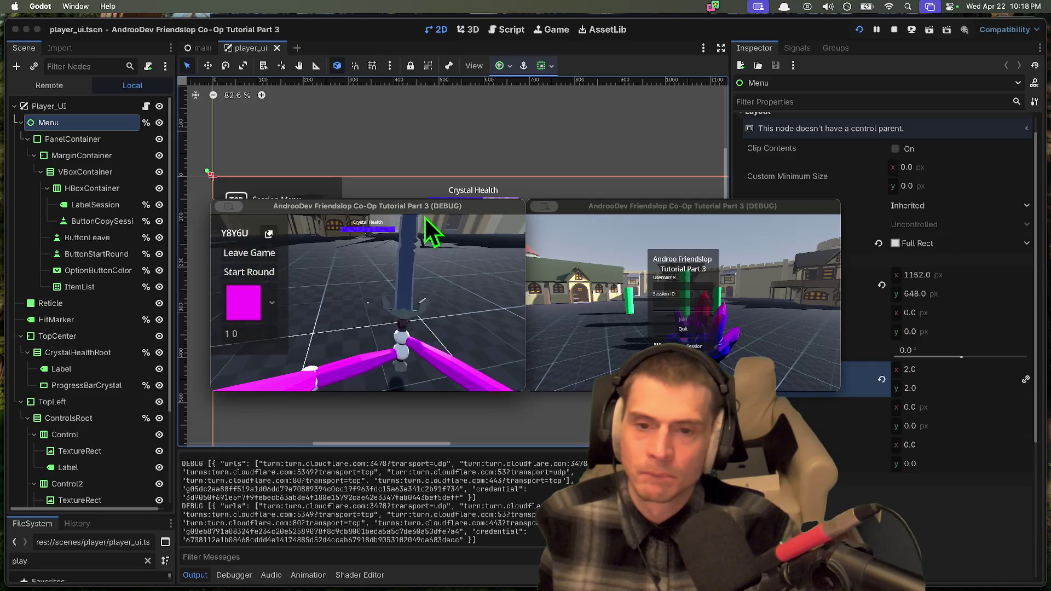
drag(404, 213, 272, 113)
click(954, 366)
text(1.5)
key(Return)
Step: Enlarge the right game window, open its session menu, walk around, then close it
click(706, 224)
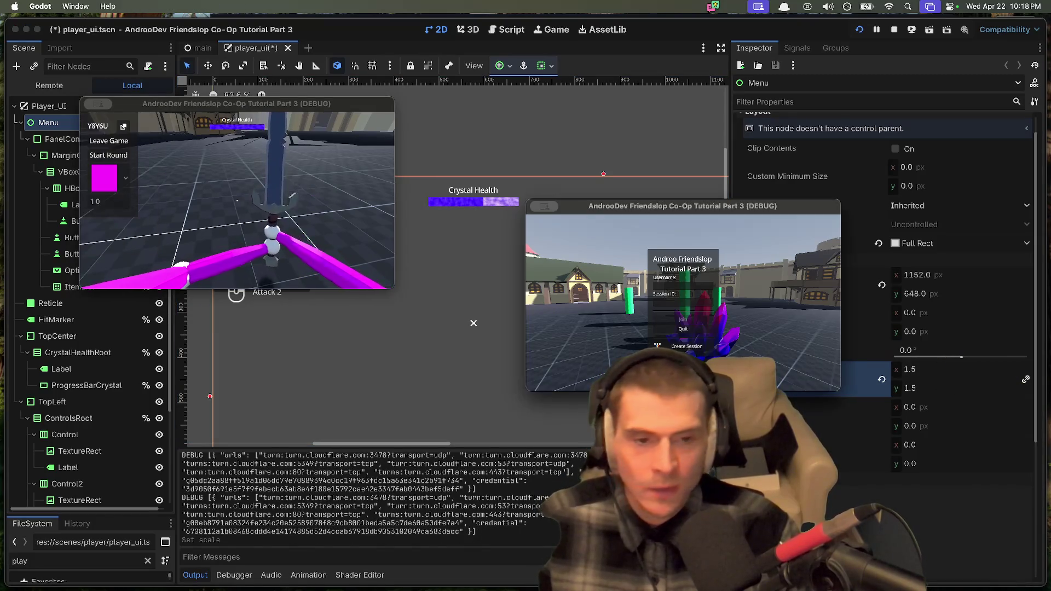
drag(705, 219, 547, 112)
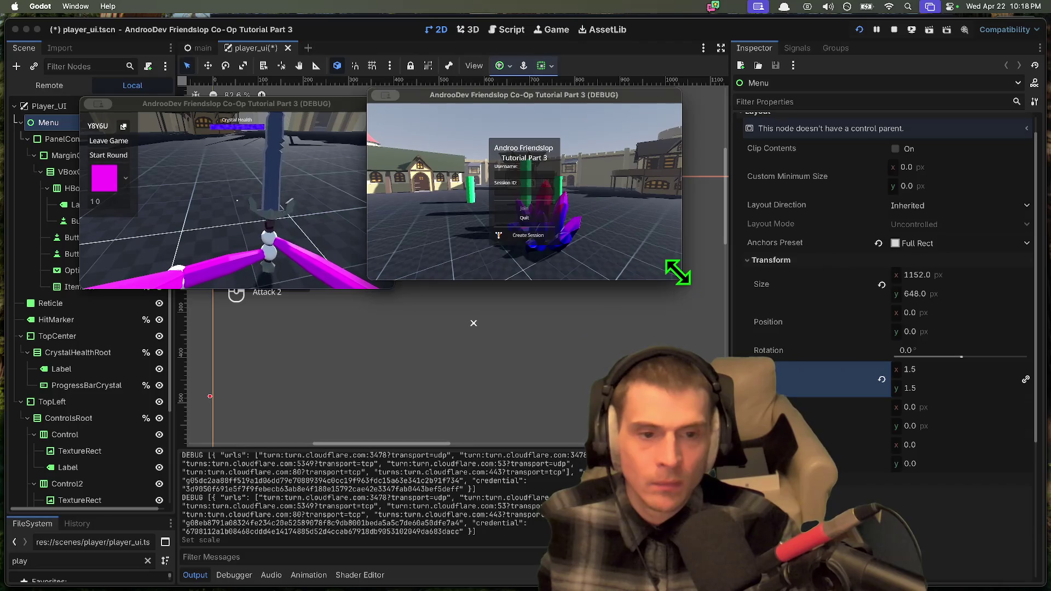
drag(678, 275, 1050, 590)
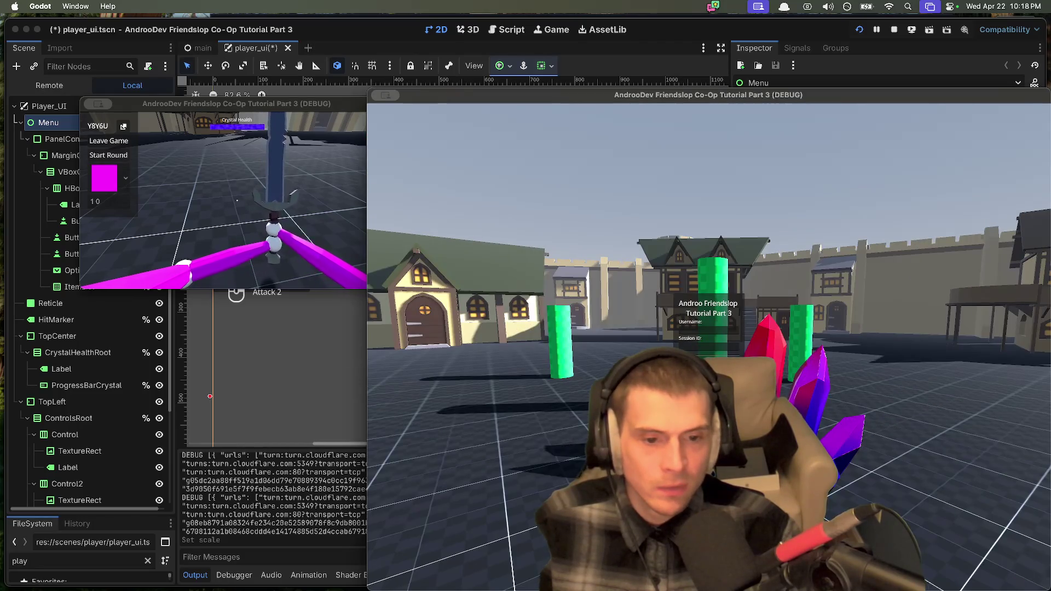
key(Tab)
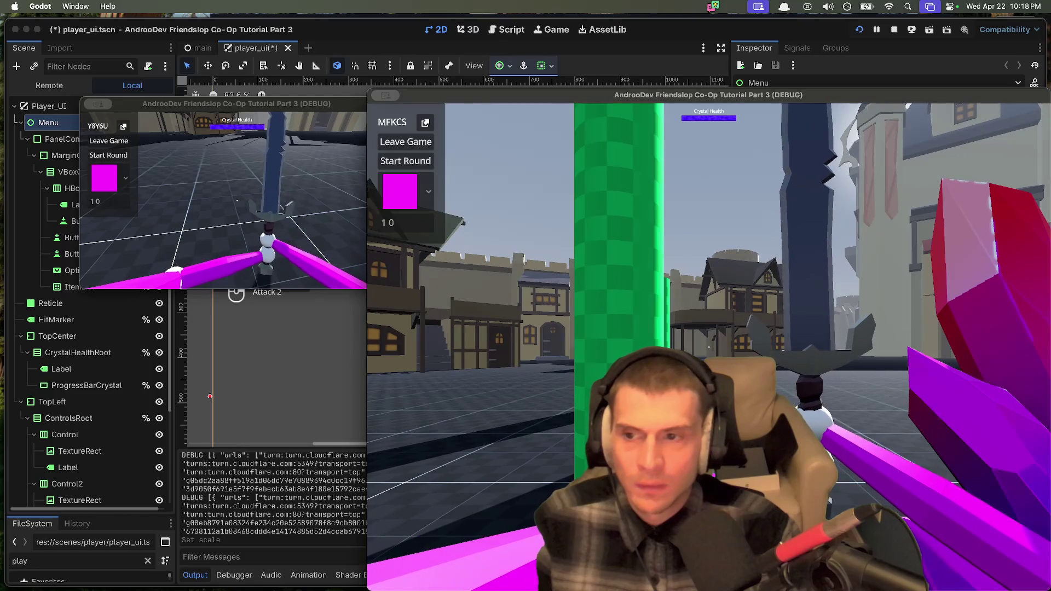
key(s)
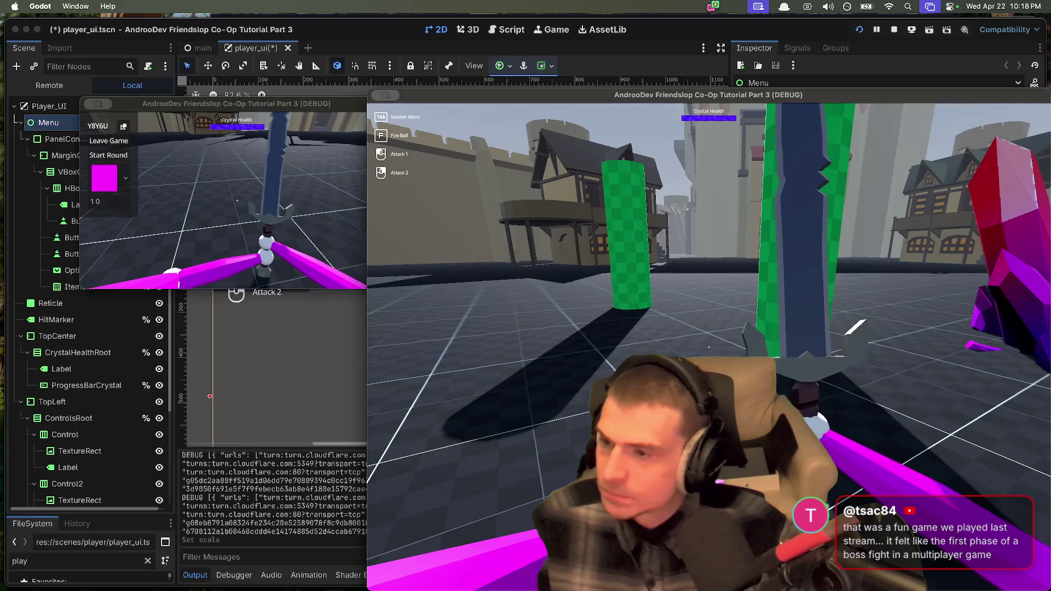
key(super+q)
key(super+q)
click(474, 305)
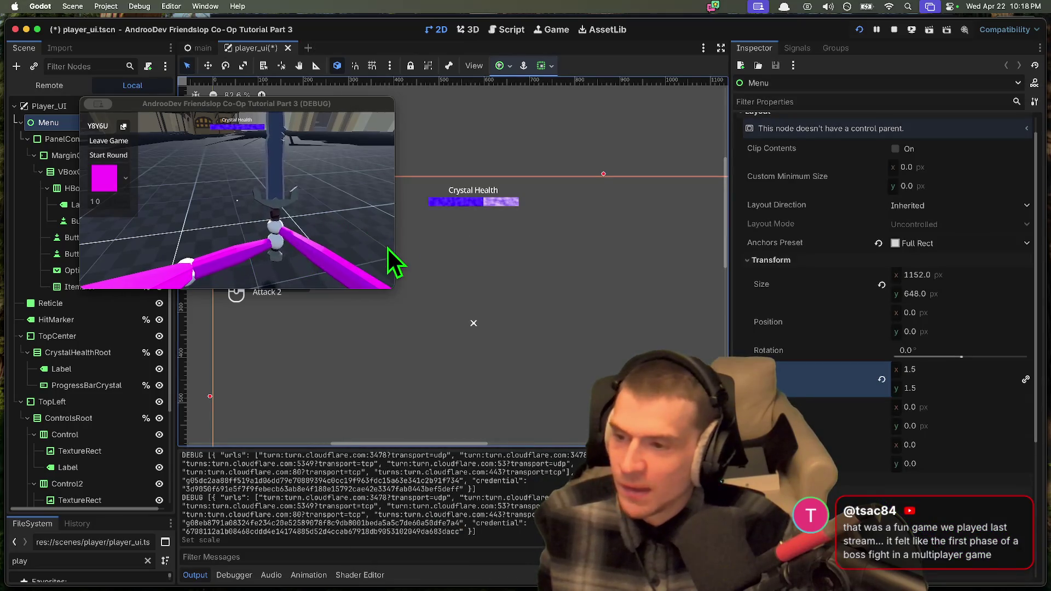
Step: Set the player colour to red in the remaining game window, then stop the game
click(259, 234)
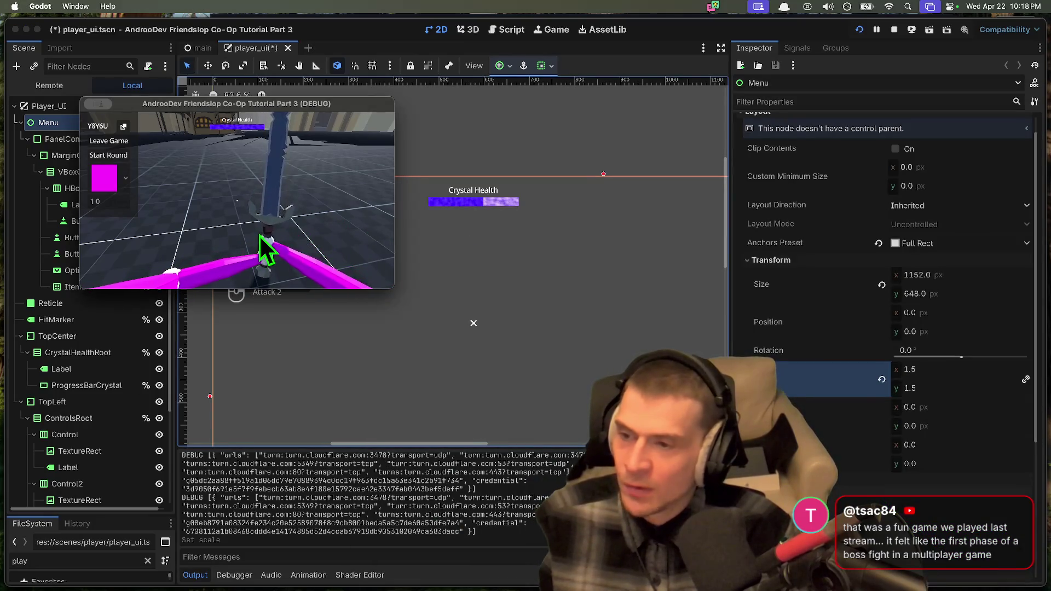
click(124, 179)
click(106, 232)
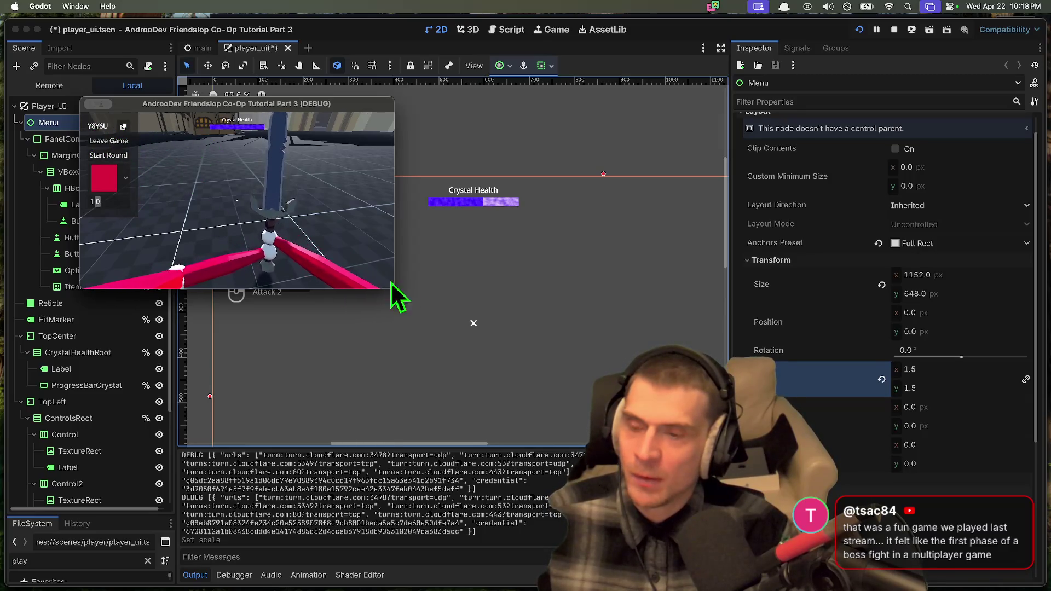
key(super+q)
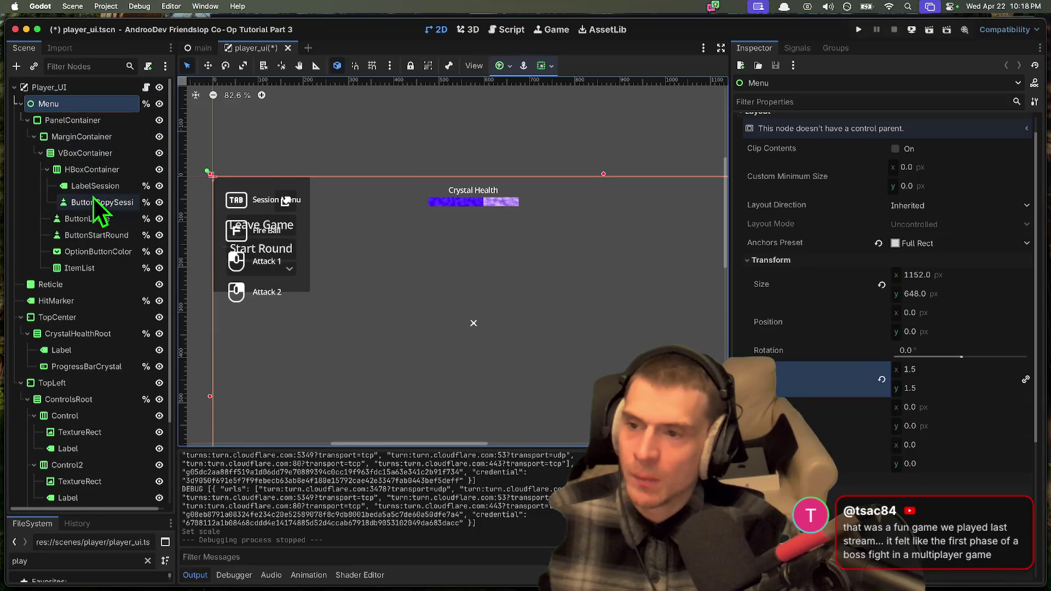
Step: Select LabelSession and reveal its Theme Overrides font size setting
click(94, 186)
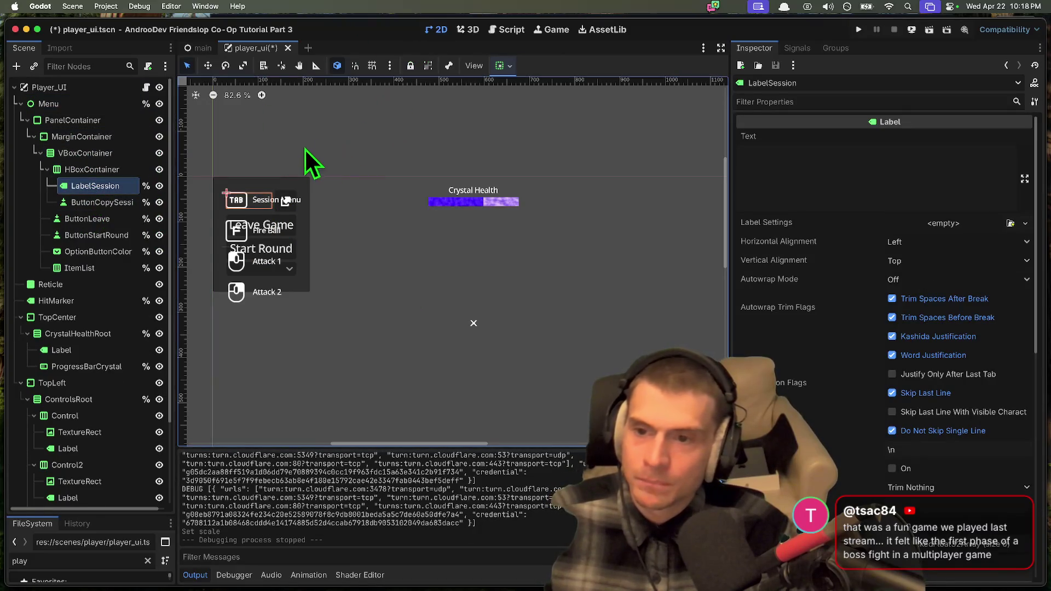
scroll(304, 148, left, 2)
scroll(925, 349, down, 10)
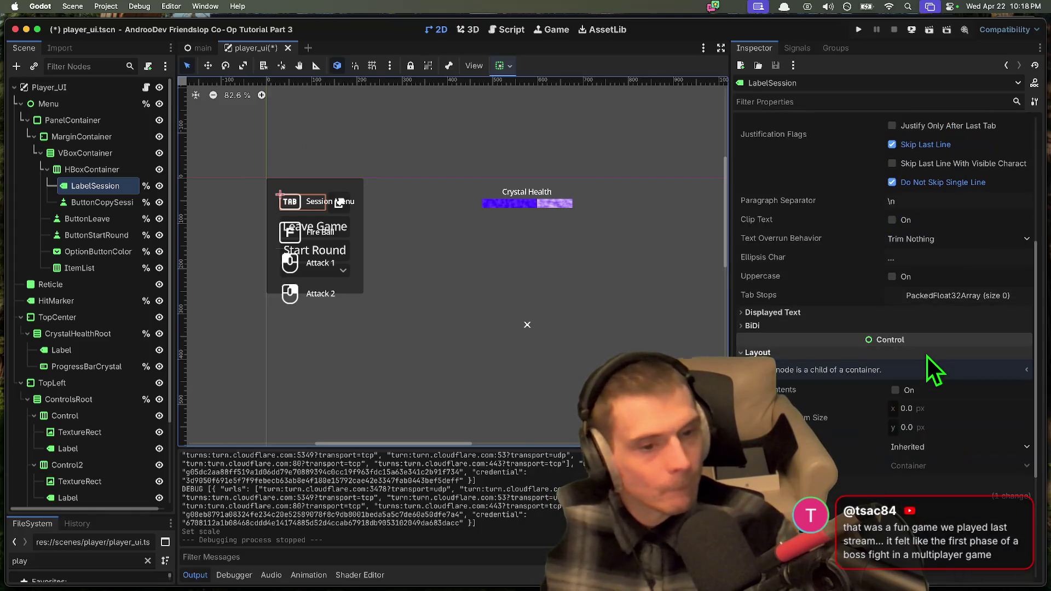
click(887, 241)
scroll(958, 278, down, 5)
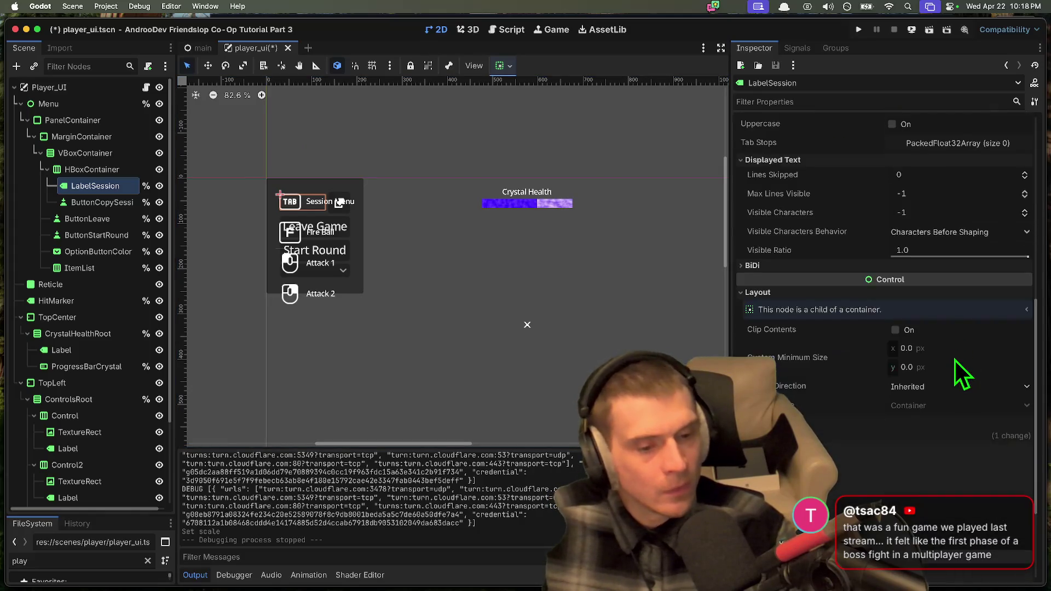
click(936, 445)
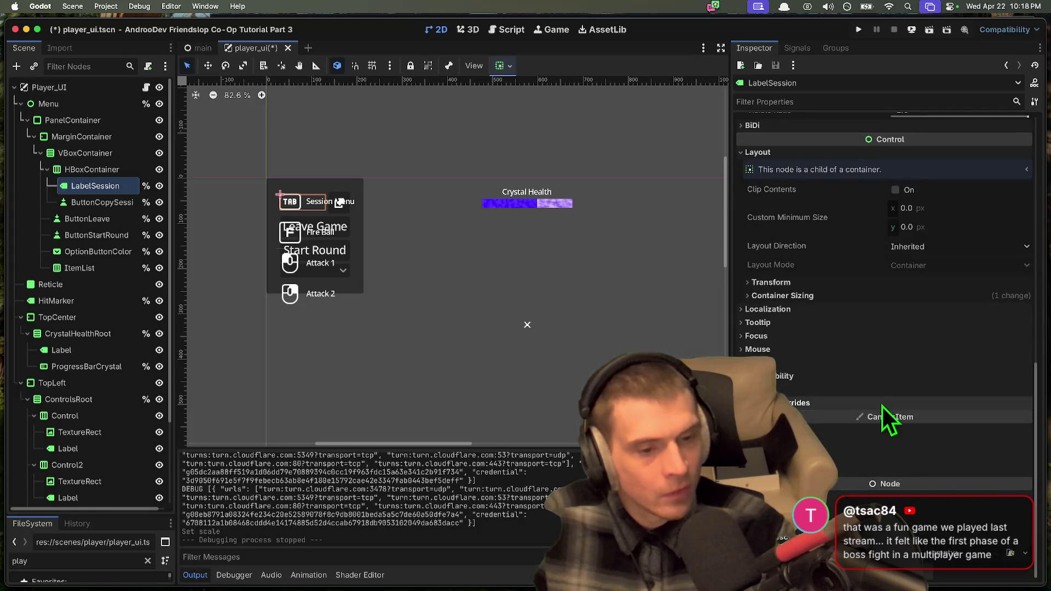
click(889, 429)
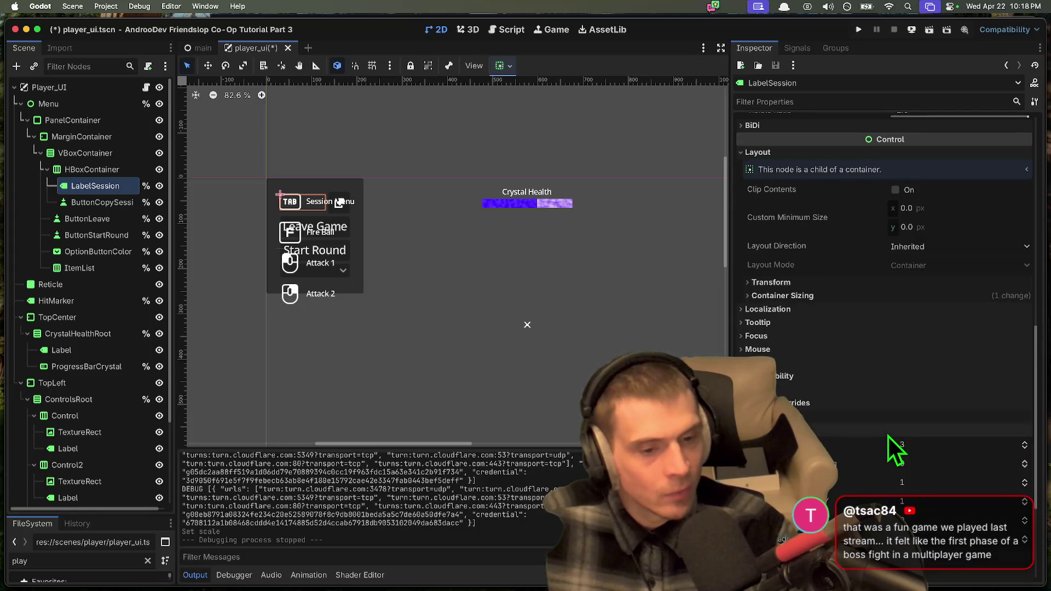
Step: Set LabelSession's font size to 32 after trying 24 and 26, then save and run
click(952, 472)
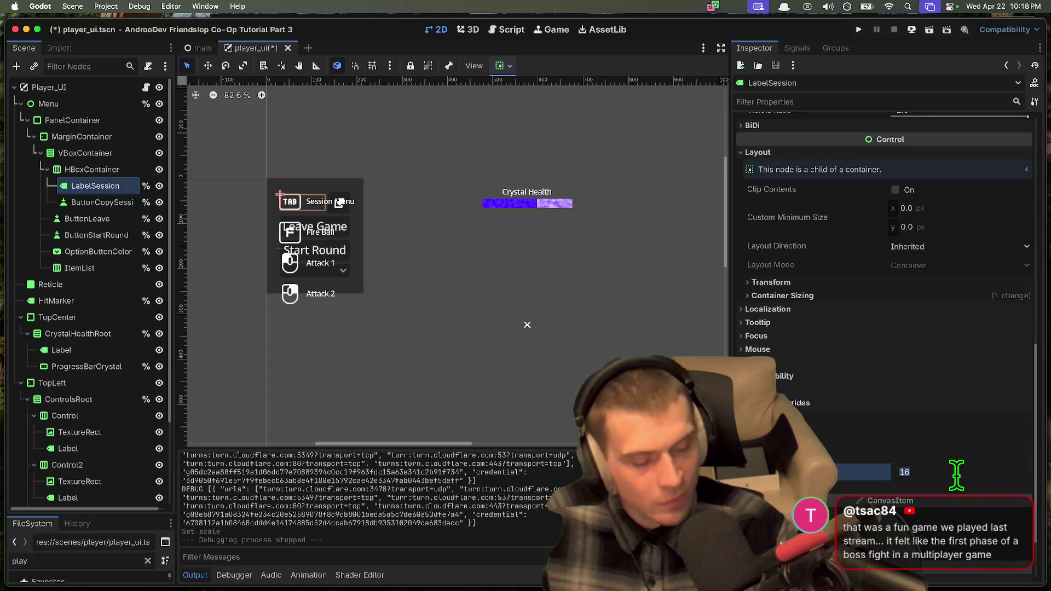
text(24)
key(Return)
click(956, 474)
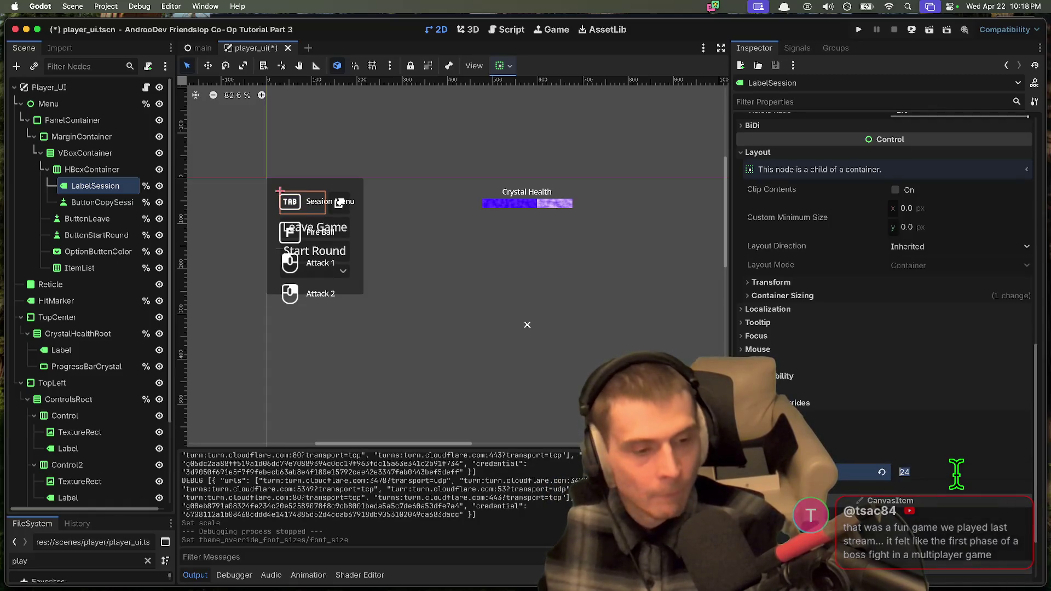
text(6)
key(Return)
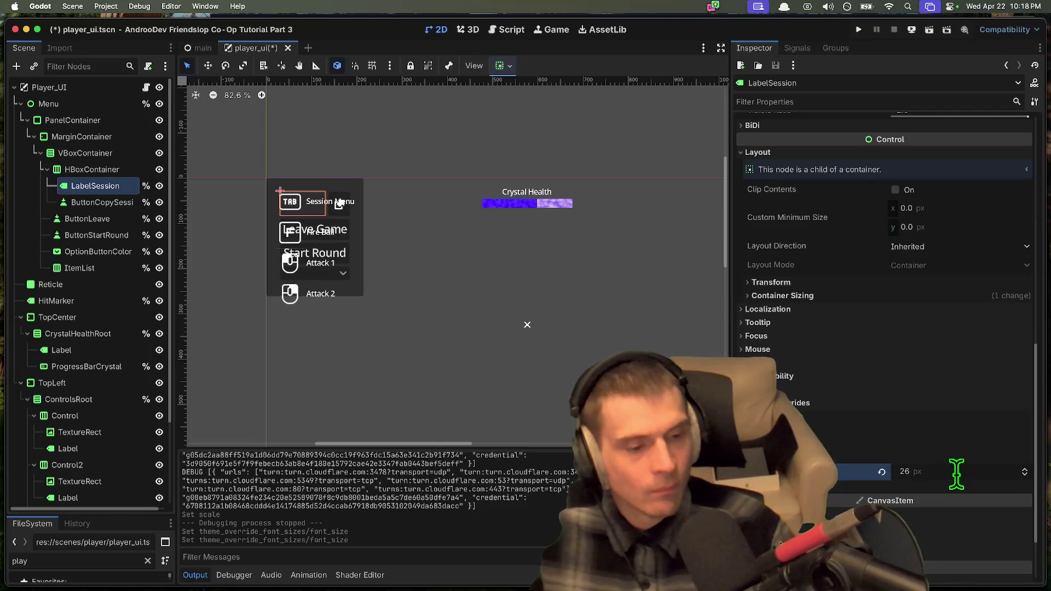
text(32)
key(Return)
key(super+b)
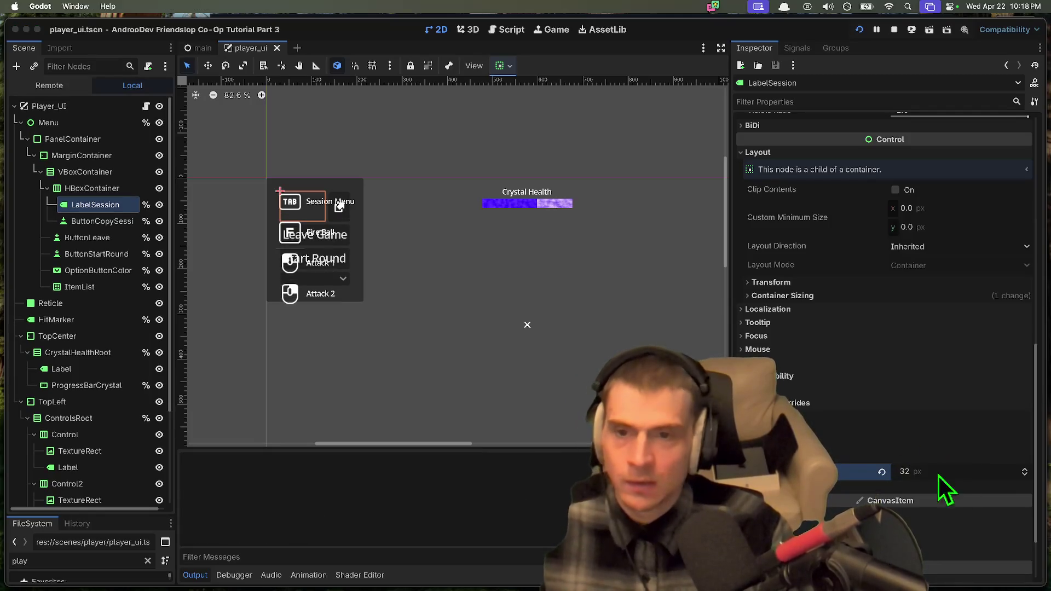
Step: Create a session in the first window and toggle the session menu to check the bigger label
click(353, 350)
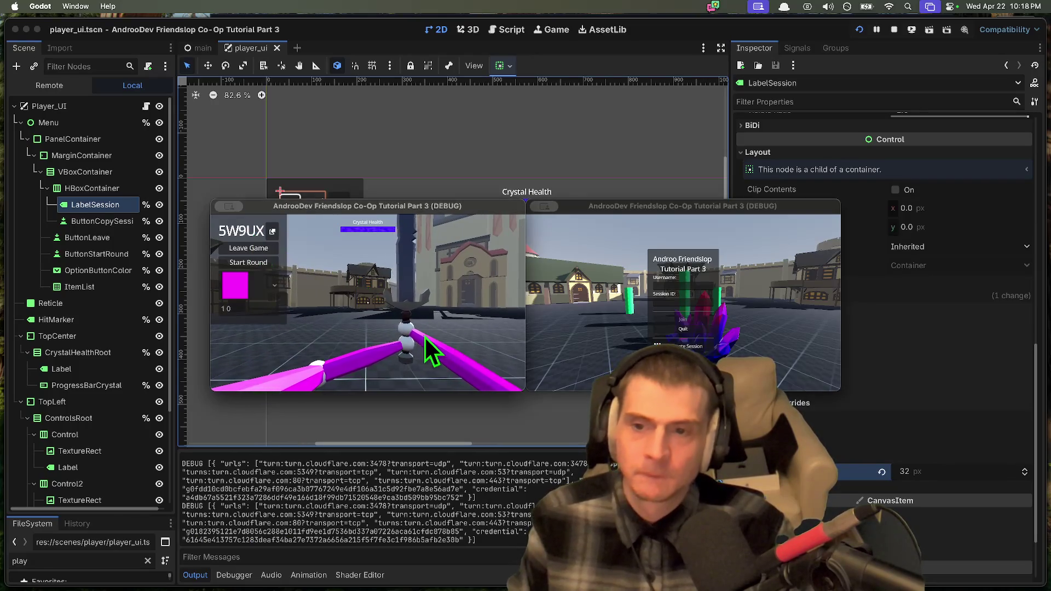
key(Tab)
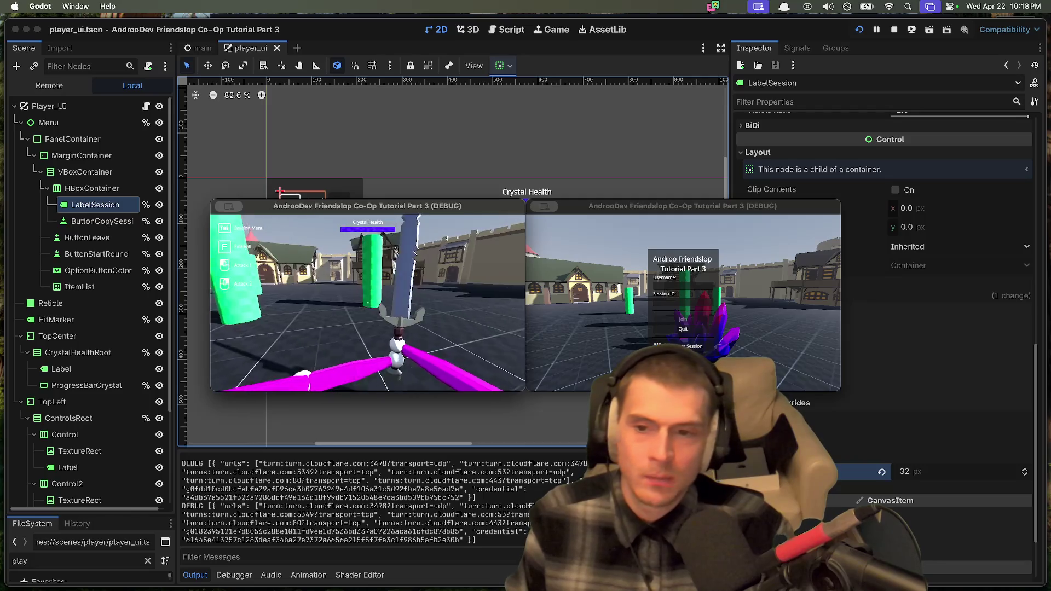
key(Tab)
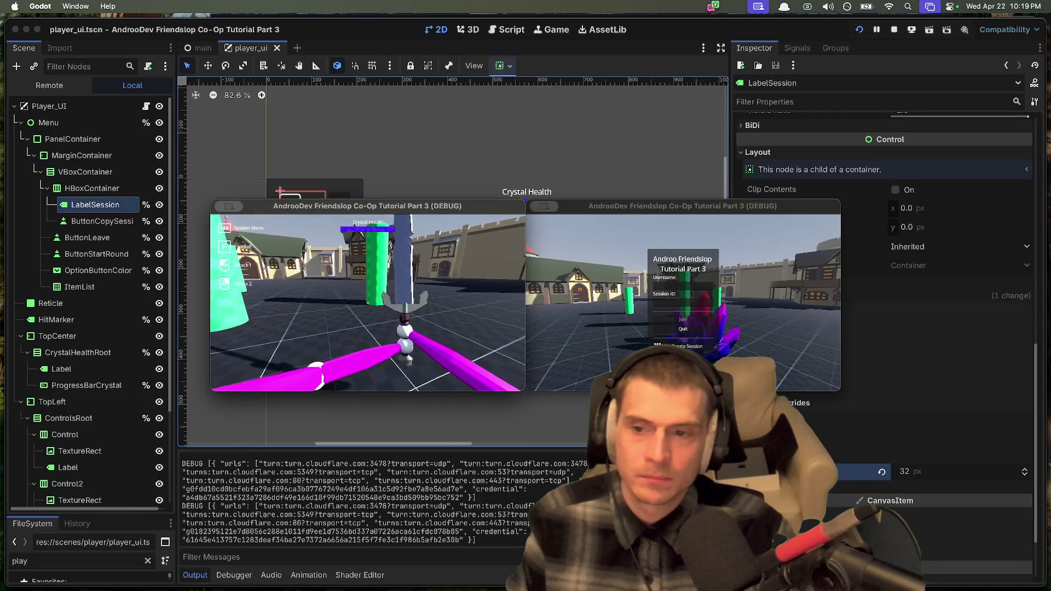
key(Tab)
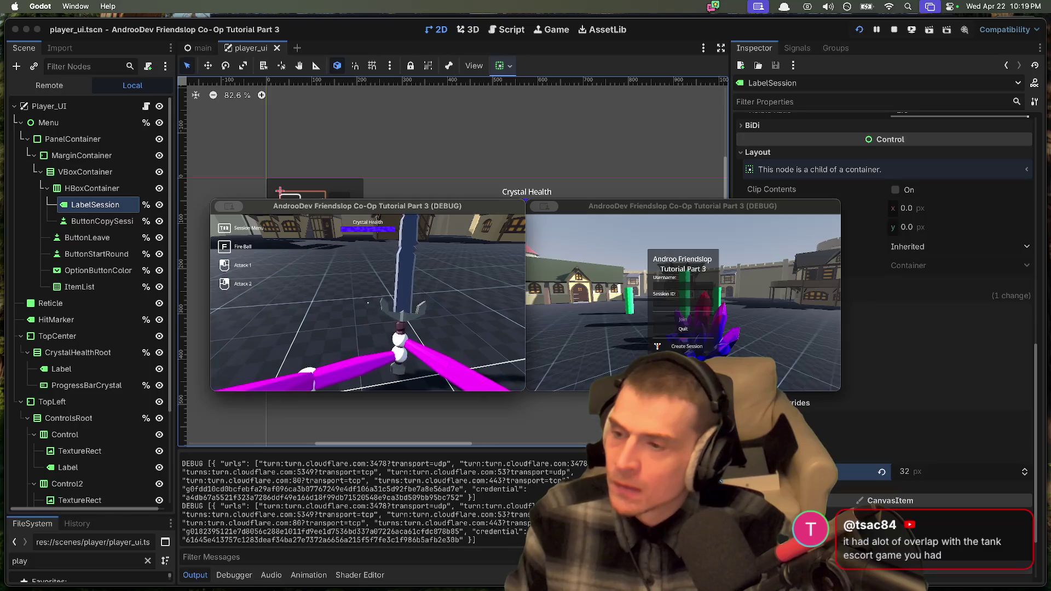
Step: Close both game windows and select the Menu node in the editor
key(super+q)
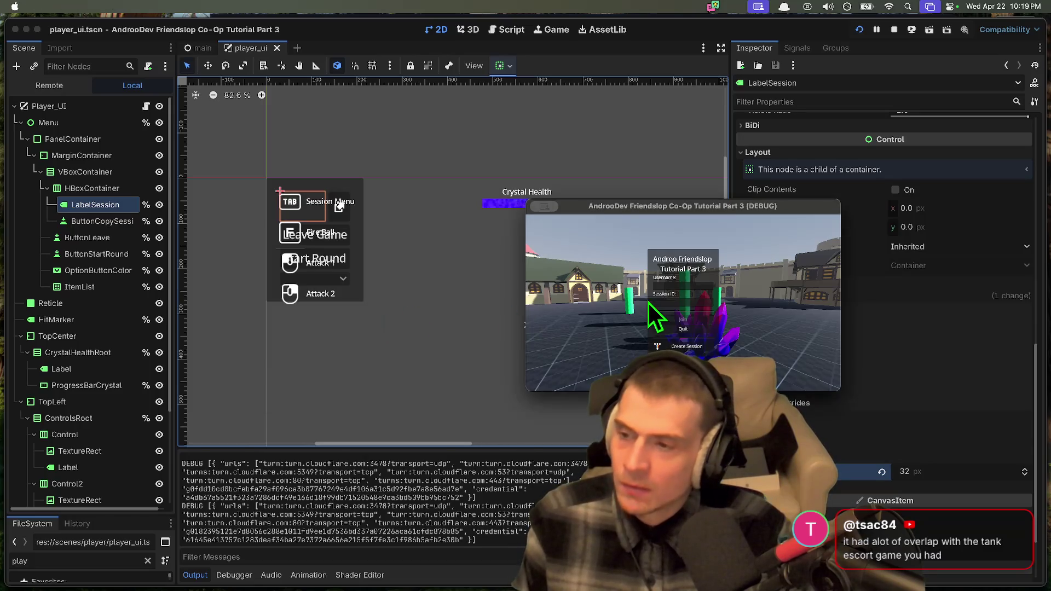
key(super+q)
click(412, 306)
Step: Select the Menu node in the scene tree, briefly opening and closing the scene commands list
key(Escape)
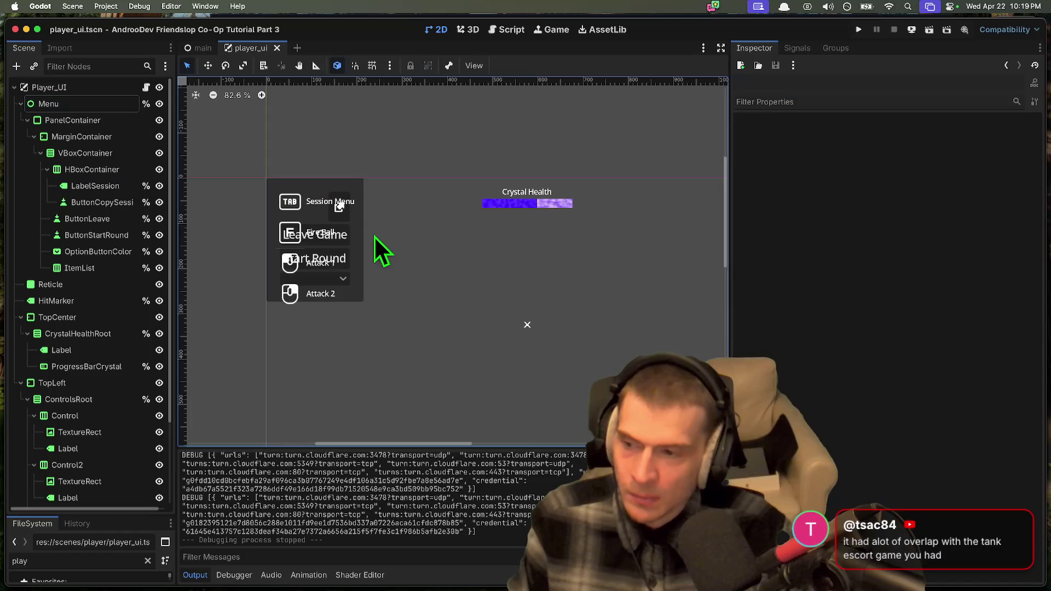
scroll(376, 237, down, 2)
scroll(453, 244, right, 2)
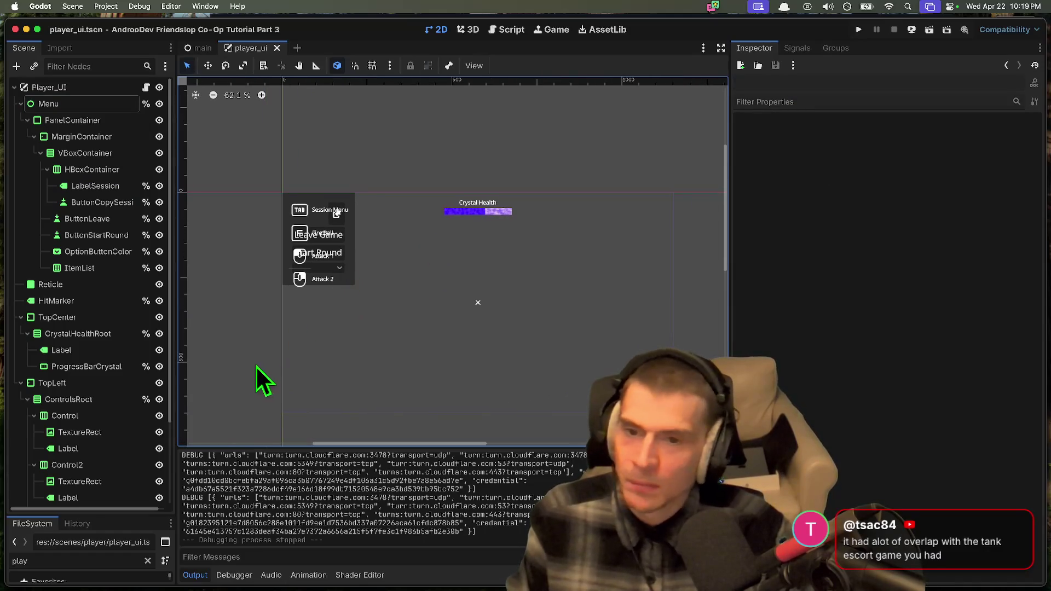
scroll(260, 339, right, 2)
scroll(455, 283, up, 2)
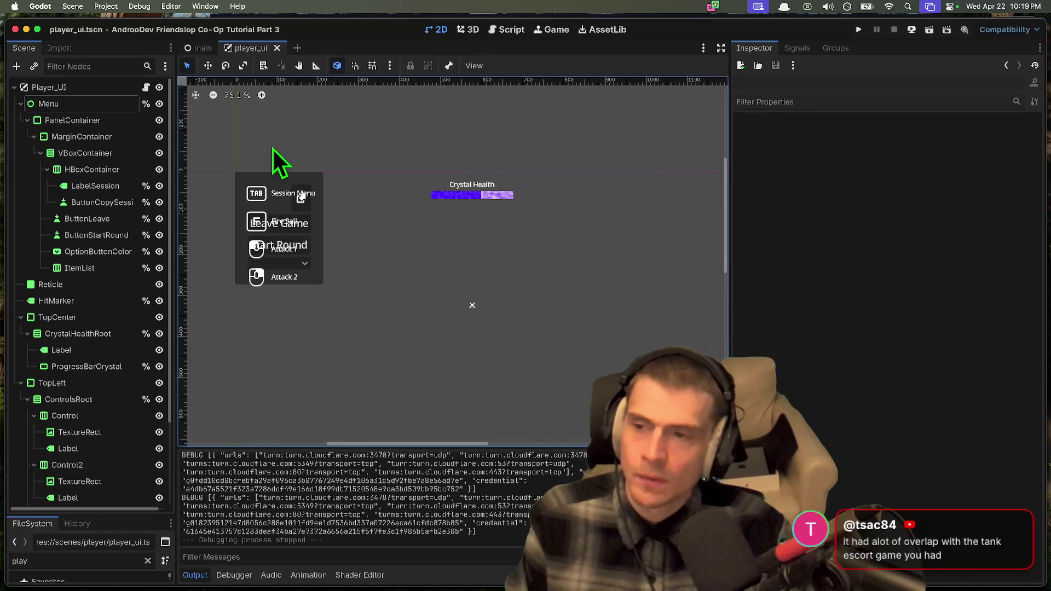
click(120, 108)
click(72, 7)
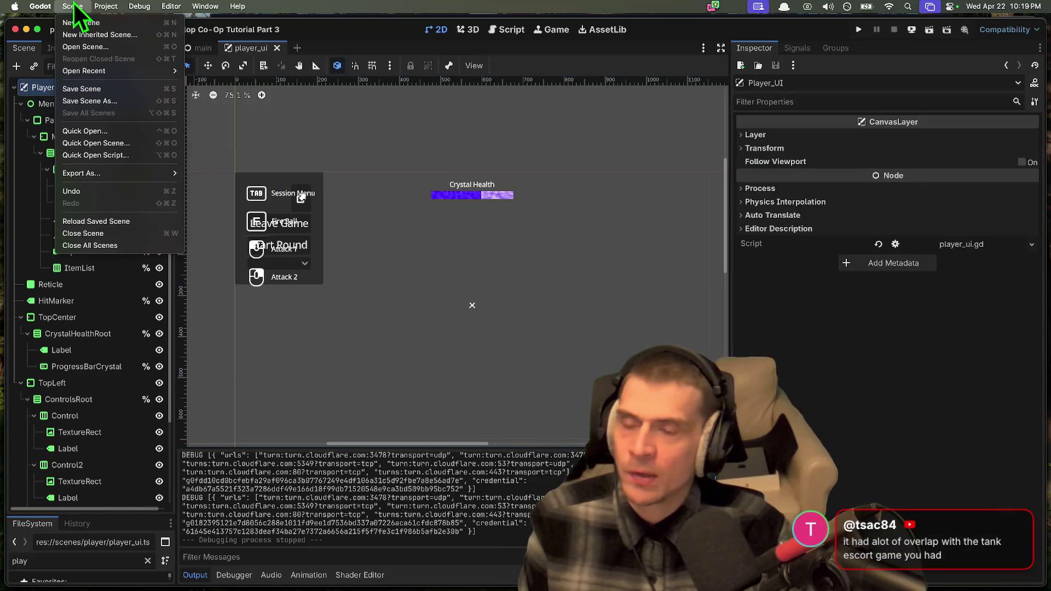
key(Escape)
Step: Search all project files for 'scrape', then reopen Find in Files and cancel a second search
key(super+shift+f)
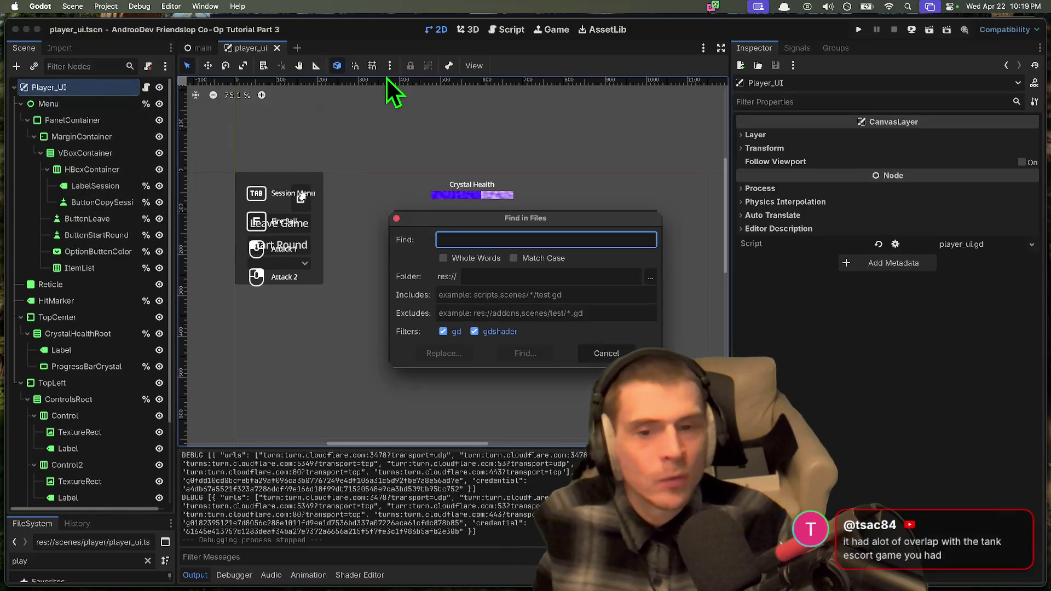
text(scrape)
key(Return)
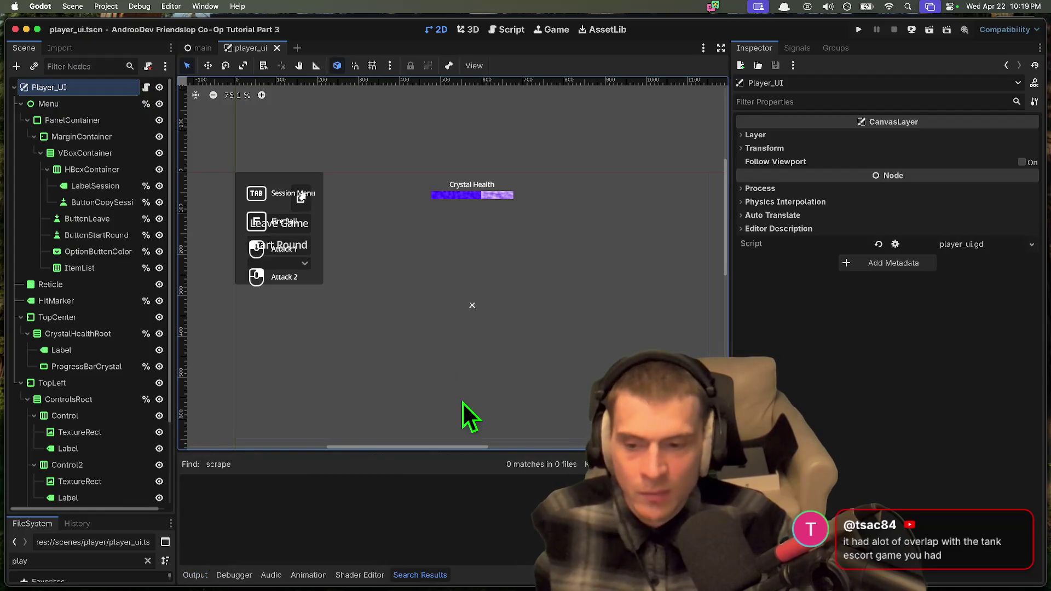
key(super+shift+f)
text(list)
key(Return)
Step: Filter the FileSystem dock to the tube addon files and open tube_tracker.gd in the script editor
click(88, 559)
text(e)
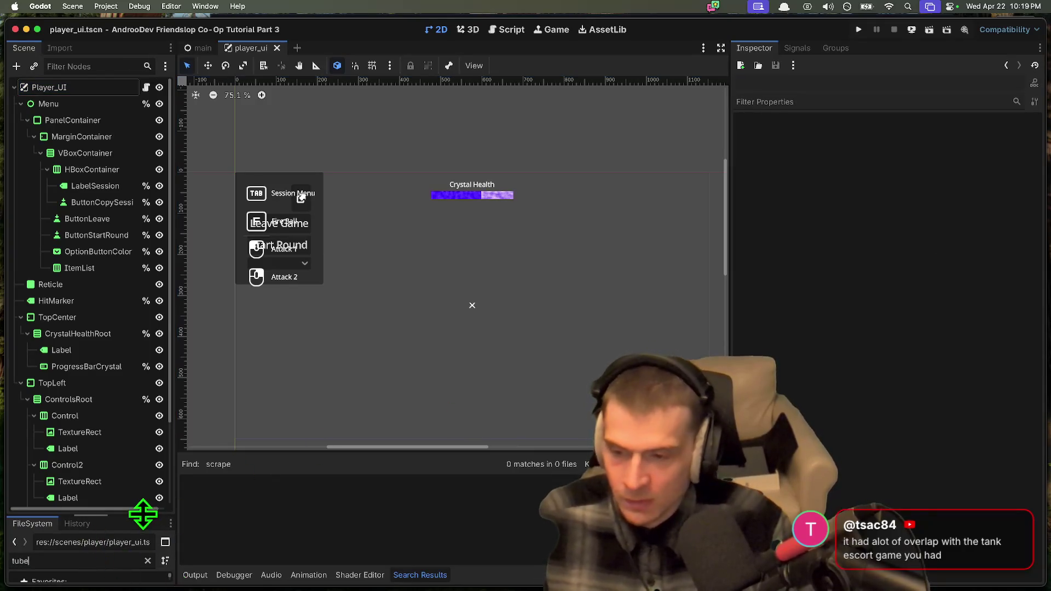
drag(141, 514, 136, 291)
scroll(96, 438, down, 5)
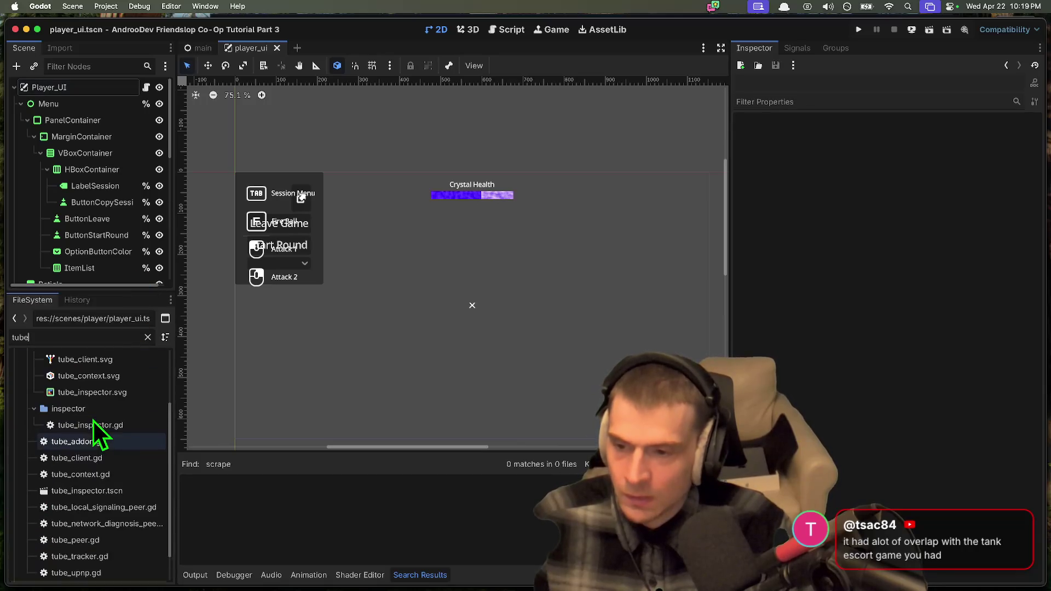
scroll(103, 416, down, 3)
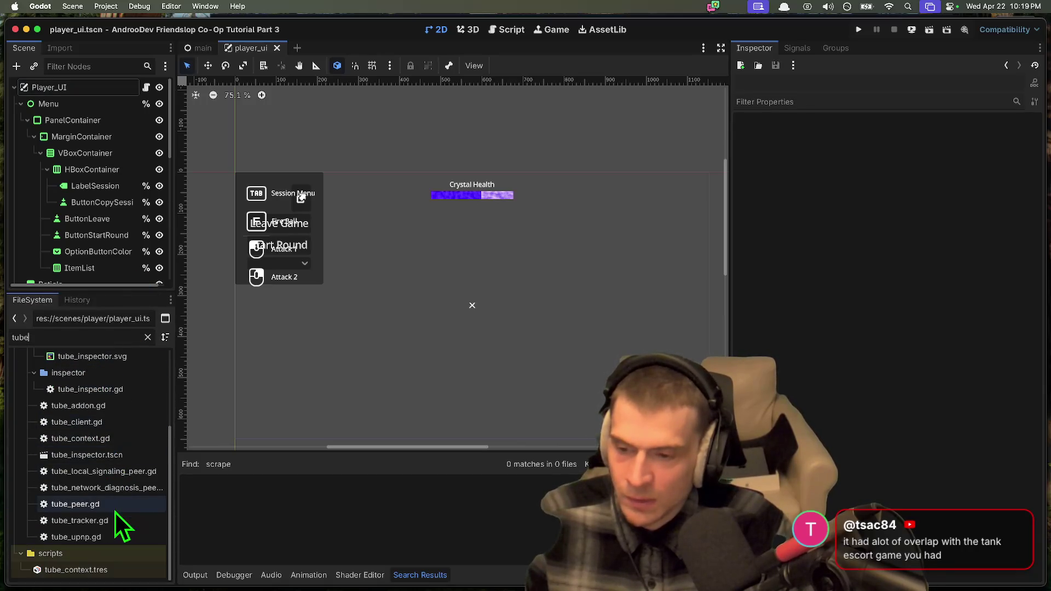
double_click(114, 524)
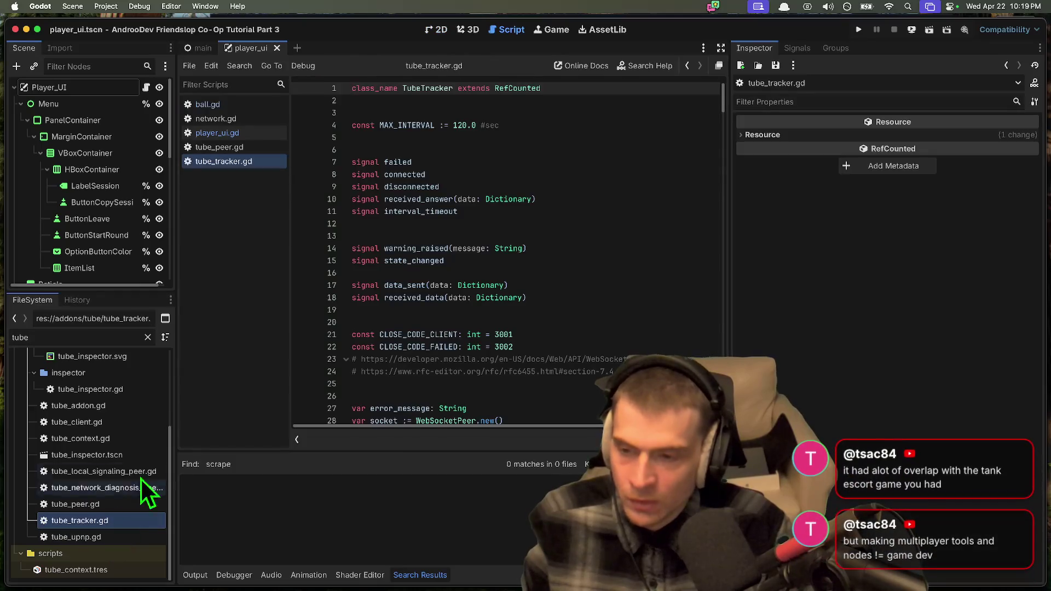
double_click(108, 422)
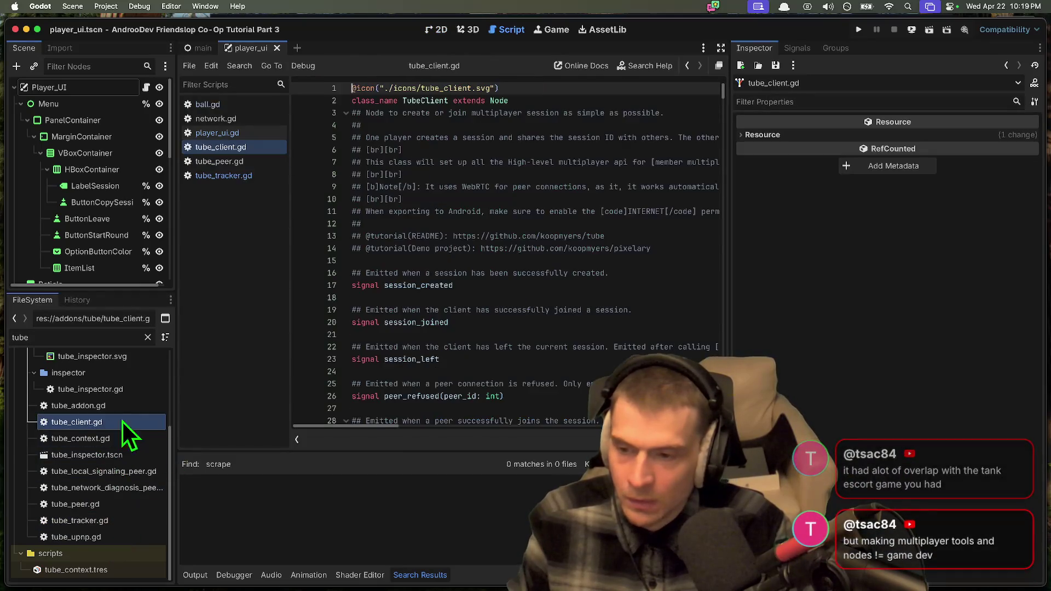
double_click(96, 519)
Step: Scroll through tube_tracker.gd's code toward the end of the file
click(585, 310)
scroll(508, 259, down, 8)
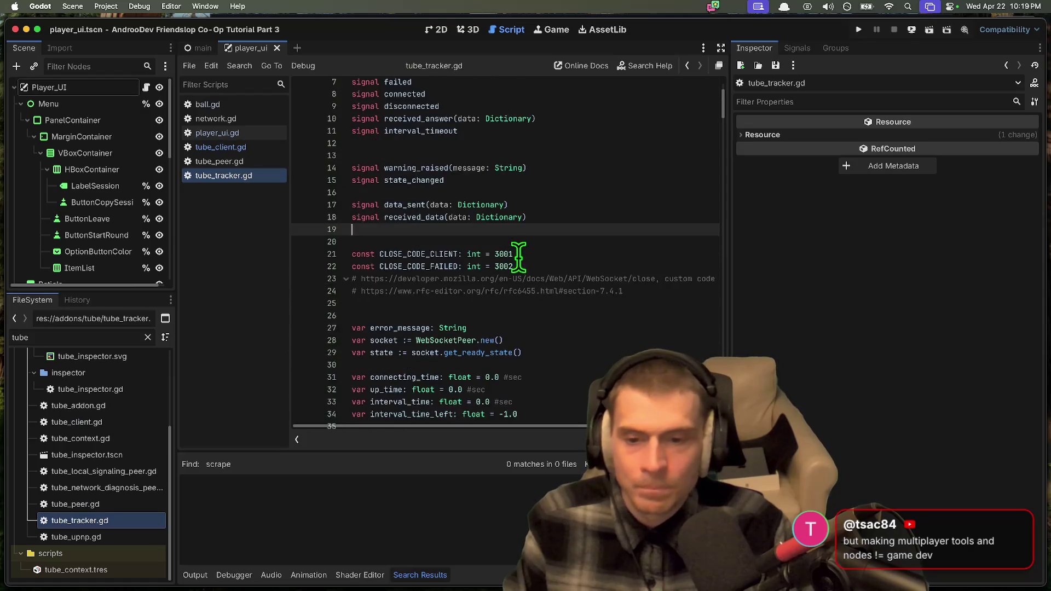
scroll(524, 262, down, 10)
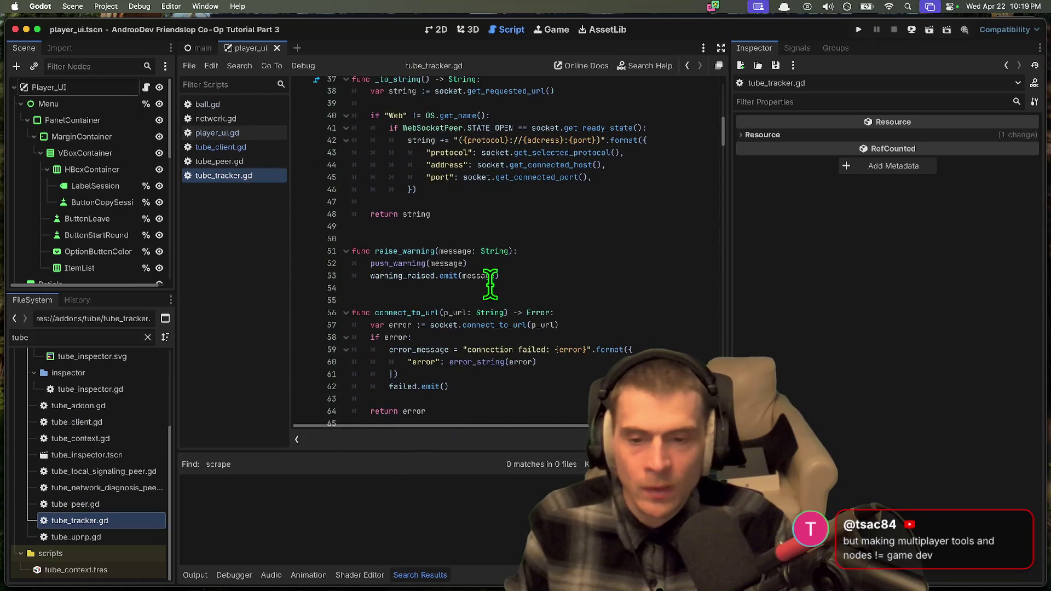
scroll(570, 312, down, 5)
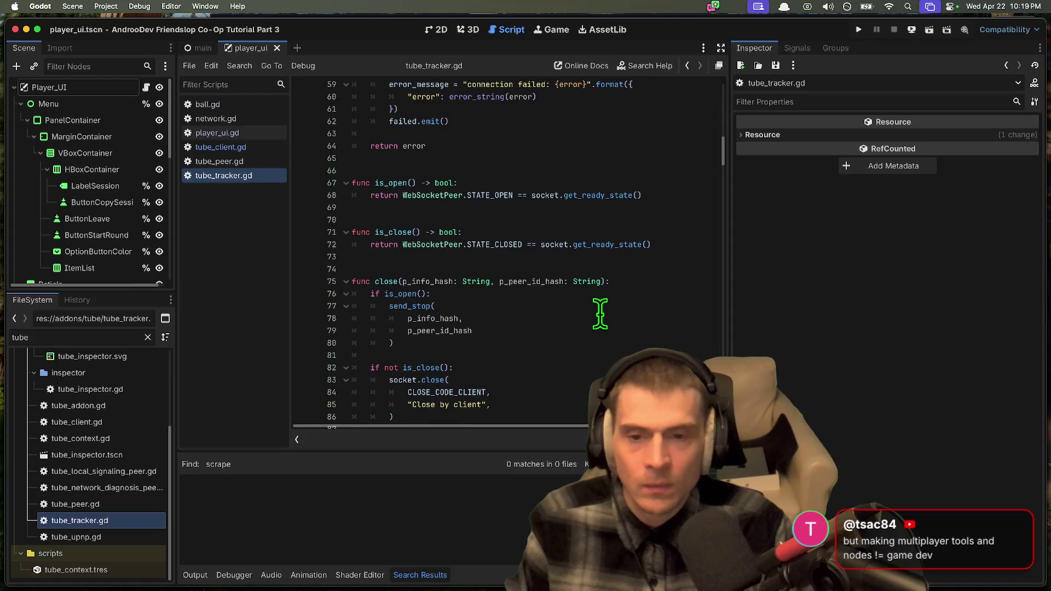
scroll(606, 312, down, 11)
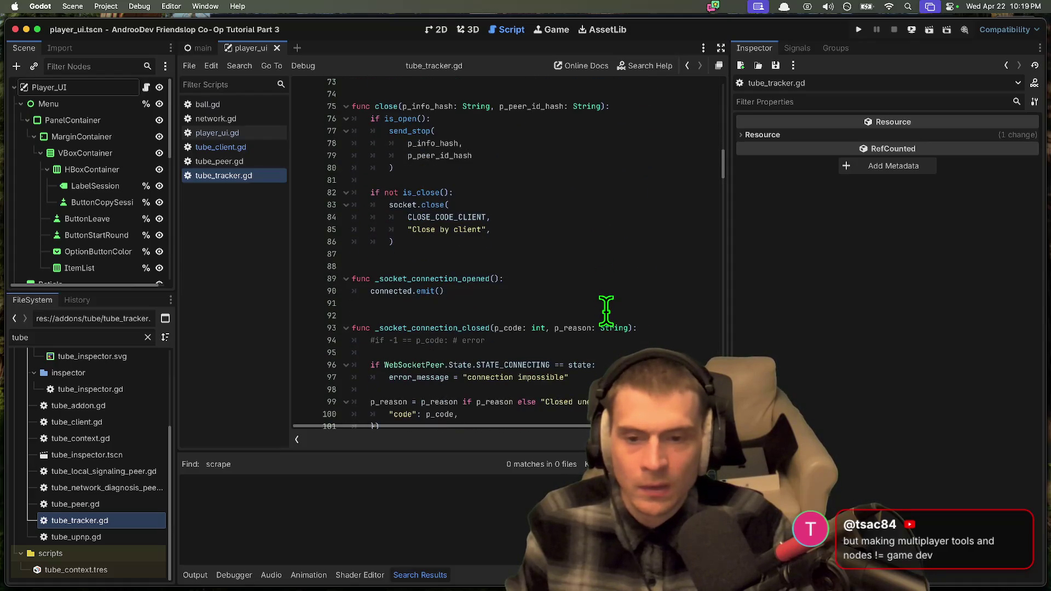
scroll(606, 308, down, 6)
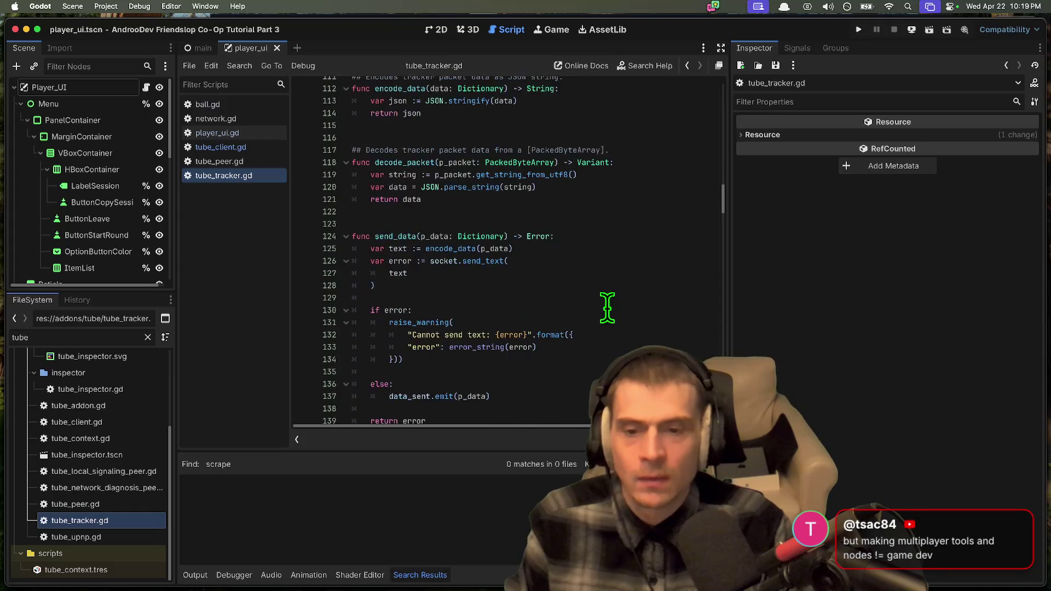
scroll(608, 307, down, 3)
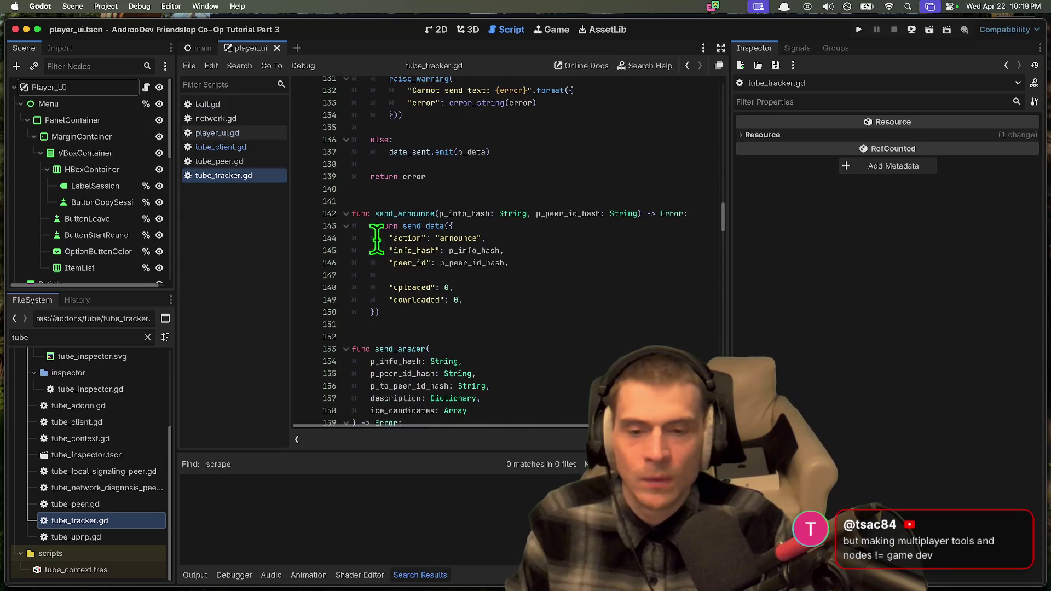
scroll(605, 263, down, 6)
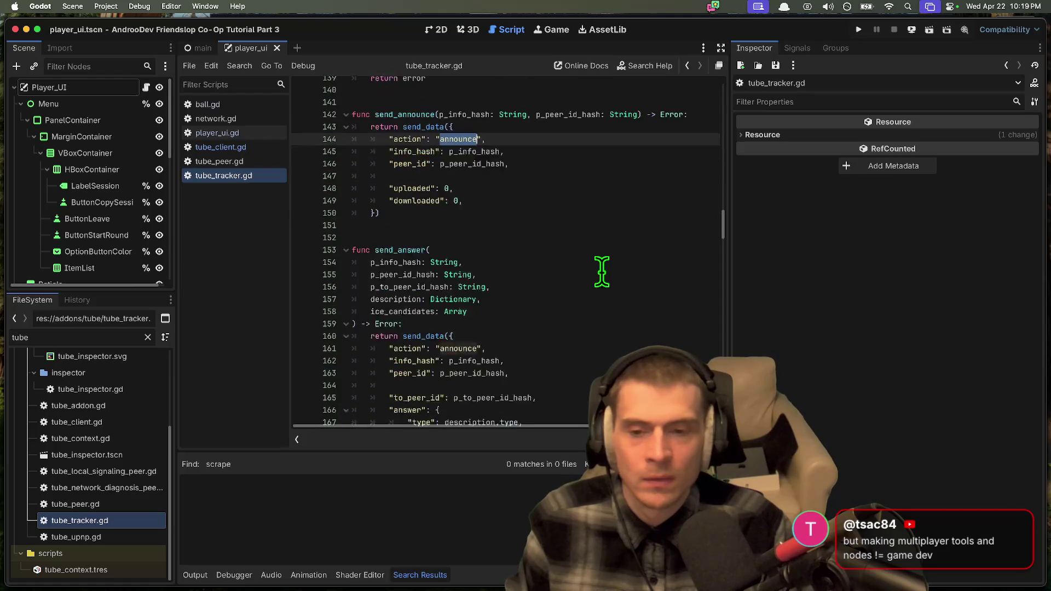
scroll(600, 271, down, 8)
scroll(591, 265, down, 8)
scroll(595, 265, down, 14)
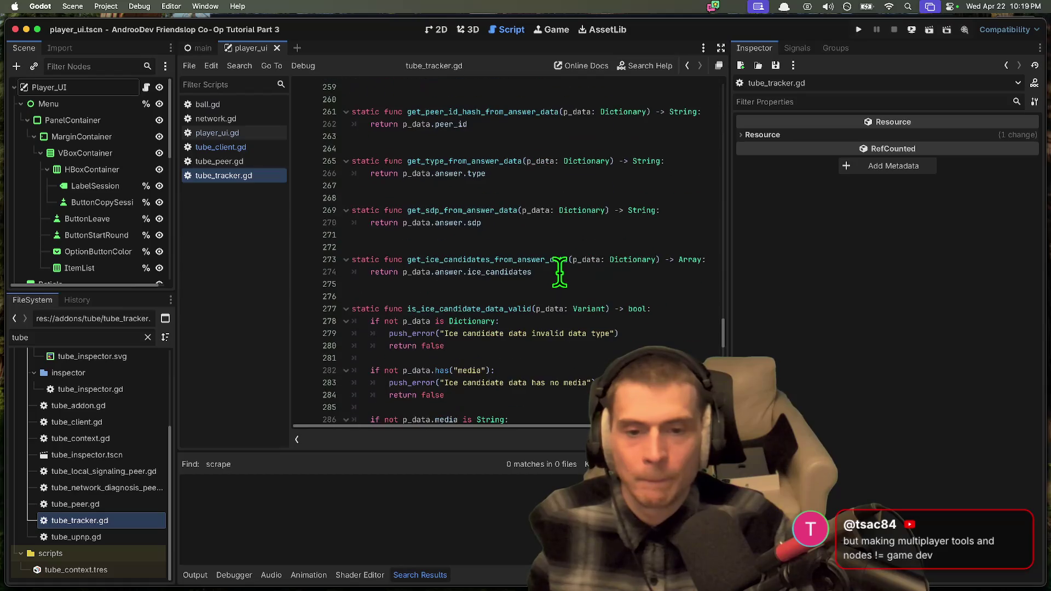
scroll(481, 258, down, 15)
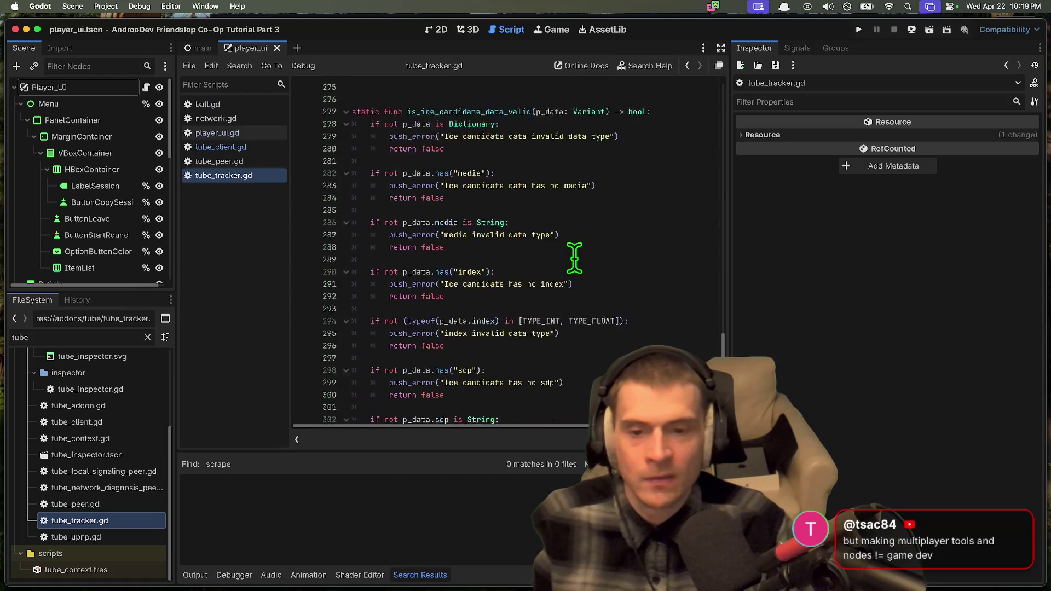
scroll(575, 255, down, 1)
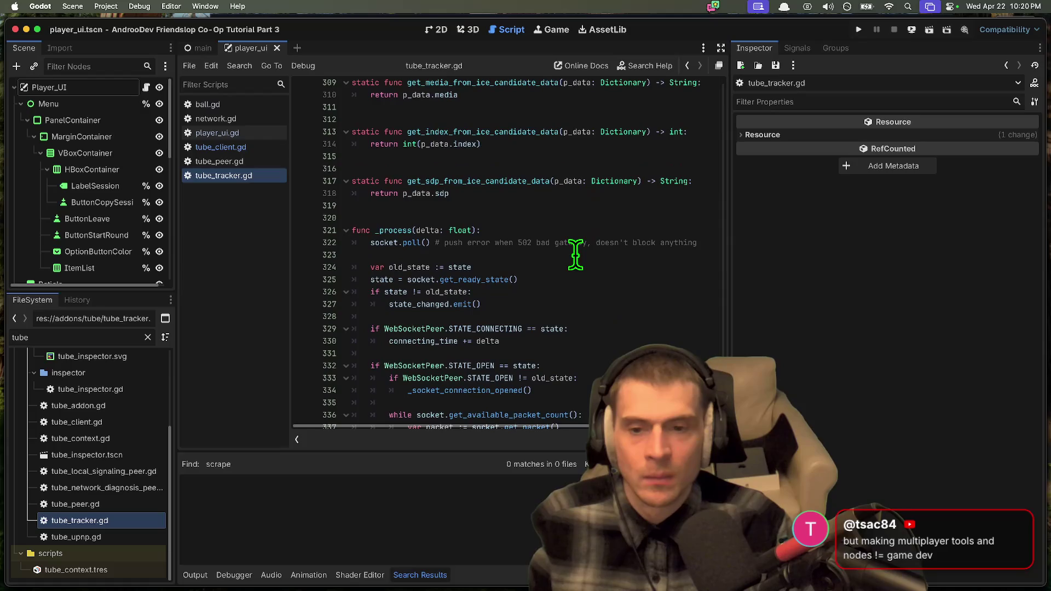
scroll(576, 255, down, 8)
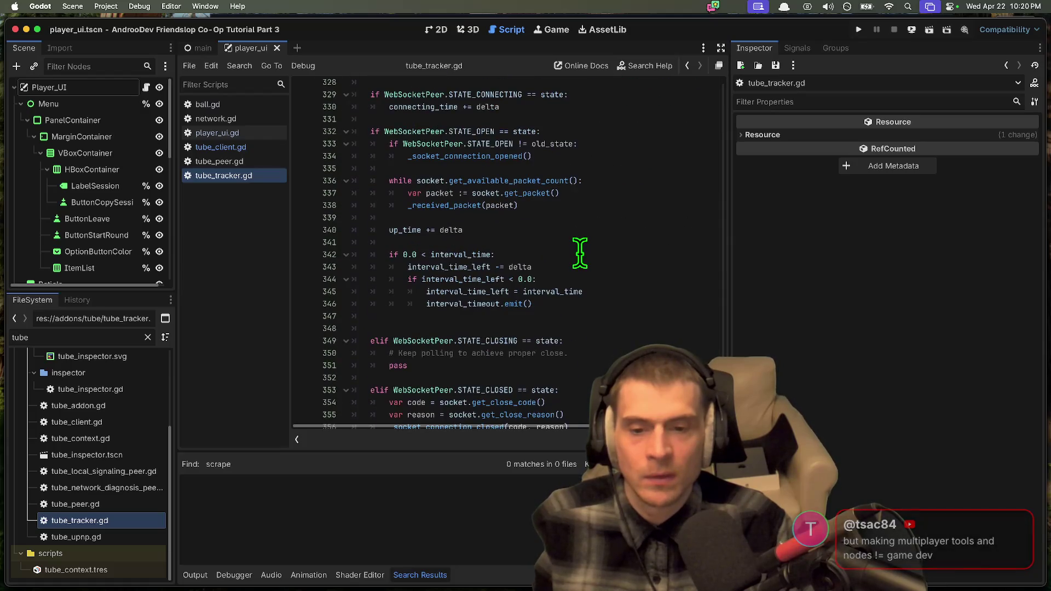
Step: Select line 360's commented-out content, then move the caret to the empty last line 361
click(570, 404)
key(shift+Home)
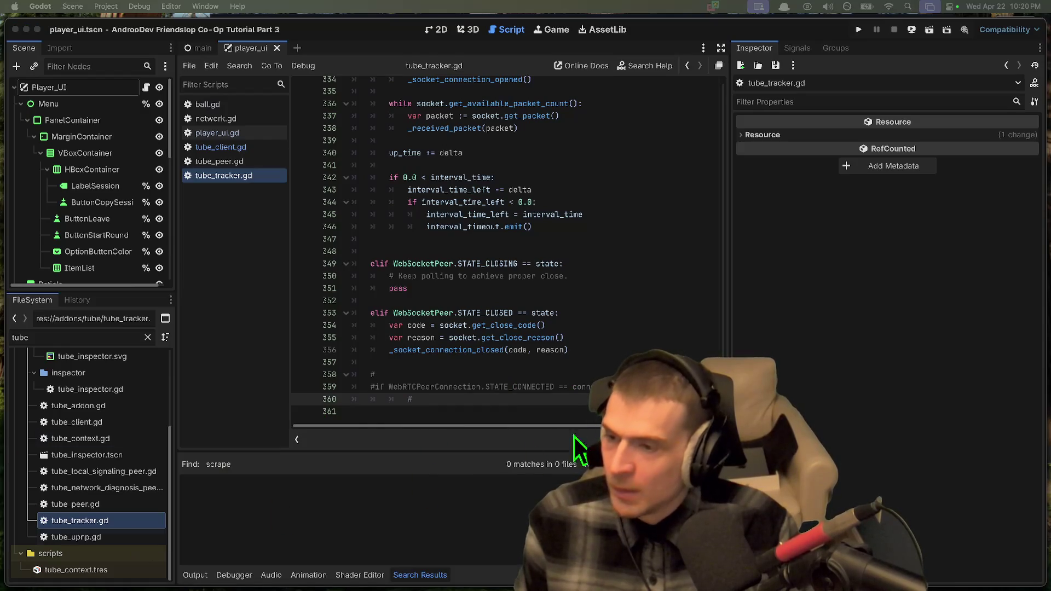
click(558, 326)
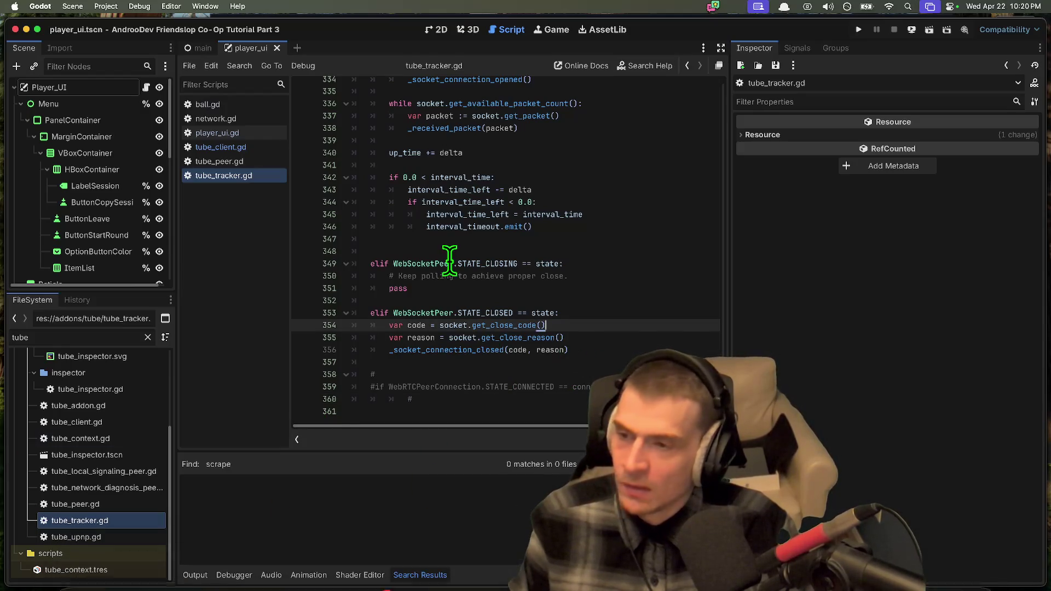
click(501, 412)
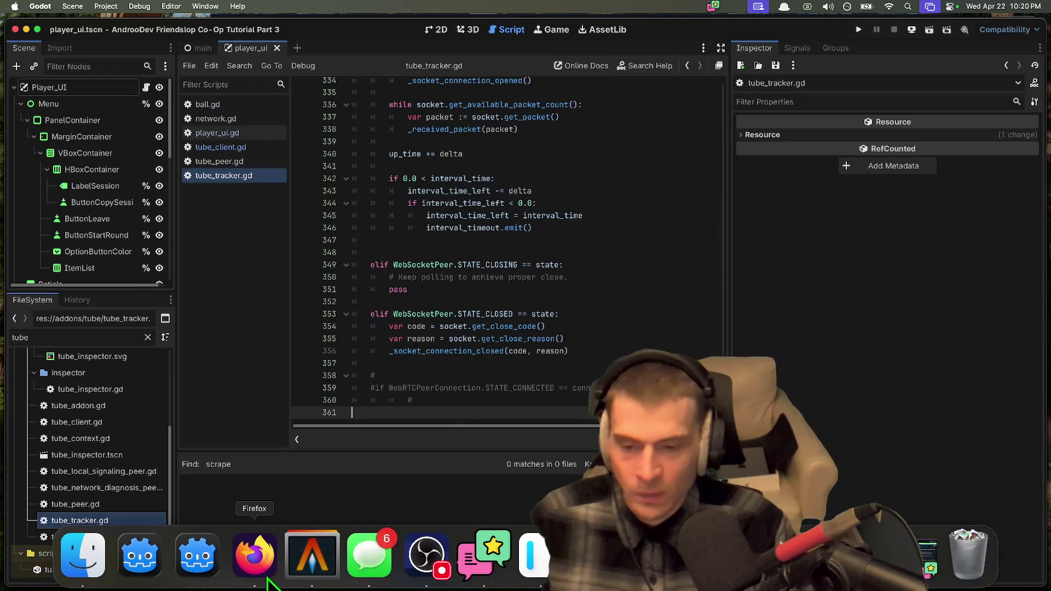
Step: Bring Firefox forward with a new tab and an empty address bar, then return to Godot
click(268, 585)
key(super+t)
text(l)
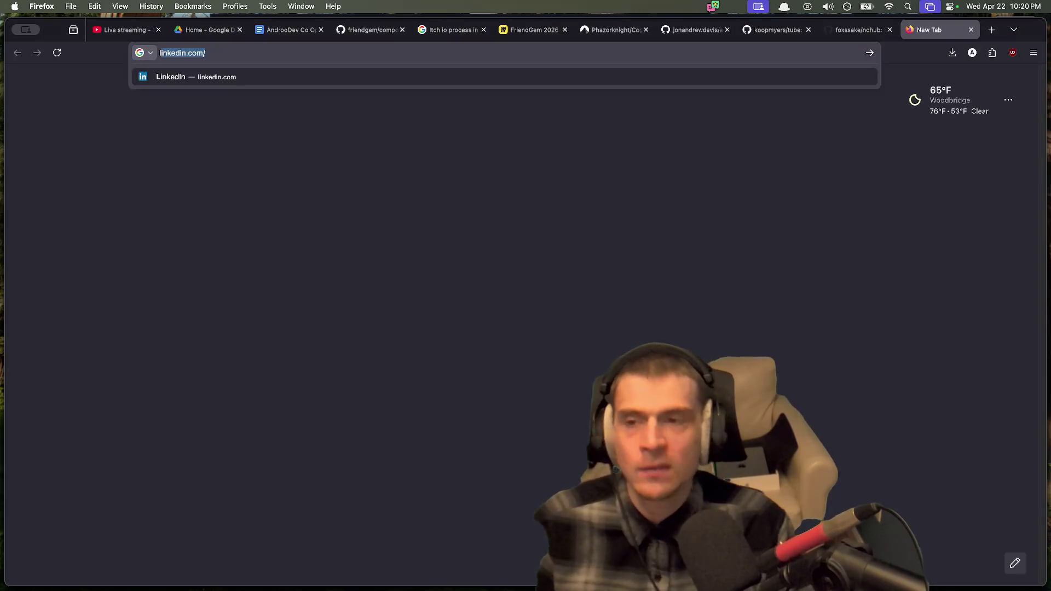
key(BackSpace)
key(BackSpace)
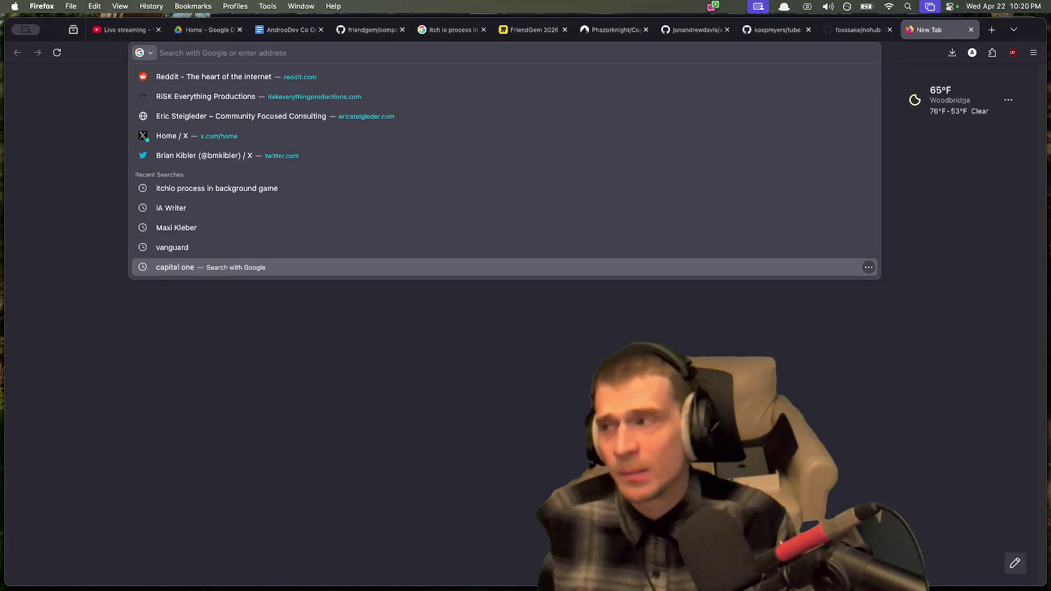
key(Escape)
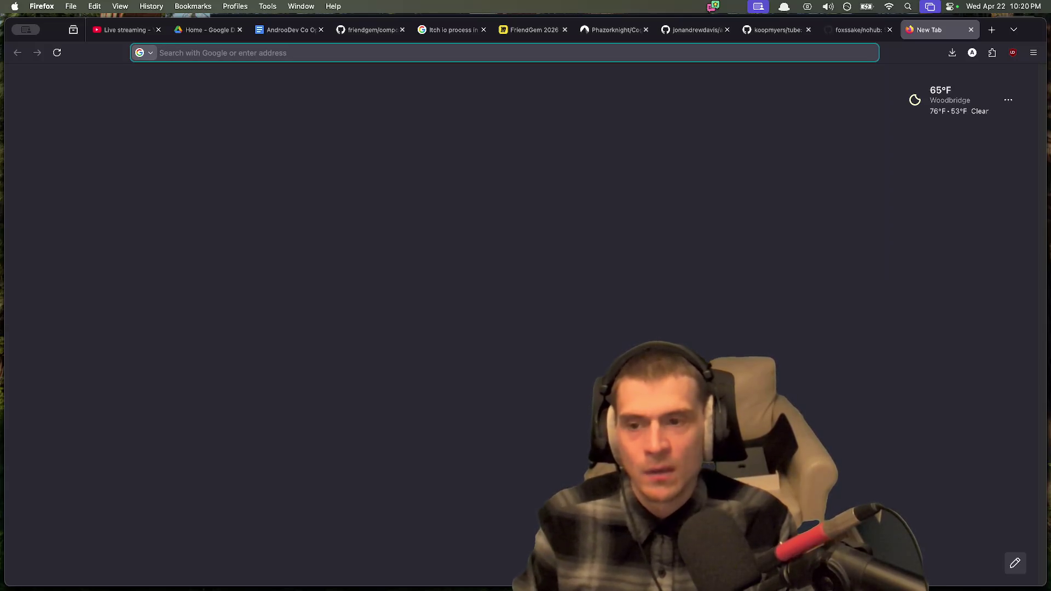
key(super+Tab)
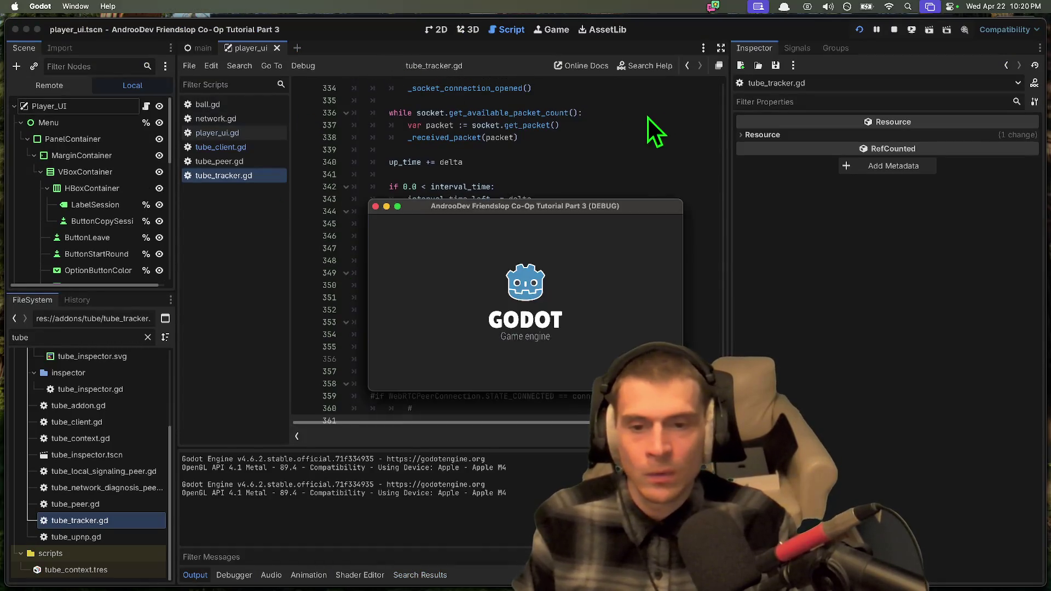
Step: Create a multiplayer session in the left game window, then focus the right game window
click(372, 346)
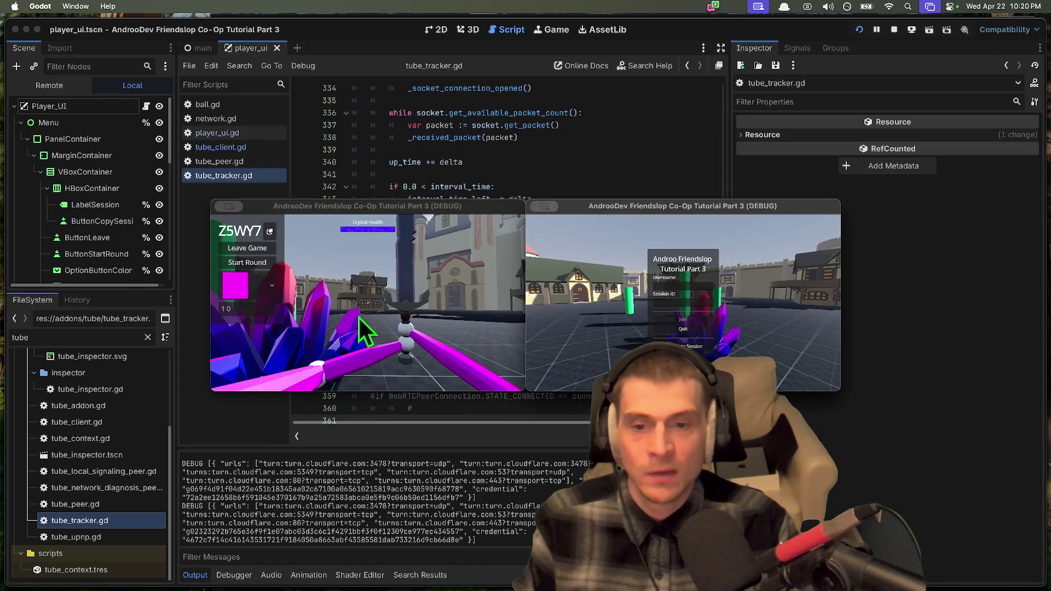
click(358, 316)
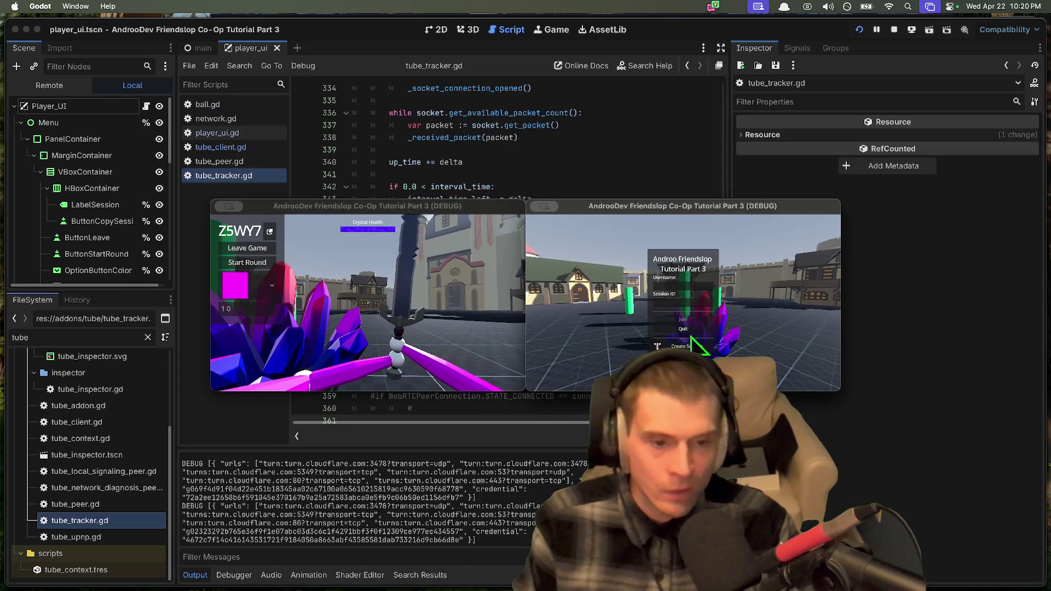
click(657, 346)
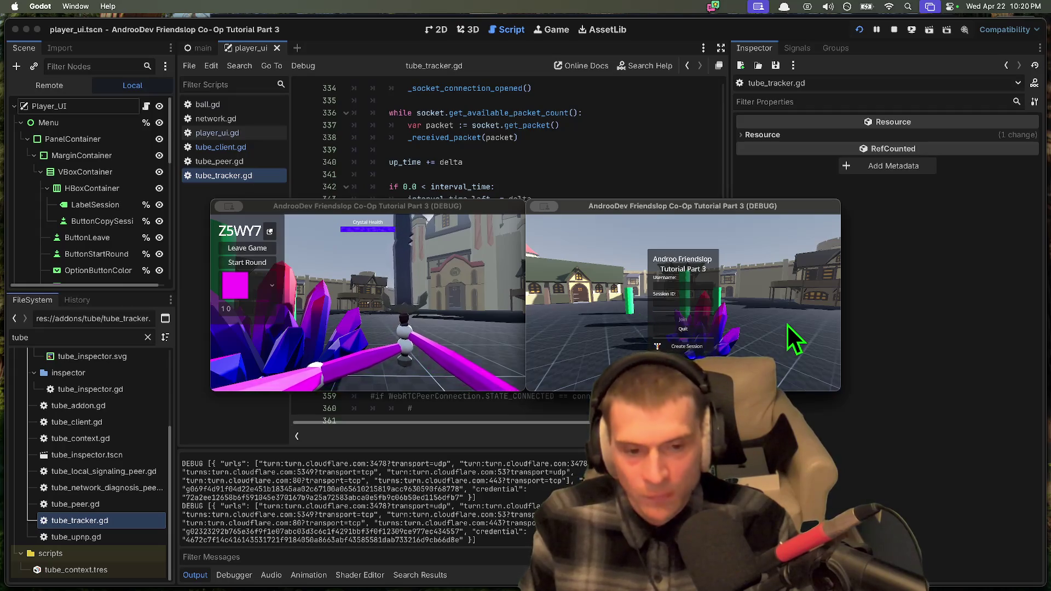
Step: Select a block of Output log text, then refocus the right and left game windows
drag(236, 472, 526, 532)
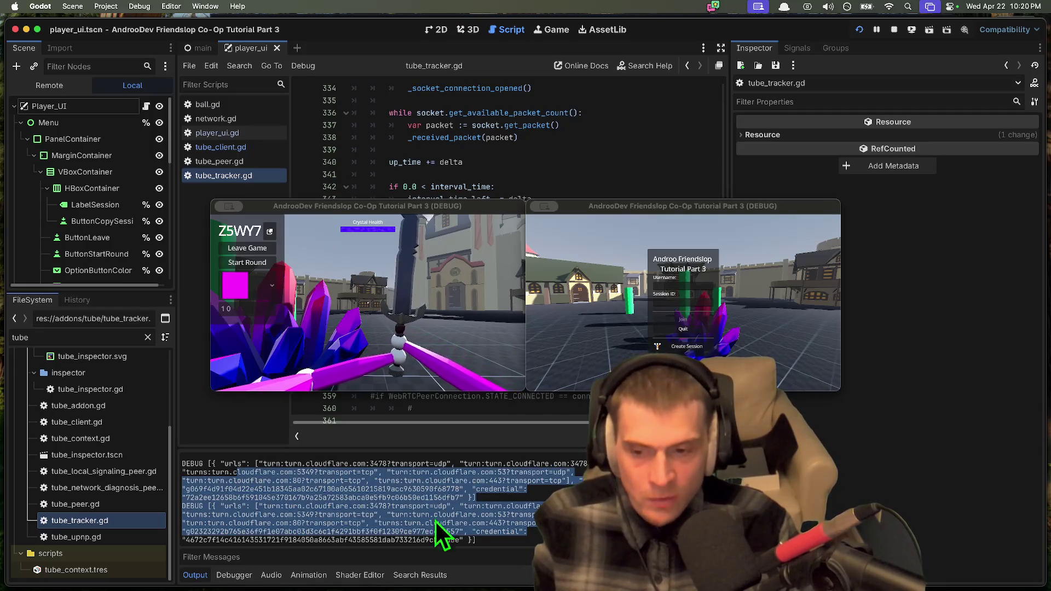
drag(231, 471, 525, 510)
click(659, 284)
click(762, 293)
click(426, 323)
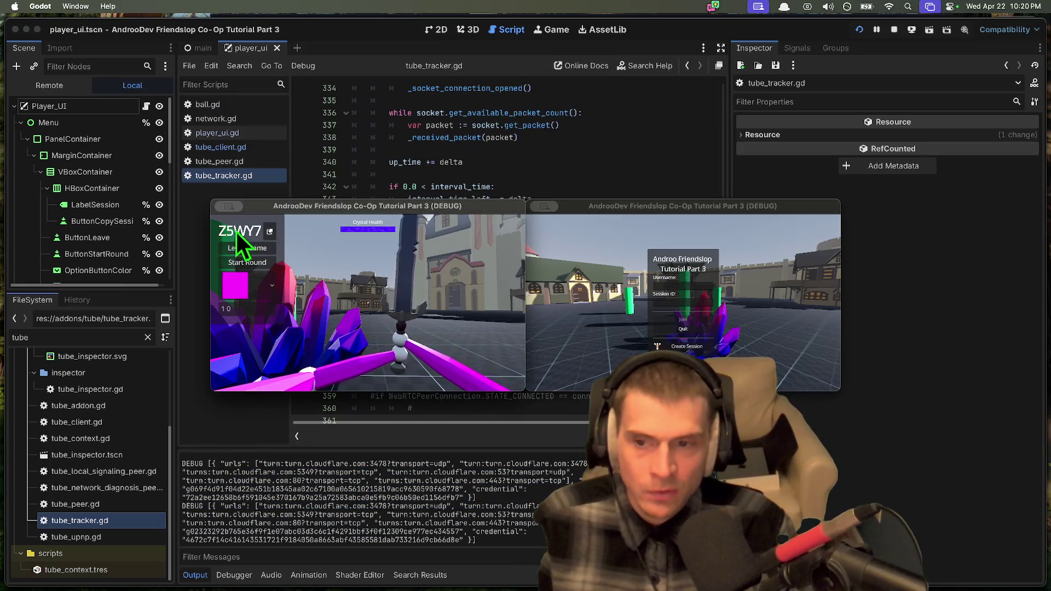